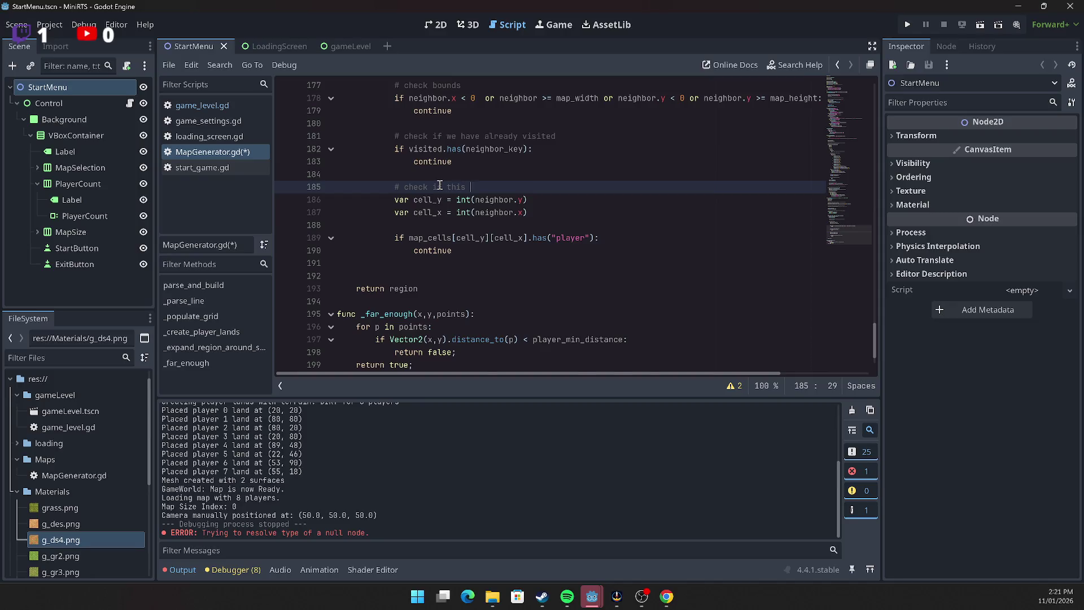
# Step: Finish the claimed-cell comment and add '#add to queue with some randomness to create interesting shape'
pyautogui.write('eady claimed by an')
pyautogui.write('other player')
pyautogui.press('Down')
pyautogui.press('Down')
pyautogui.press('Down')
pyautogui.press('Return')
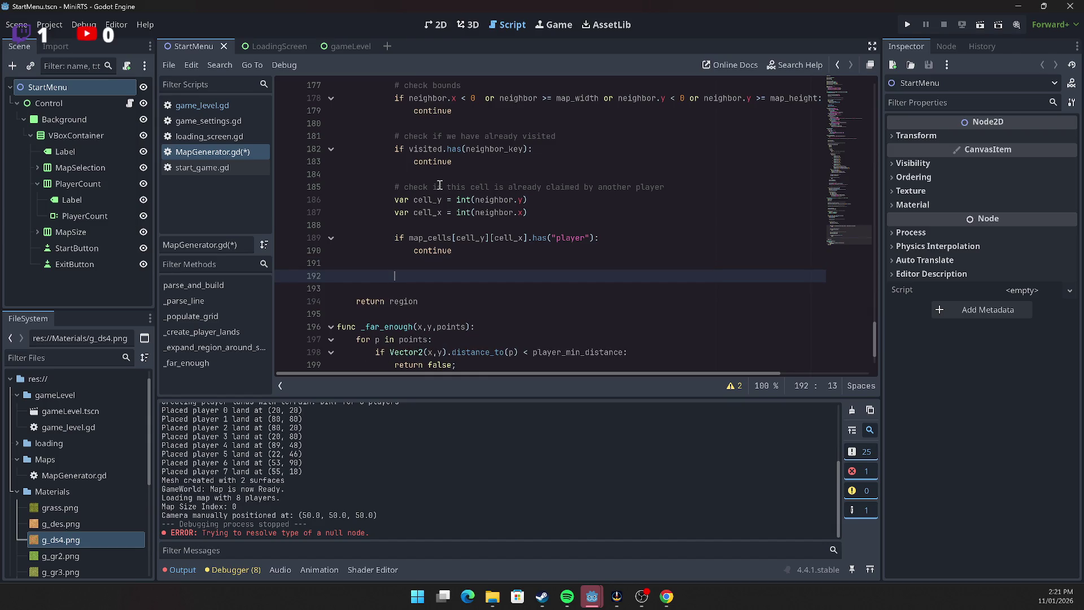
pyautogui.write('@add tpo')
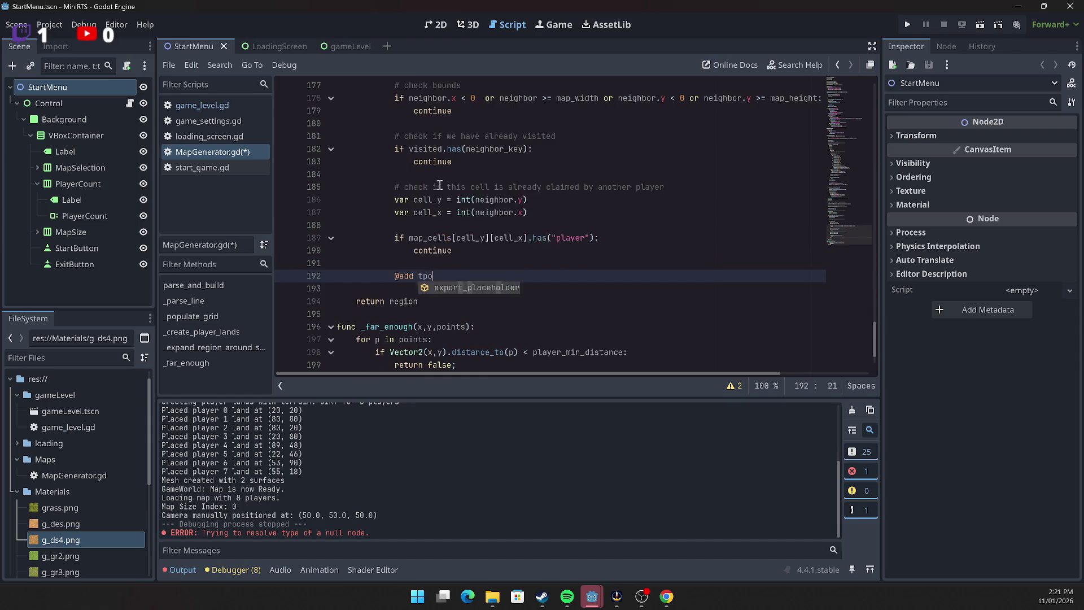
pyautogui.press('BackSpace')
pyautogui.press('BackSpace')
pyautogui.press('BackSpace')
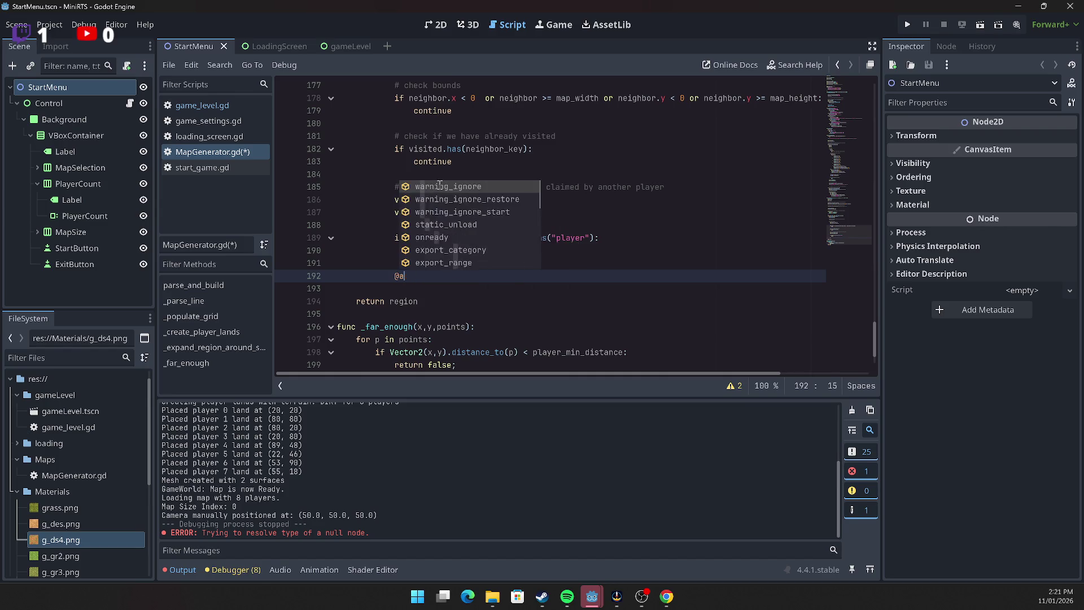
pyautogui.write('#add to ')
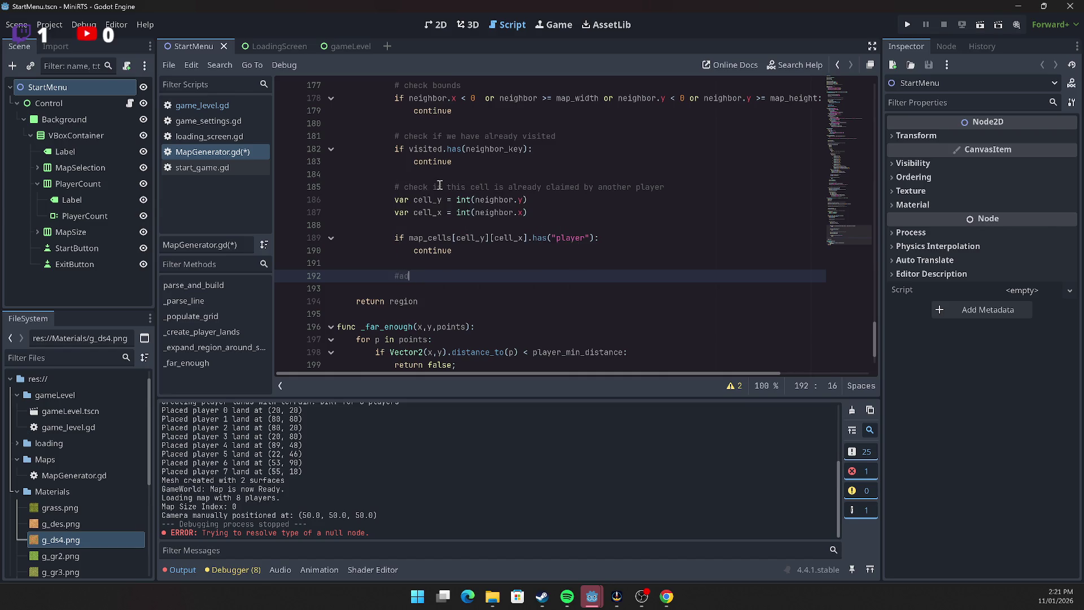
pyautogui.write('queue ')
pyautogui.write('with some rand')
pyautogui.write('omness to c')
pyautogui.write('reate inter')
pyautogui.write('esting shapes')
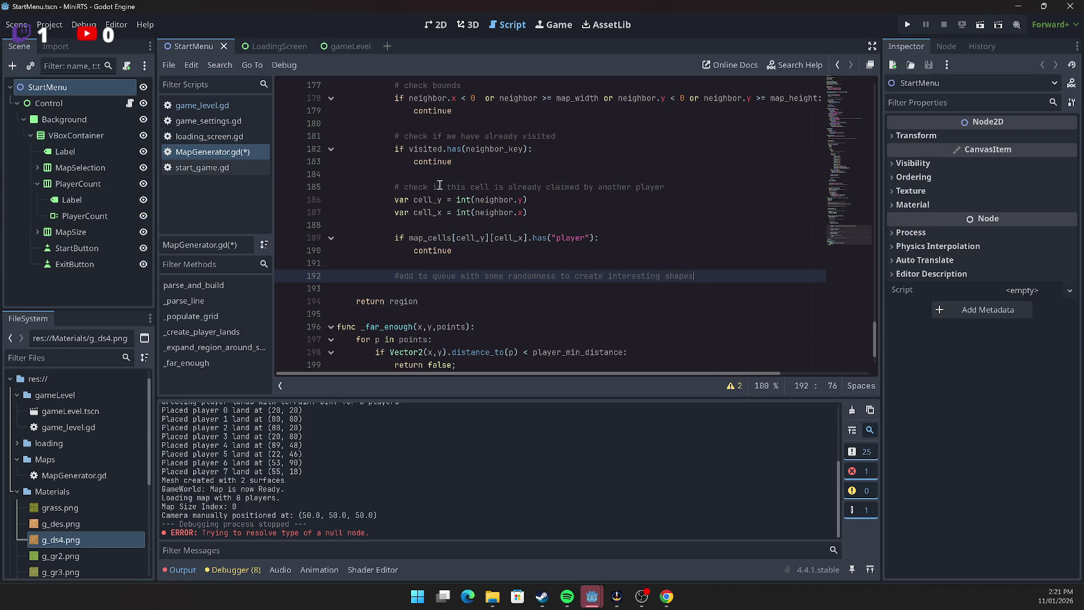
pyautogui.press('Return')
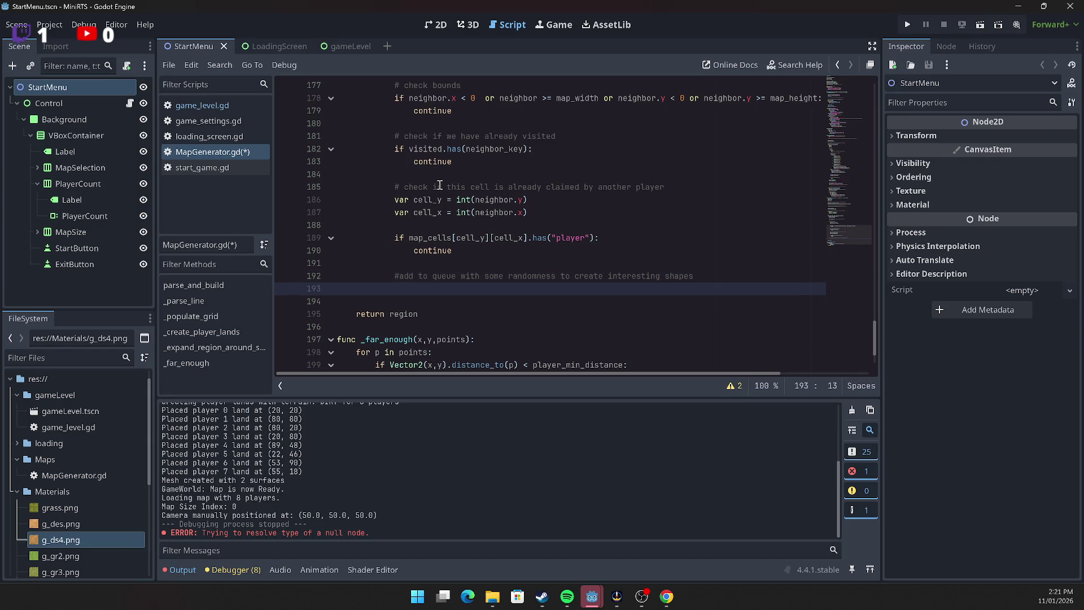
# Step: Add 'if randf() < 0.7:' with the comment '# 70% chance to expand in this direction'
pyautogui.write('fi rand')
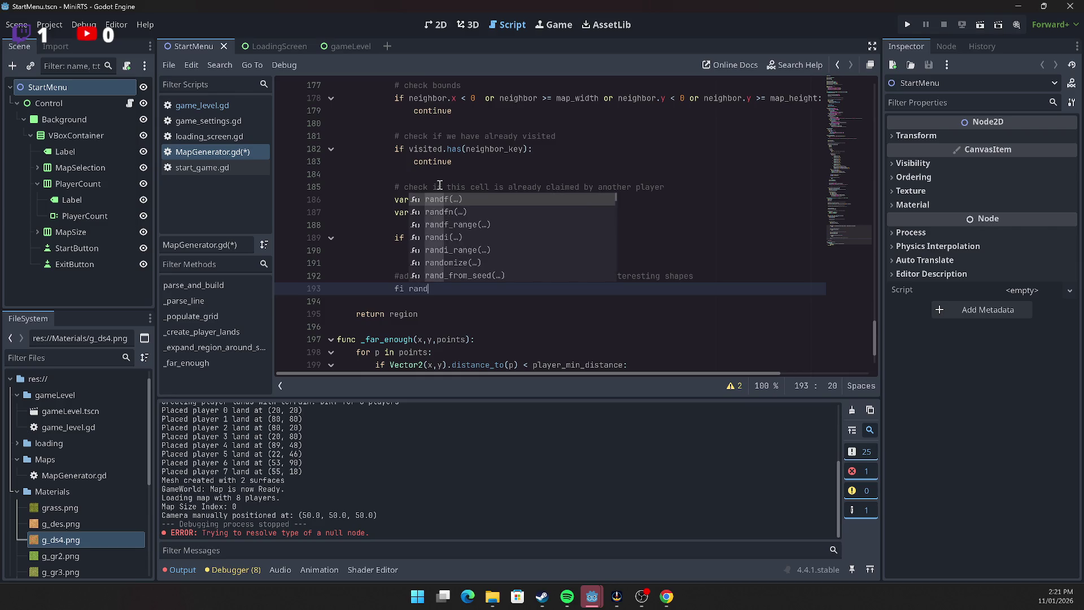
pyautogui.press('BackSpace')
pyautogui.press('BackSpace')
pyautogui.press('BackSpace')
pyautogui.write('i')
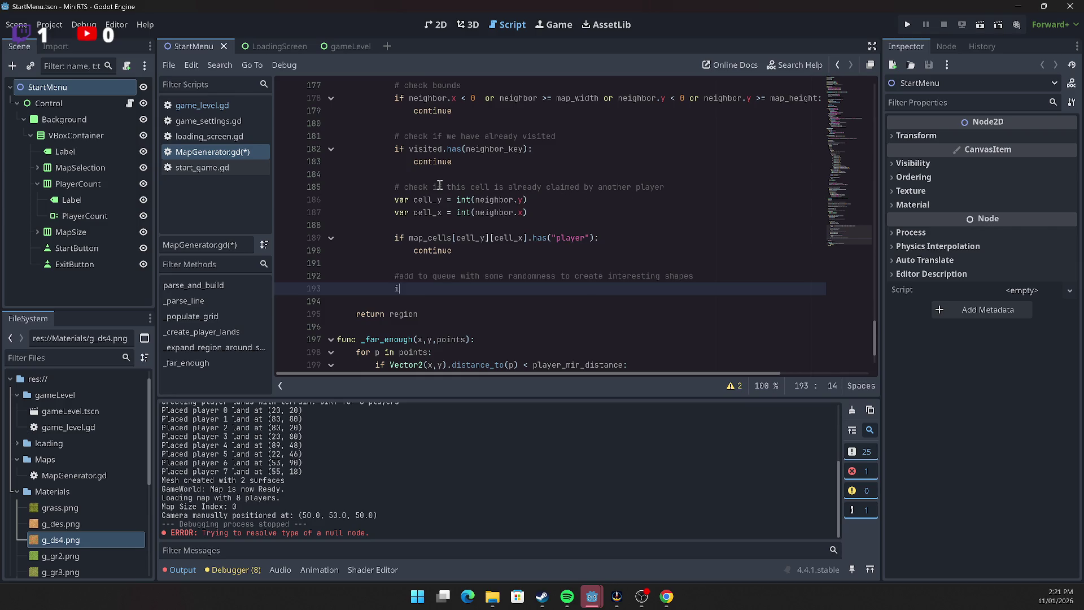
pyautogui.write('f rand')
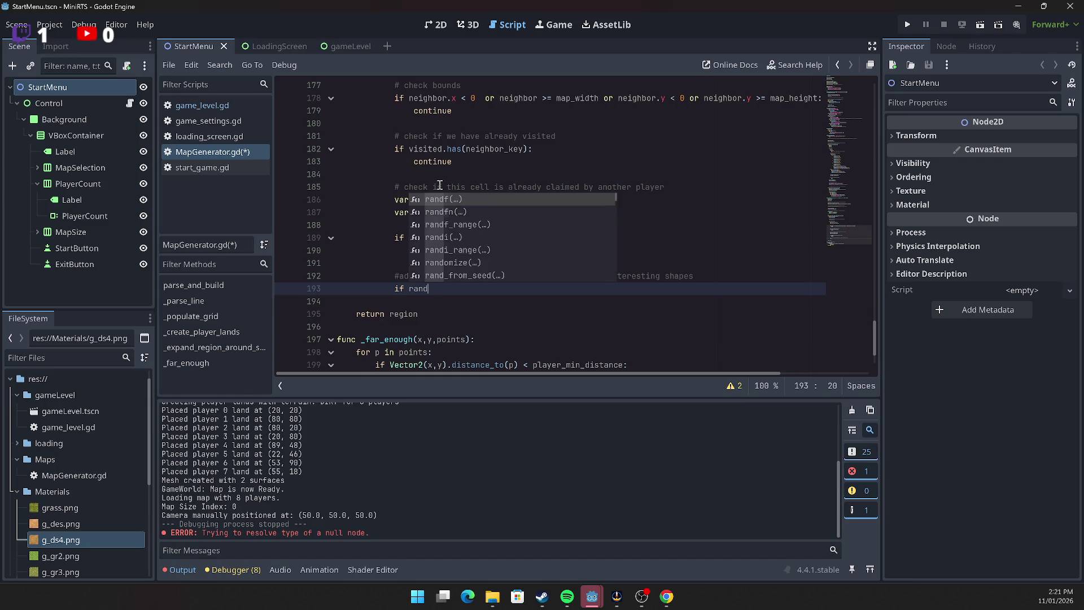
pyautogui.press('Return')
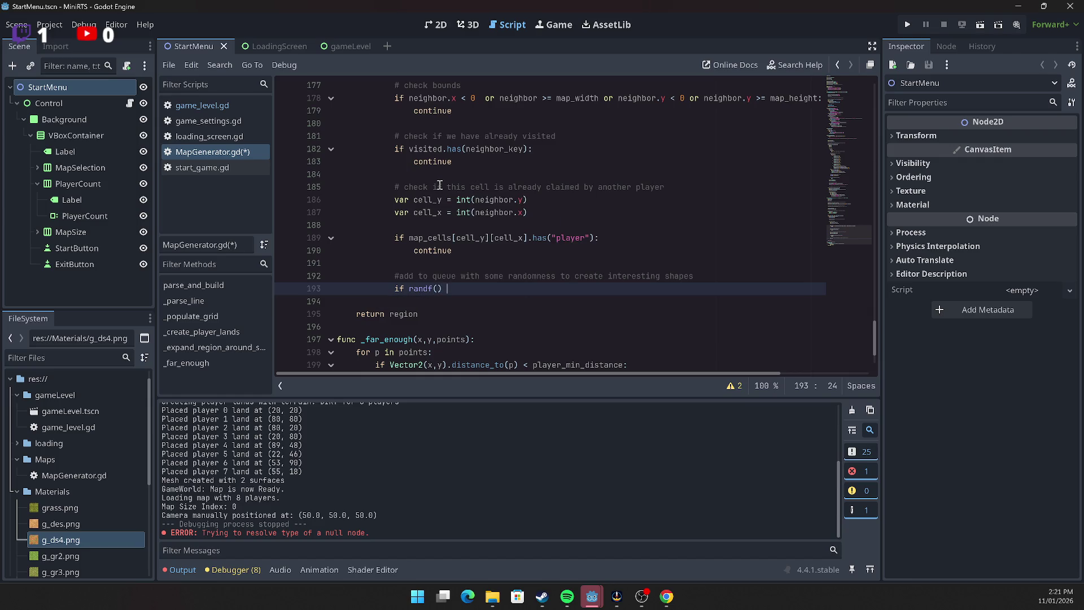
pyautogui.write('< 0.7')
pyautogui.press('BackSpace')
pyautogui.write(': ')
pyautogui.write('# 70%')
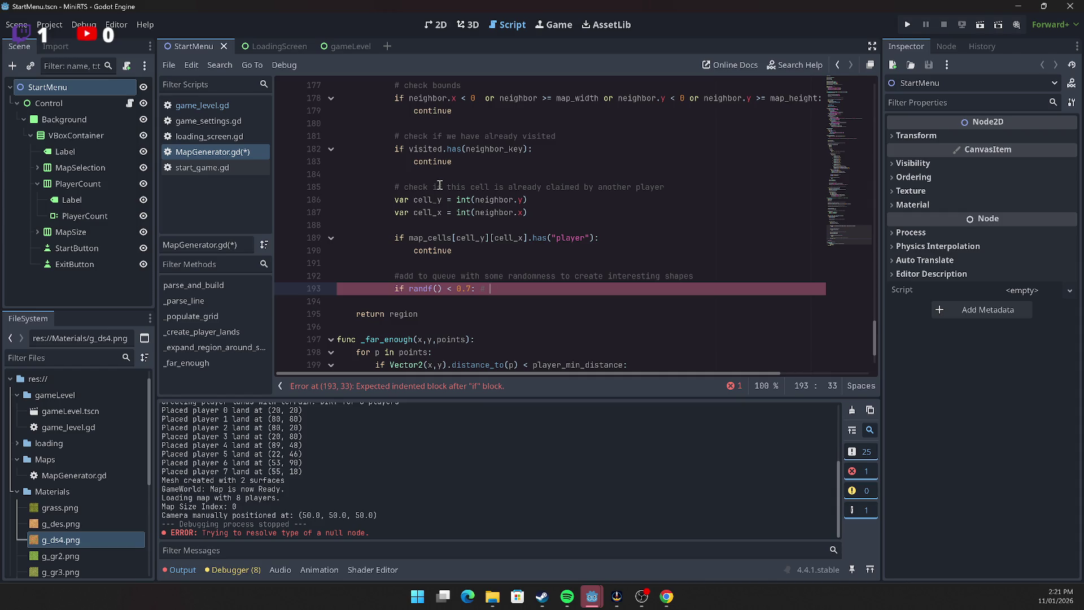
pyautogui.write(' chance to e')
pyautogui.write('xpand in')
pyautogui.write('t he')
pyautogui.press('BackSpace')
pyautogui.press('BackSpace')
pyautogui.write('this dir')
pyautogui.write('ection')
pyautogui.press('Return')
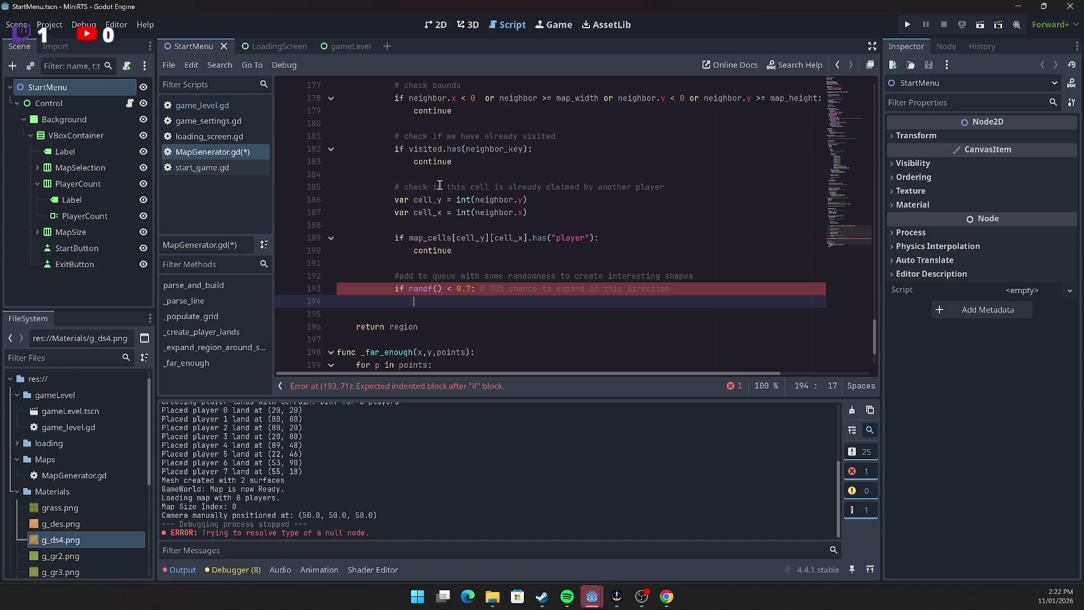
# Step: Inside the branch set visited[neighbor_key] = true, call queue.append(neighbor), and save MapGenerator.gd
pyautogui.write('visite')
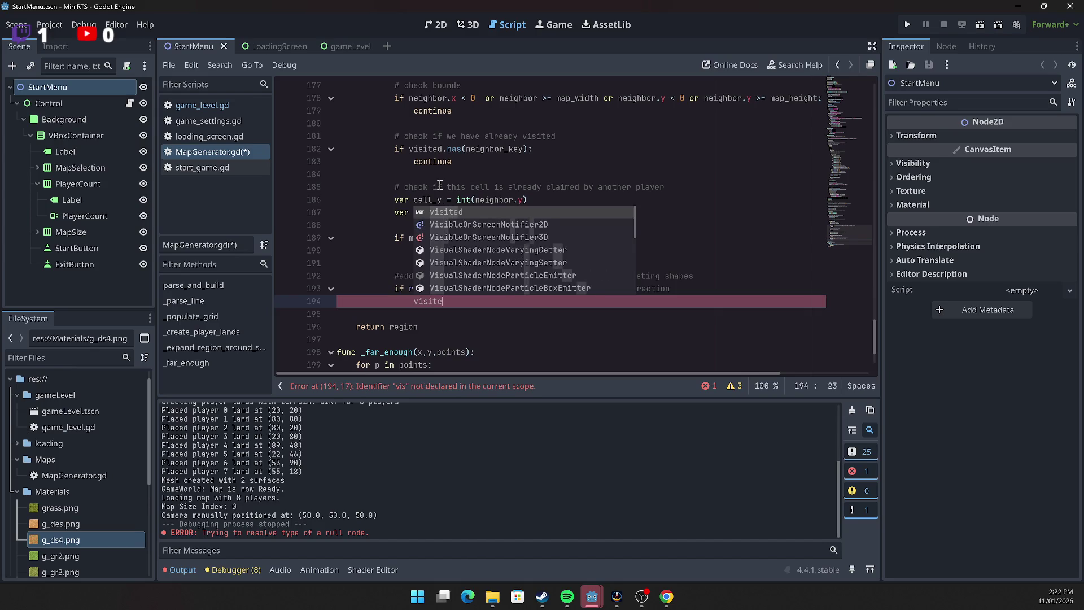
pyautogui.press('Return')
pyautogui.write('[')
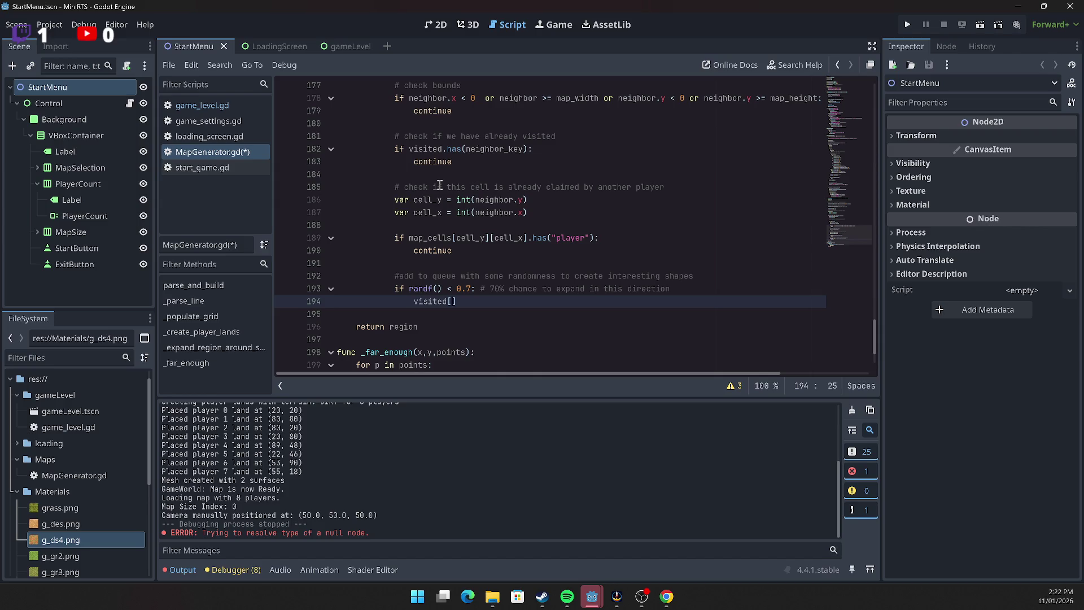
pyautogui.write('ne')
pyautogui.write('ighbor')
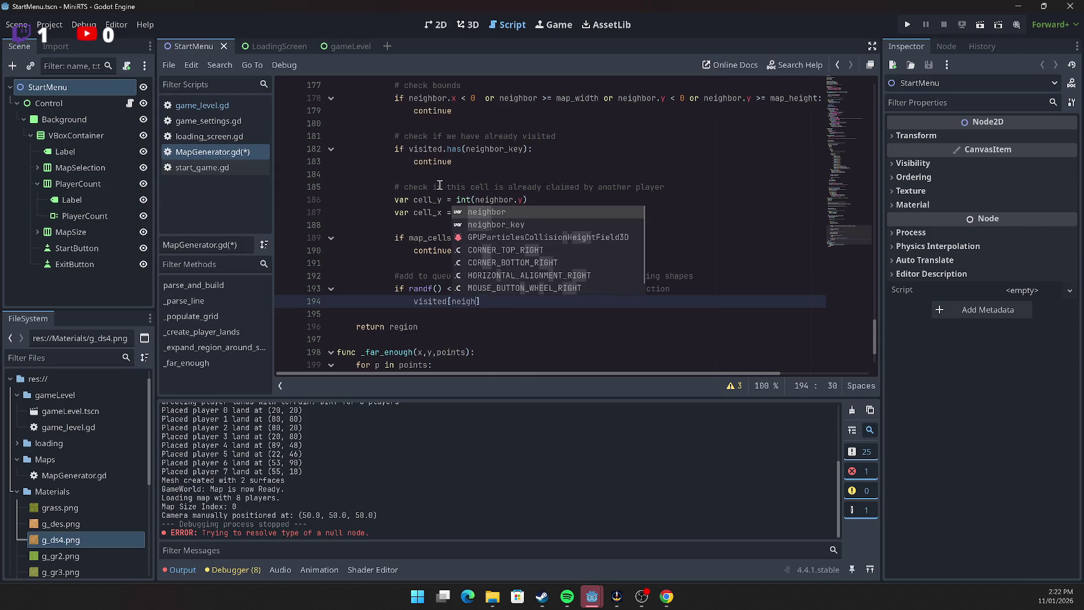
pyautogui.write('_k')
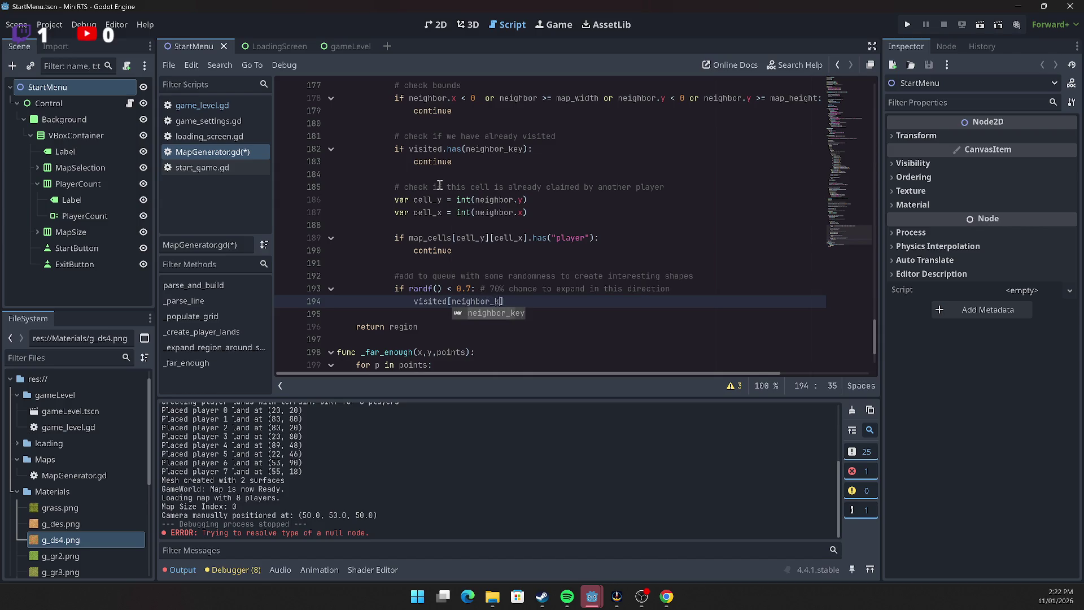
pyautogui.press('Return')
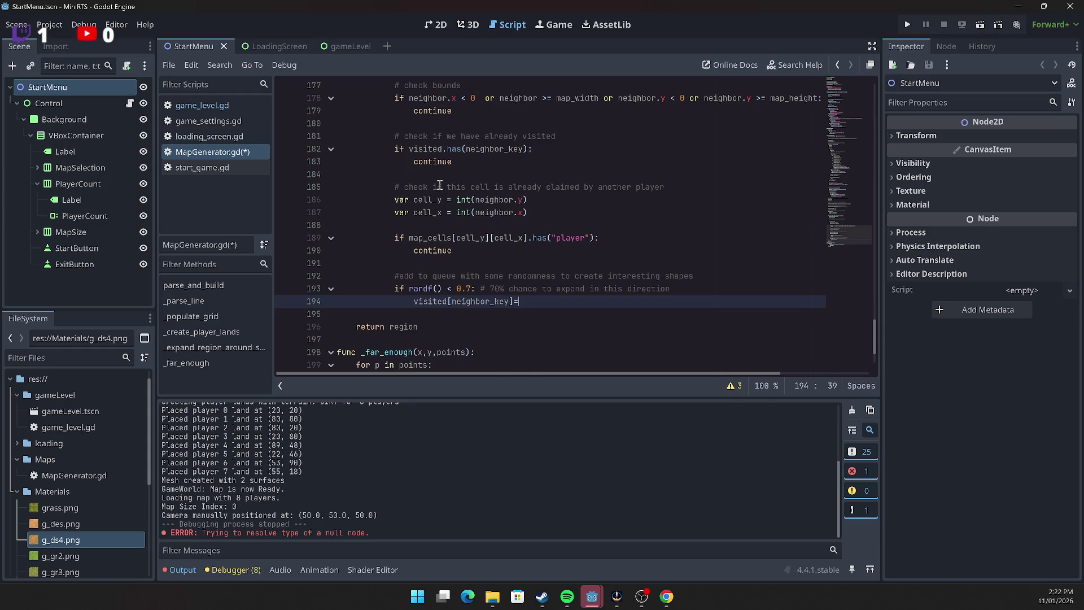
pyautogui.write('true;')
pyautogui.press('Return')
pyautogui.write('queue.append')
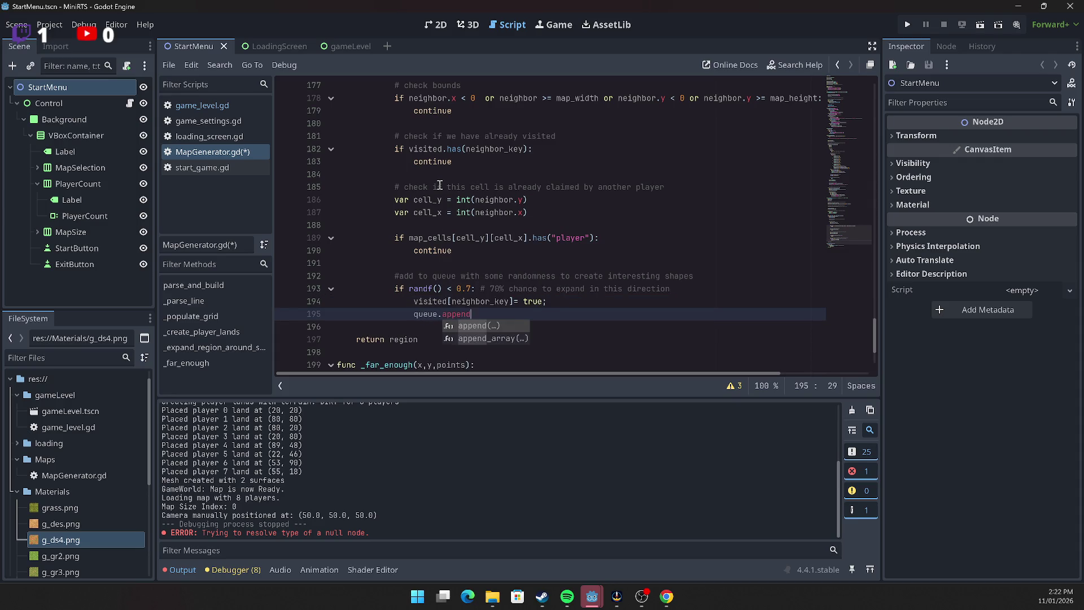
pyautogui.press('Return')
pyautogui.write('neigh')
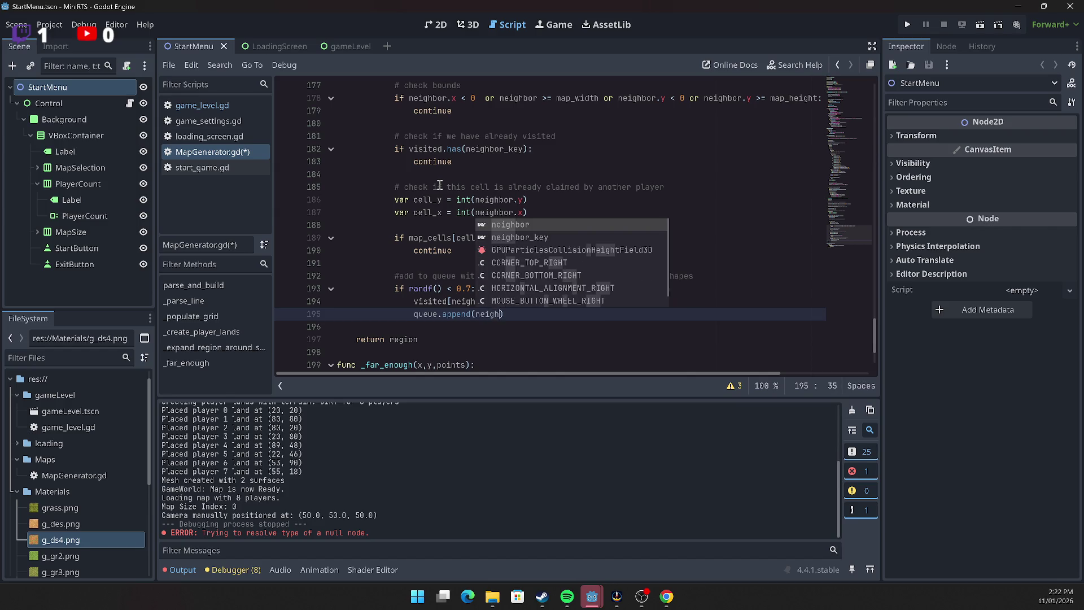
pyautogui.write('bor')
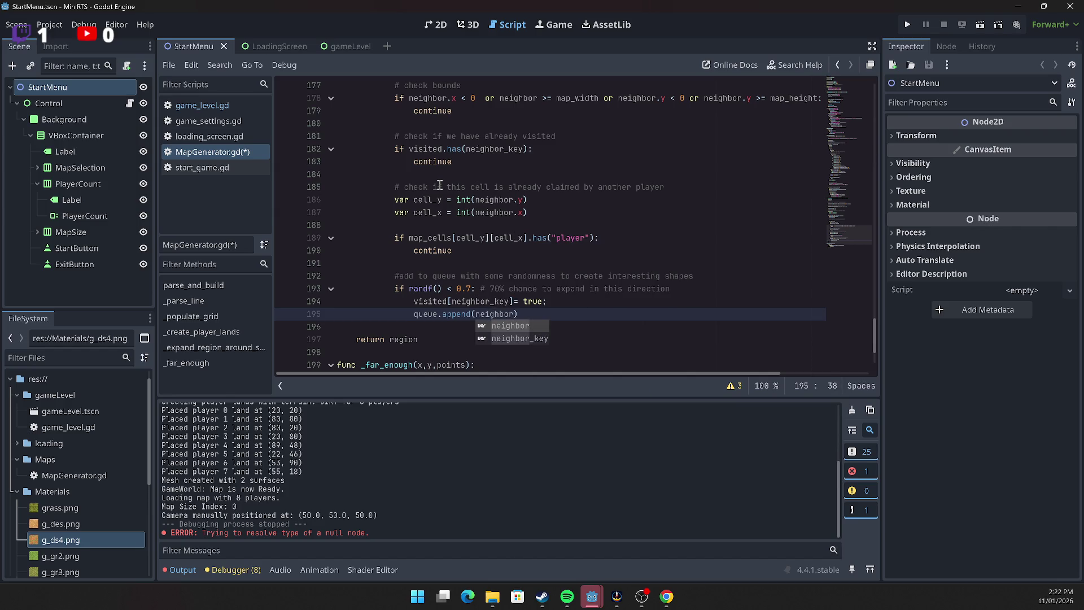
pyautogui.hotkey('ctrl', 's')
# Step: After the line 178 error, change neighbor to neighbor.x in the map_width check and rerun the project
pyautogui.click(908, 24)
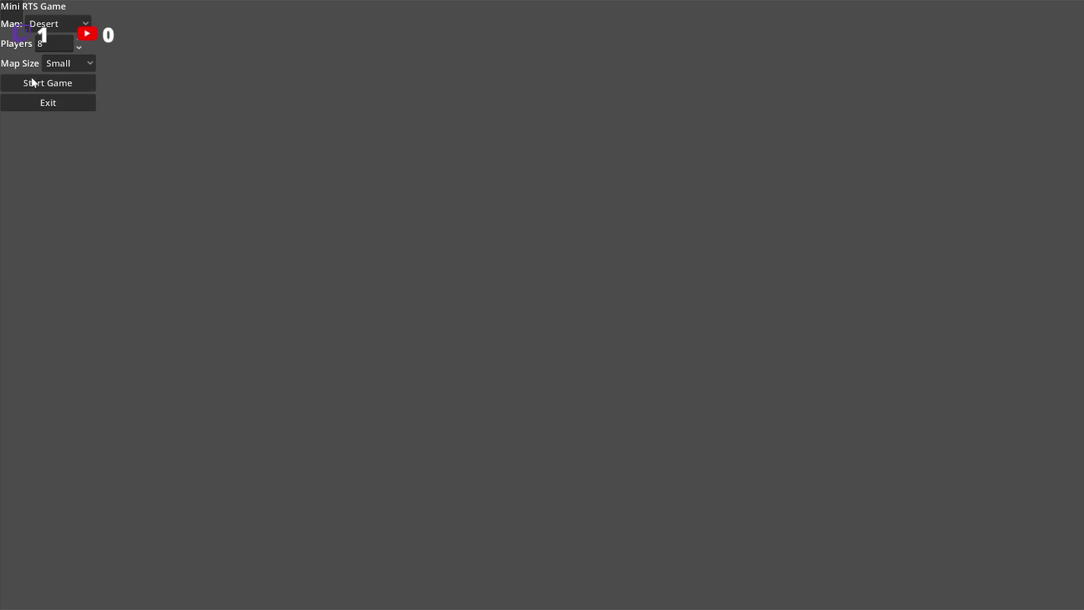
pyautogui.click(31, 79)
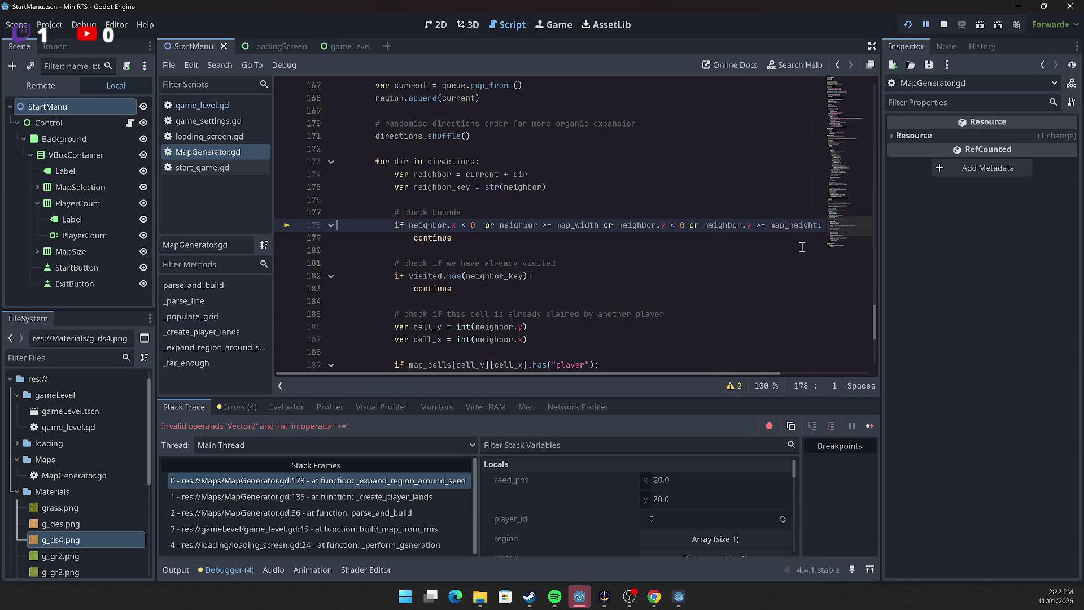
pyautogui.click(669, 264)
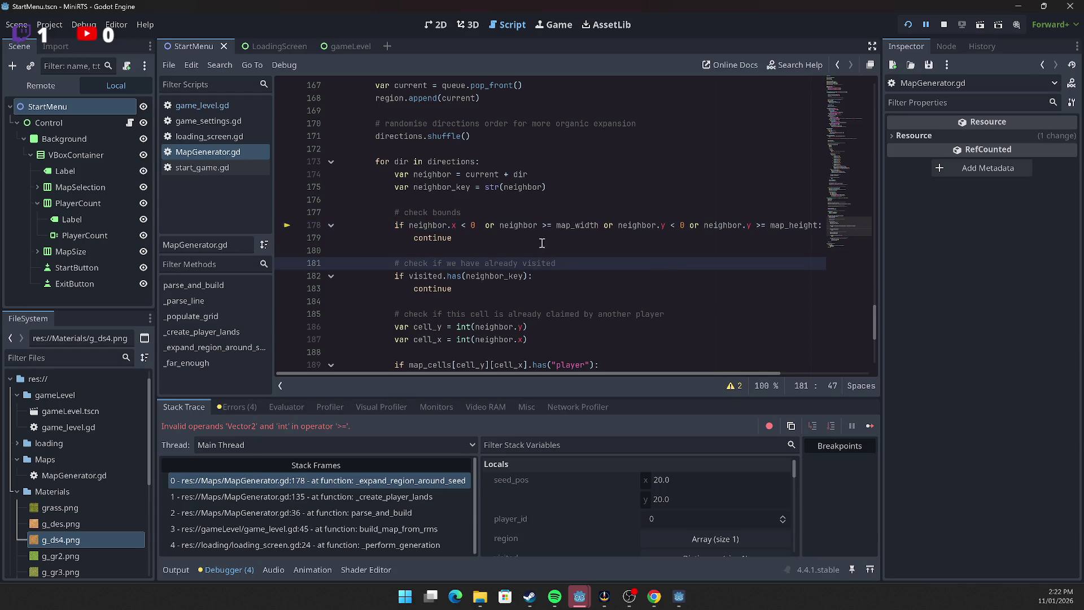
pyautogui.click(539, 226)
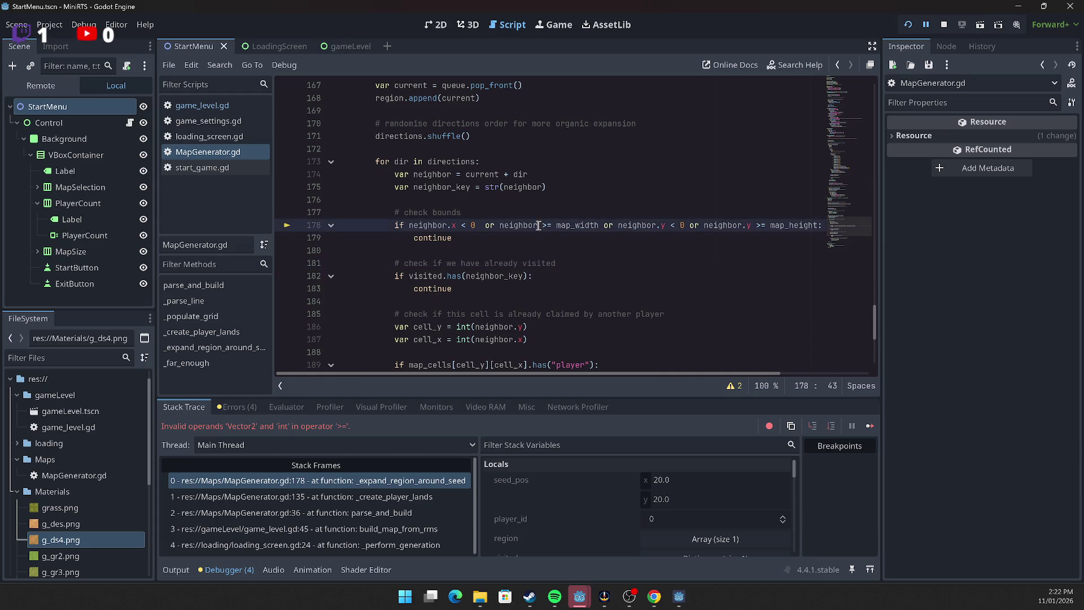
pyautogui.write('.x')
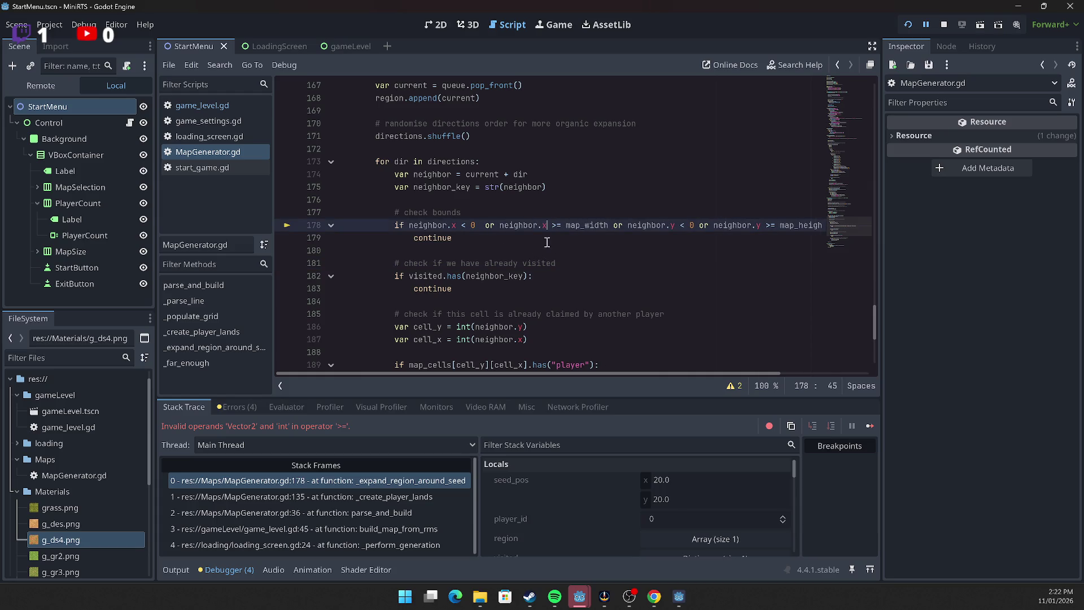
pyautogui.click(909, 24)
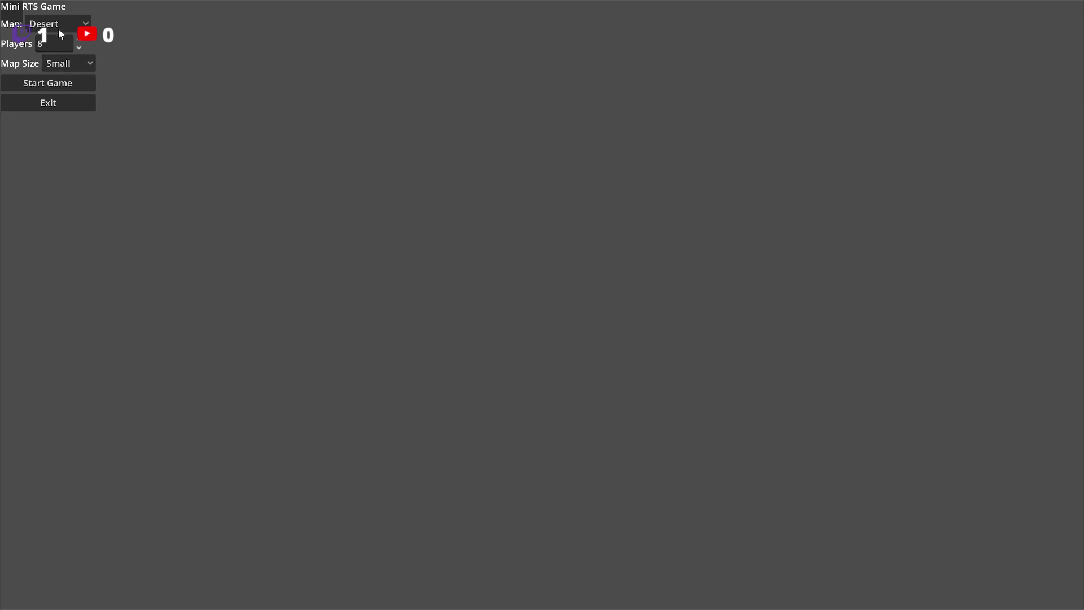
# Step: Play the Grasslands and Snow maps, then exit the game back to the editor
pyautogui.click(58, 27)
pyautogui.click(68, 61)
pyautogui.click(63, 82)
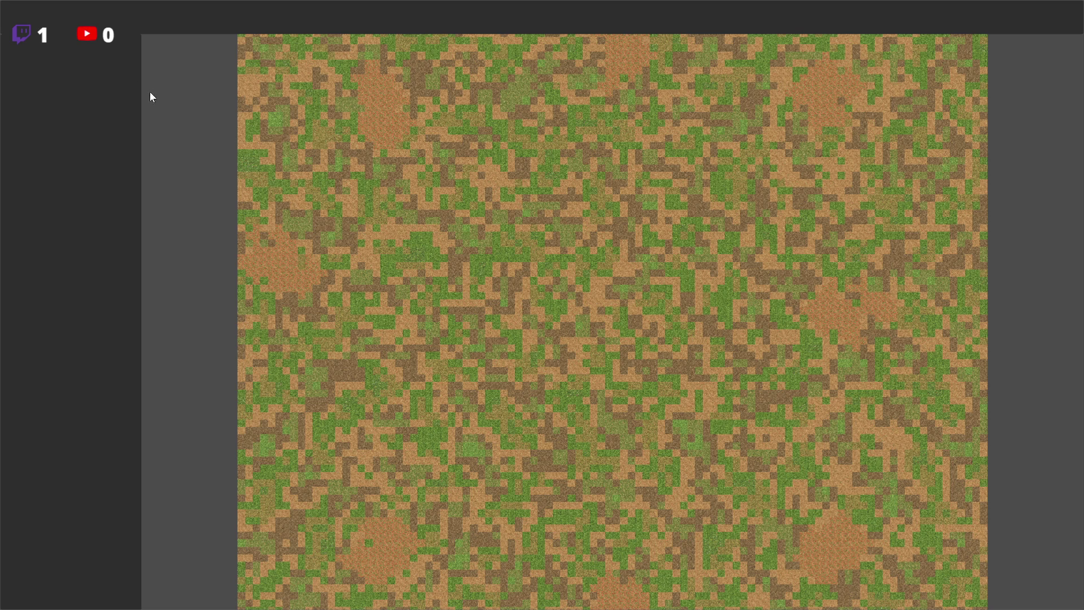
pyautogui.press('Escape')
pyautogui.click(55, 25)
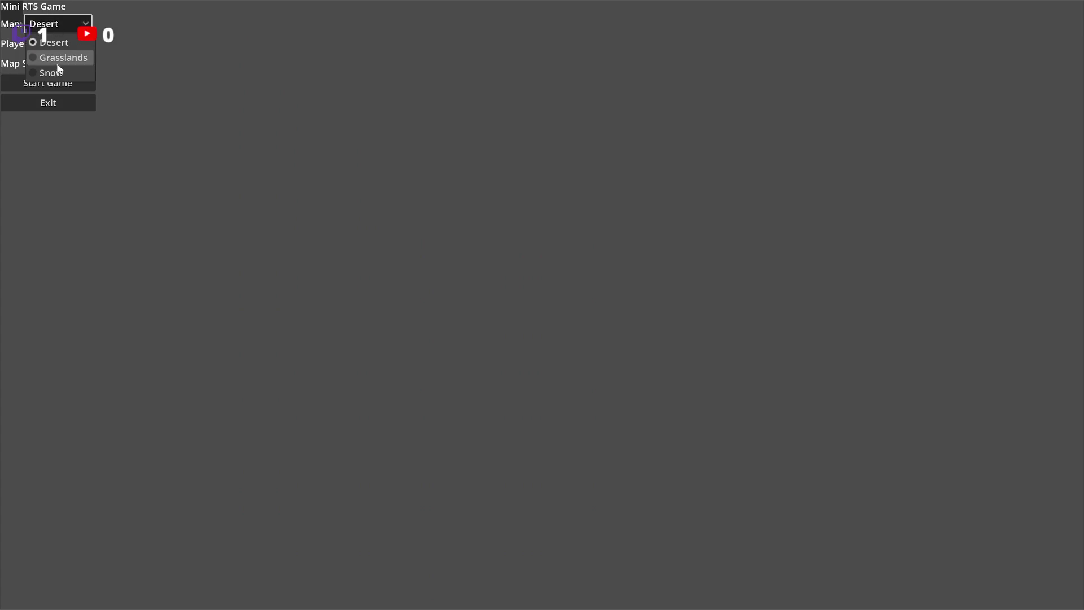
pyautogui.click(60, 69)
pyautogui.click(53, 83)
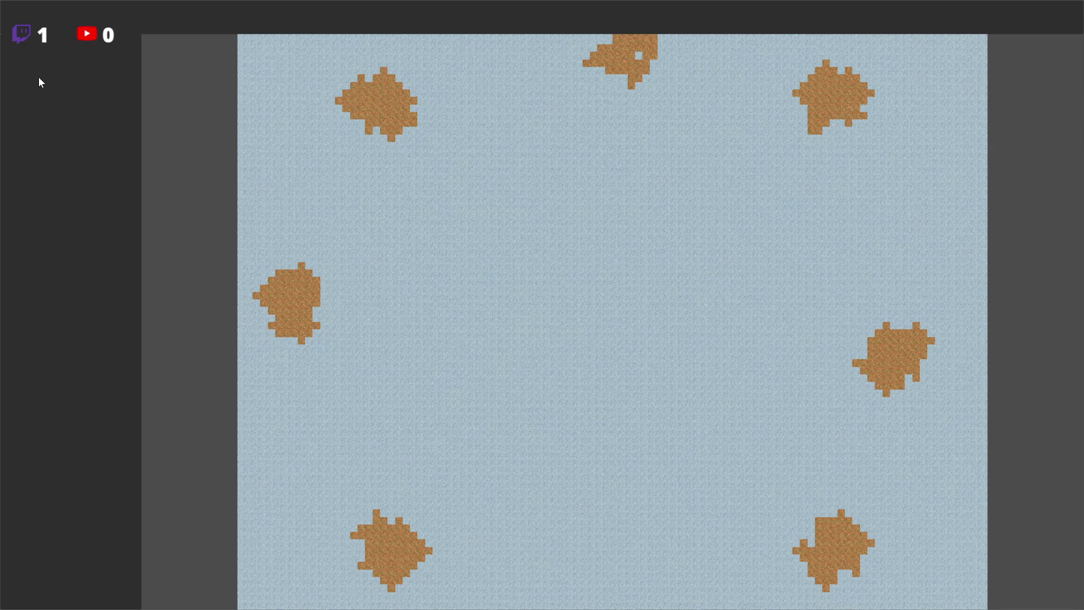
pyautogui.press('Escape')
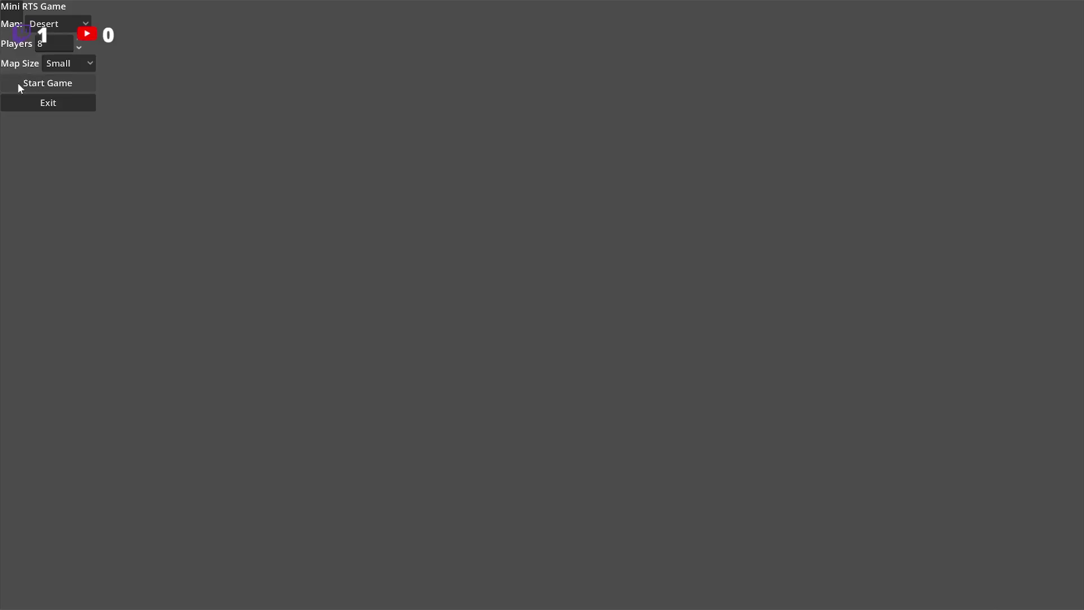
pyautogui.click(41, 104)
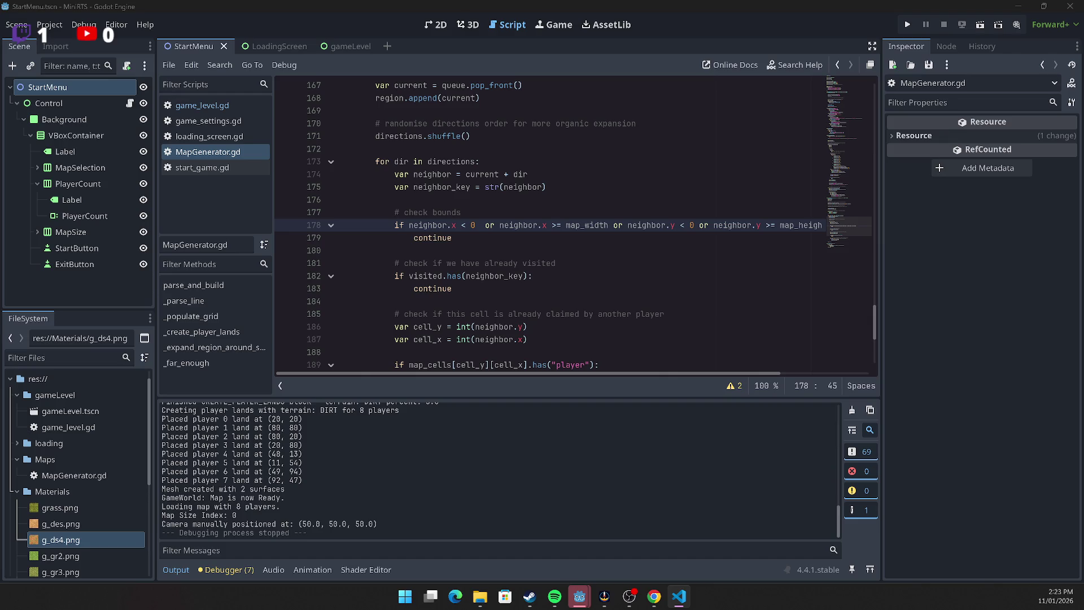
# Step: Review arabia.rms in VS Code and select its land_percent 5 line
pyautogui.scroll(4, 472, 318)
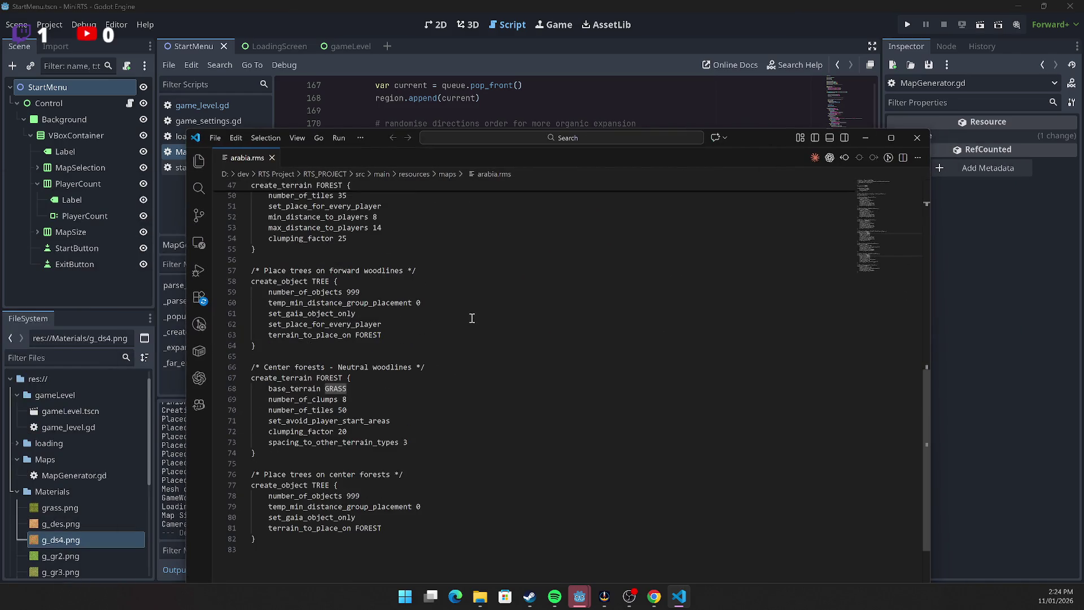
pyautogui.scroll(15, 472, 318)
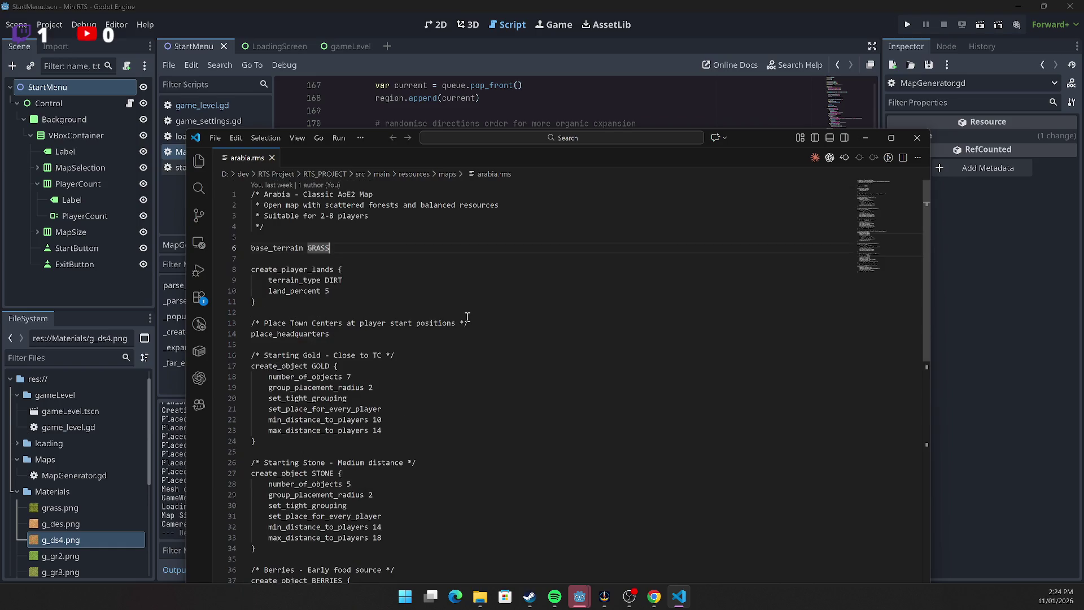
pyautogui.moveTo(350, 291); pyautogui.dragTo(267, 291)
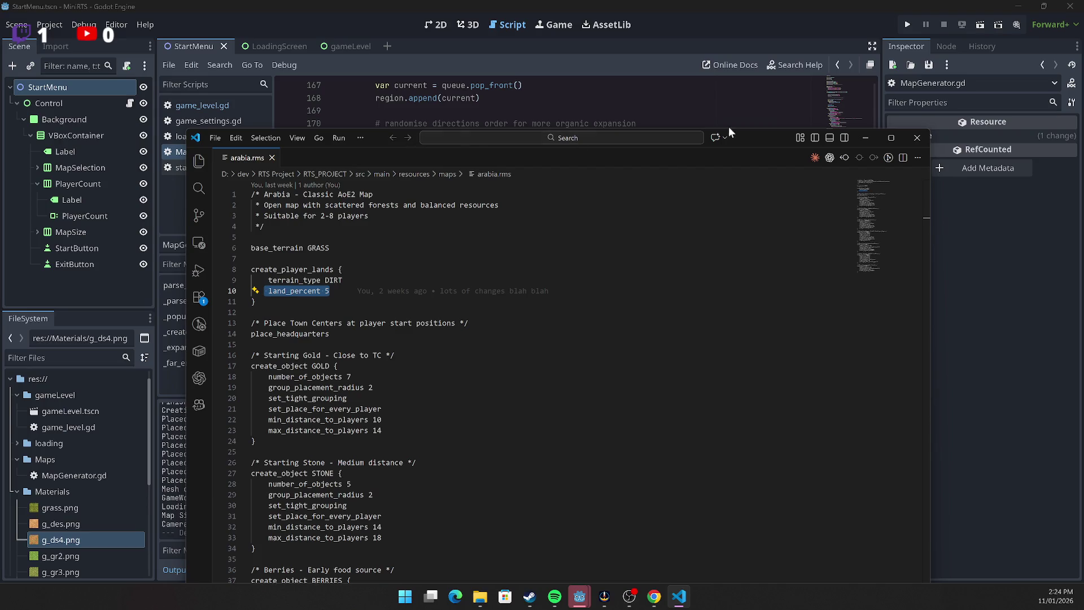
pyautogui.hotkey('alt', 'Tab')
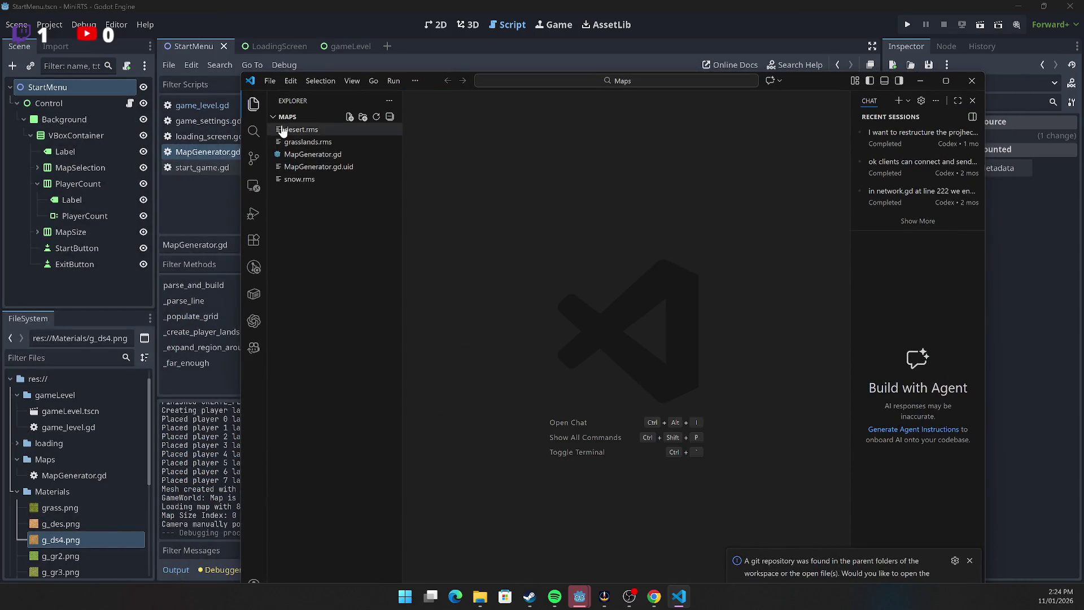
# Step: Set land_percent to 10 in desert.rms and 20 in grasslands.rms
pyautogui.click(298, 134)
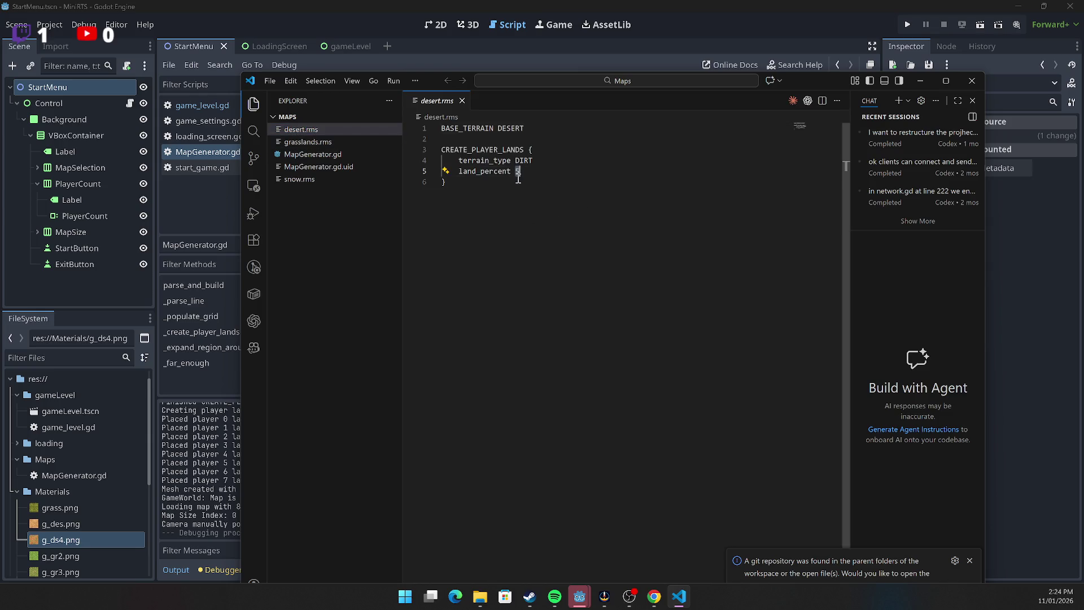
pyautogui.write('10')
pyautogui.click(307, 142)
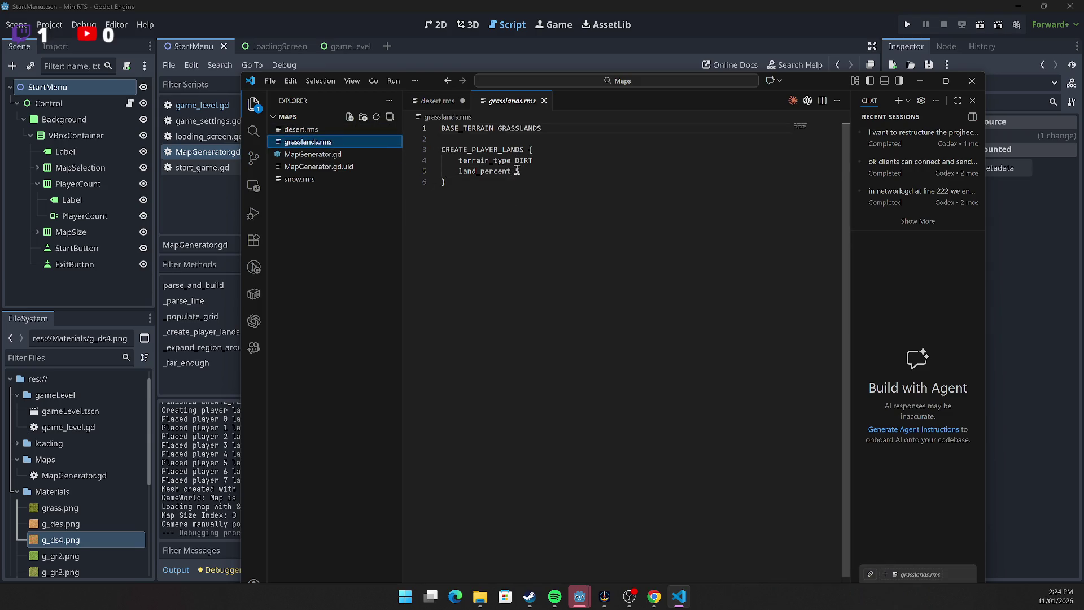
pyautogui.write('10')
pyautogui.click(339, 179)
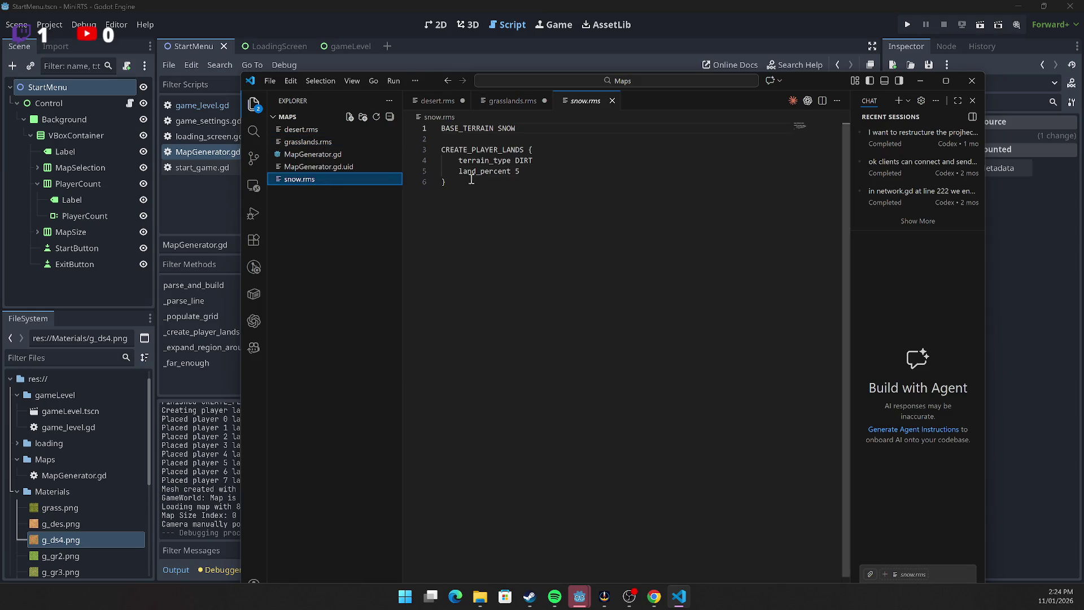
pyautogui.click(320, 146)
pyautogui.press('BackSpace')
pyautogui.press('BackSpace')
pyautogui.write('2')
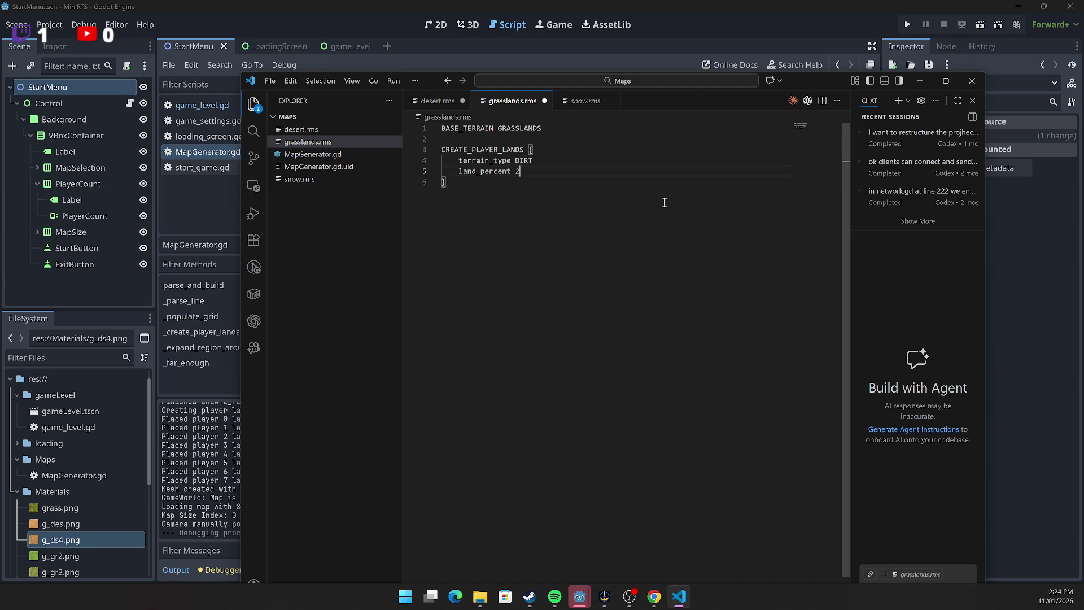
pyautogui.write('0')
# Step: Change land_percent in snow.rms from 5 to 15 and save it
pyautogui.click(299, 179)
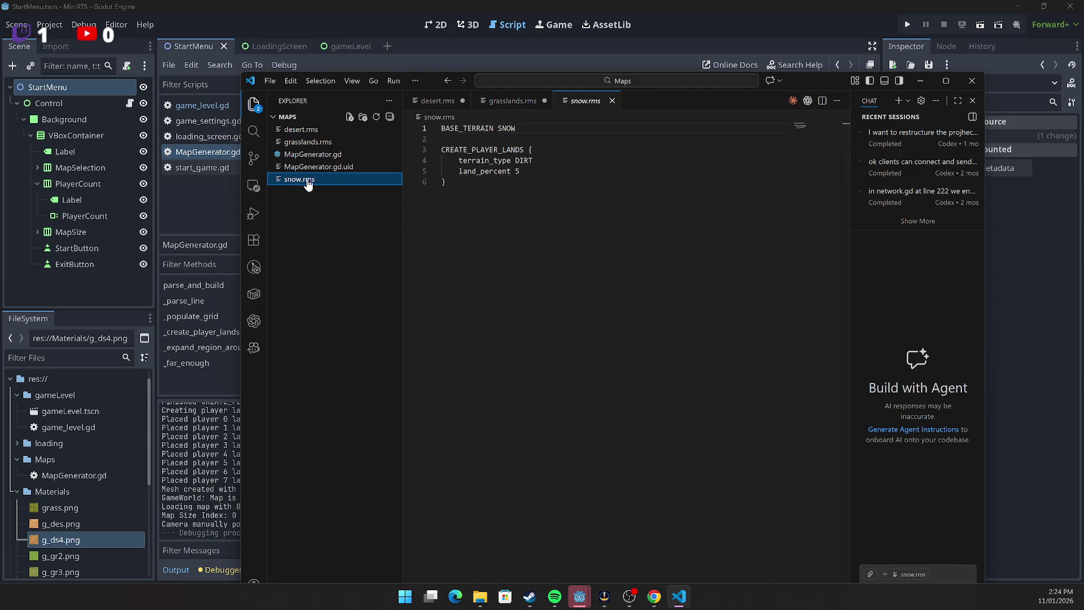
pyautogui.doubleClick(518, 173)
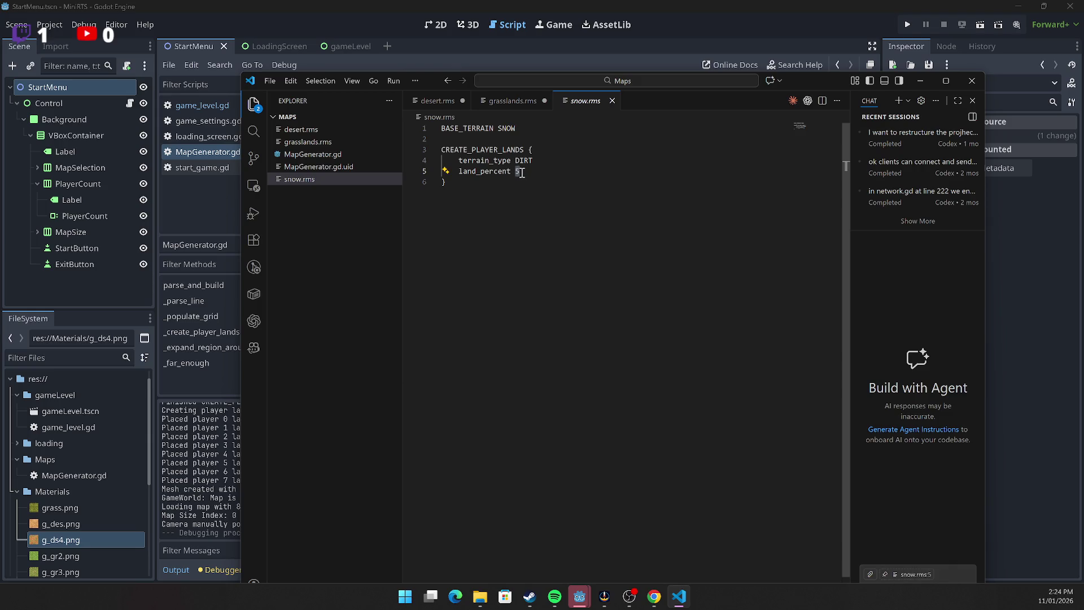
pyautogui.write('1')
pyautogui.write('5')
pyautogui.hotkey('ctrl', 's')
pyautogui.click(502, 104)
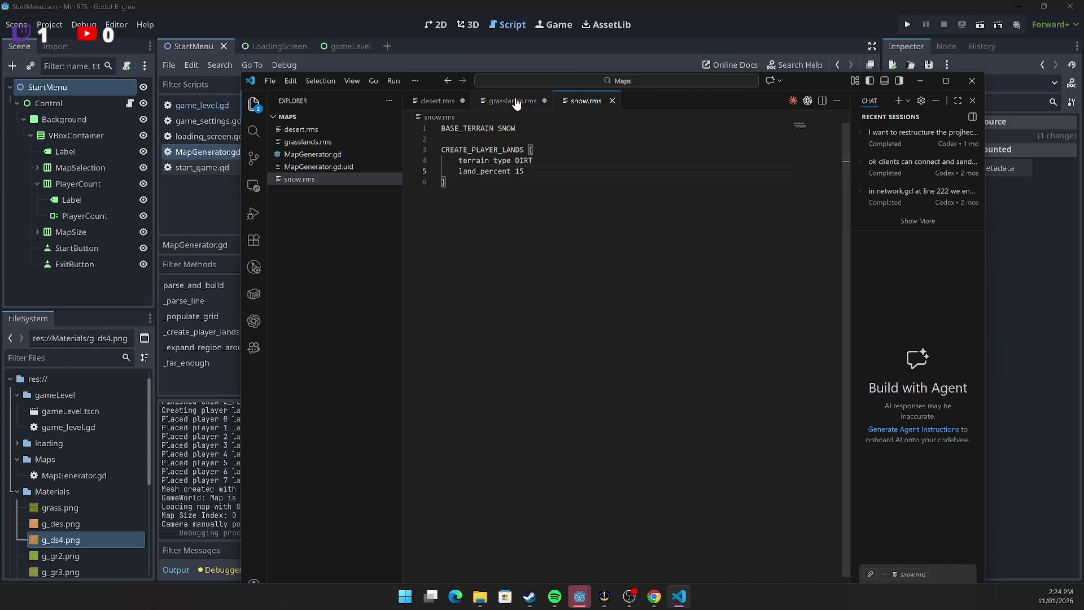
pyautogui.click(449, 106)
pyautogui.click(587, 12)
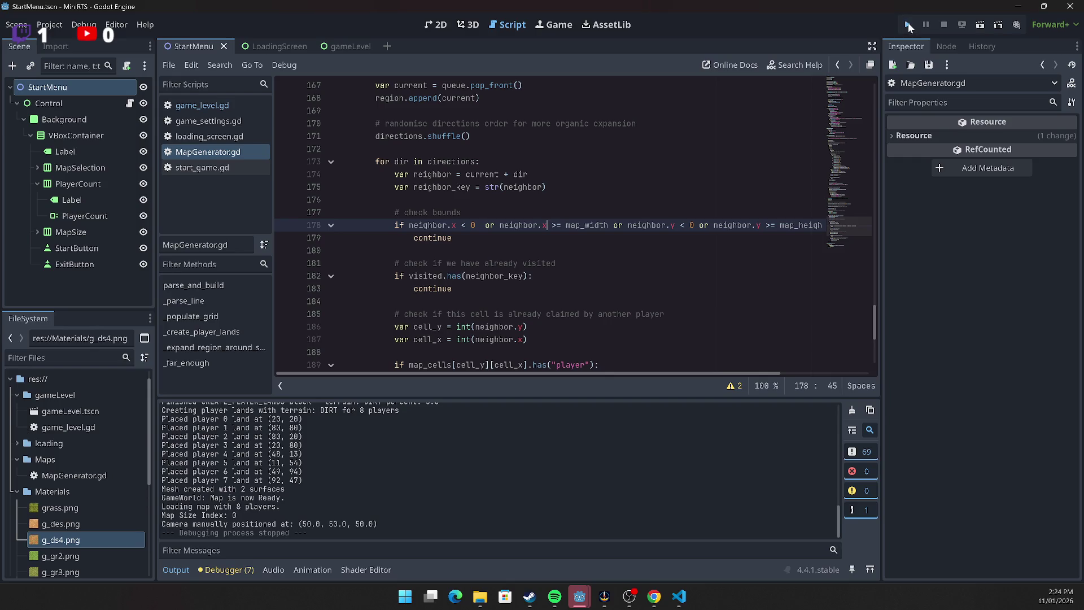
# Step: Run the game and view the Desert and Grasslands maps, then select the Snow map
pyautogui.click(908, 26)
pyautogui.click(88, 85)
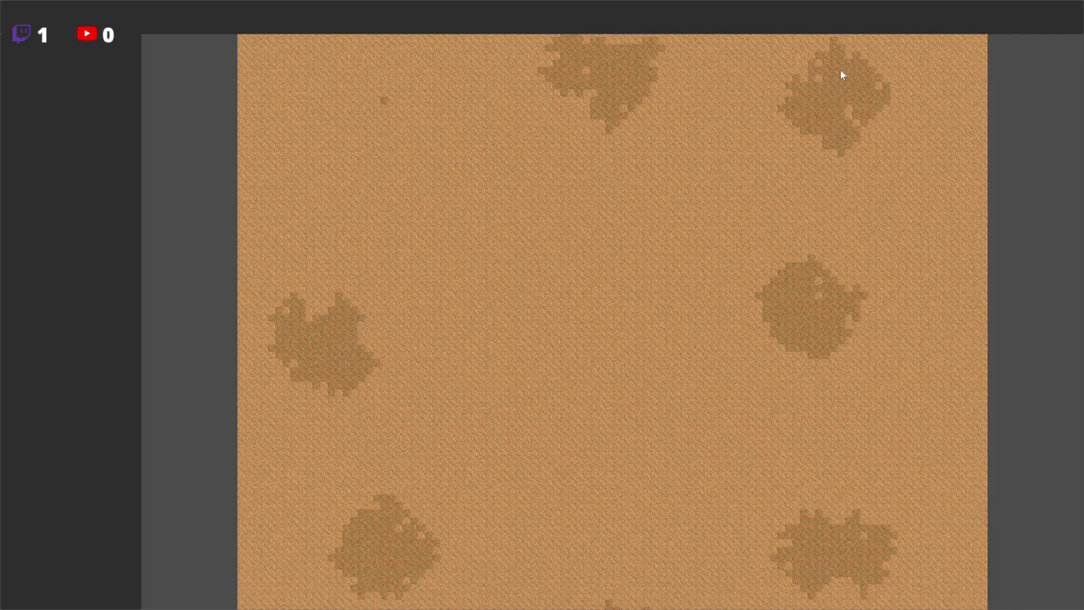
pyautogui.press('Escape')
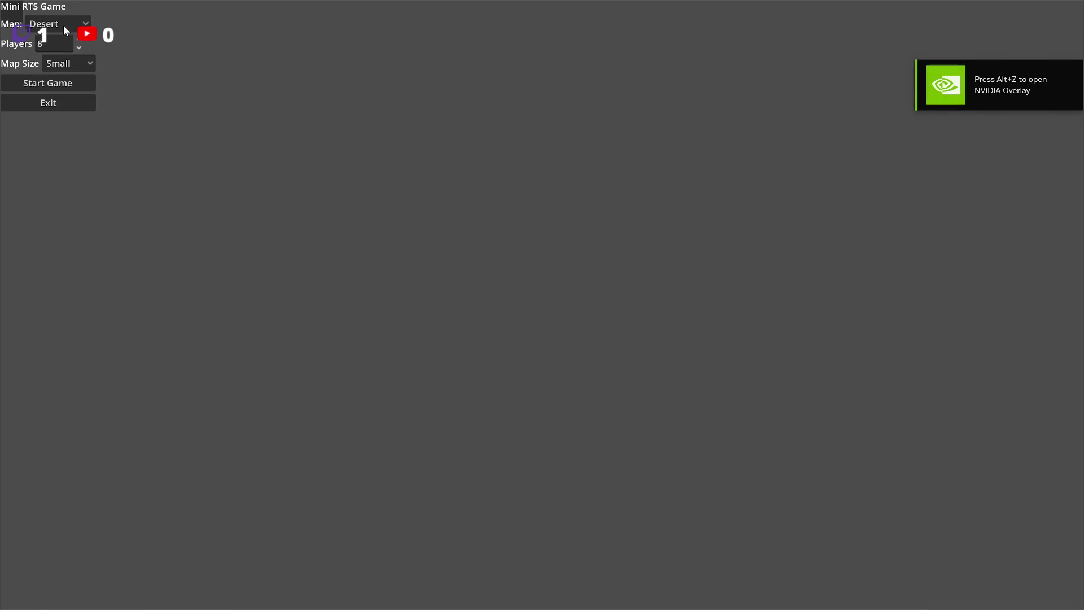
pyautogui.click(63, 25)
pyautogui.click(65, 59)
pyautogui.click(53, 83)
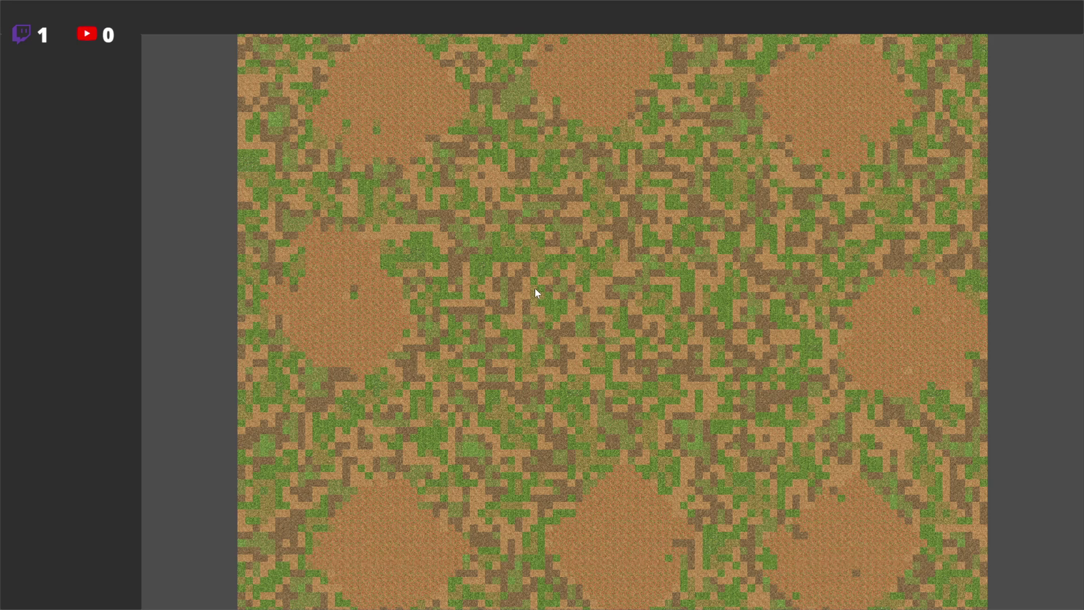
pyautogui.press('Escape')
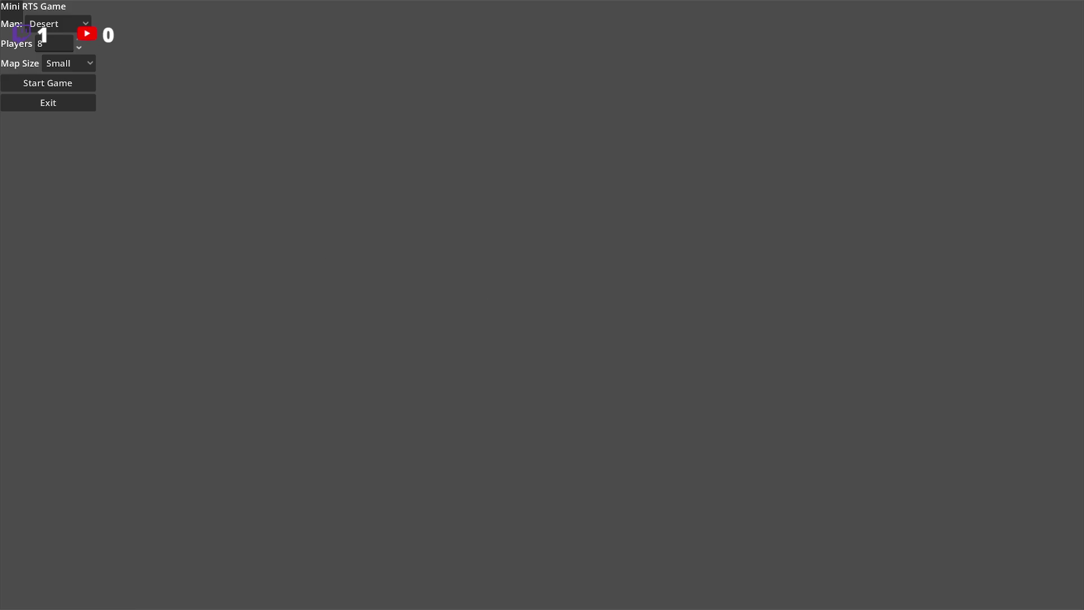
pyautogui.click(56, 23)
pyautogui.click(63, 63)
pyautogui.click(48, 83)
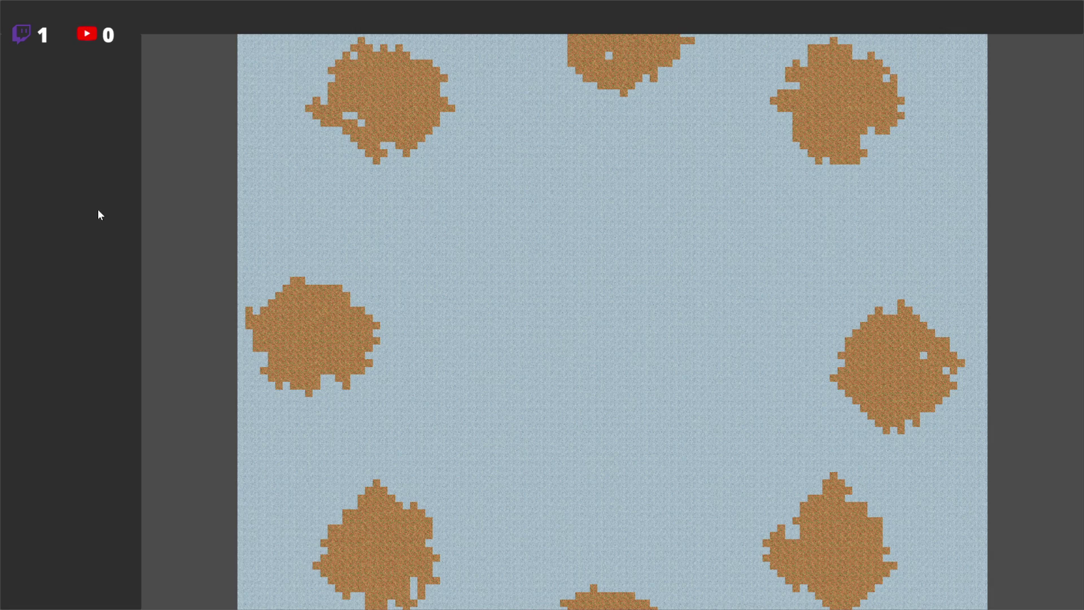
pyautogui.press('Escape')
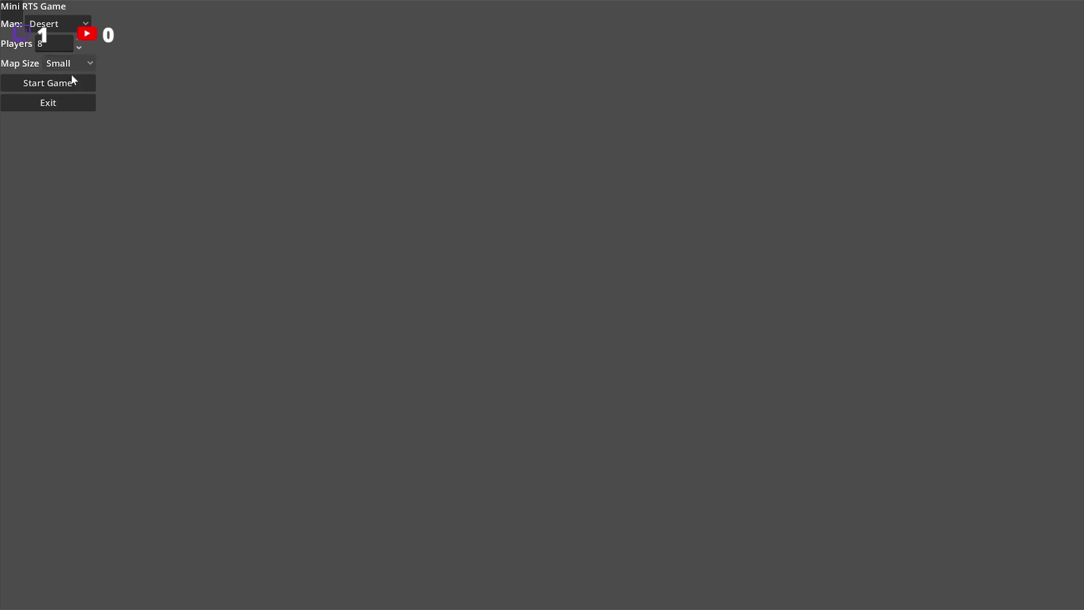
pyautogui.click(63, 100)
# Step: Create a folder named Units in res://
pyautogui.scroll(-3, 66, 452)
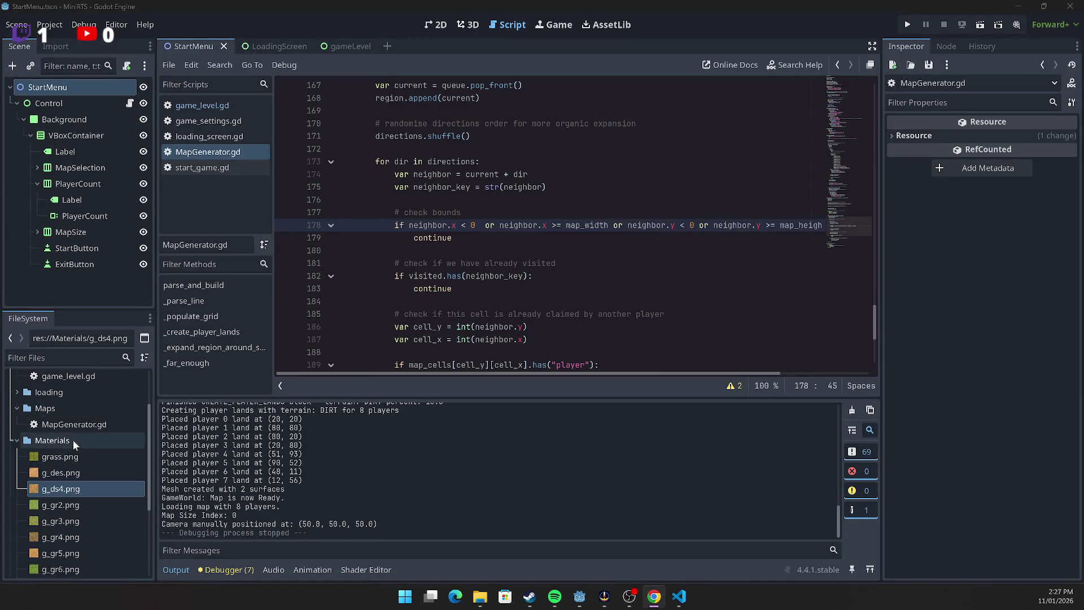
pyautogui.scroll(4, 73, 440)
pyautogui.rightClick(38, 394)
pyautogui.moveTo(87, 406)
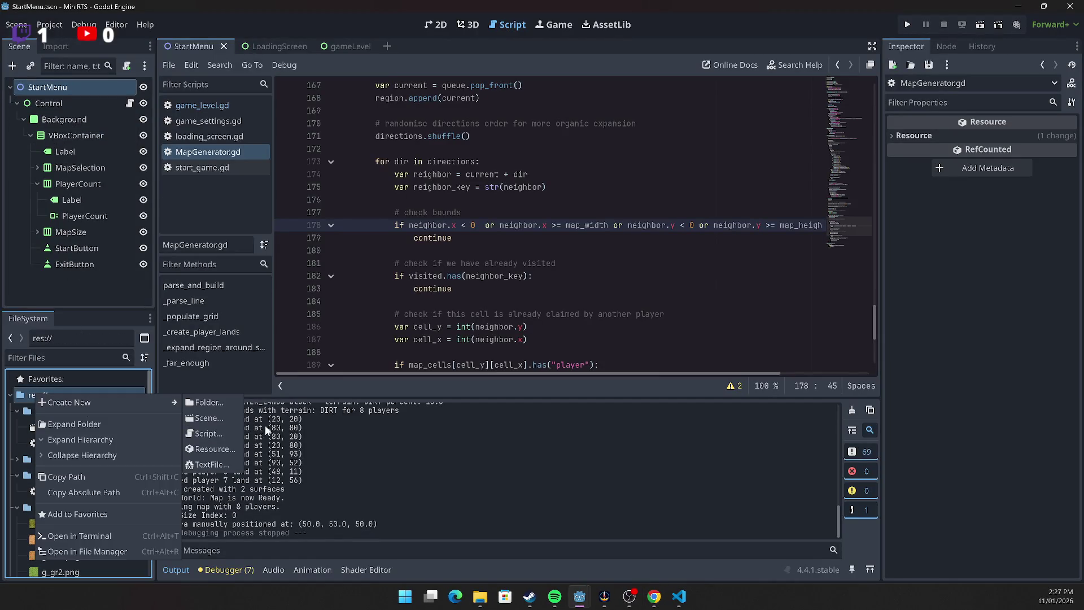
pyautogui.click(235, 406)
pyautogui.write('U')
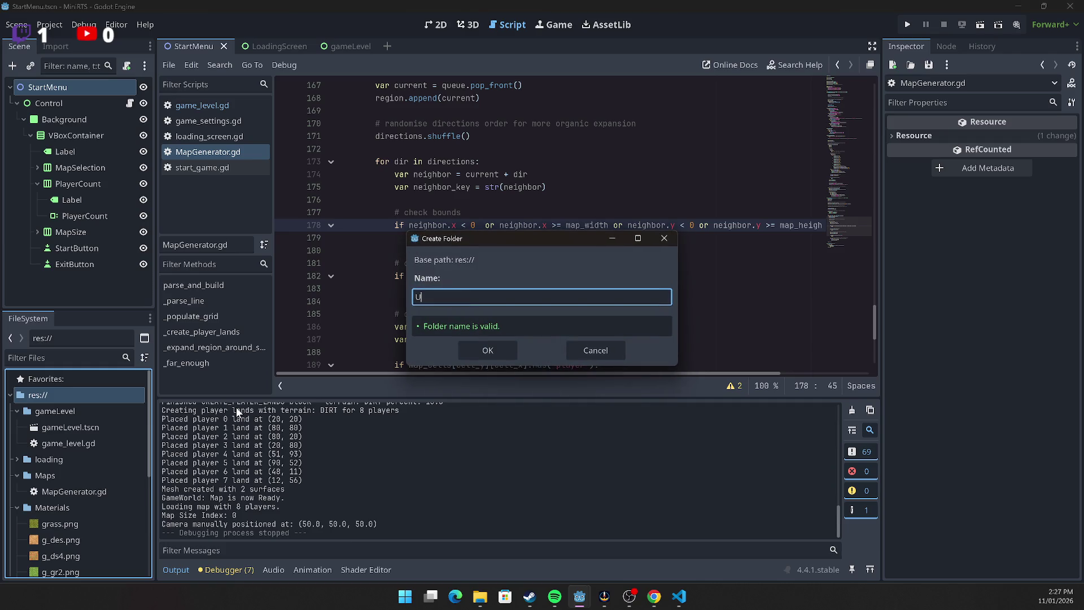
pyautogui.write('nits')
pyautogui.press('BackSpace')
pyautogui.press('BackSpace')
pyautogui.press('BackSpace')
pyautogui.write('its')
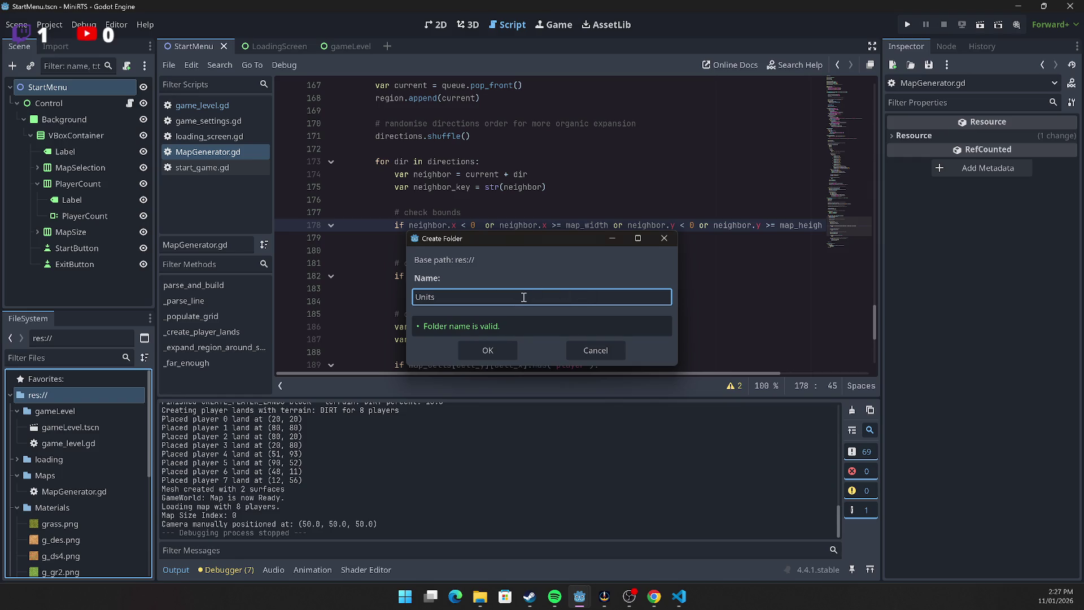
pyautogui.press('Return')
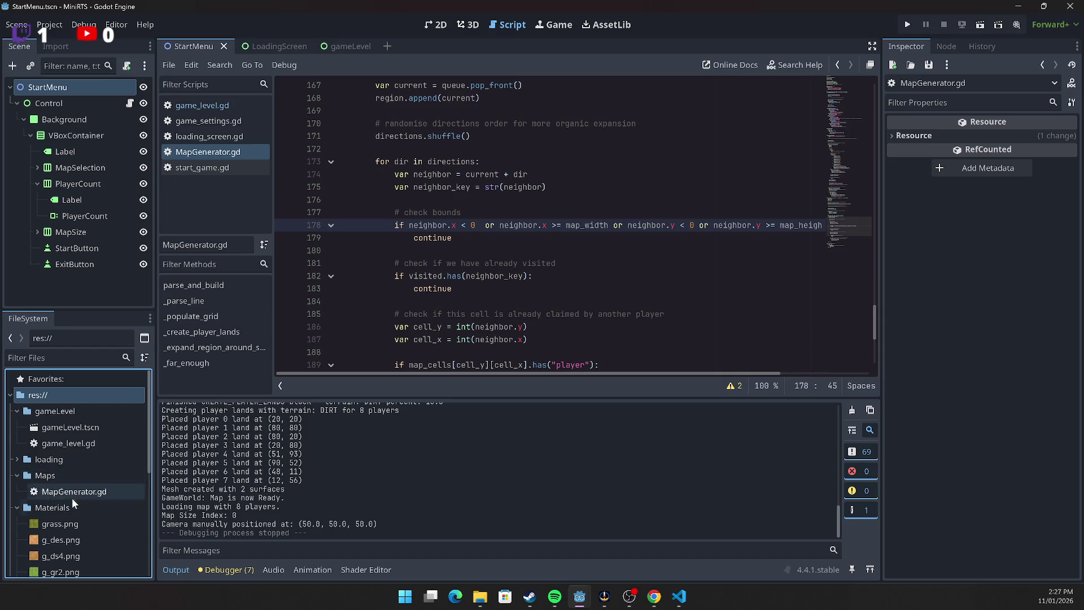
# Step: Create a 3D scene named BaseUnit inside the Units folder
pyautogui.scroll(-3, 72, 497)
pyautogui.scroll(2, 65, 480)
pyautogui.click(17, 459)
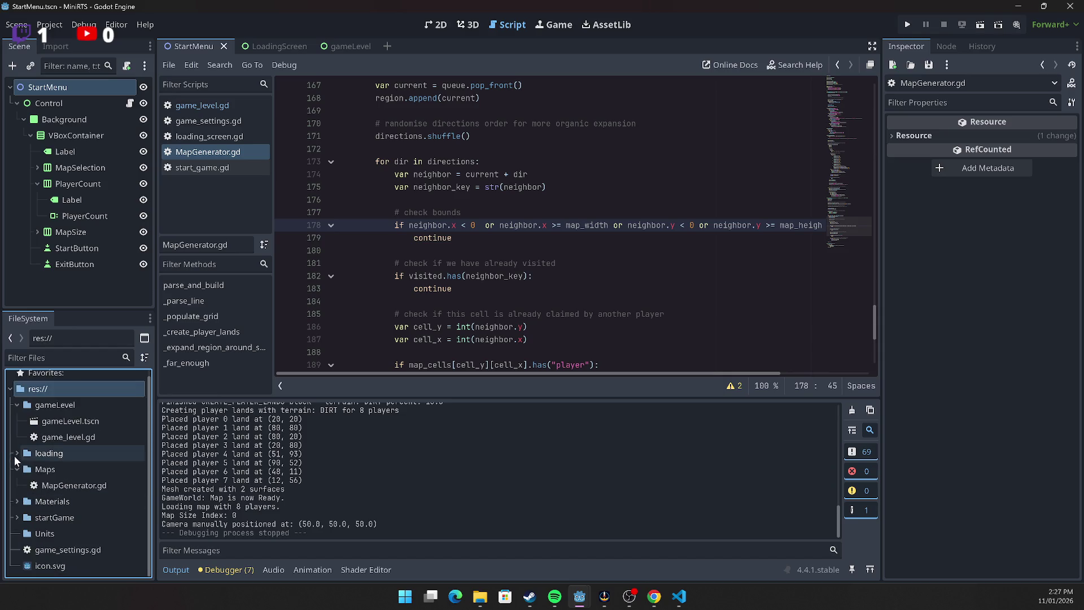
pyautogui.rightClick(62, 537)
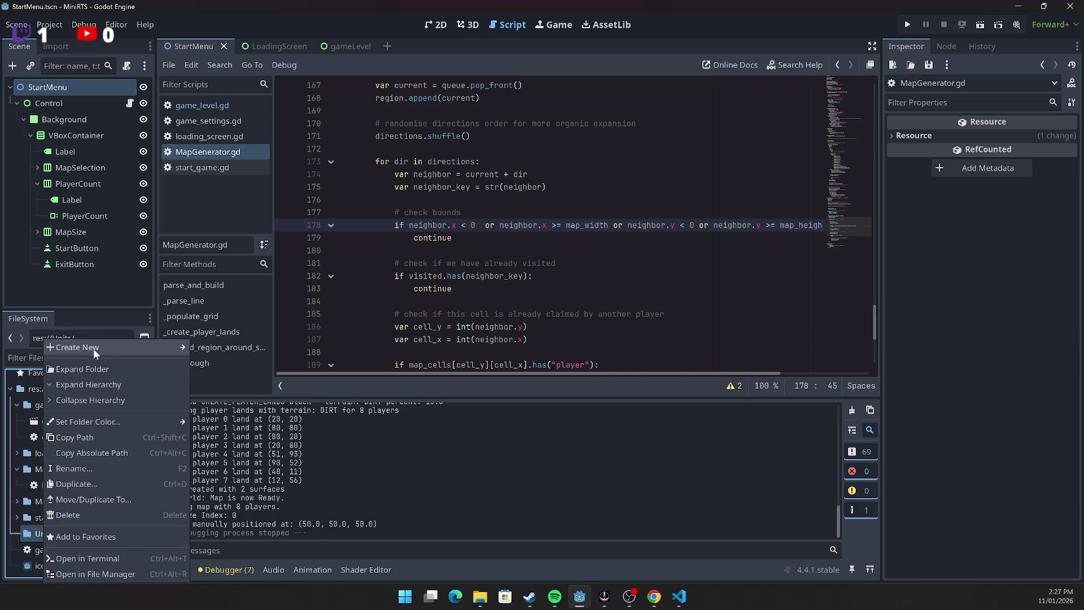
pyautogui.moveTo(93, 347)
pyautogui.click(235, 362)
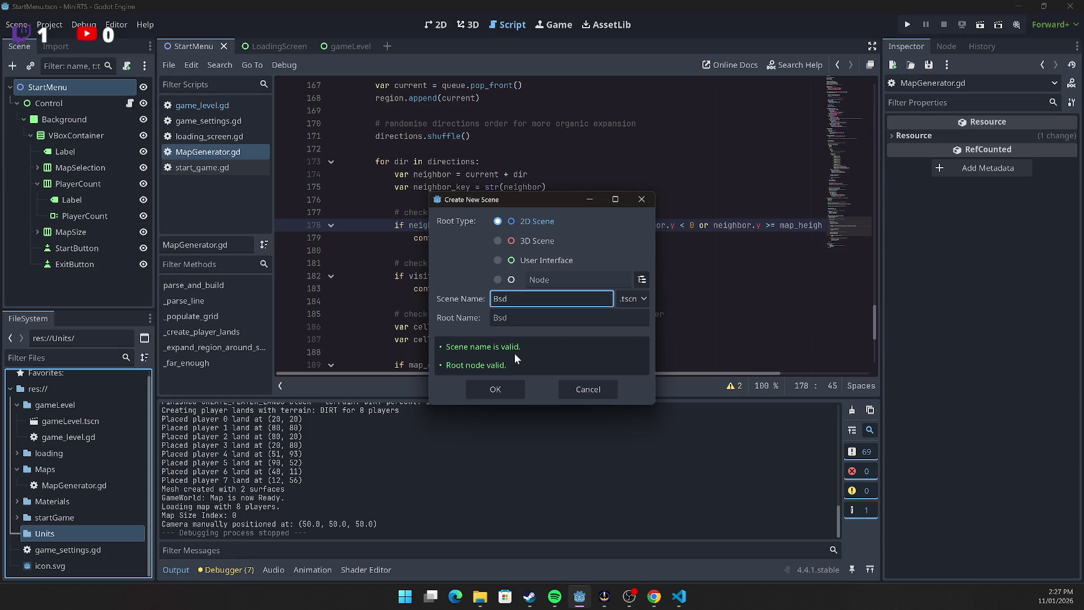
pyautogui.press('BackSpace')
pyautogui.press('BackSpace')
pyautogui.write('ase')
pyautogui.write('Unit')
pyautogui.click(511, 242)
pyautogui.click(509, 391)
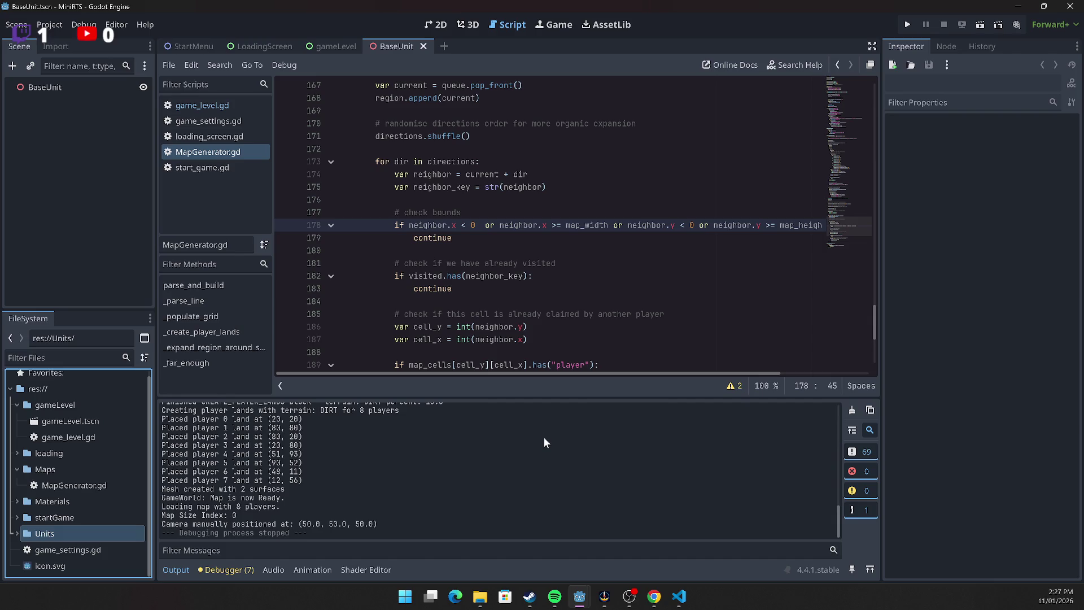
# Step: Add a Node3D child under the BaseUnit root node
pyautogui.rightClick(58, 92)
pyautogui.click(94, 101)
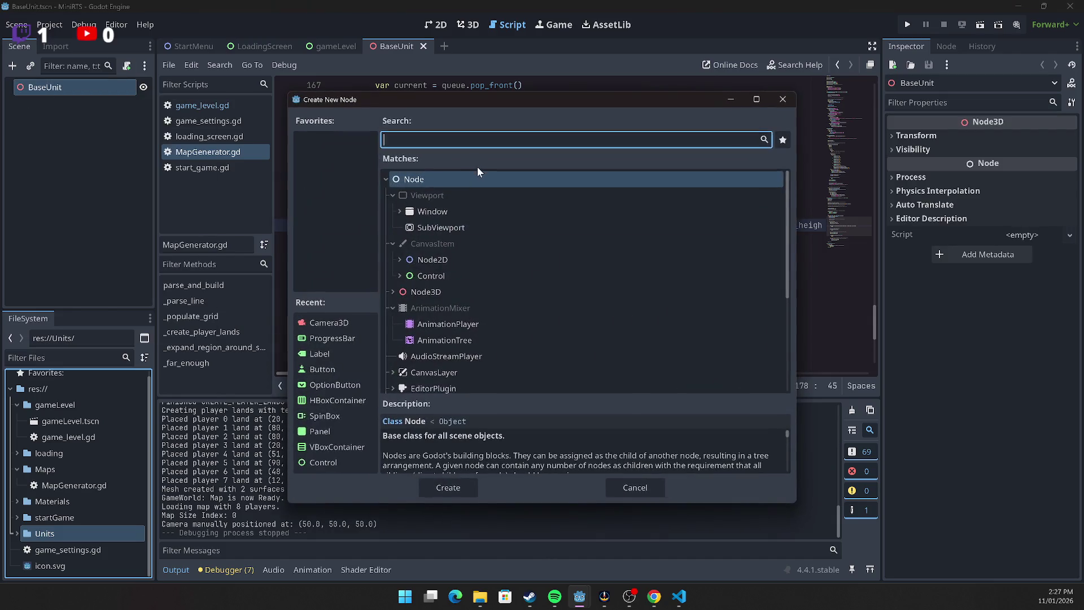
pyautogui.write('node')
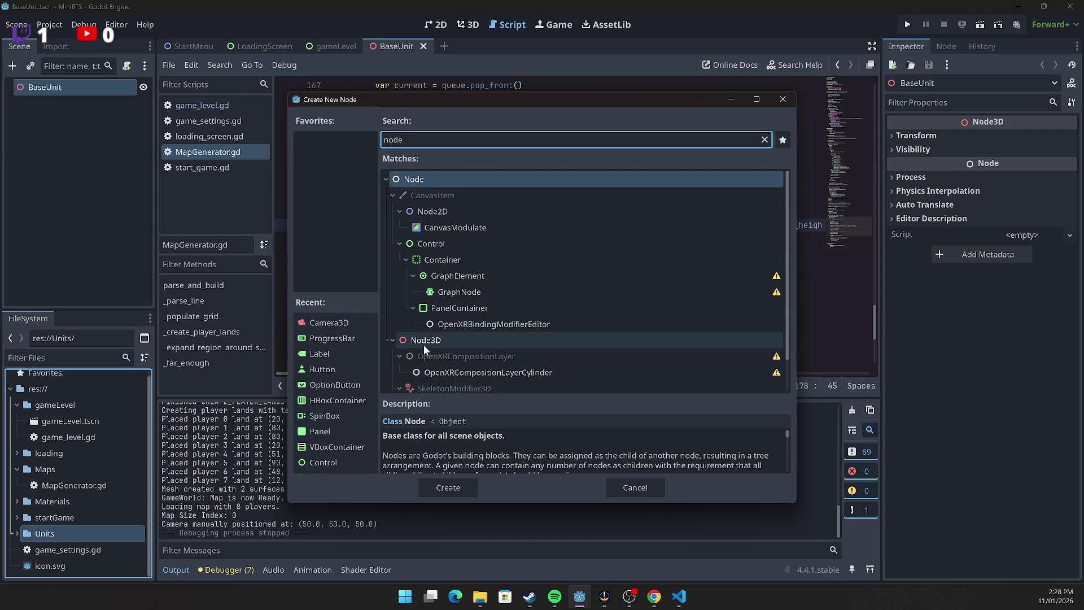
pyautogui.press('BackSpace')
pyautogui.press('BackSpace')
pyautogui.press('BackSpace')
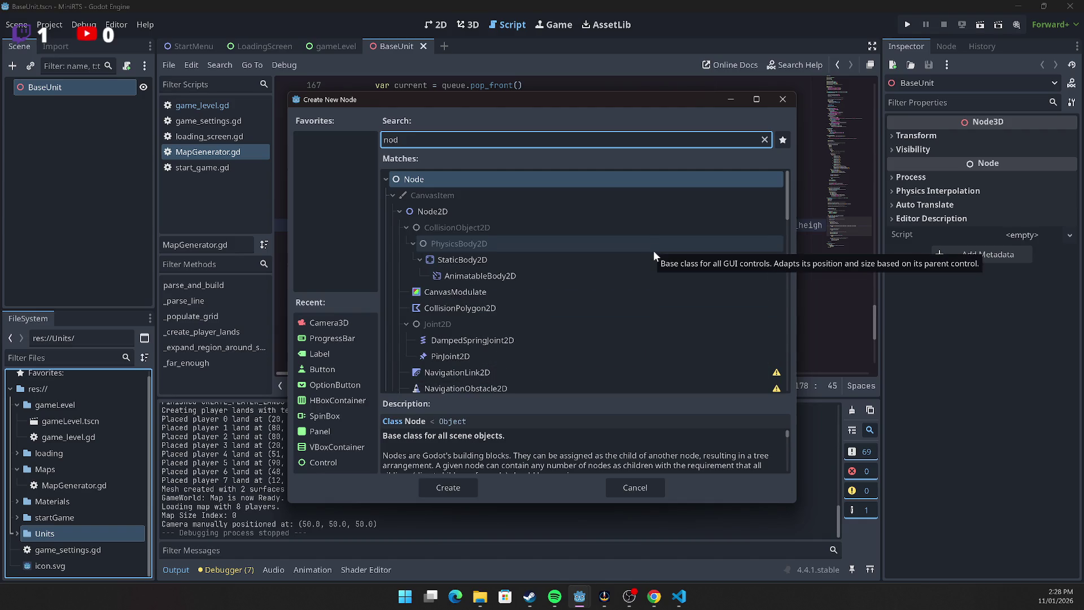
pyautogui.write('odel')
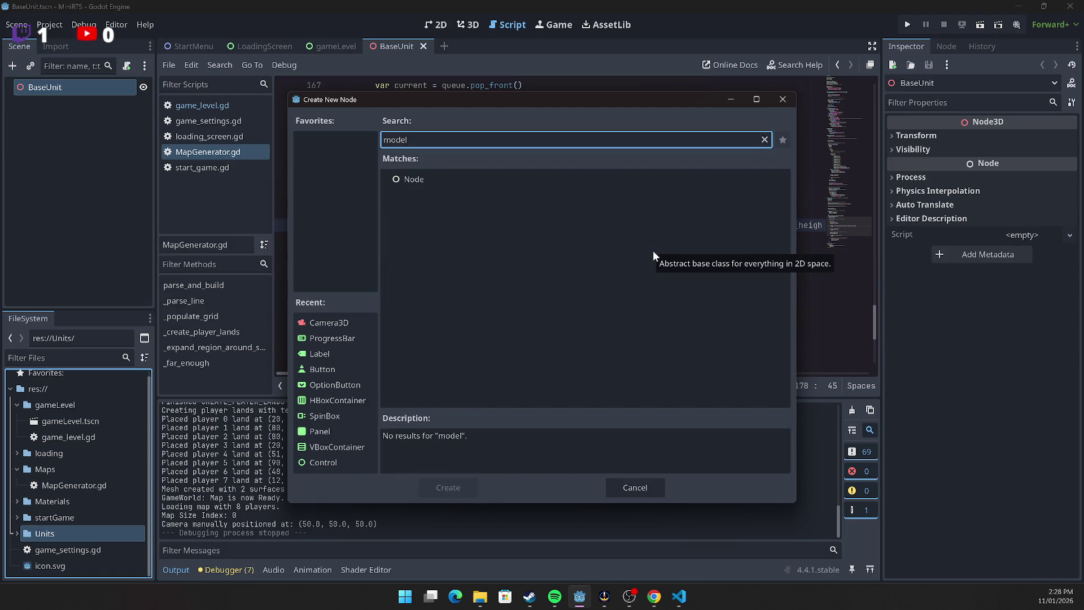
pyautogui.press('BackSpace')
pyautogui.press('BackSpace')
pyautogui.press('BackSpace')
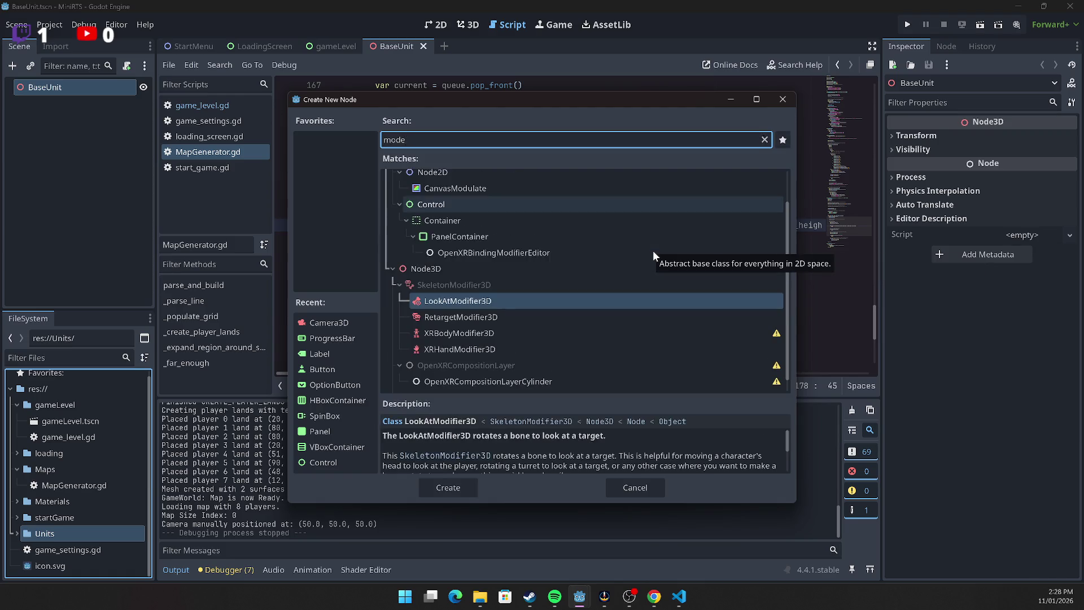
pyautogui.write('n')
pyautogui.press('BackSpace')
pyautogui.press('BackSpace')
pyautogui.write('node')
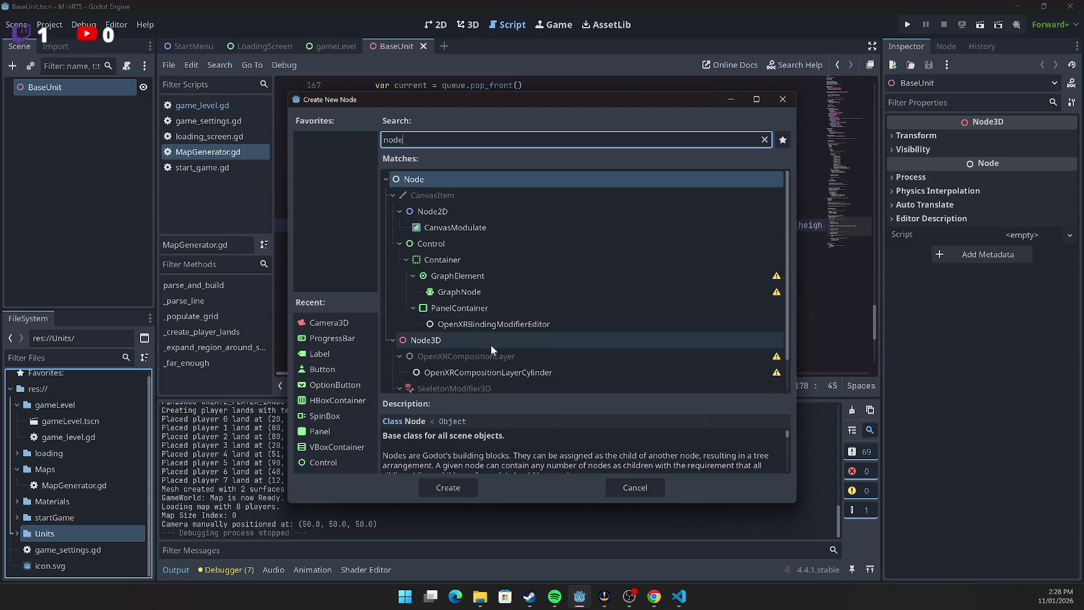
pyautogui.click(485, 343)
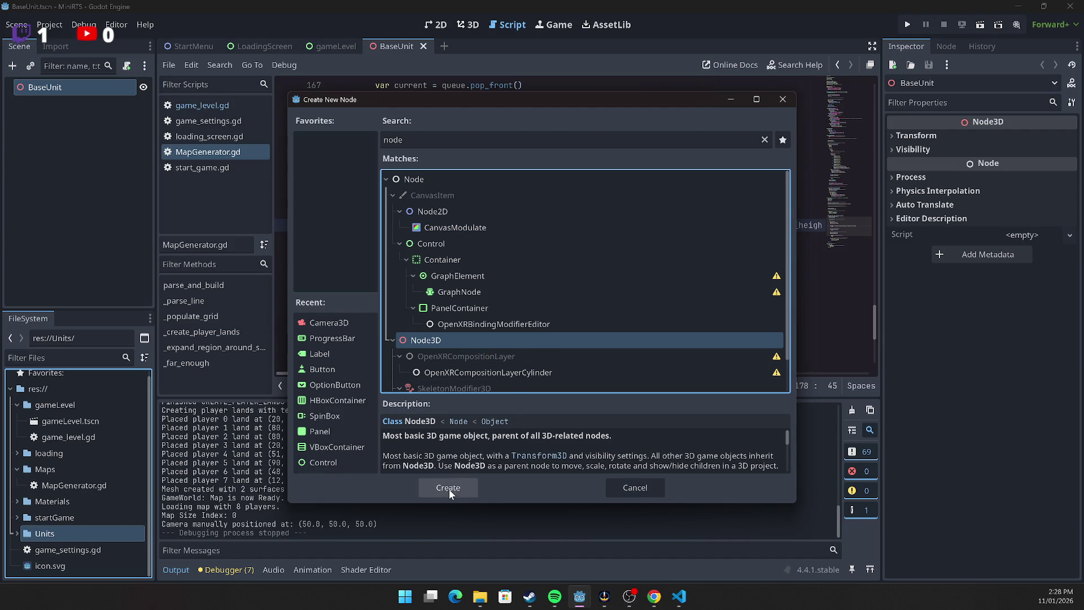
pyautogui.click(449, 488)
# Step: Rename the new Node3D to Model
pyautogui.doubleClick(73, 108)
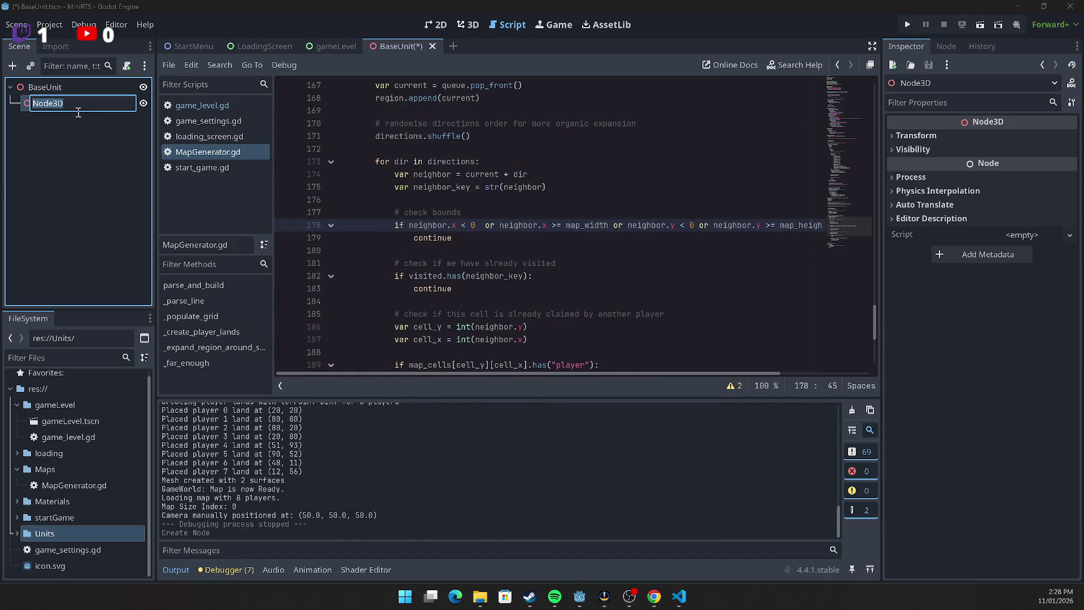
pyautogui.write('Model')
pyautogui.press('Return')
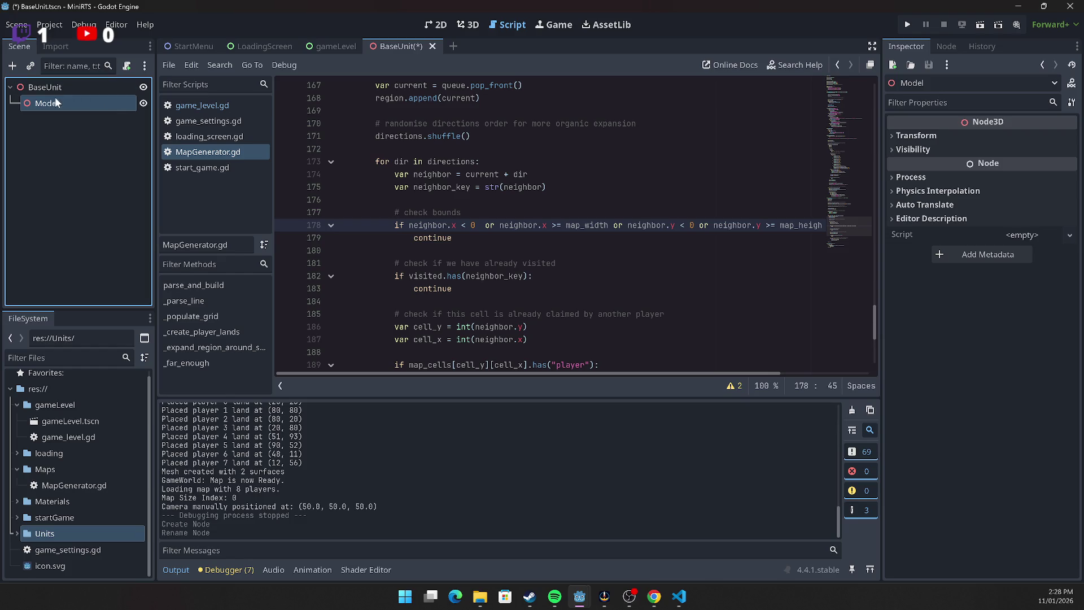
pyautogui.click(12, 66)
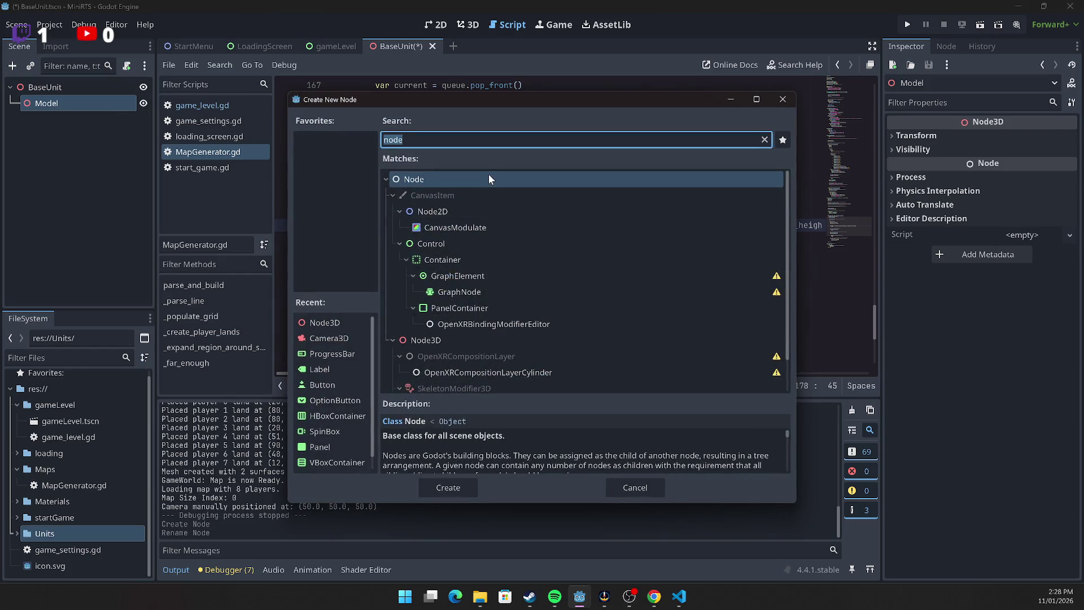
# Step: Add a CollisionShape3D node by searching 'Coll'
pyautogui.write('selc')
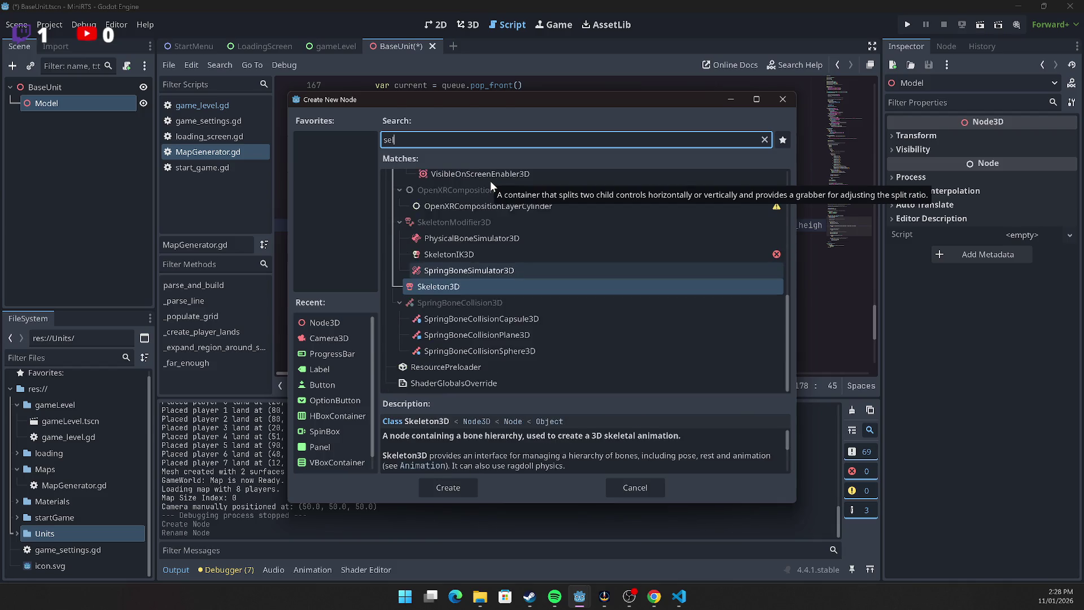
pyautogui.press('BackSpace')
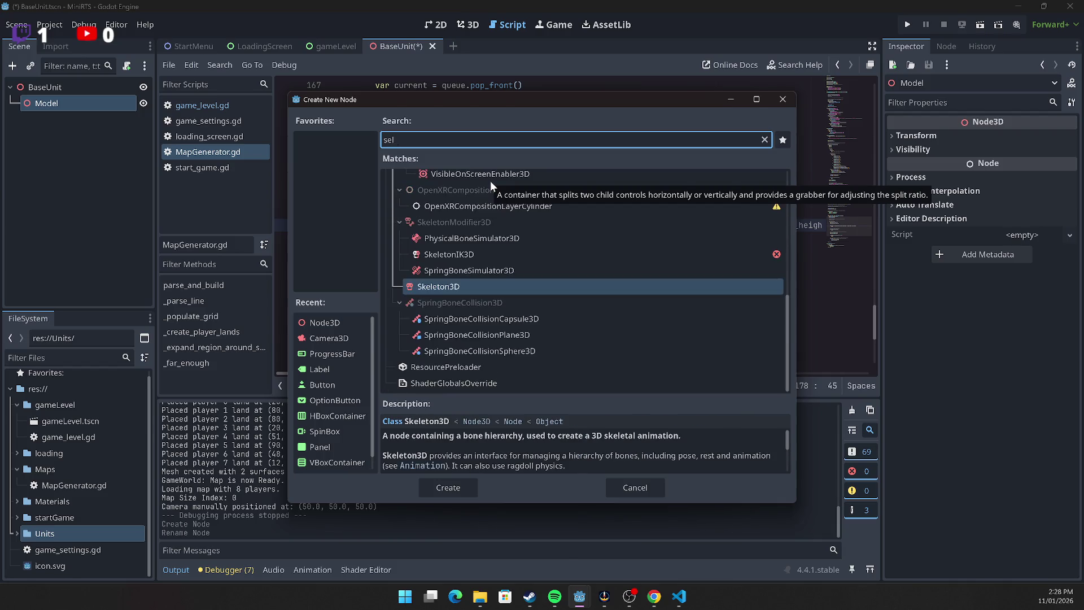
pyautogui.write('ec')
pyautogui.press('BackSpace')
pyautogui.write('t')
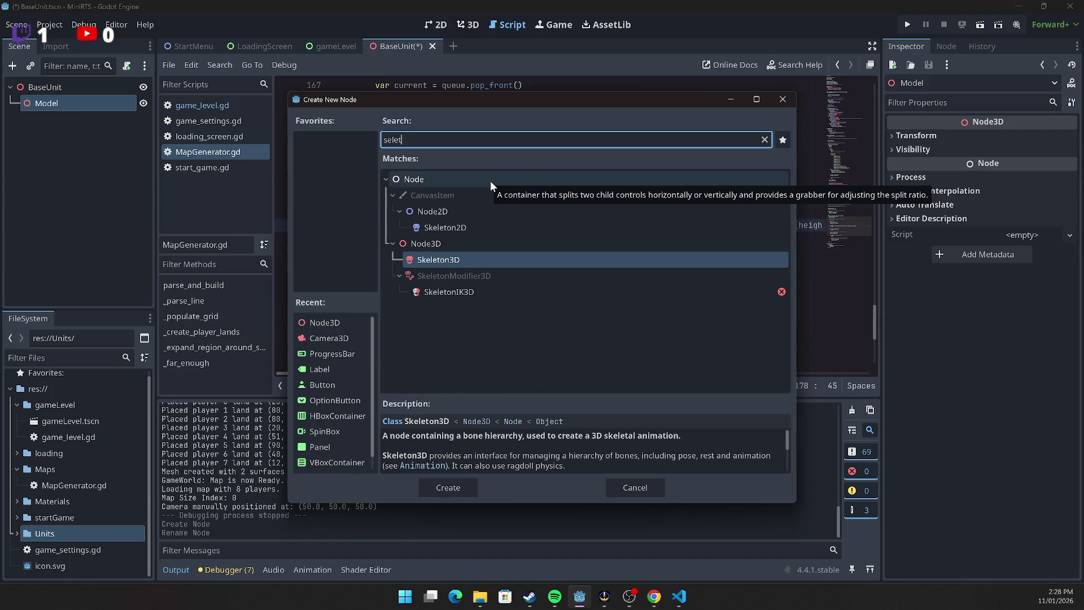
pyautogui.write('c')
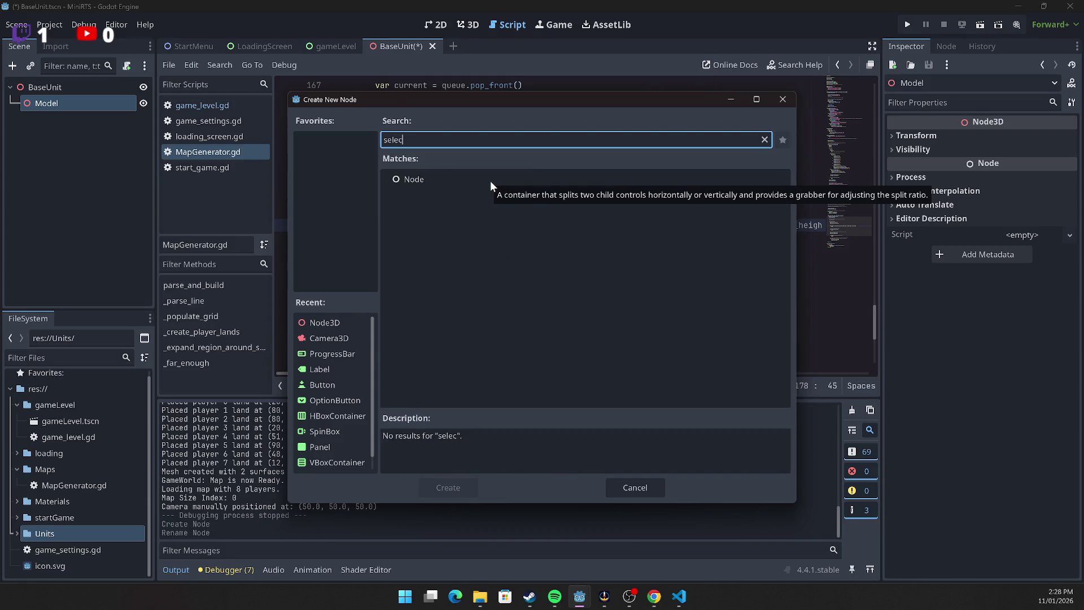
pyautogui.press('BackSpace')
pyautogui.press('BackSpace')
pyautogui.press('BackSpace')
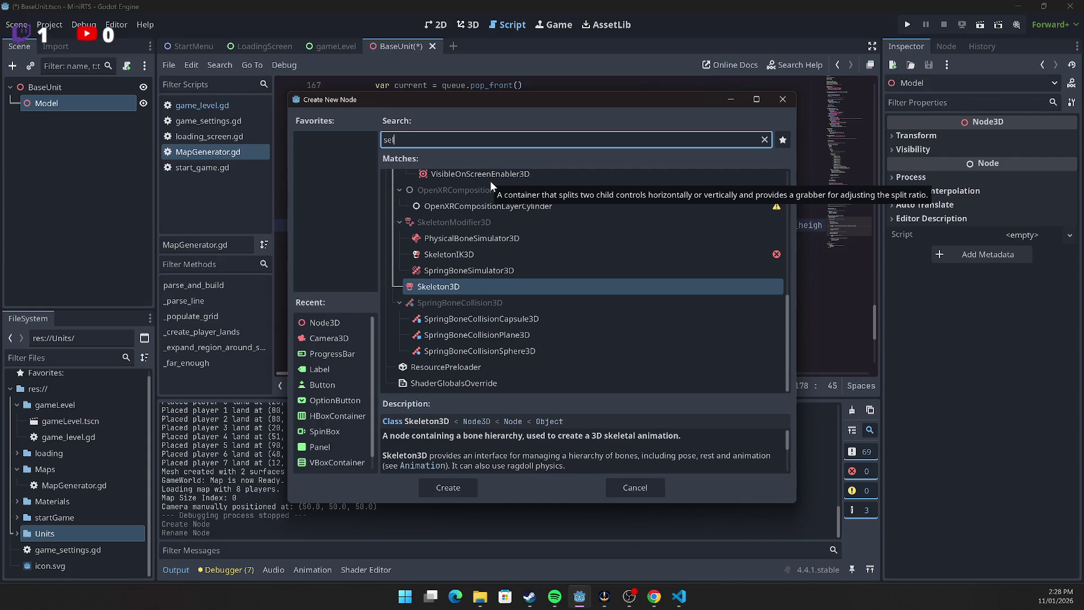
pyautogui.press('BackSpace')
pyautogui.press('BackSpace')
pyautogui.press('BackSpace')
pyautogui.write('Col')
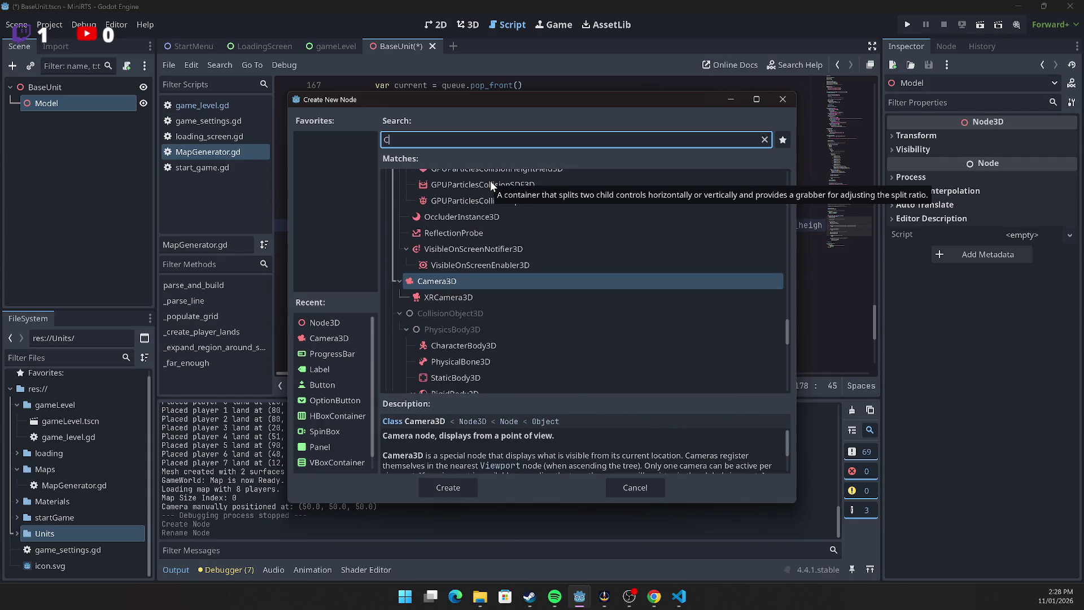
pyautogui.write('l')
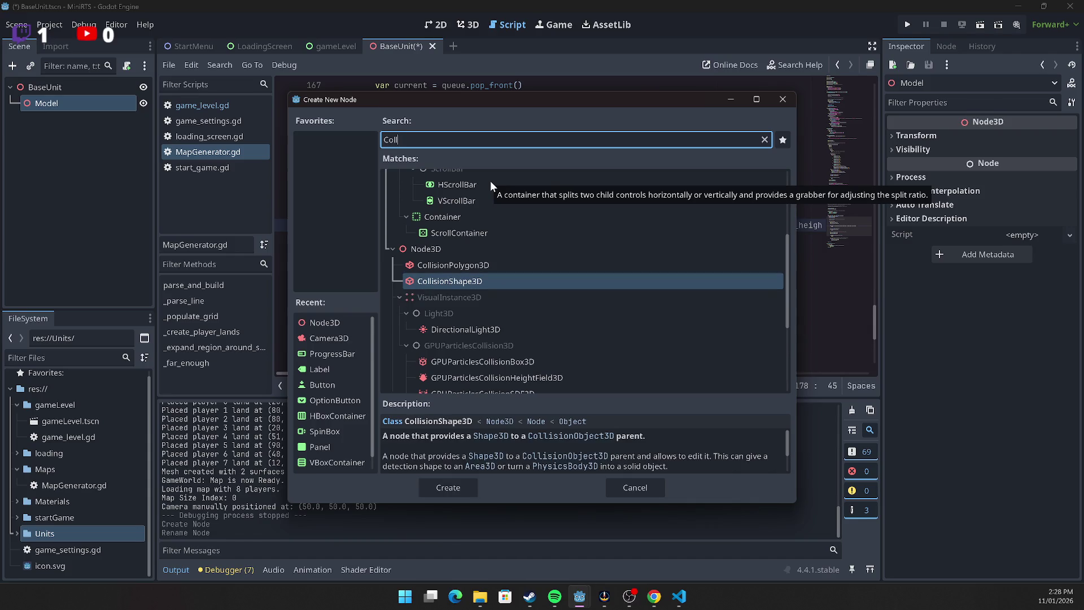
pyautogui.press('Return')
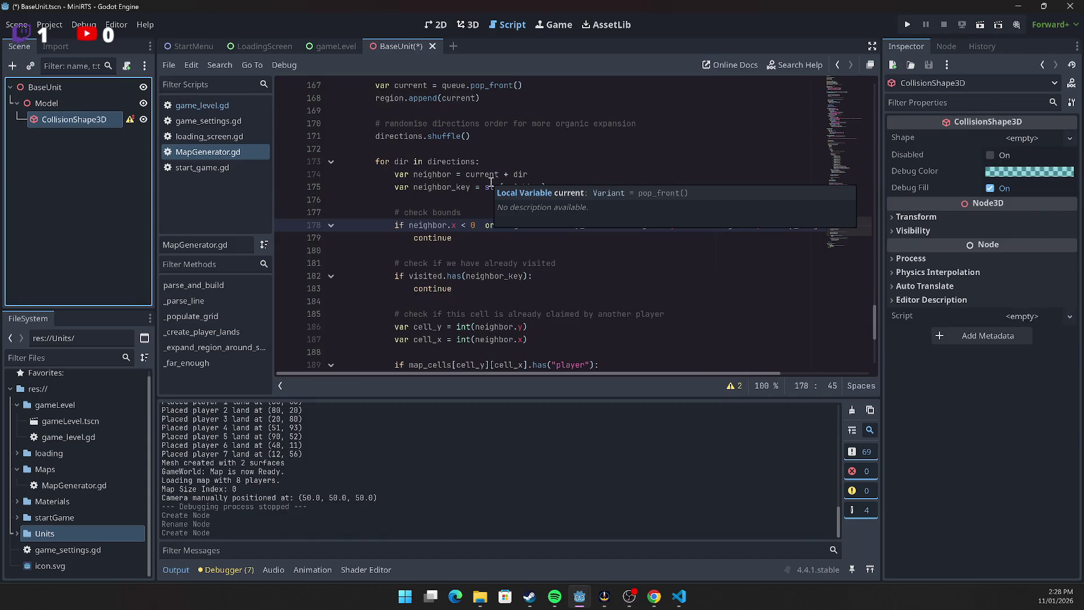
# Step: Rename it SelectionCollider and move it directly under BaseUnit
pyautogui.press('F2')
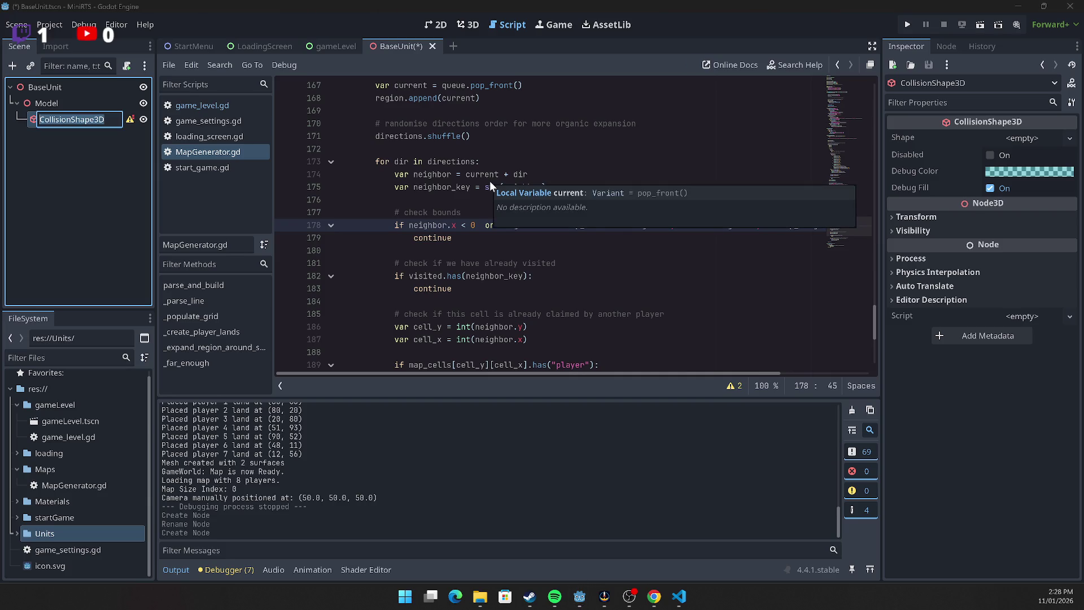
pyautogui.write('Selection')
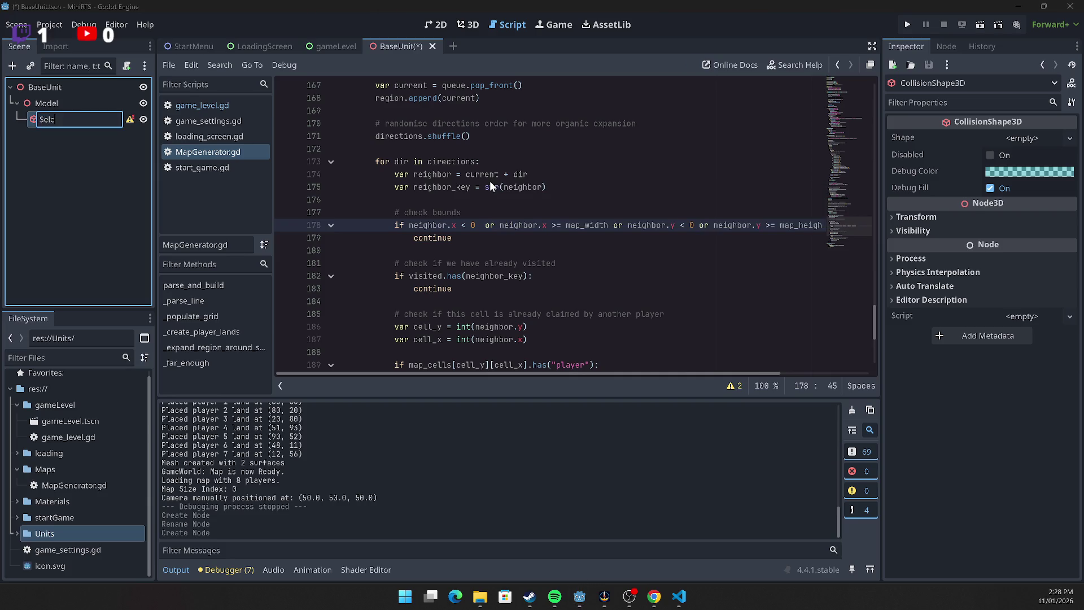
pyautogui.write('Collider')
pyautogui.press('Return')
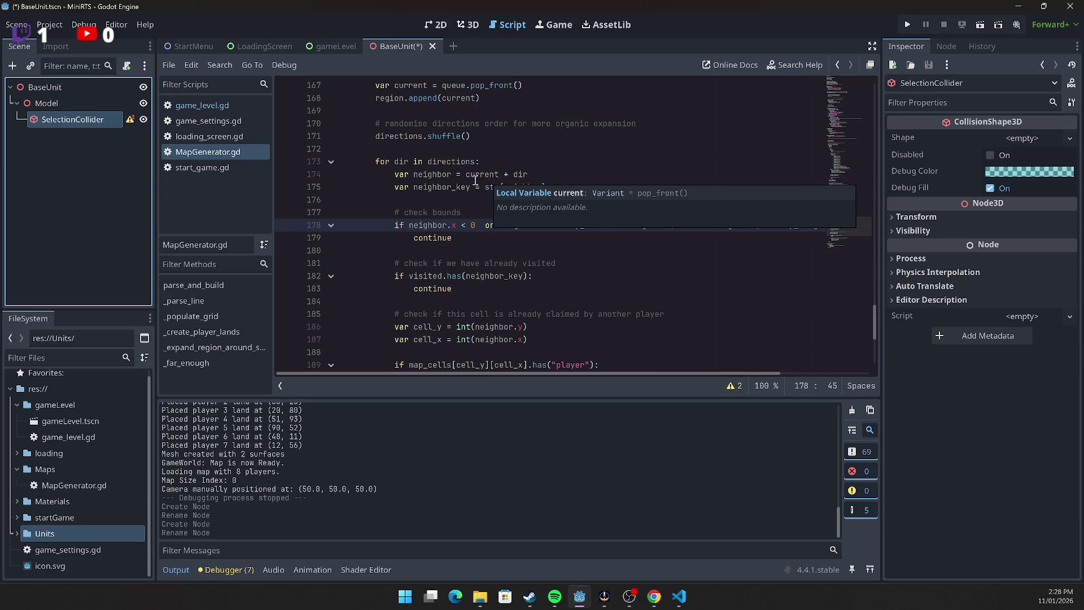
pyautogui.moveTo(91, 120); pyautogui.dragTo(42, 89)
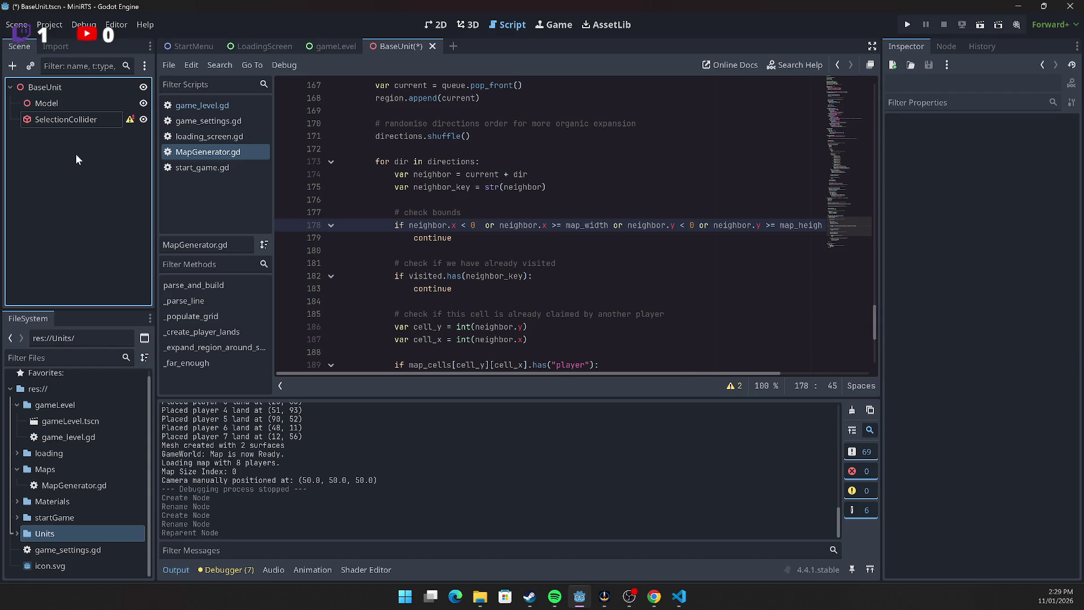
# Step: Add a CharacterBody3D under BaseUnit and rename it UnitNavigation
pyautogui.click(46, 88)
pyautogui.click(13, 66)
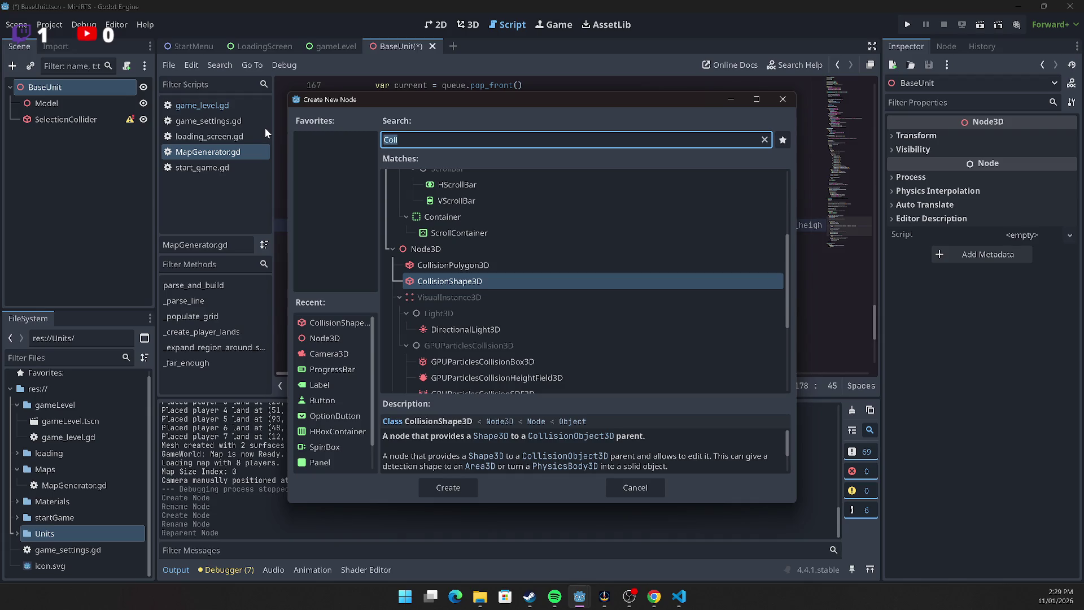
pyautogui.write('Character')
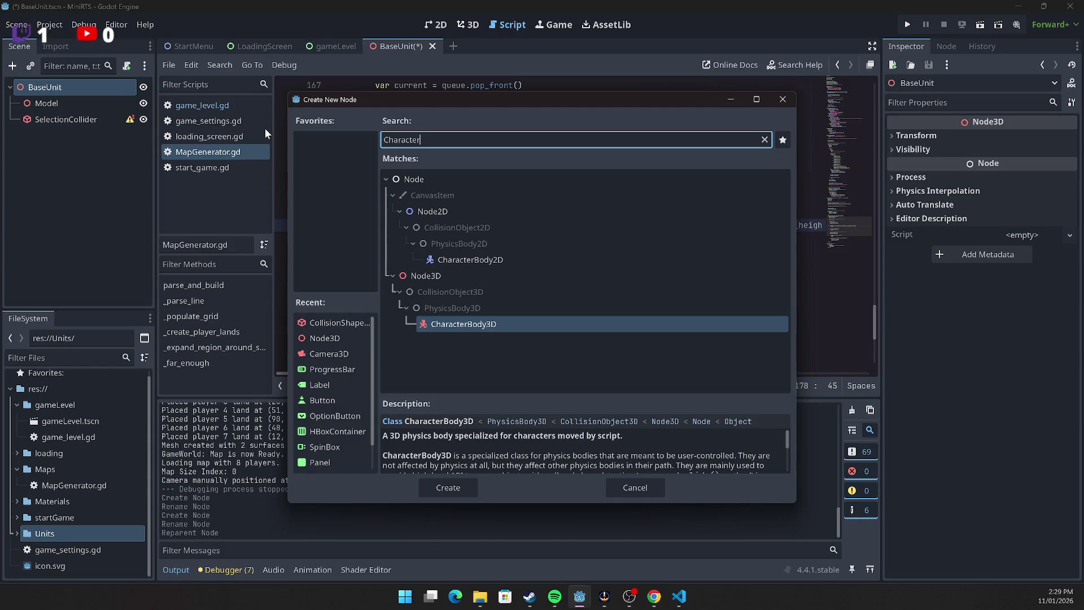
pyautogui.click(469, 324)
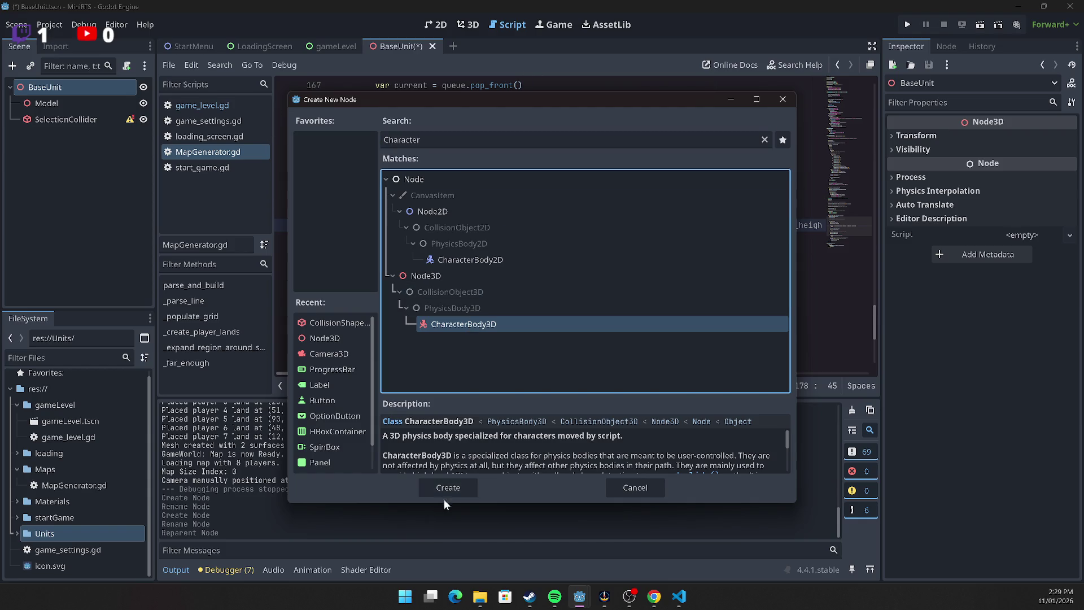
pyautogui.click(446, 490)
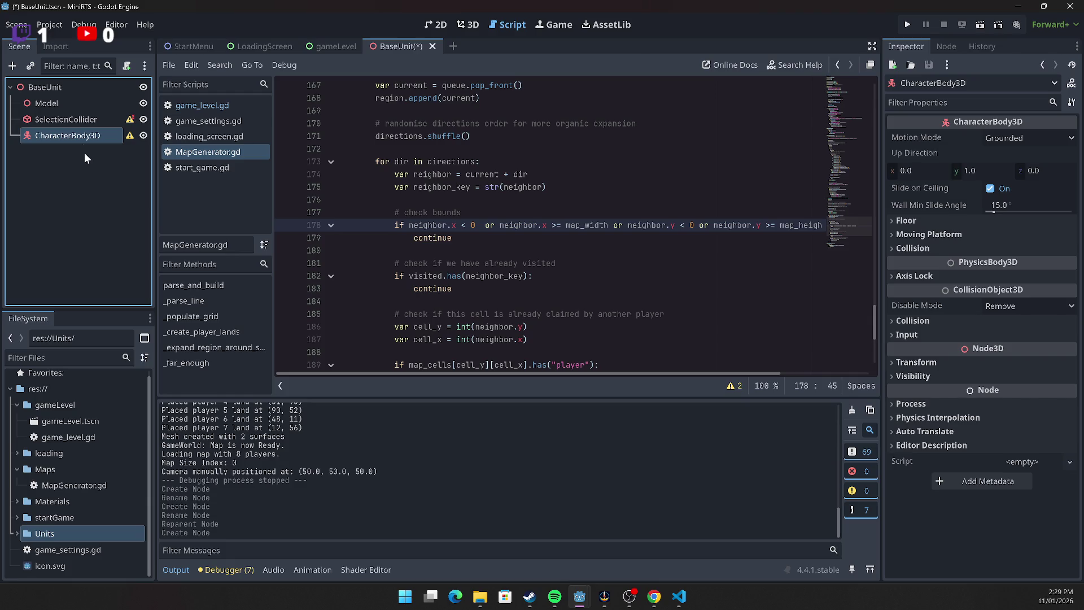
pyautogui.press('F2')
pyautogui.write('UnitNavigation')
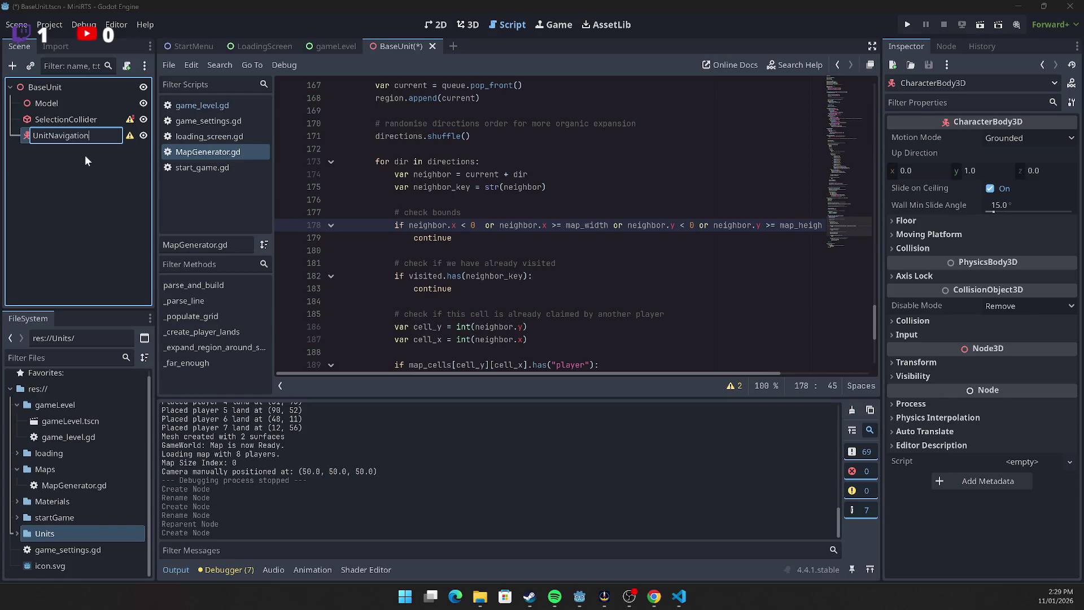
pyautogui.press('Return')
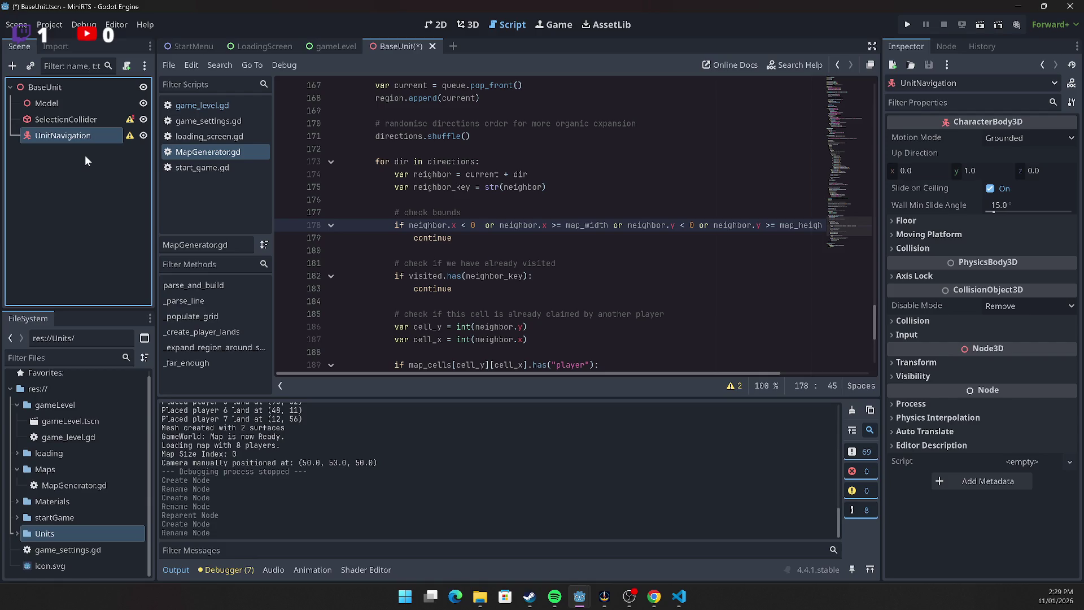
pyautogui.click(56, 87)
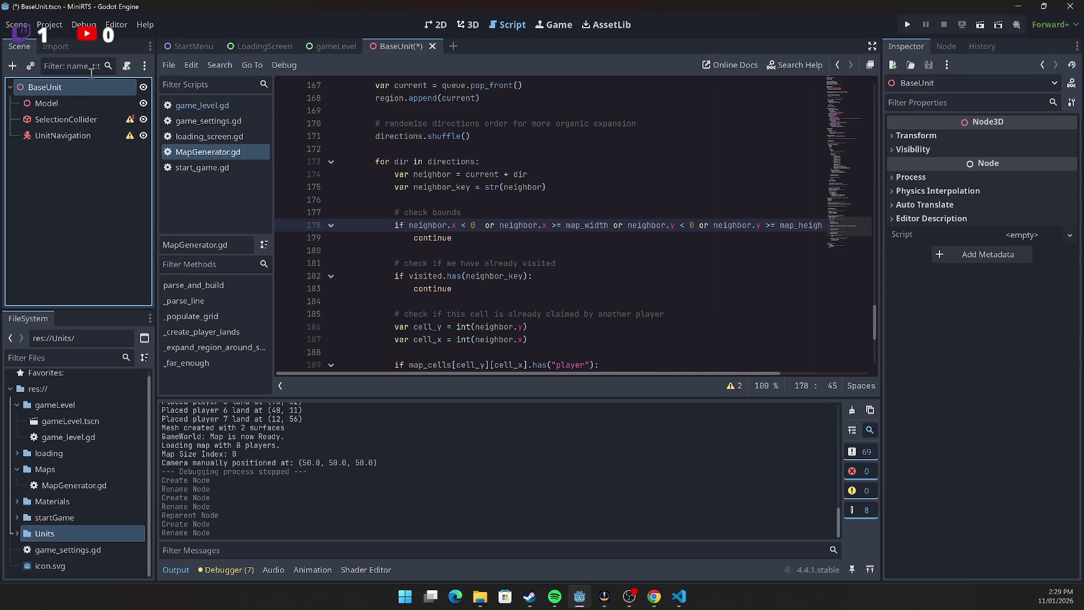
# Step: Attach a new script res://Units/base_unit.gd to BaseUnit and place the cursor below extends Node3D
pyautogui.click(127, 66)
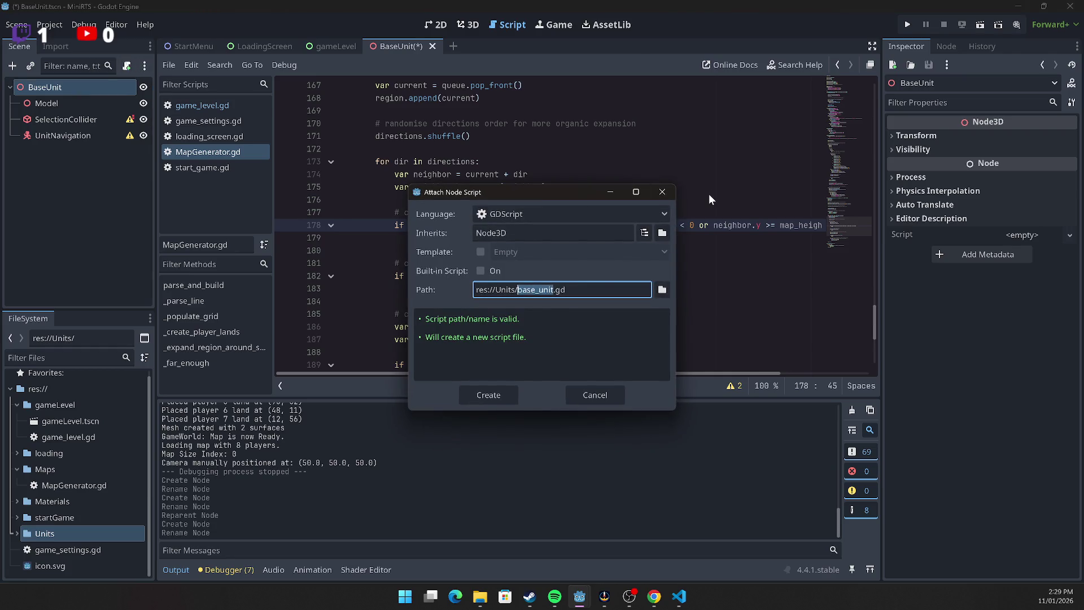
pyautogui.press('Return')
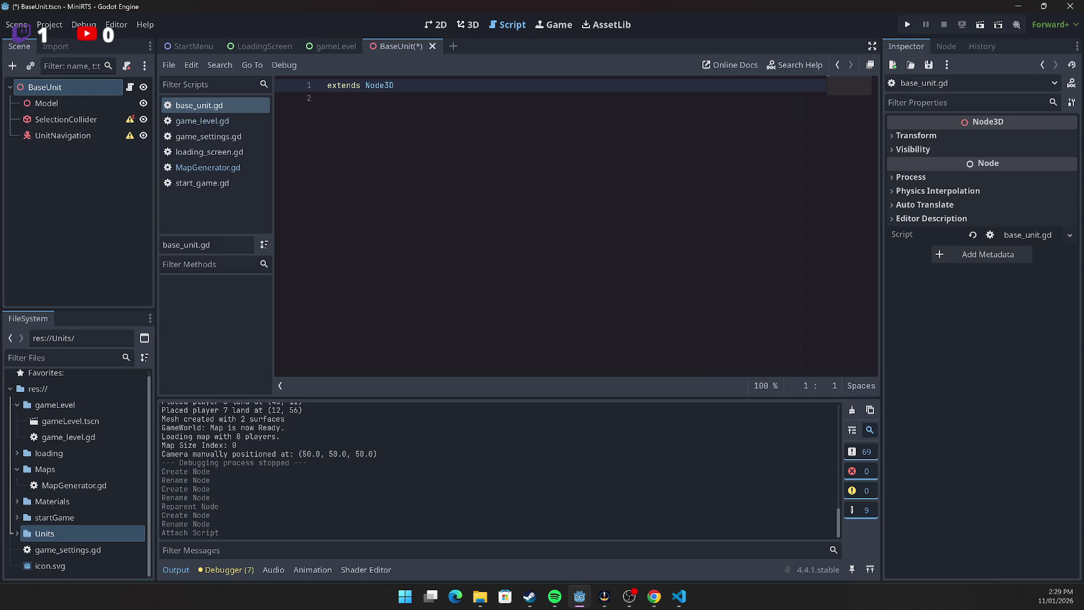
pyautogui.click(446, 106)
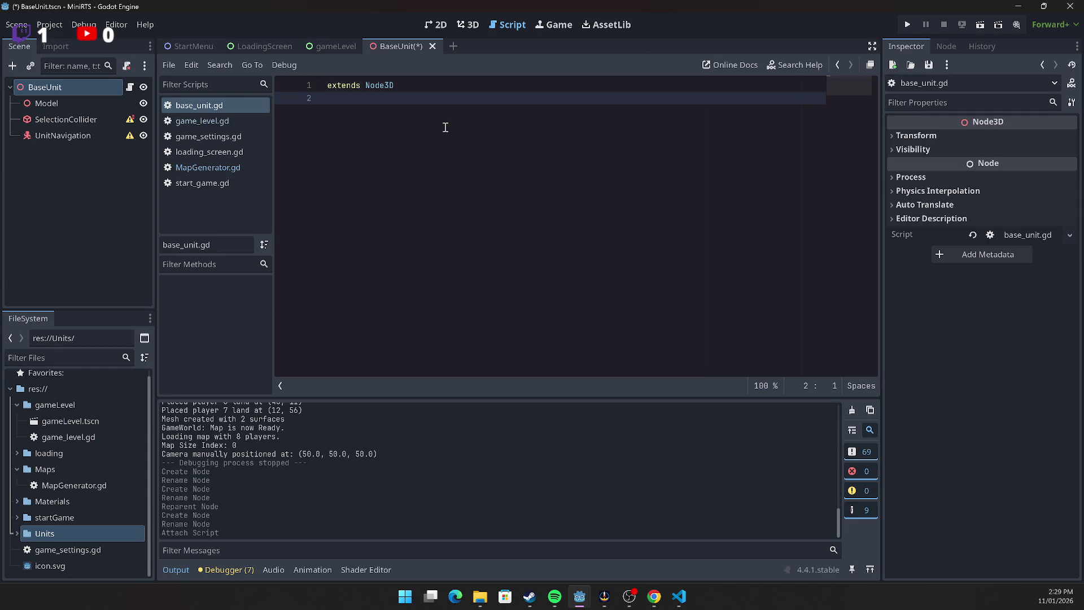
# Step: Add class_name BaseUnit and export unit_name as a String defaulting to "Base Unit"
pyautogui.press('Return')
pyautogui.write('class')
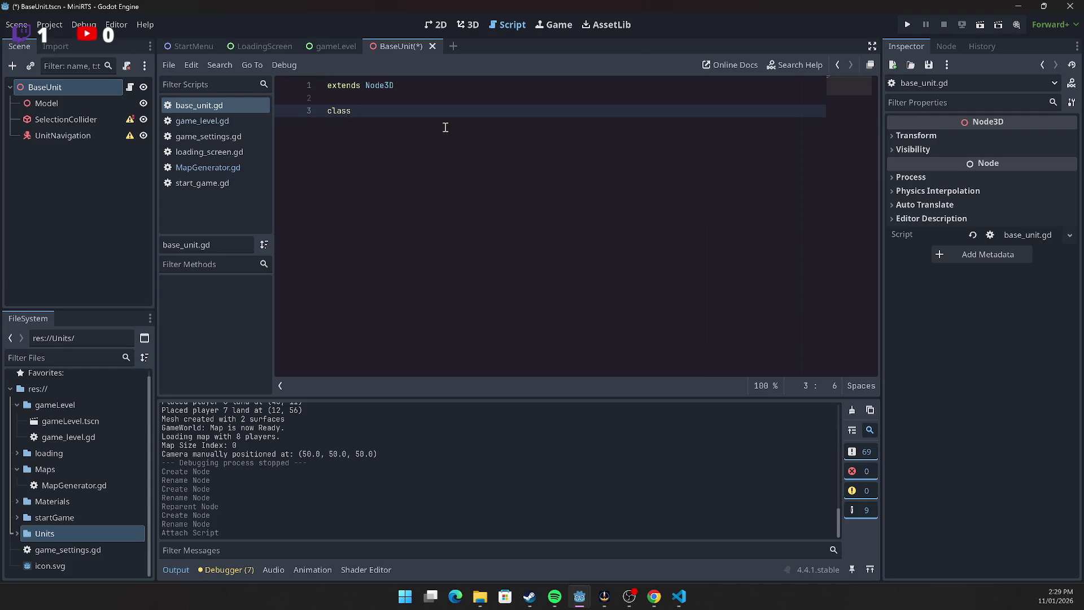
pyautogui.write('_name ')
pyautogui.write('BaseUni')
pyautogui.write('t')
pyautogui.press('Return')
pyautogui.press('Return')
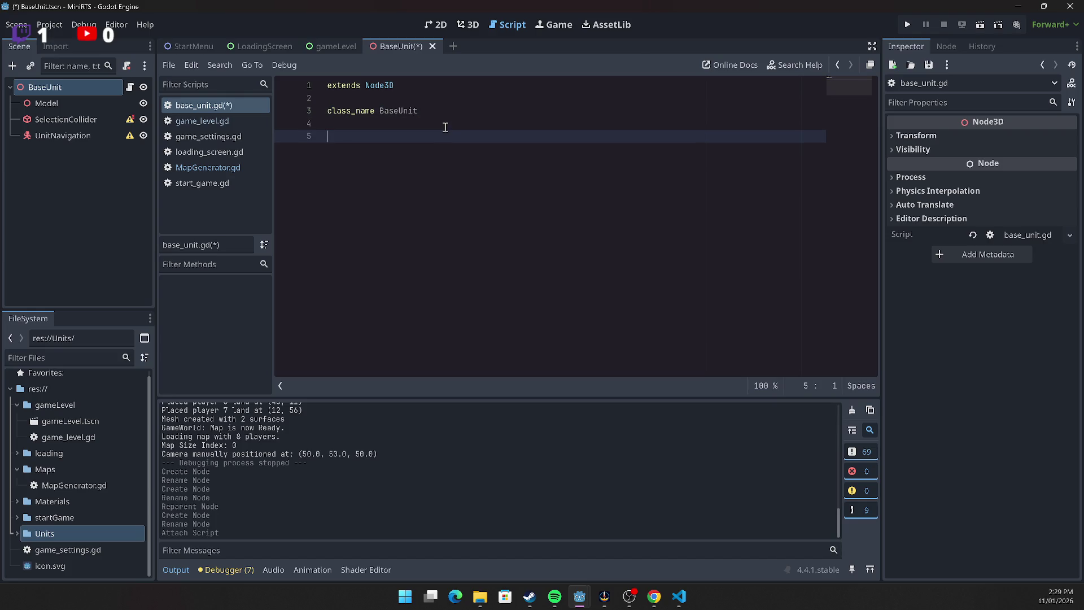
pyautogui.write('@export')
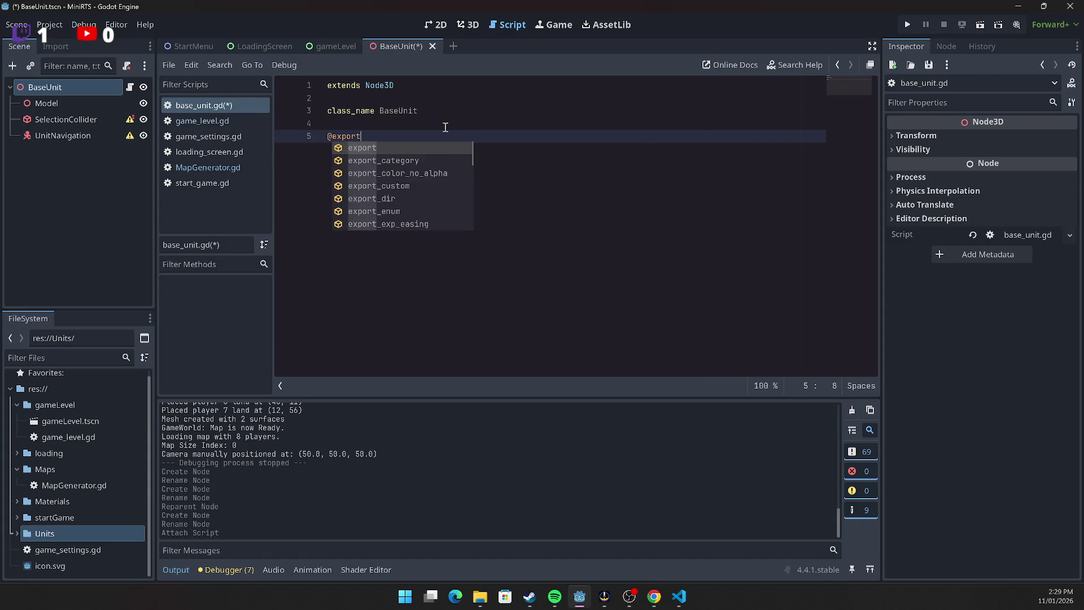
pyautogui.write(' var ')
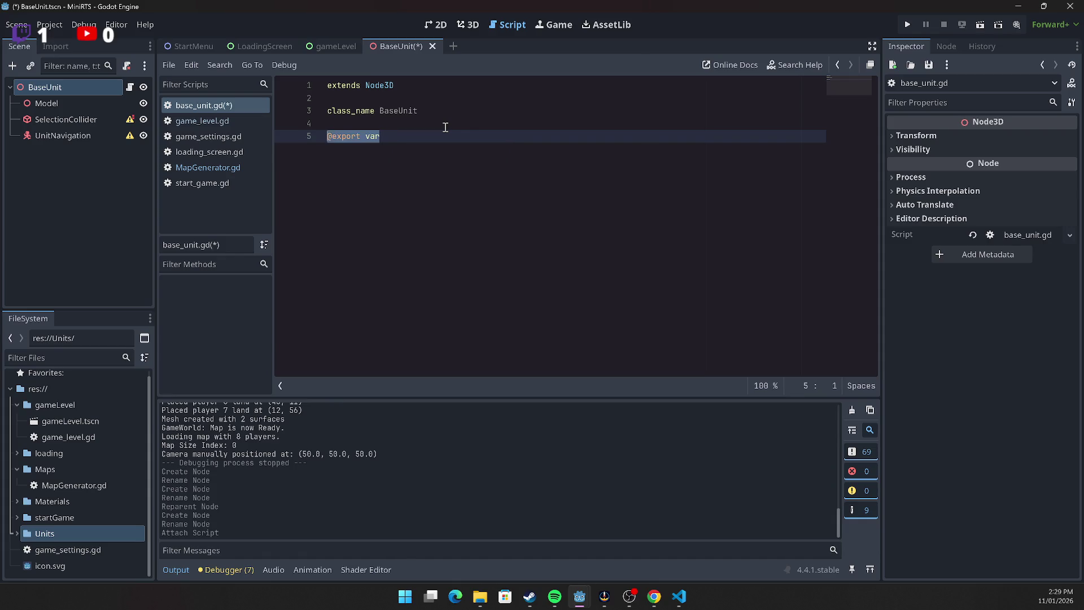
pyautogui.write('unit_name')
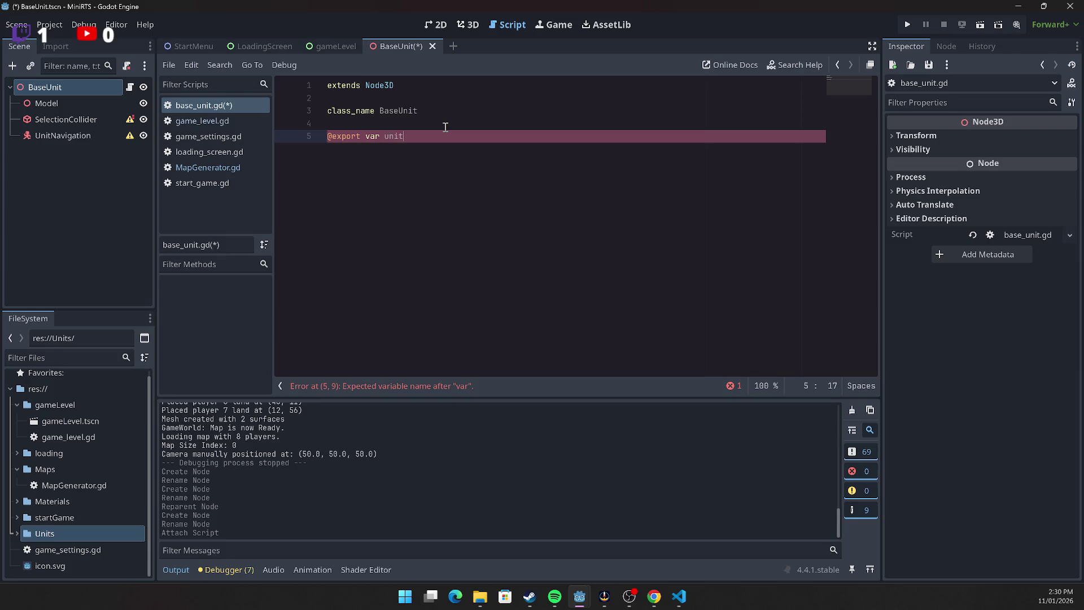
pyautogui.write(': ')
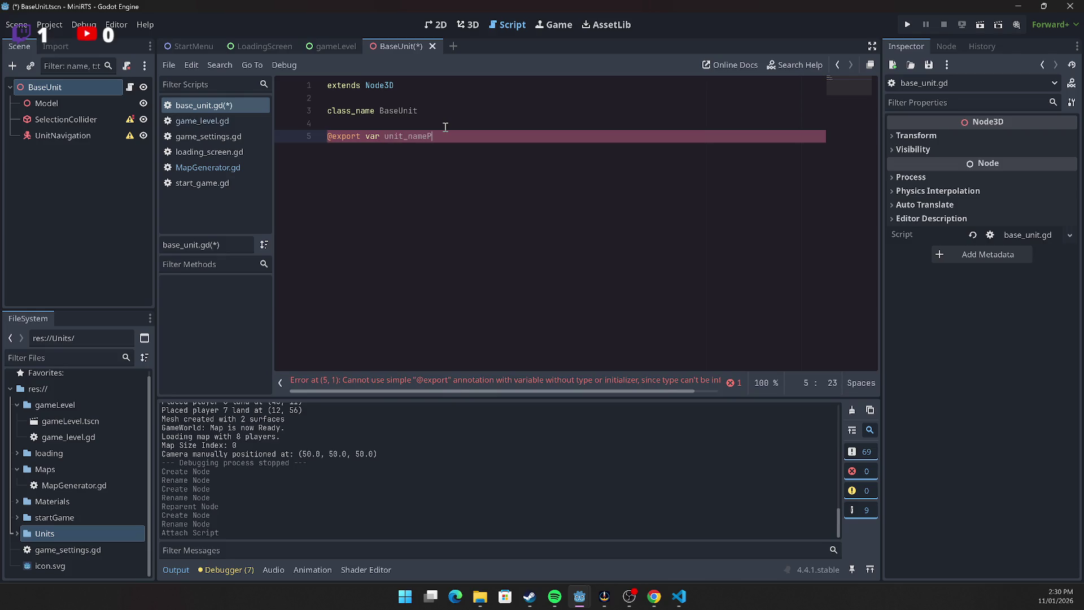
pyautogui.write('String = "')
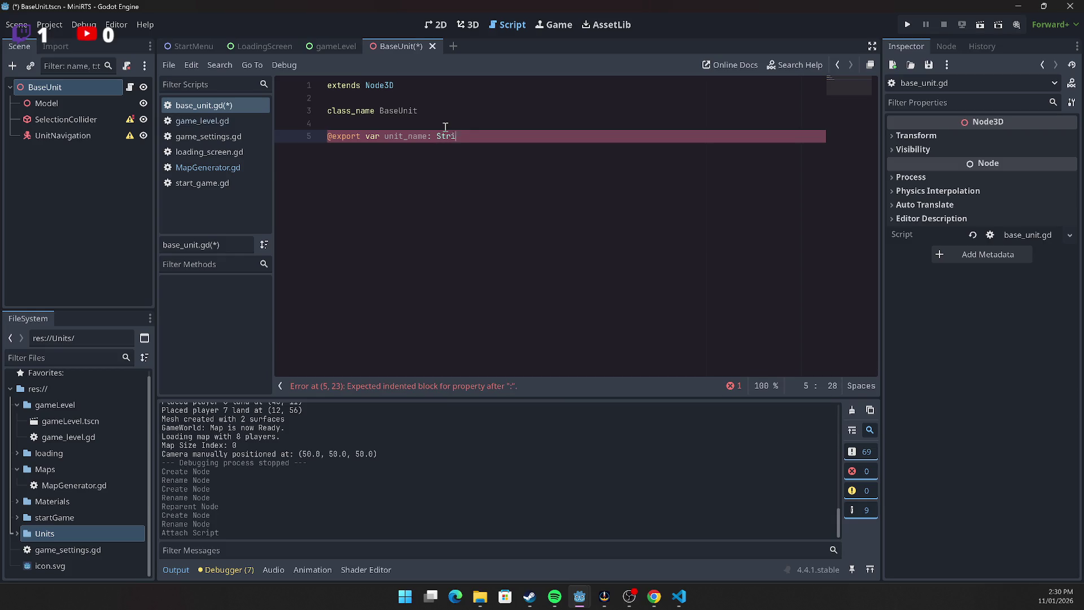
pyautogui.write('Base Unit')
pyautogui.press('End')
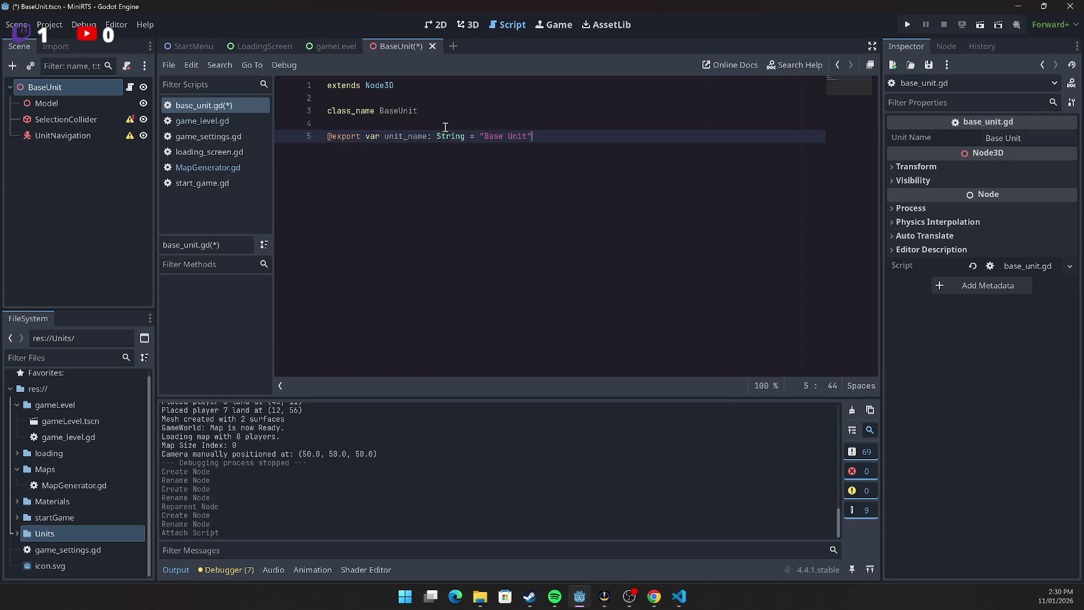
pyautogui.press('Return')
# Step: Export max_health as a float defaulting to 100.0
pyautogui.write('@export var max_healt')
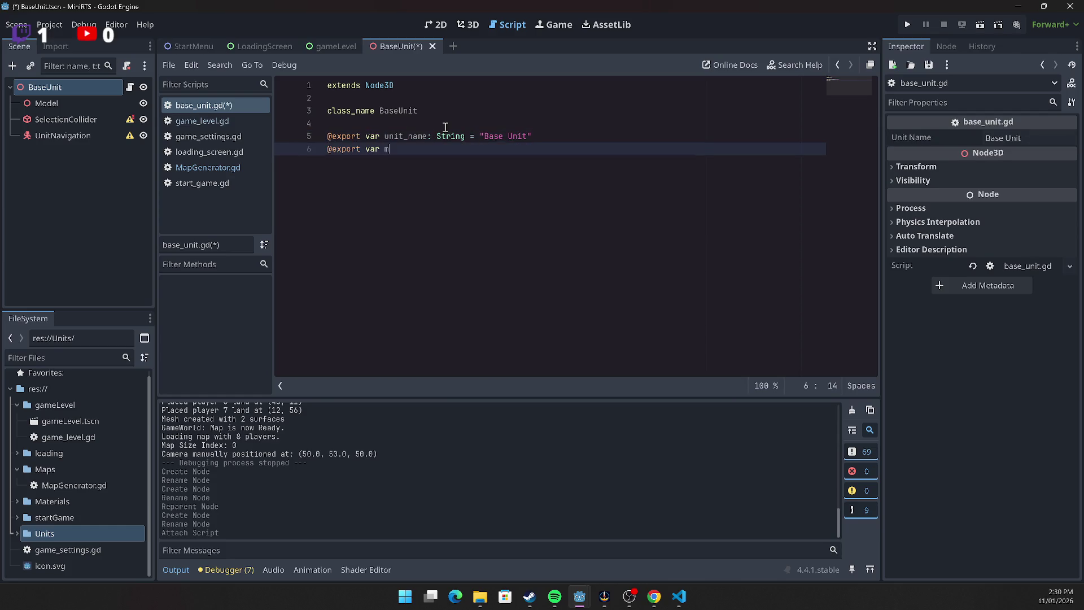
pyautogui.write('h')
pyautogui.press('BackSpace')
pyautogui.write(': gloat')
pyautogui.press('BackSpace')
pyautogui.press('BackSpace')
pyautogui.press('BackSpace')
pyautogui.write('float =')
pyautogui.write(' 100')
pyautogui.write('.0')
pyautogui.press('Return')
# Step: Export speed as a float defaulting to 5.0
pyautogui.write('@export var ')
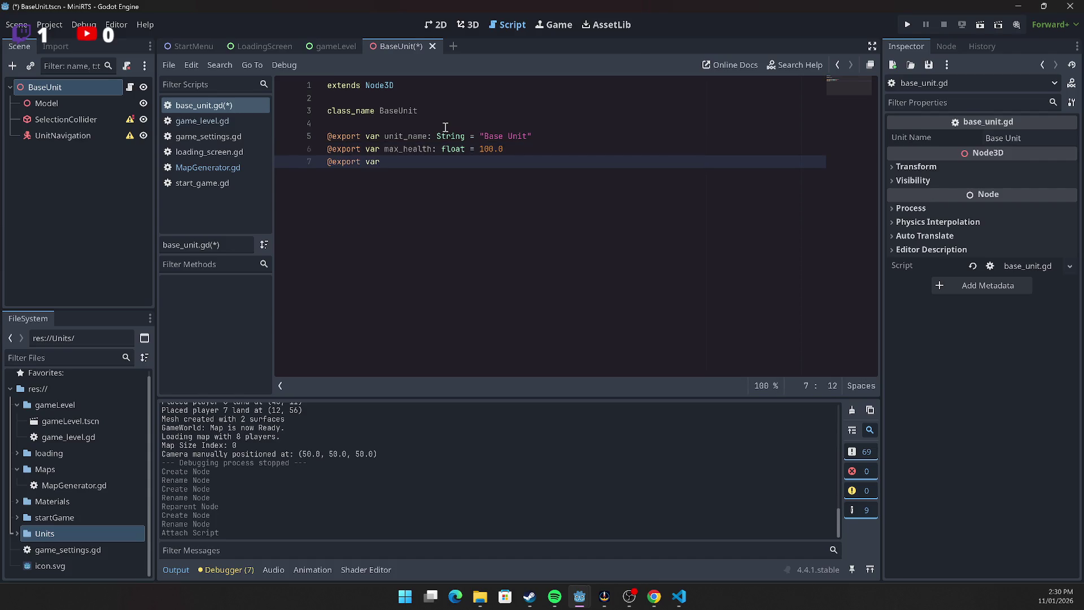
pyautogui.write('speed: ')
pyautogui.write('floar')
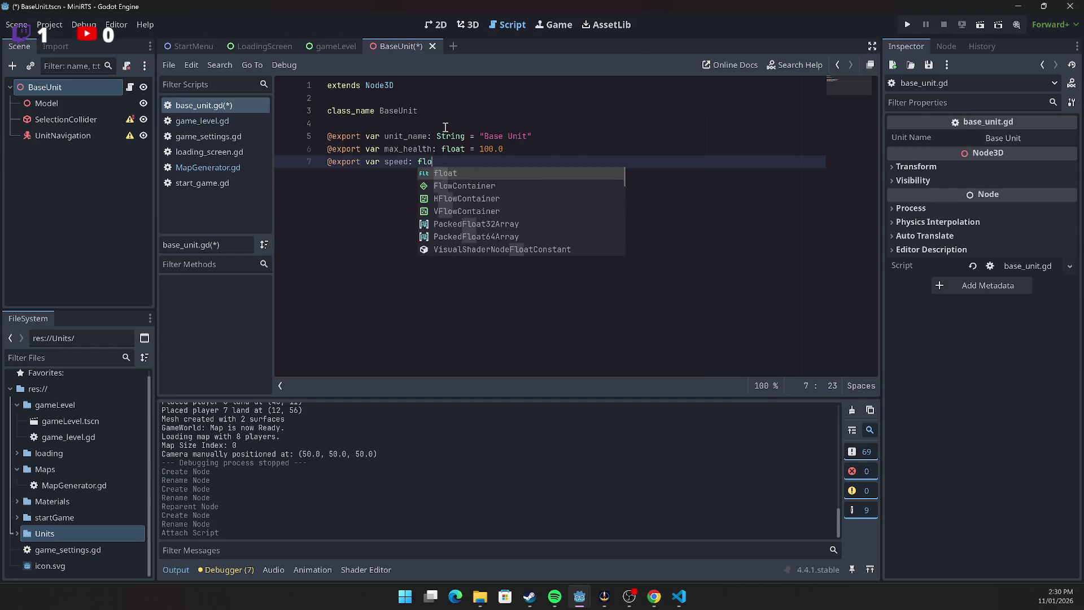
pyautogui.press('BackSpace')
pyautogui.write('t ')
pyautogui.write('=')
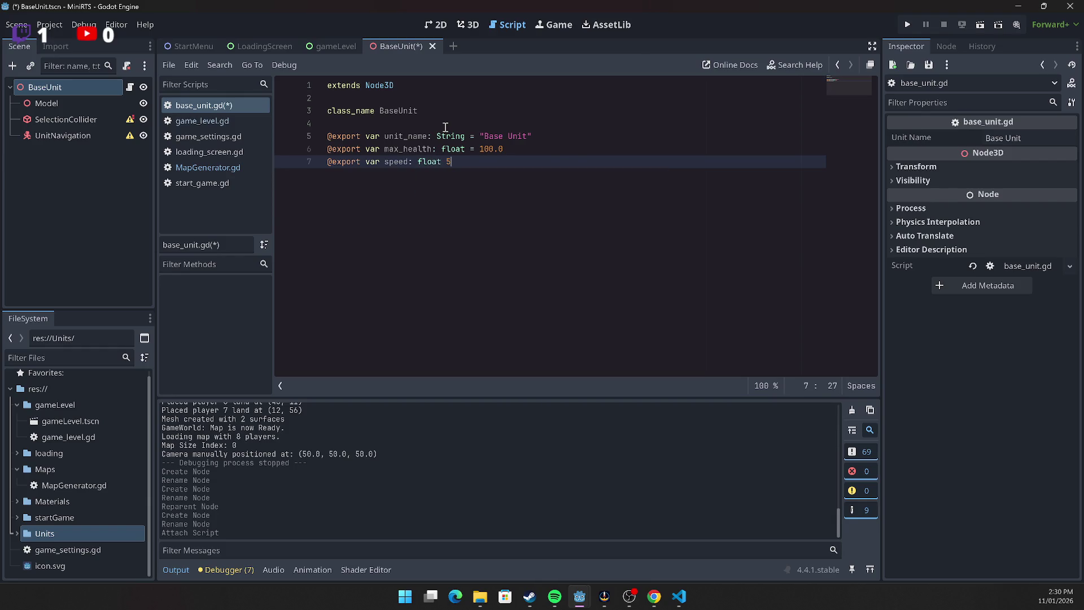
pyautogui.write(' 1')
pyautogui.press('BackSpace')
pyautogui.press('BackSpace')
pyautogui.write('5.;0')
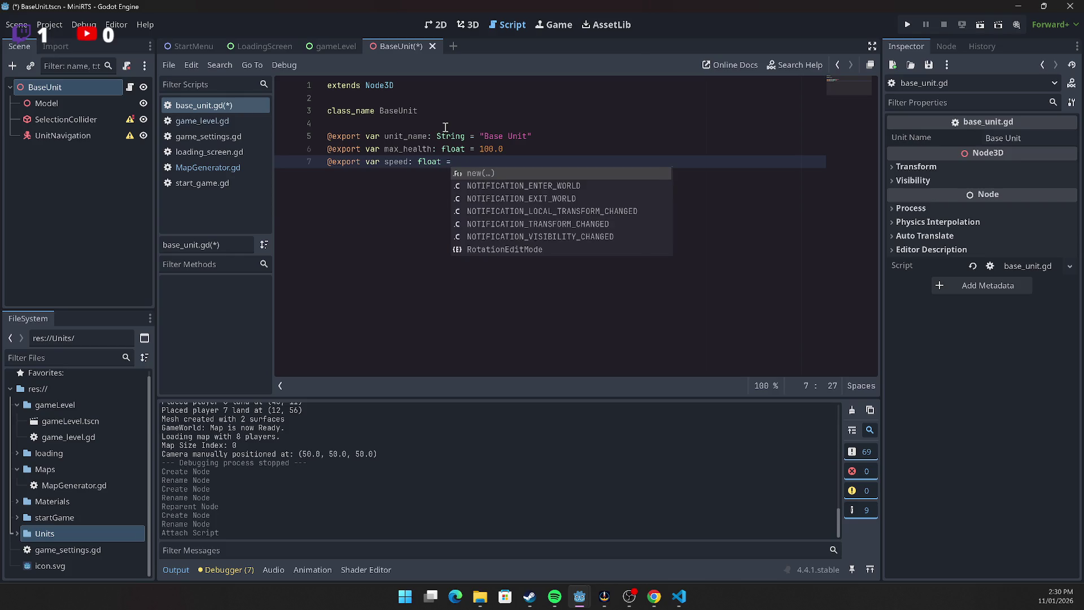
pyautogui.press('BackSpace')
pyautogui.write('0')
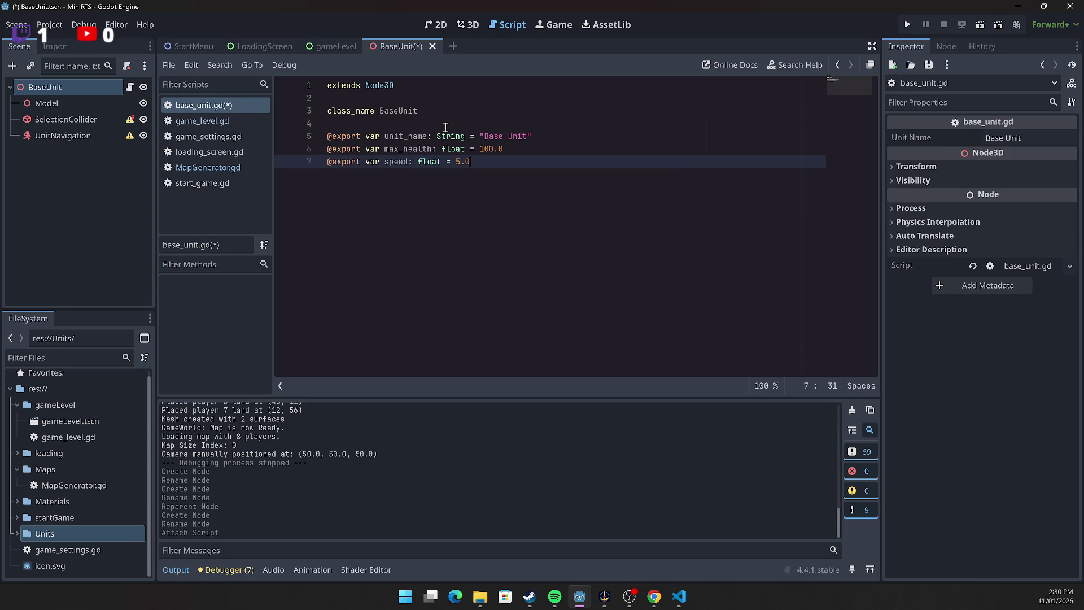
pyautogui.press('Return')
pyautogui.write('@export var ')
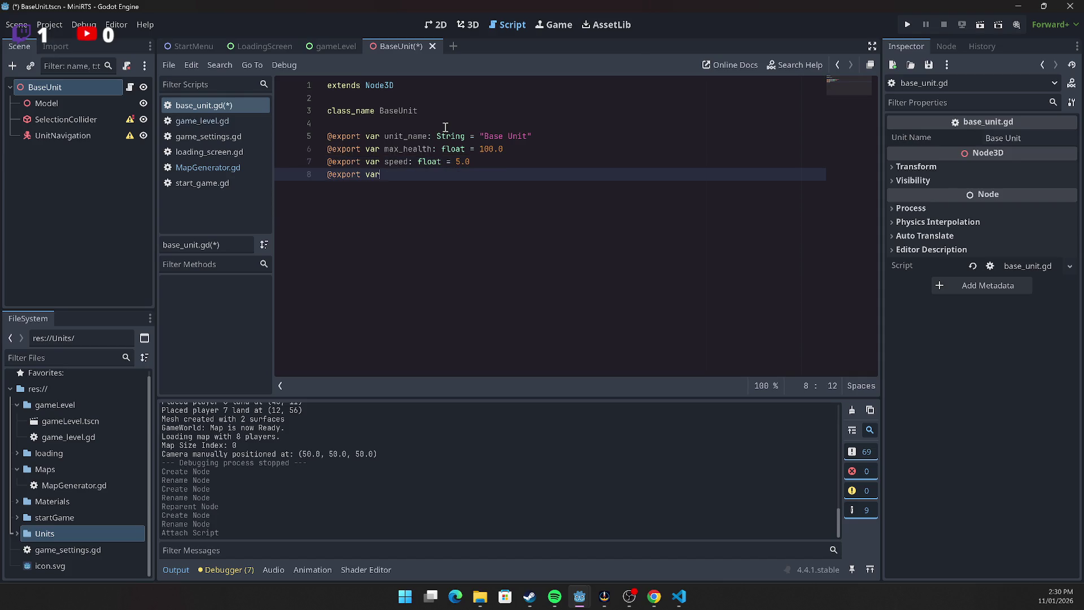
pyautogui.write('attackl')
# Step: Export attack_damage as float 10.0 and attack_range as float 2.0
pyautogui.press('BackSpace')
pyautogui.write('_dama')
pyautogui.write('ge: ')
pyautogui.write('float 10')
pyautogui.press('BackSpace')
pyautogui.press('BackSpace')
pyautogui.write('=')
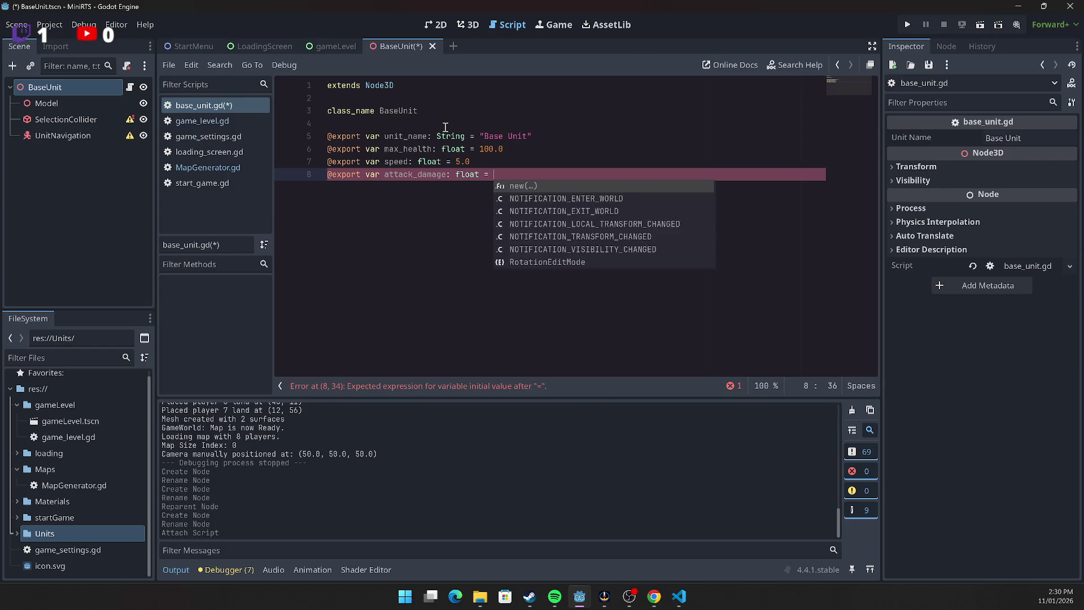
pyautogui.write(' 10.0')
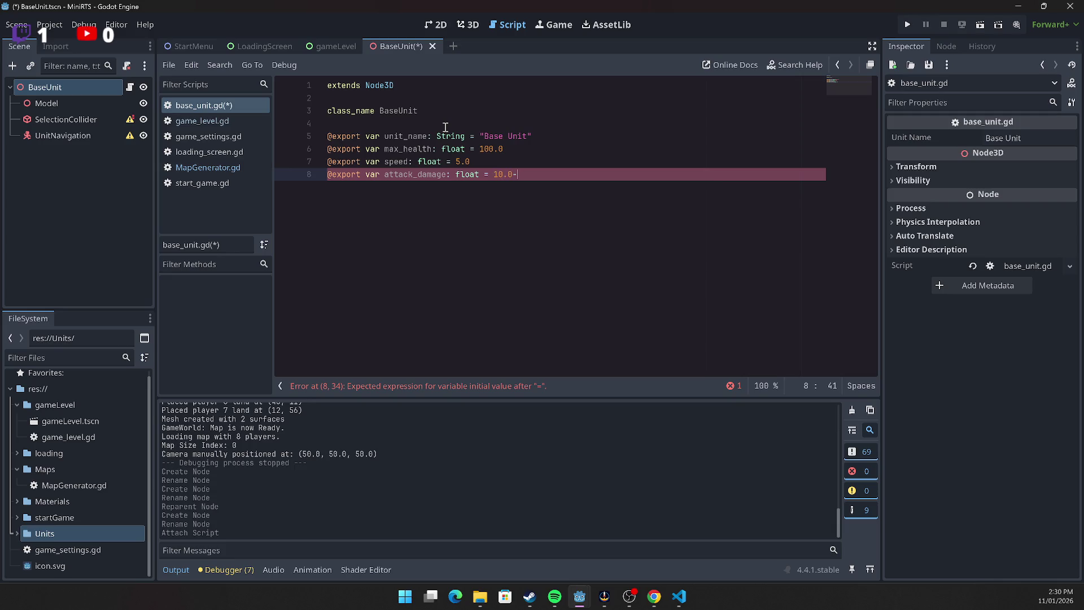
pyautogui.press('Return')
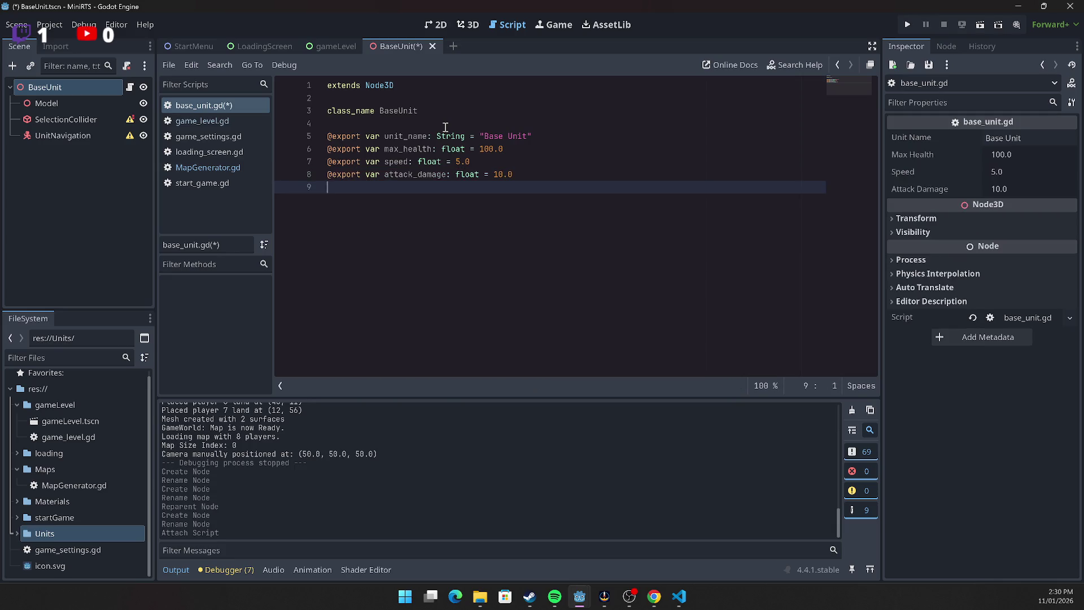
pyautogui.write('@export var atta')
pyautogui.write('ck_range: ')
pyautogui.write('float ')
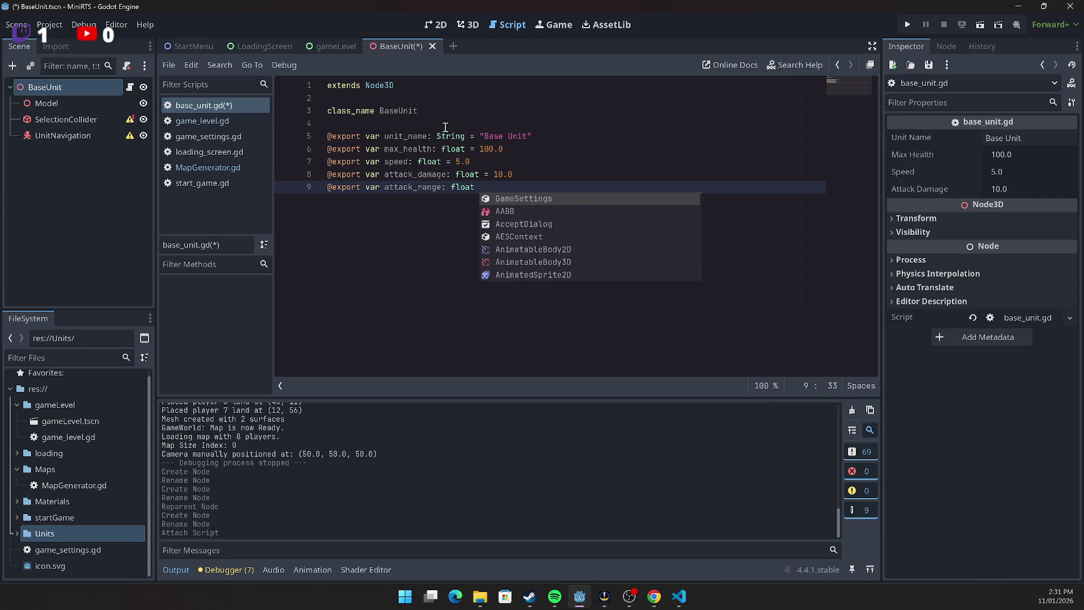
pyautogui.write('=2.0')
# Step: Export is_selectable as a bool set to true, then return to the script
pyautogui.press('Return')
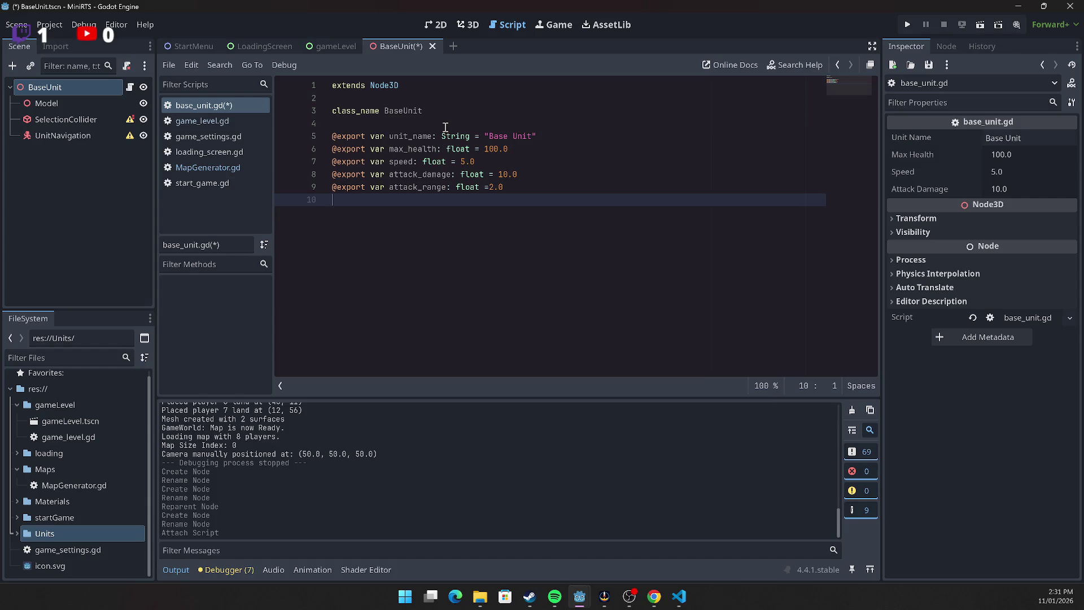
pyautogui.write('@export var ')
pyautogui.write('is_sele')
pyautogui.write('ctable')
pyautogui.write(': bool = ')
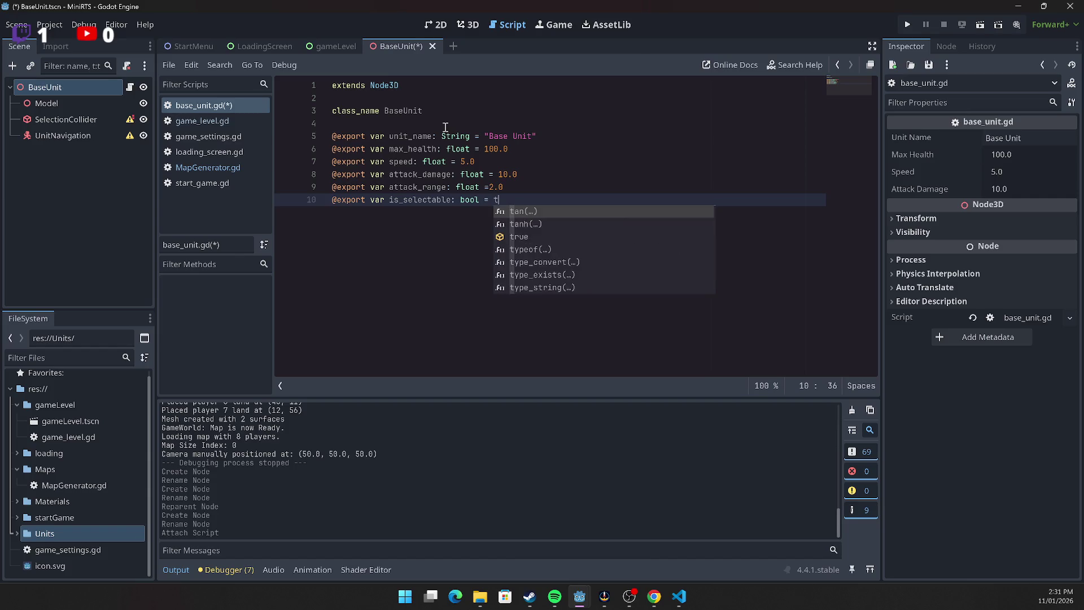
pyautogui.write('true')
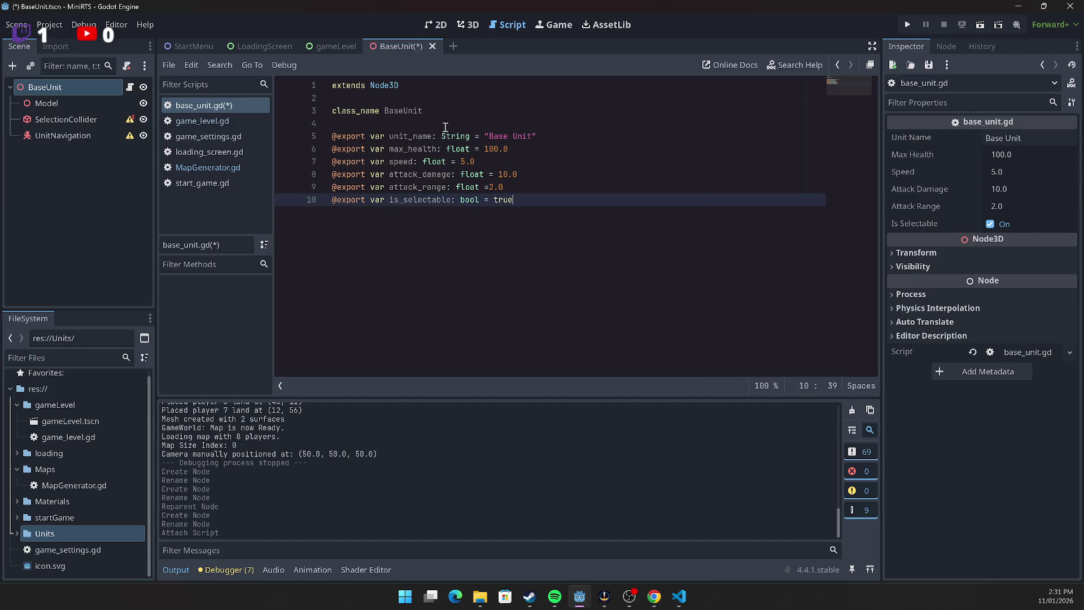
pyautogui.hotkey('alt', 'Tab')
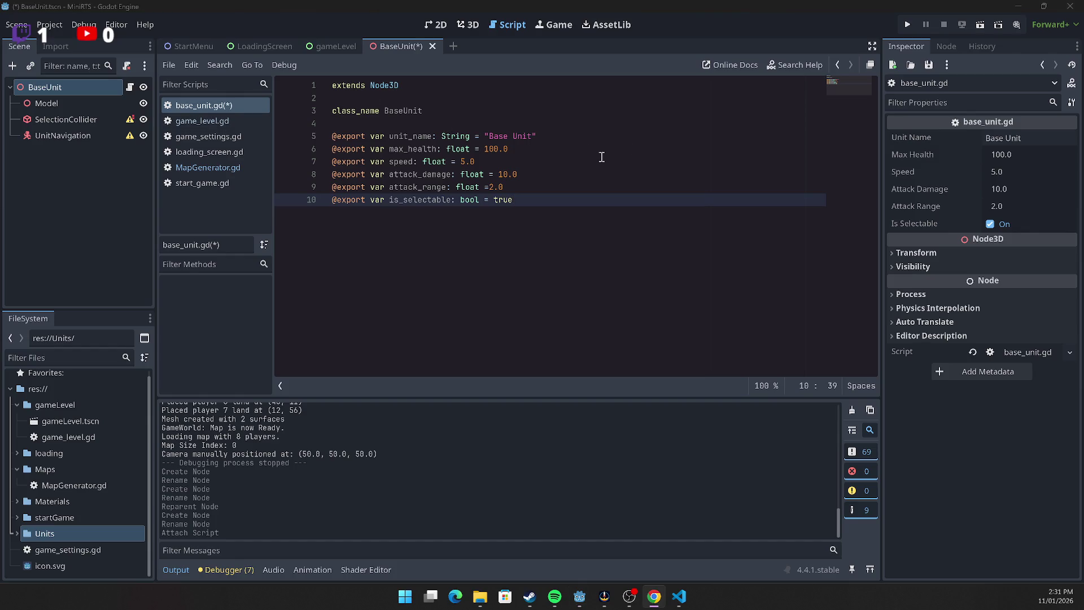
pyautogui.click(549, 200)
# Step: Declare state variables current_health as float and palyer_owner as int 0
pyautogui.press('Return')
pyautogui.press('Return')
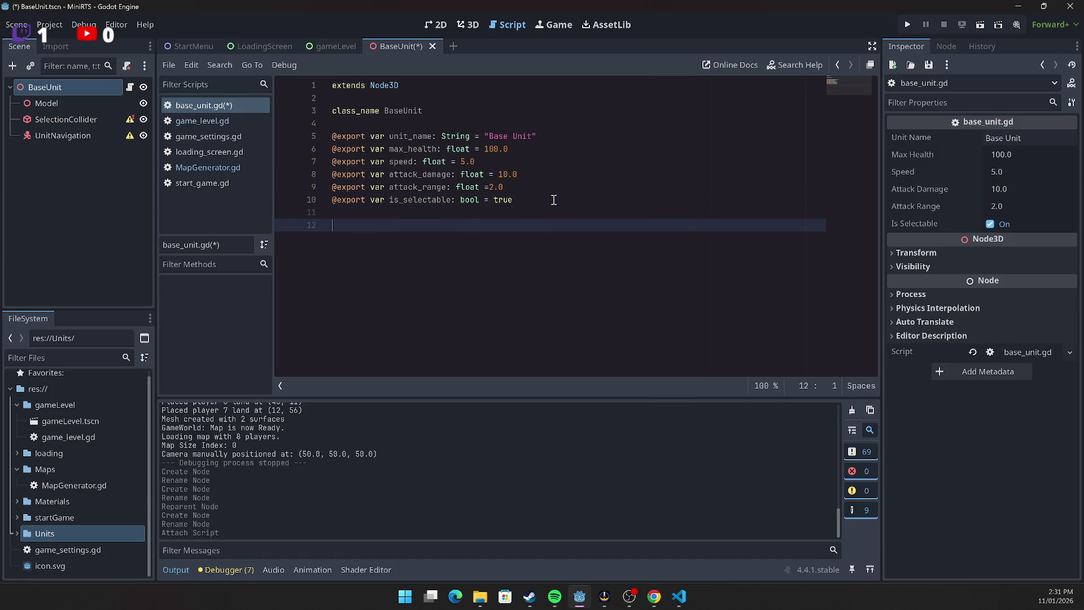
pyautogui.write('vatr')
pyautogui.press('BackSpace')
pyautogui.press('BackSpace')
pyautogui.write('r curr')
pyautogui.write('ent_health:')
pyautogui.write(' float')
pyautogui.press('BackSpace')
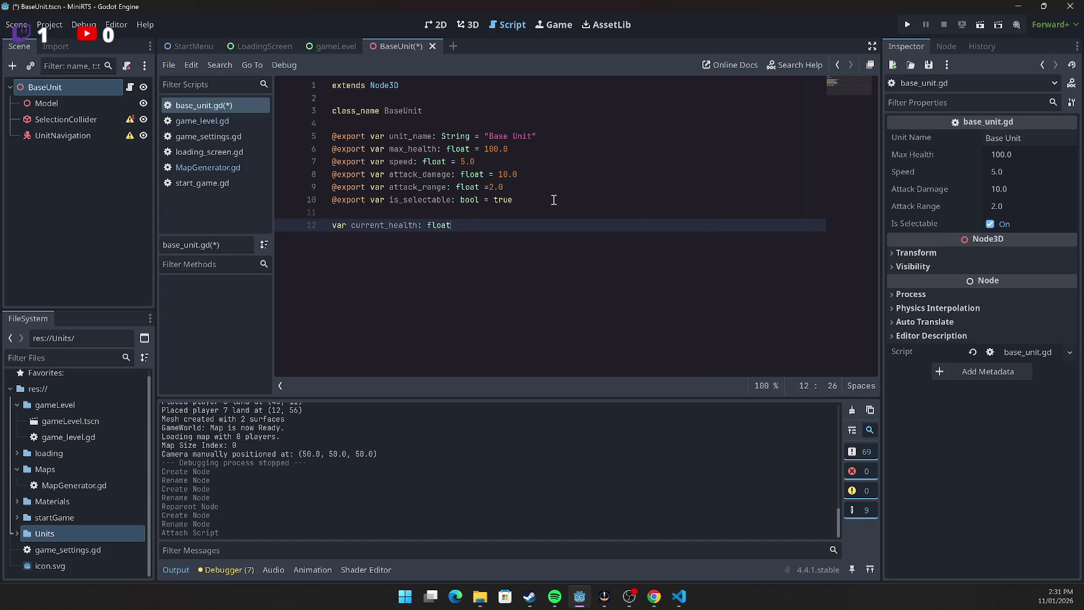
pyautogui.press('Return')
pyautogui.write('var p')
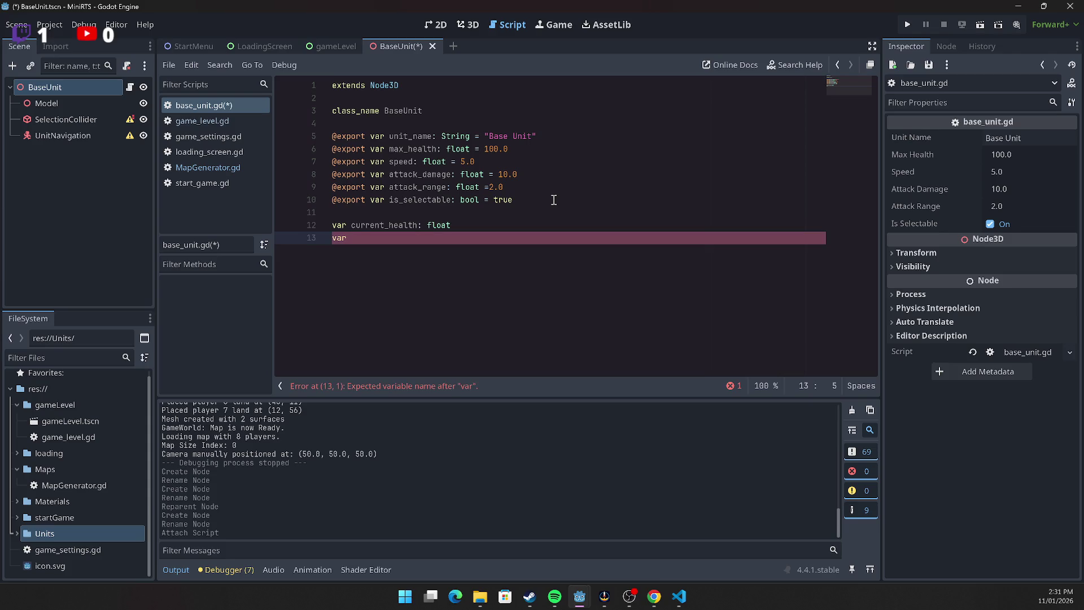
pyautogui.write('alyer_')
pyautogui.write('owner')
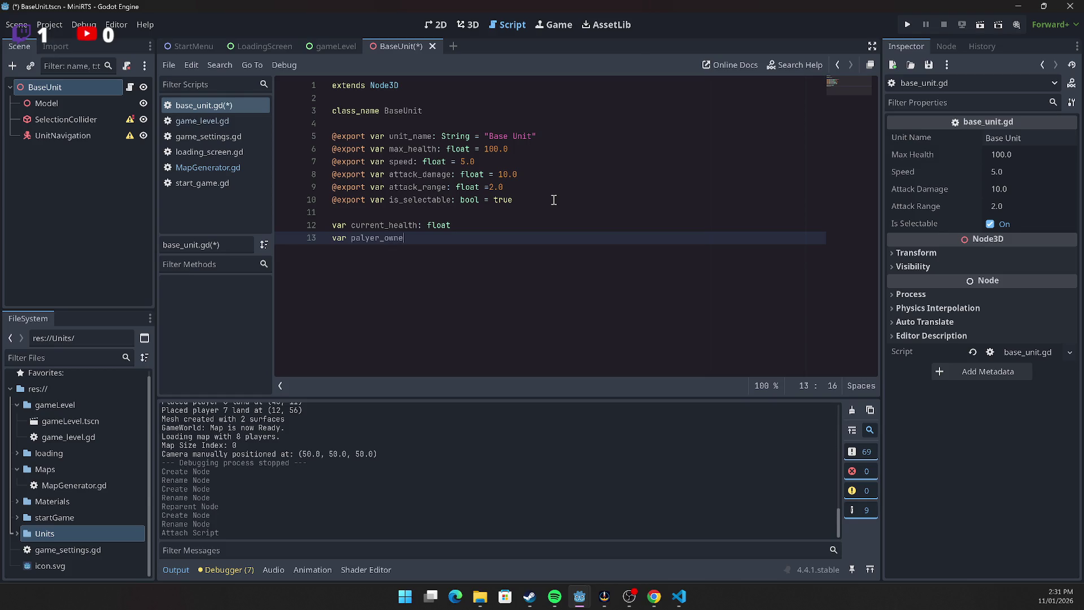
pyautogui.press('BackSpace')
pyautogui.write('int =0')
# Step: Add is_selected as bool false and target_position as Vector3
pyautogui.press('Return')
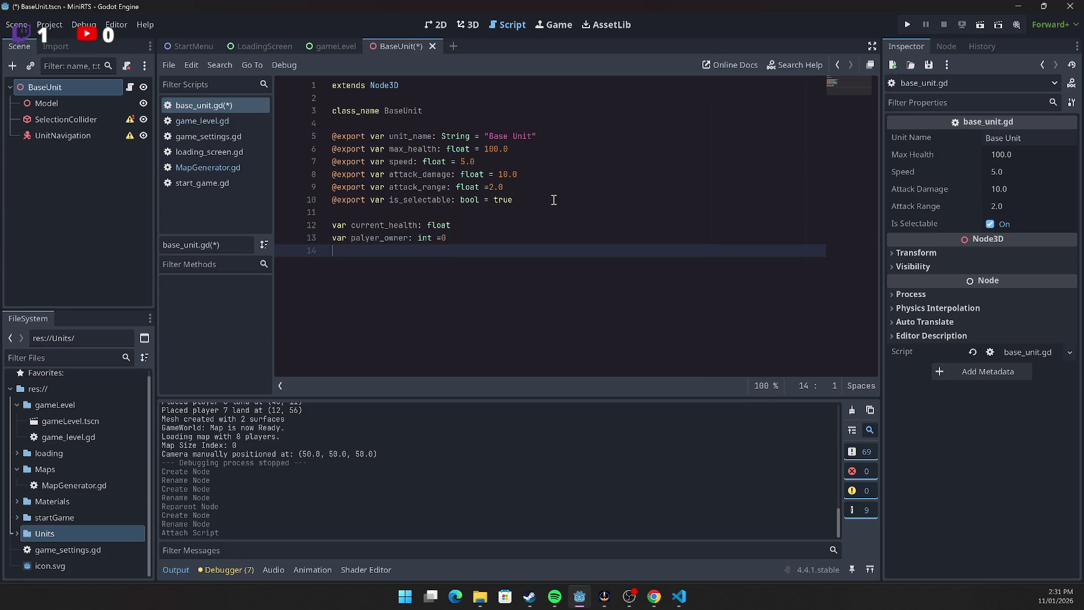
pyautogui.write('var is_selec')
pyautogui.write('ted')
pyautogui.write(': bool ')
pyautogui.write('= false')
pyautogui.press('Return')
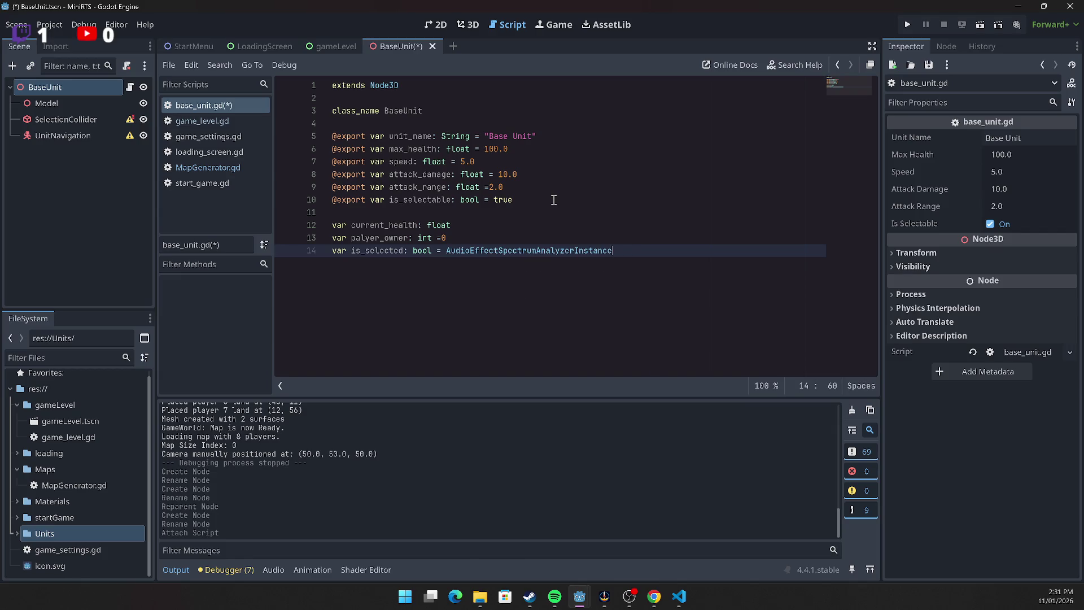
pyautogui.press('BackSpace')
pyautogui.press('BackSpace')
pyautogui.press('BackSpace')
pyautogui.write('alse')
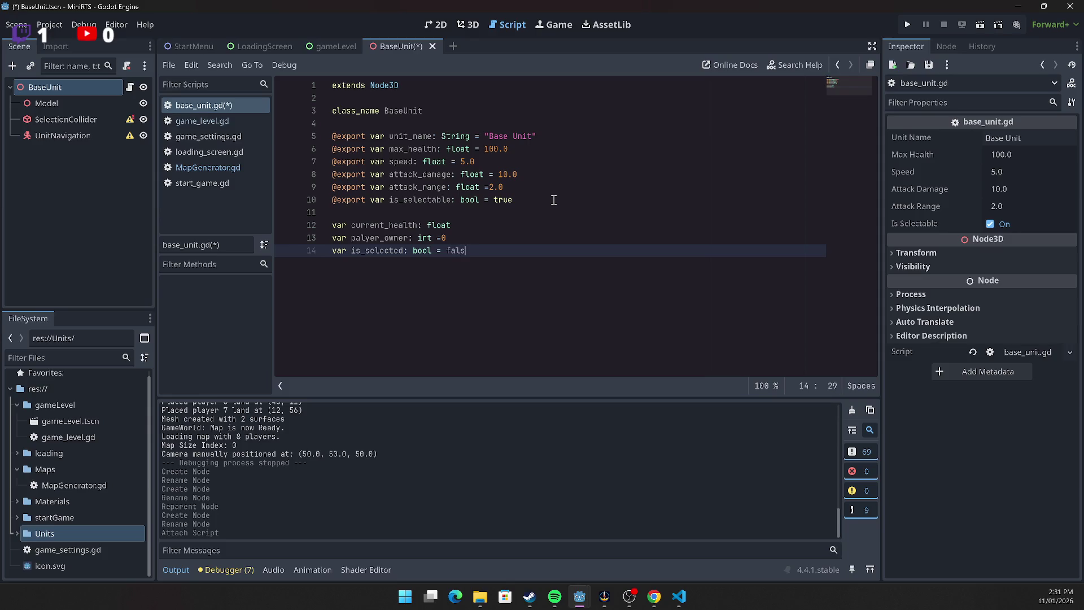
pyautogui.press('Return')
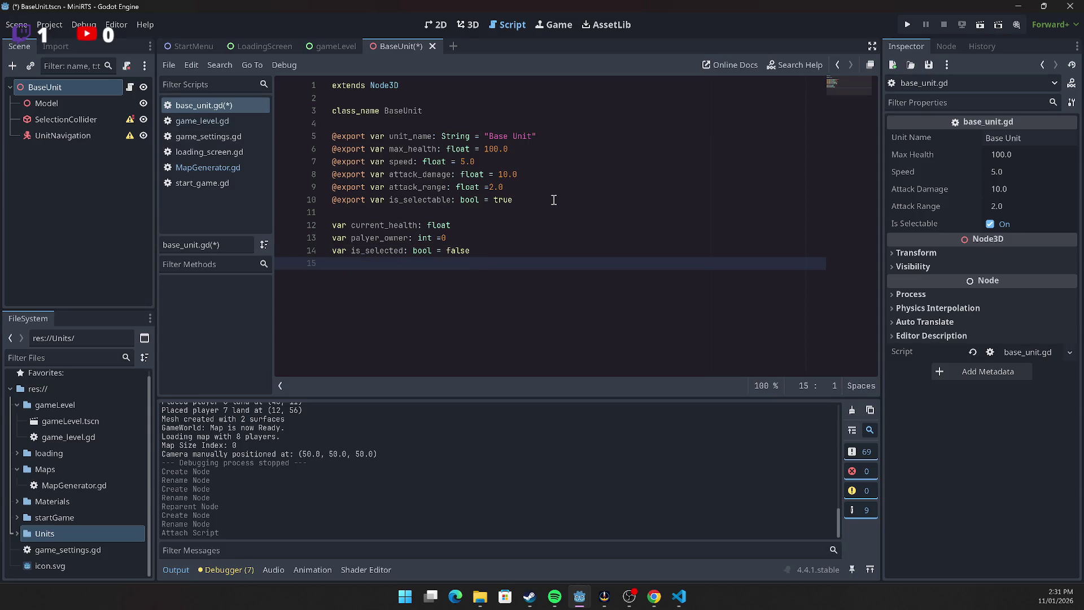
pyautogui.write('var tart_')
pyautogui.press('BackSpace')
pyautogui.write('get_positi')
pyautogui.write('on: ')
pyautogui.write('Vector3')
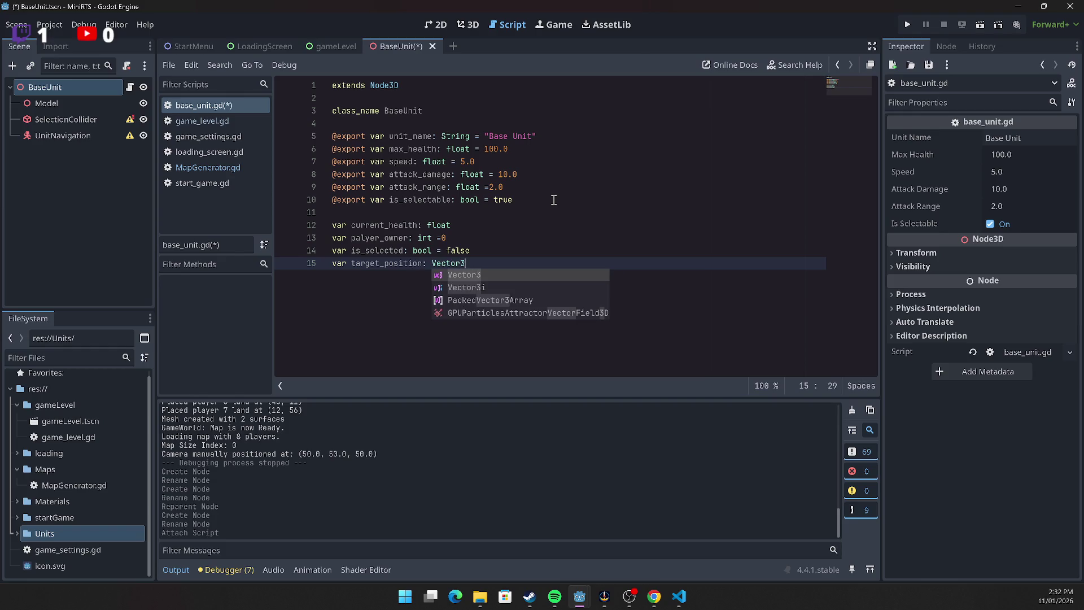
# Step: Add is_moving as bool false and move_speed as float 5.0
pyautogui.press('Return')
pyautogui.press('Return')
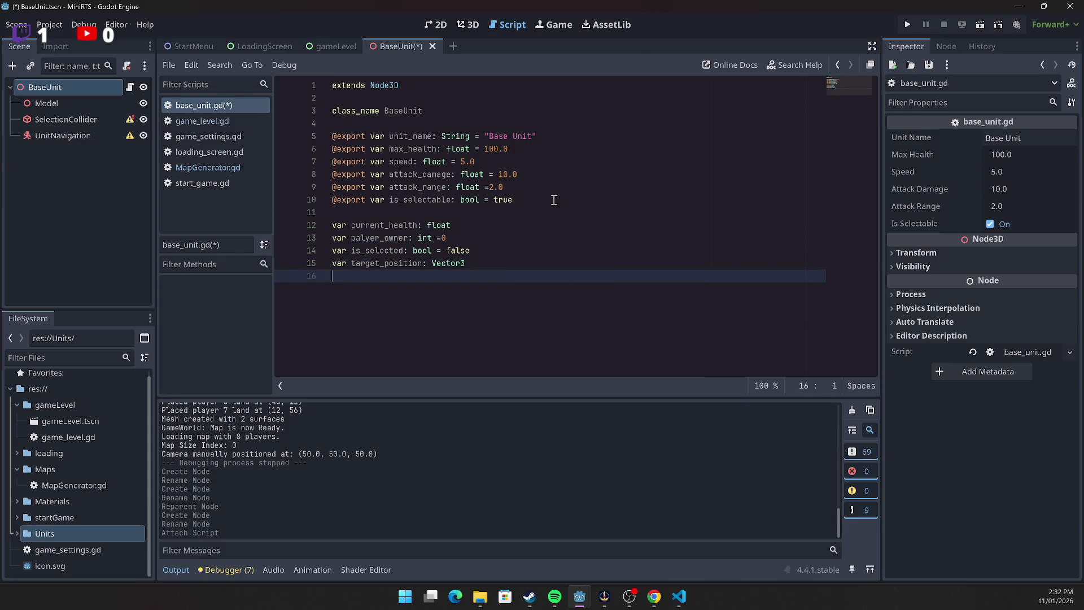
pyautogui.write('var iu')
pyautogui.press('BackSpace')
pyautogui.write('s_moving: ')
pyautogui.write('bool = f')
pyautogui.write('alse')
pyautogui.press('Return')
pyautogui.write('var move_sp')
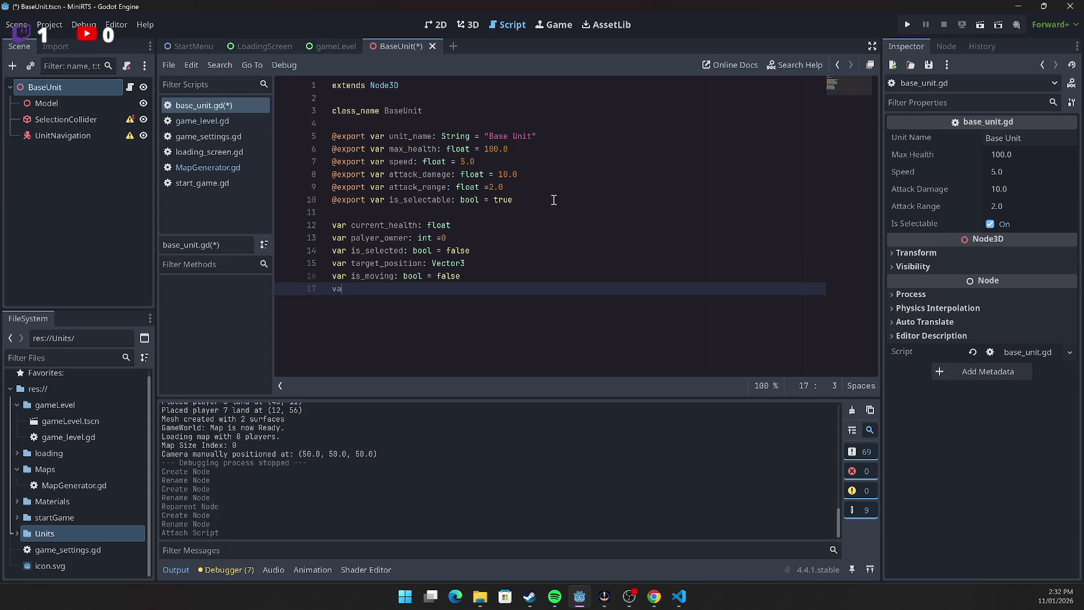
pyautogui.write('eed: ')
pyautogui.write('float -=')
pyautogui.press('BackSpace')
pyautogui.write('.0')
pyautogui.press('Return')
pyautogui.press('Return')
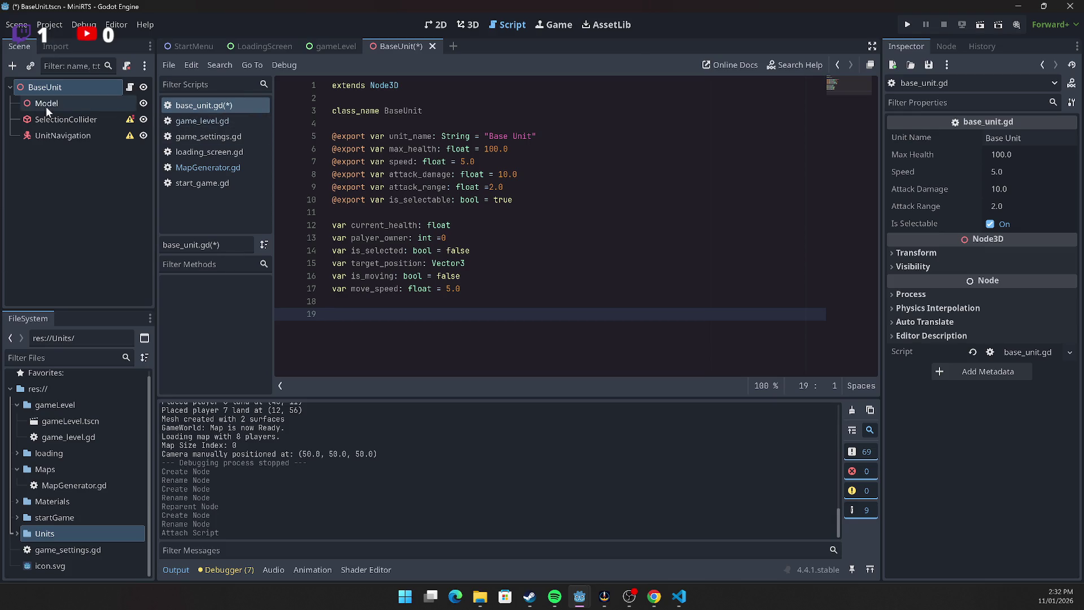
pyautogui.moveTo(45, 106)
pyautogui.mouseDown()
pyautogui.moveTo(405, 318)
pyautogui.moveTo(350, 321)
pyautogui.moveTo(408, 333)
pyautogui.mouseUp()
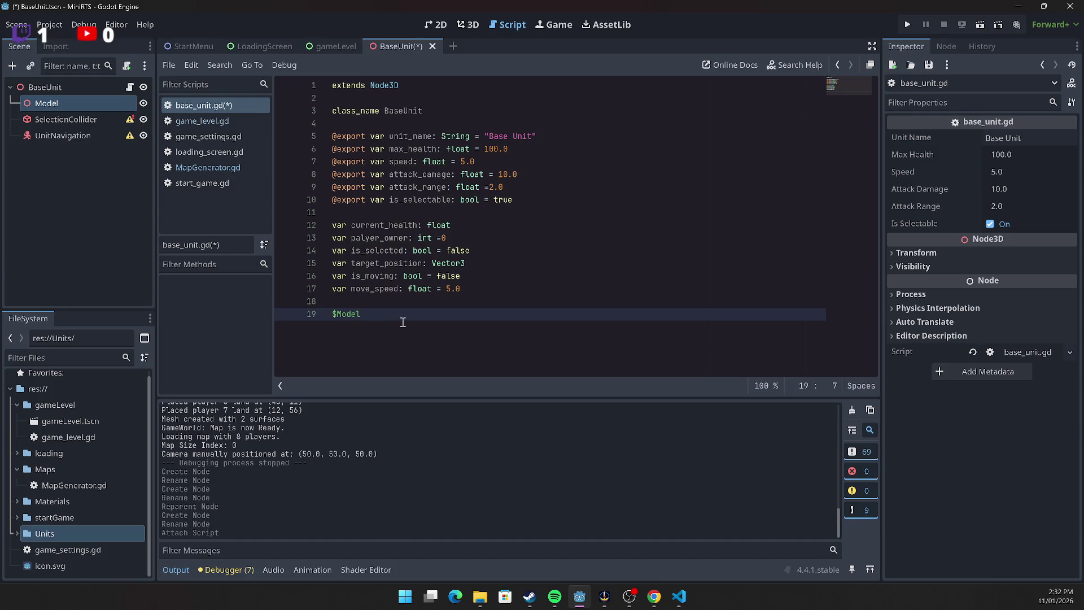
pyautogui.press('Home')
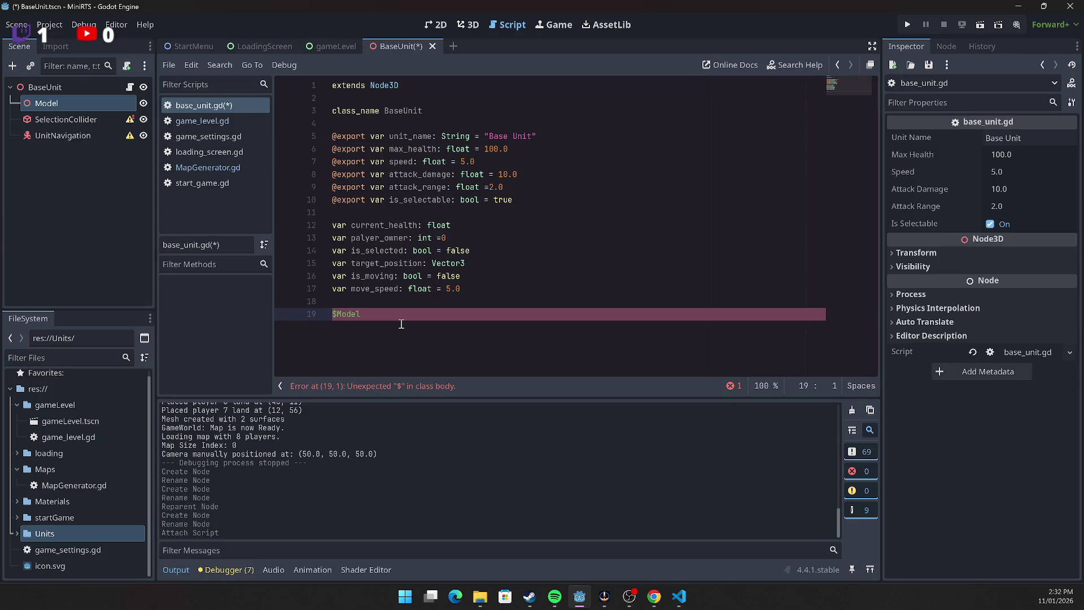
pyautogui.write('@on')
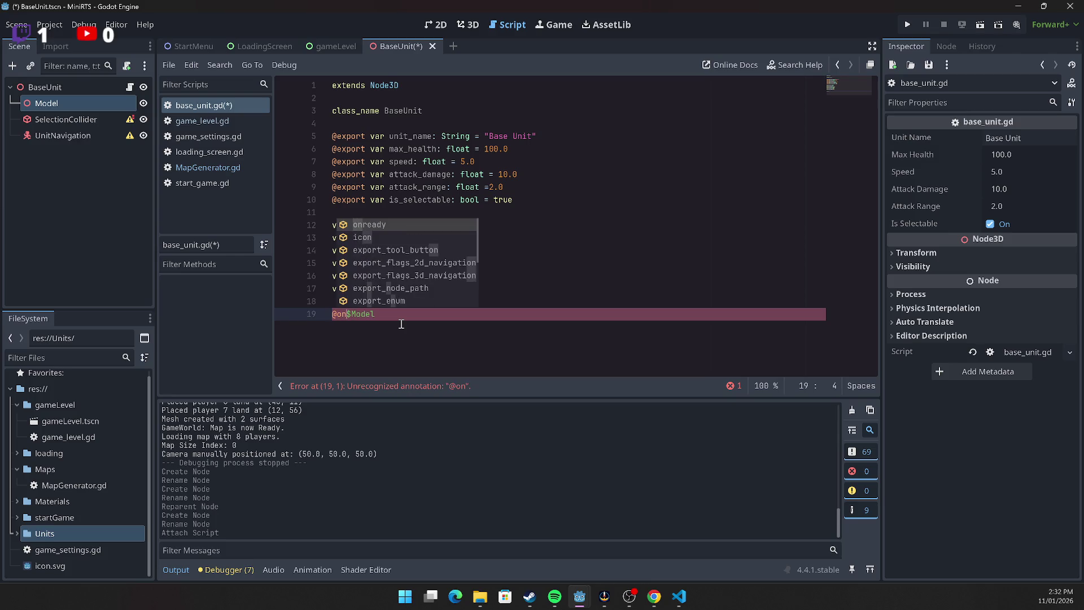
pyautogui.write('ready v')
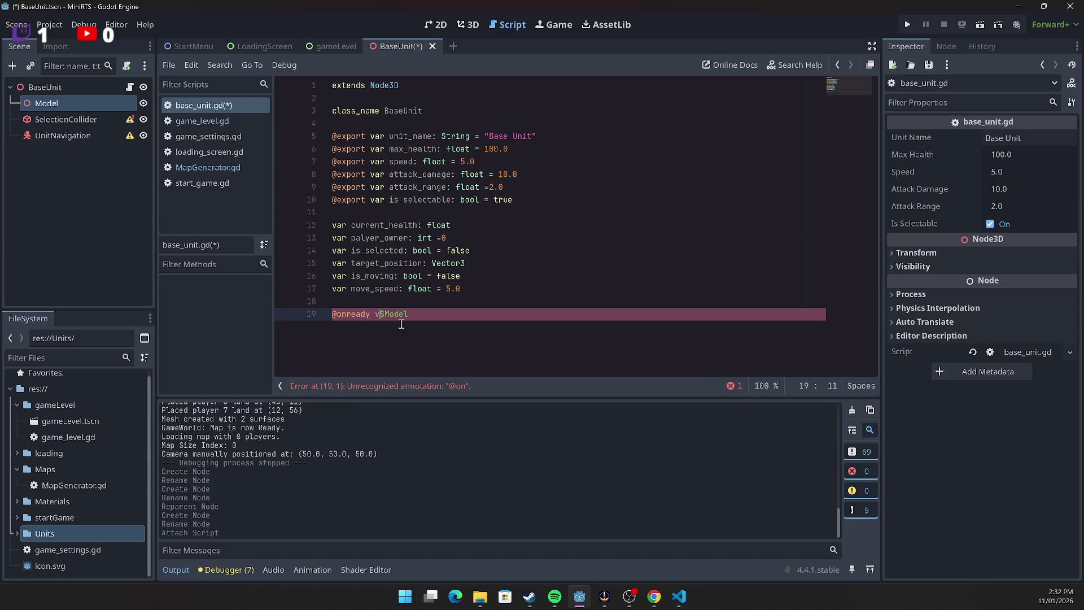
pyautogui.write('ar model')
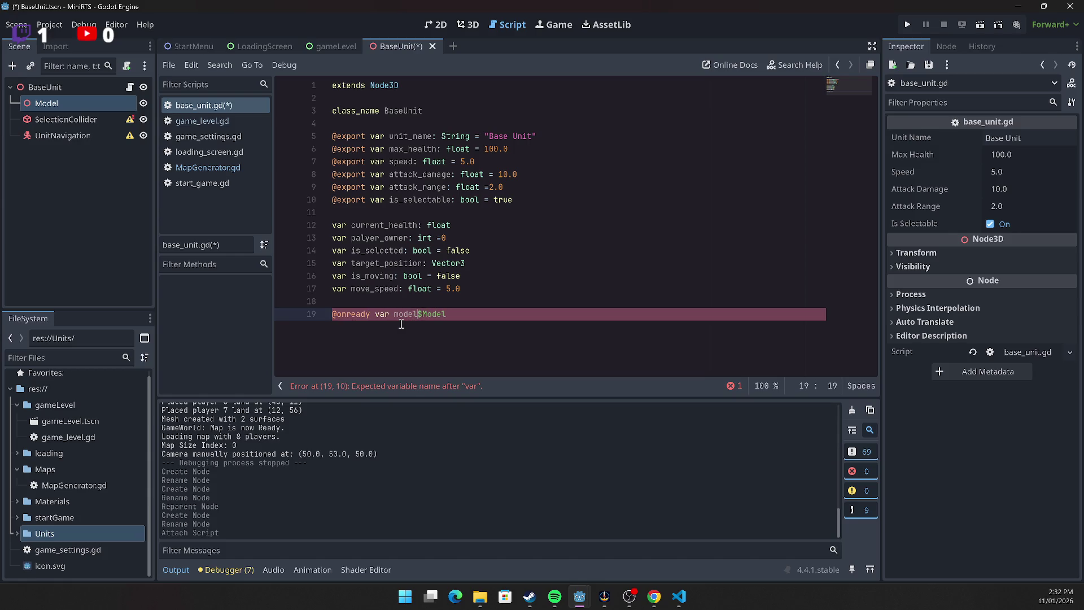
pyautogui.write(': Nod')
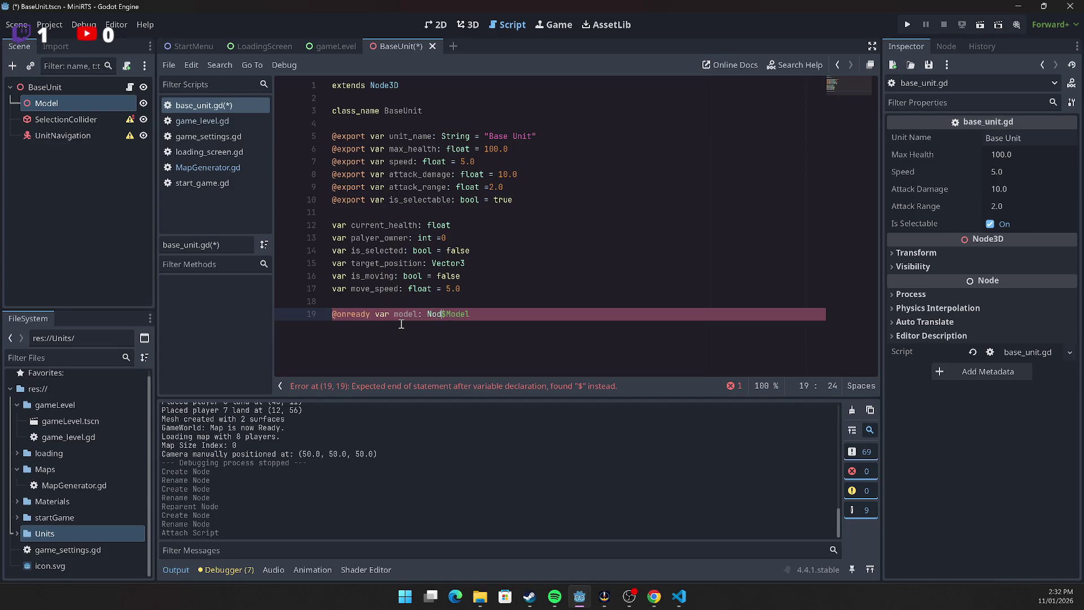
pyautogui.write('e3D =')
pyautogui.press('Left')
pyautogui.press('Left')
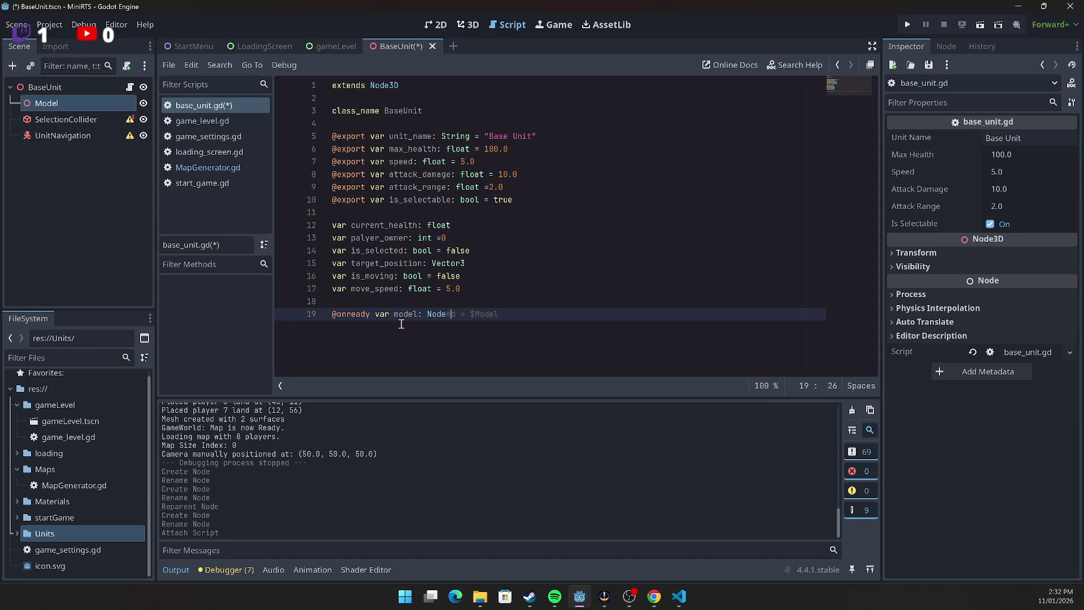
pyautogui.write('4')
pyautogui.press('BackSpace')
pyautogui.write('3')
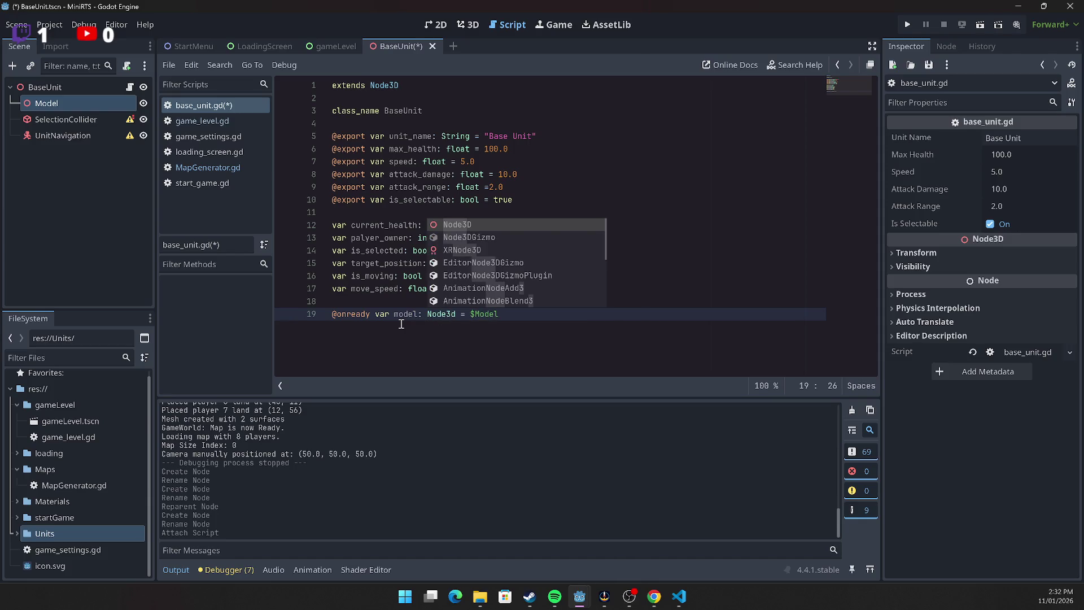
pyautogui.press('Delete')
pyautogui.write('D')
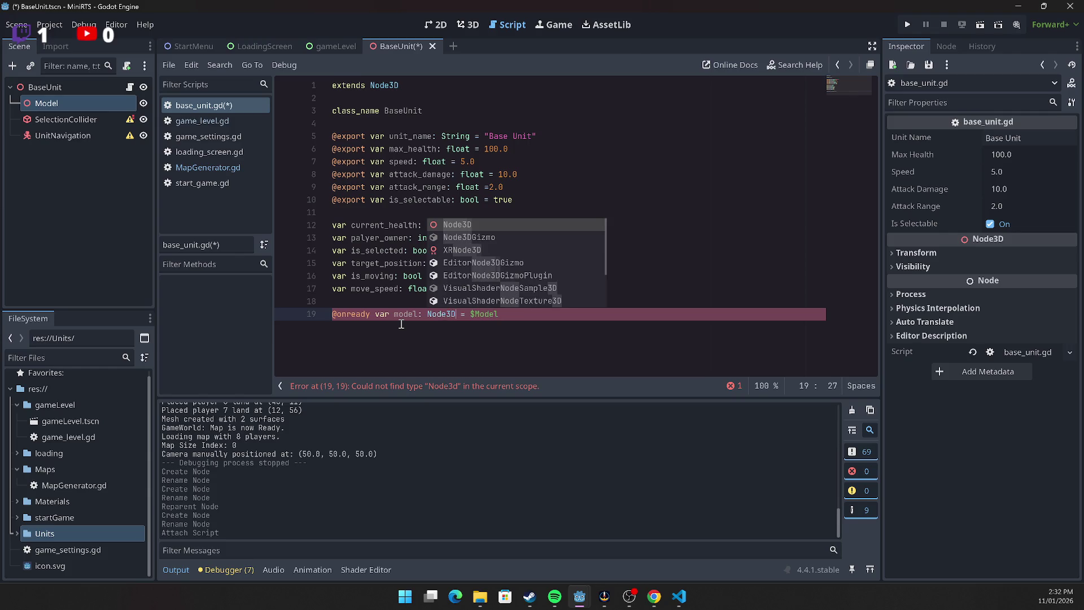
pyautogui.press('End')
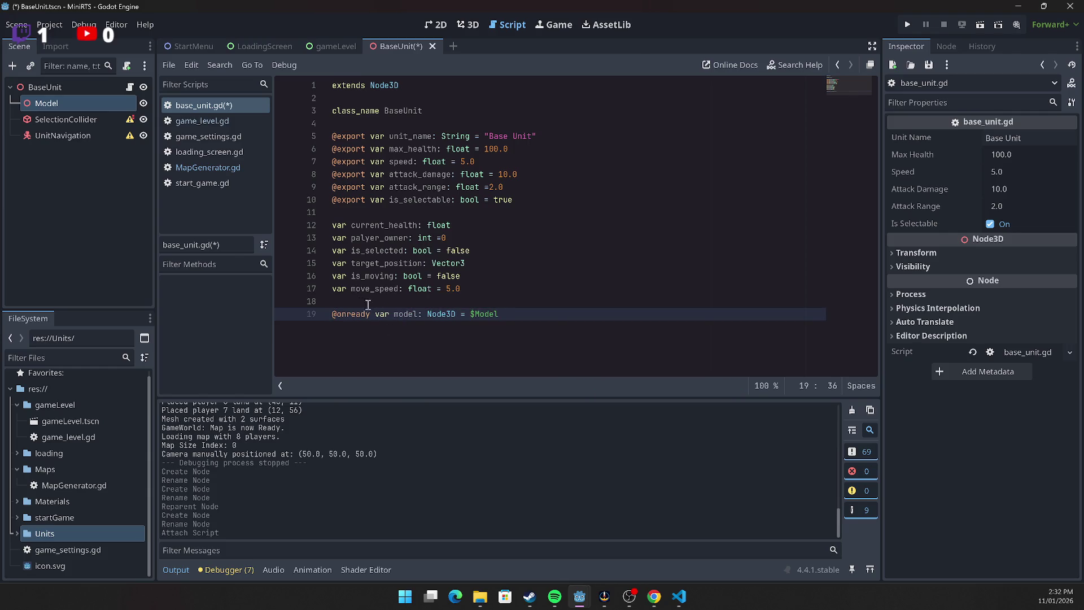
# Step: Insert node paths for SelectionCollider and UnitNavigation, each on its own line
pyautogui.click(85, 119)
pyautogui.keyDown('shift'); pyautogui.click(76, 135); pyautogui.keyUp('shift')
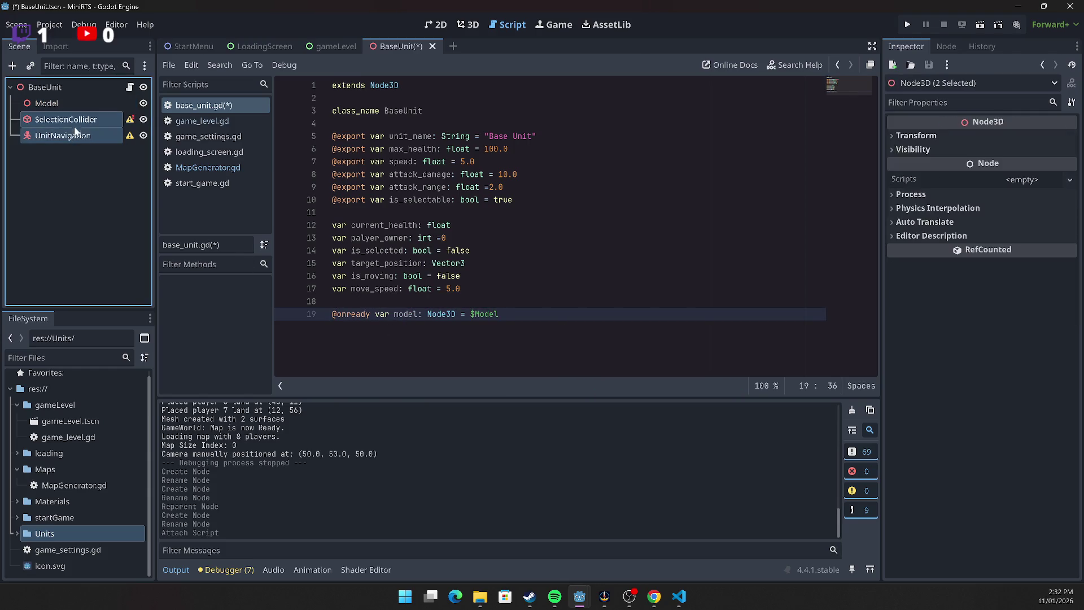
pyautogui.moveTo(68, 121)
pyautogui.mouseDown()
pyautogui.moveTo(357, 340)
pyautogui.moveTo(348, 330)
pyautogui.moveTo(542, 325)
pyautogui.mouseUp()
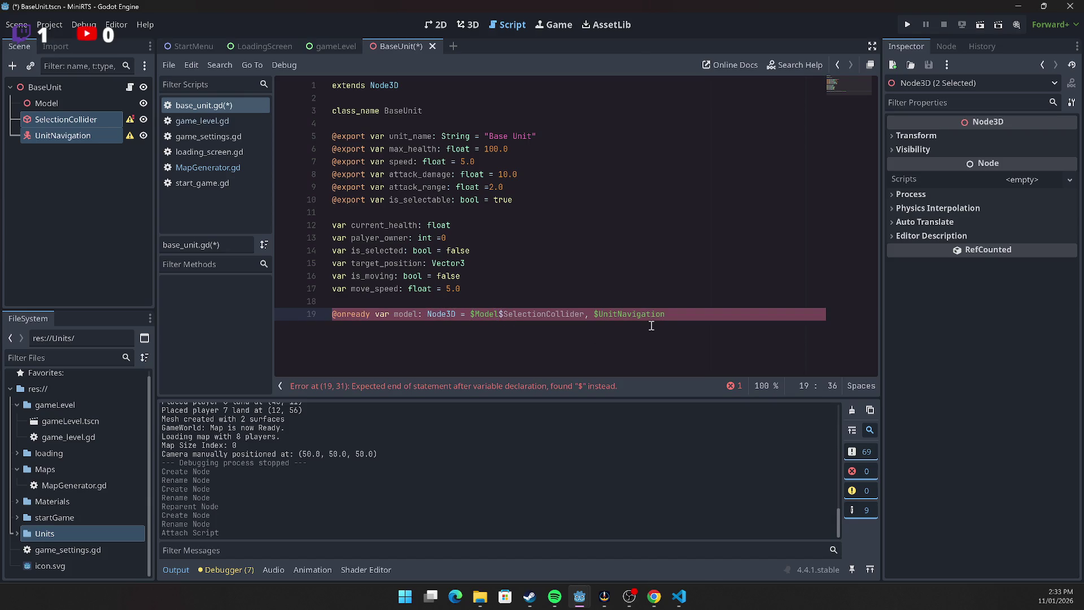
pyautogui.press('Return')
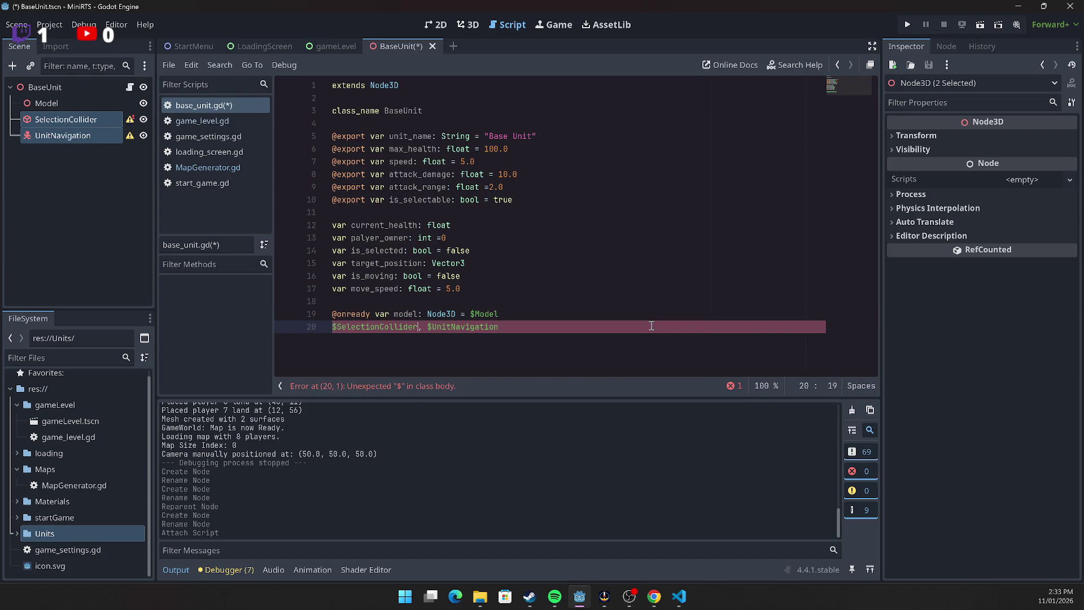
pyautogui.hotkey('ctrl', 'Right')
pyautogui.press('Delete')
pyautogui.press('Delete')
pyautogui.press('Return')
pyautogui.press('Up')
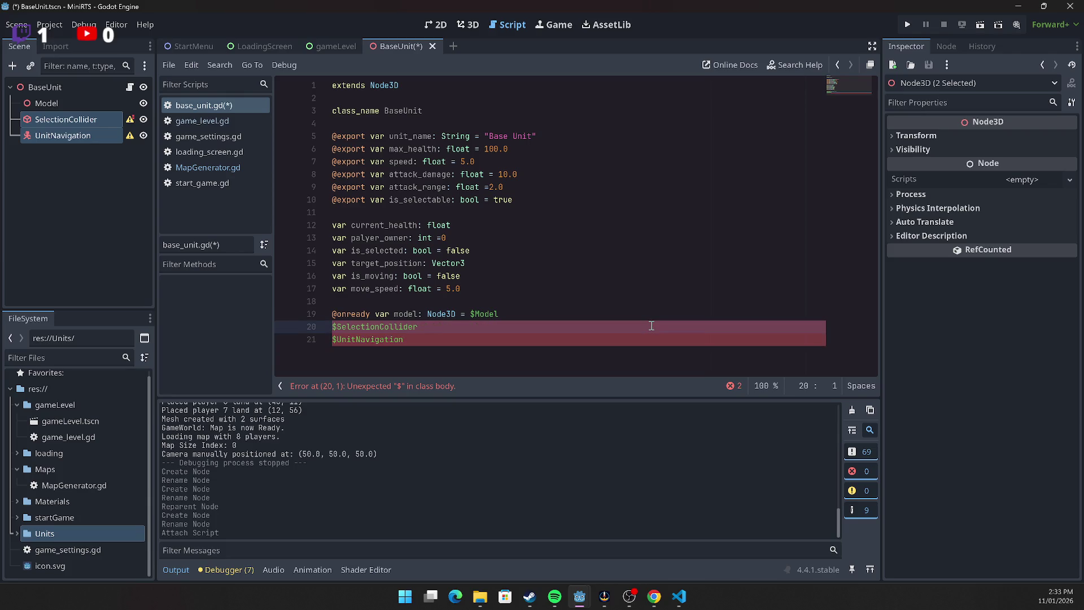
pyautogui.write('@onready')
pyautogui.write(' var s')
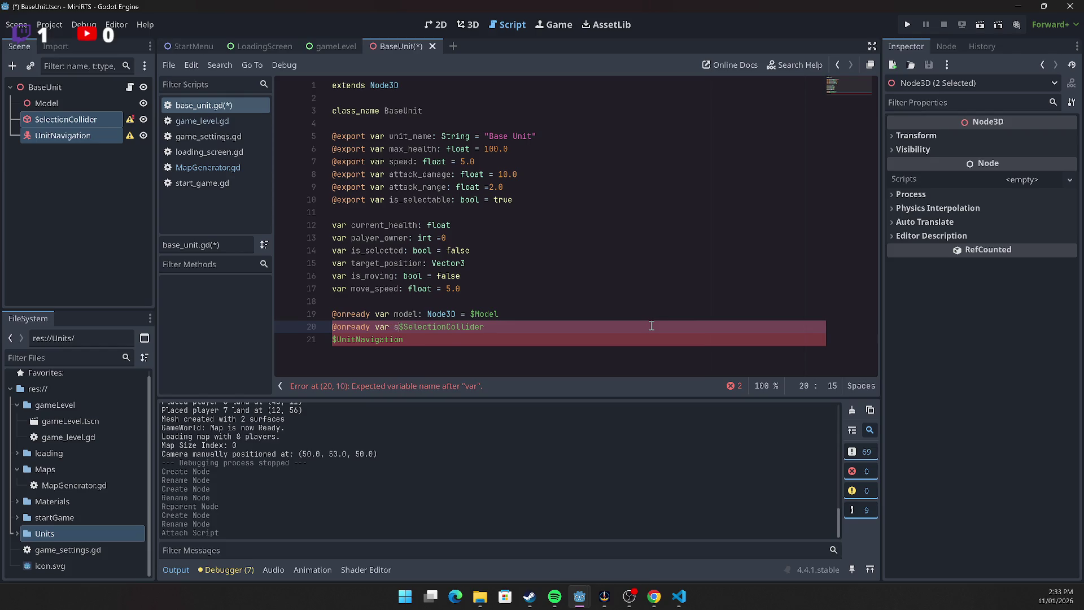
pyautogui.write('electioon_coll')
pyautogui.write('ider: Collis')
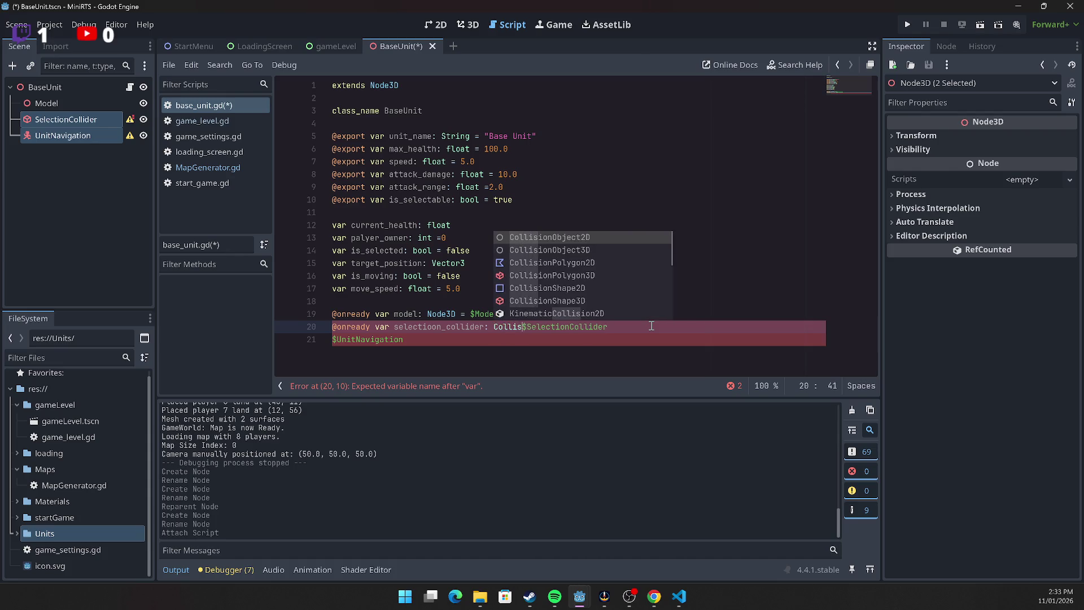
pyautogui.write('ionDha')
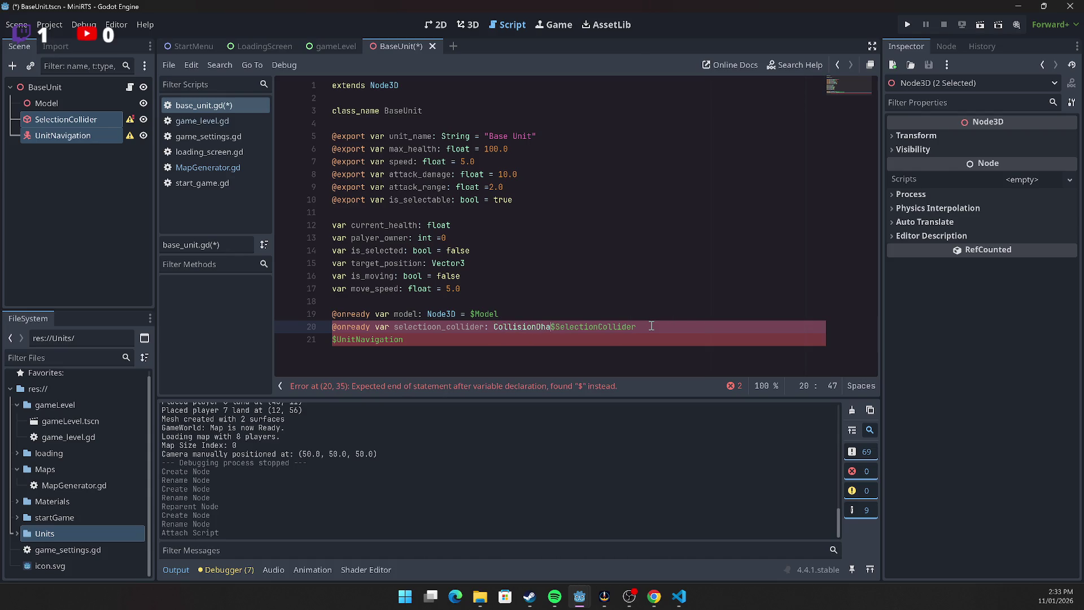
pyautogui.press('BackSpace')
pyautogui.press('BackSpace')
pyautogui.press('BackSpace')
pyautogui.write('Shape')
pyautogui.write('#')
pyautogui.press('BackSpace')
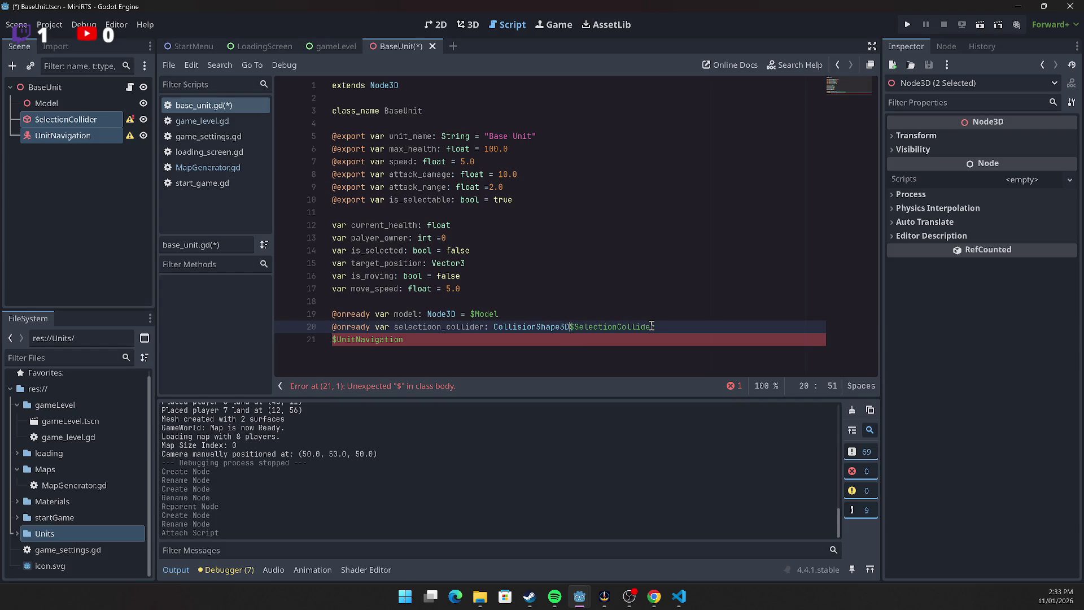
pyautogui.write('3D =')
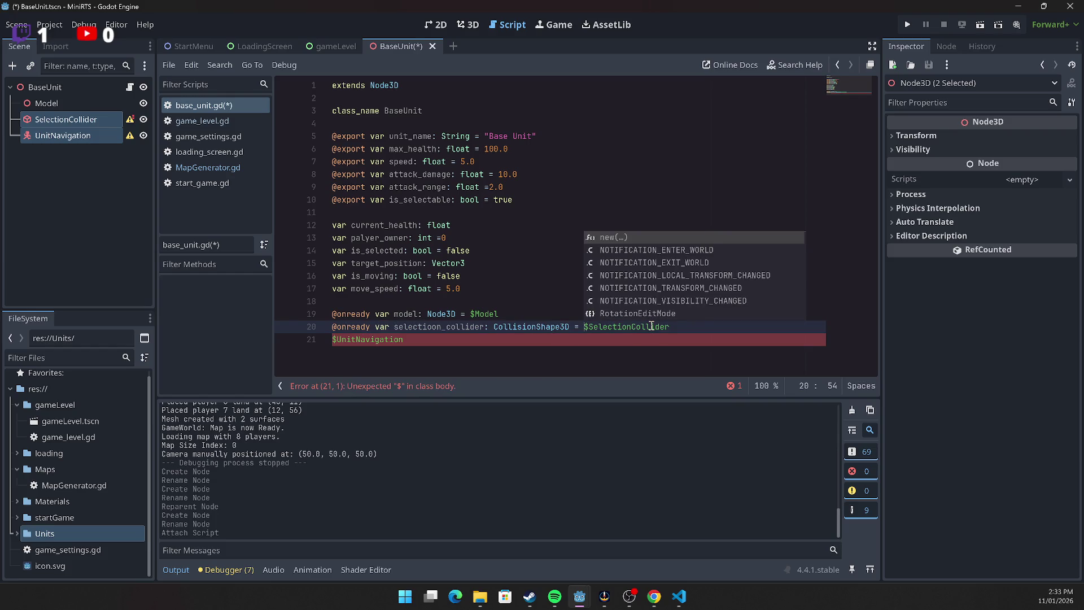
pyautogui.press('Down')
pyautogui.press('Escape')
pyautogui.press('Down')
pyautogui.press('Home')
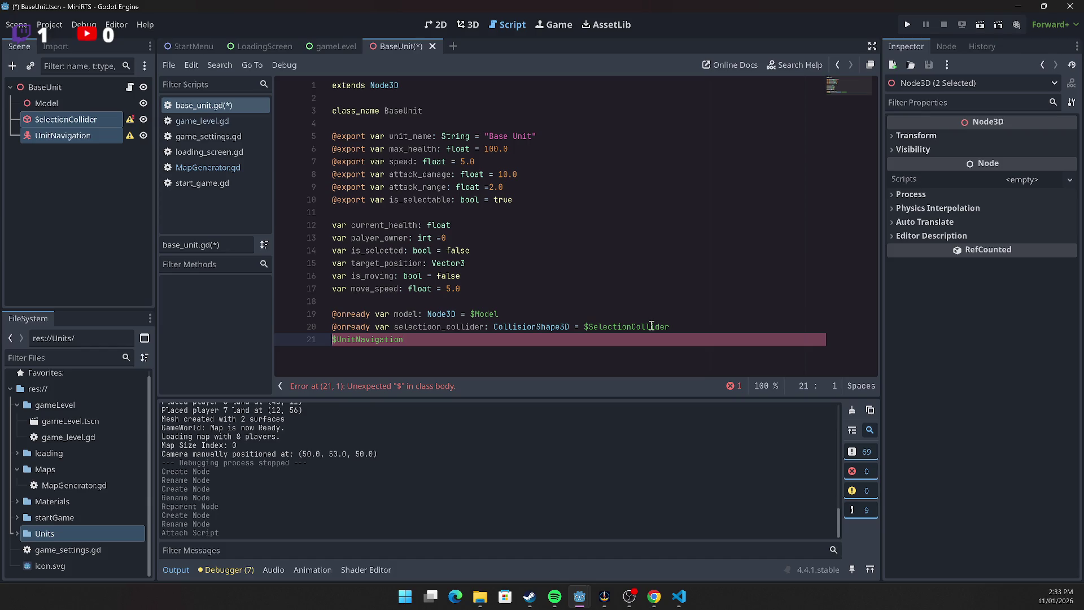
pyautogui.write('@onready')
pyautogui.write(' var ')
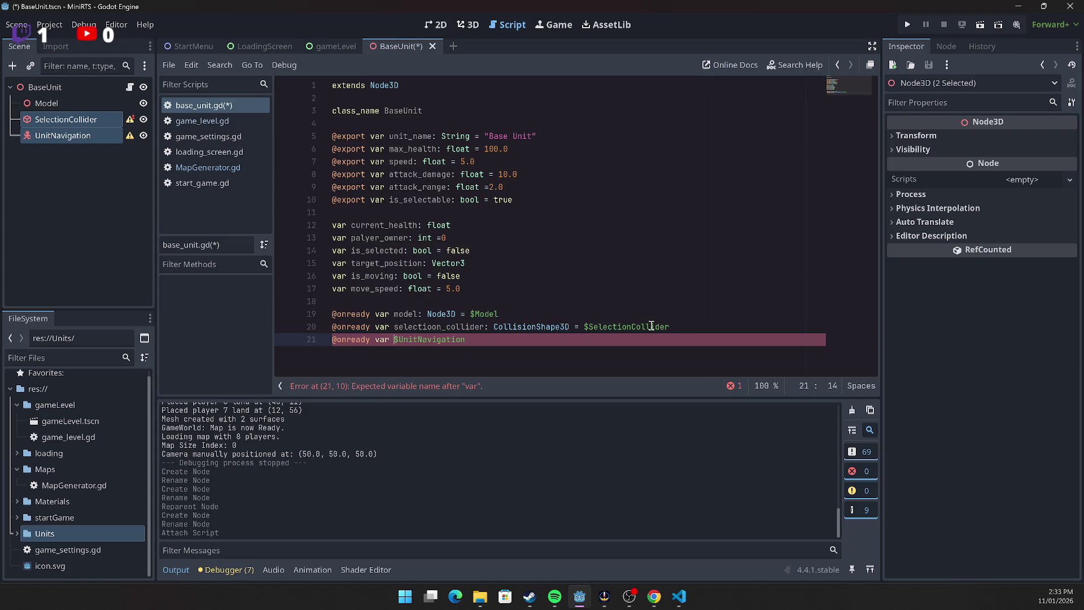
pyautogui.write('selection_')
pyautogui.write('visul')
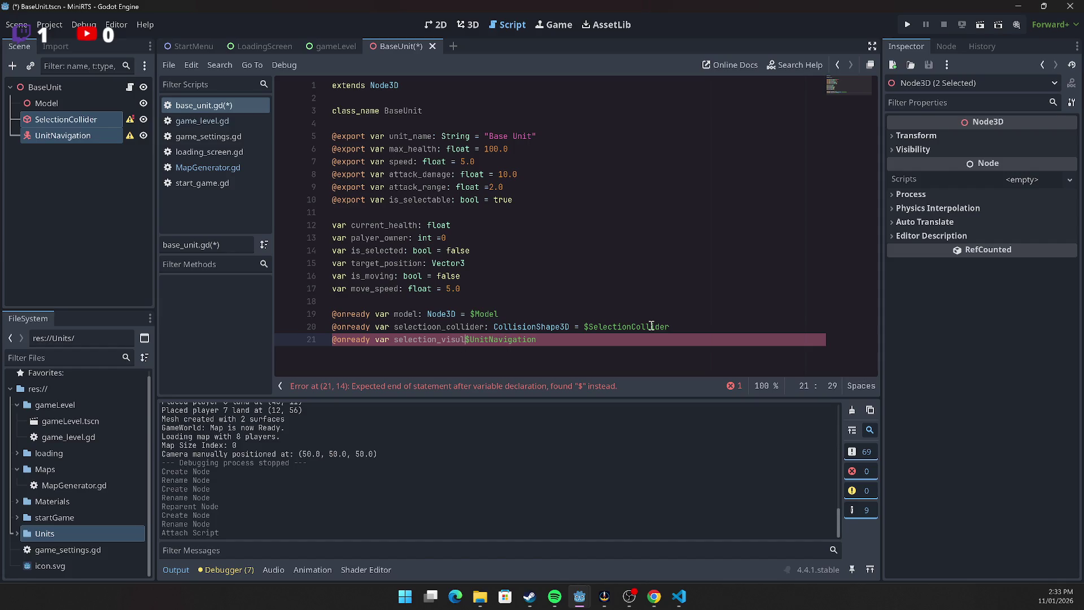
pyautogui.press('BackSpace')
pyautogui.write('al: ')
pyautogui.write('MeshI')
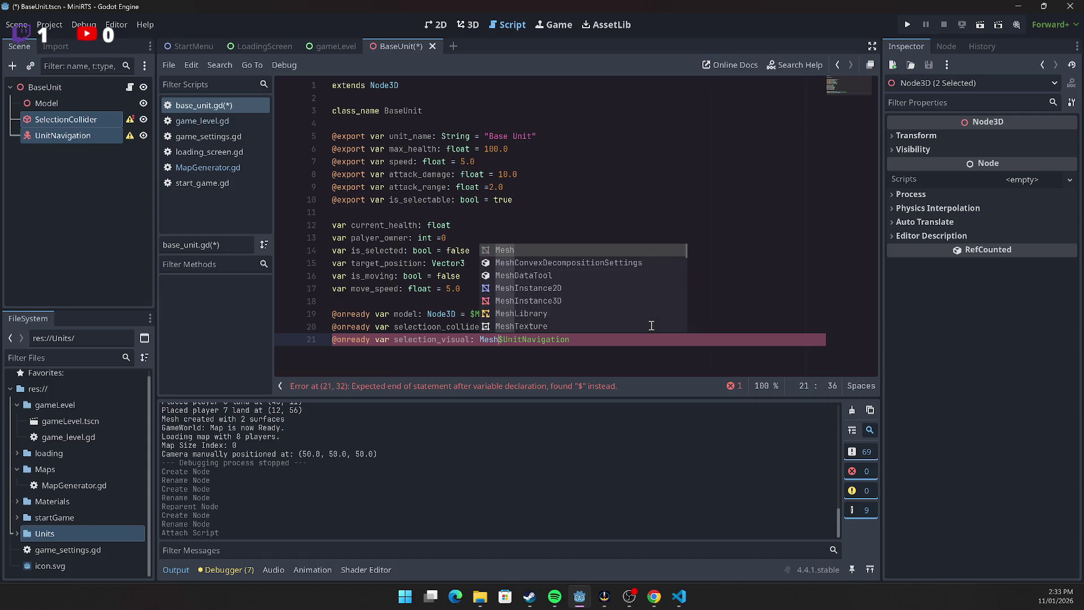
pyautogui.write('nstance')
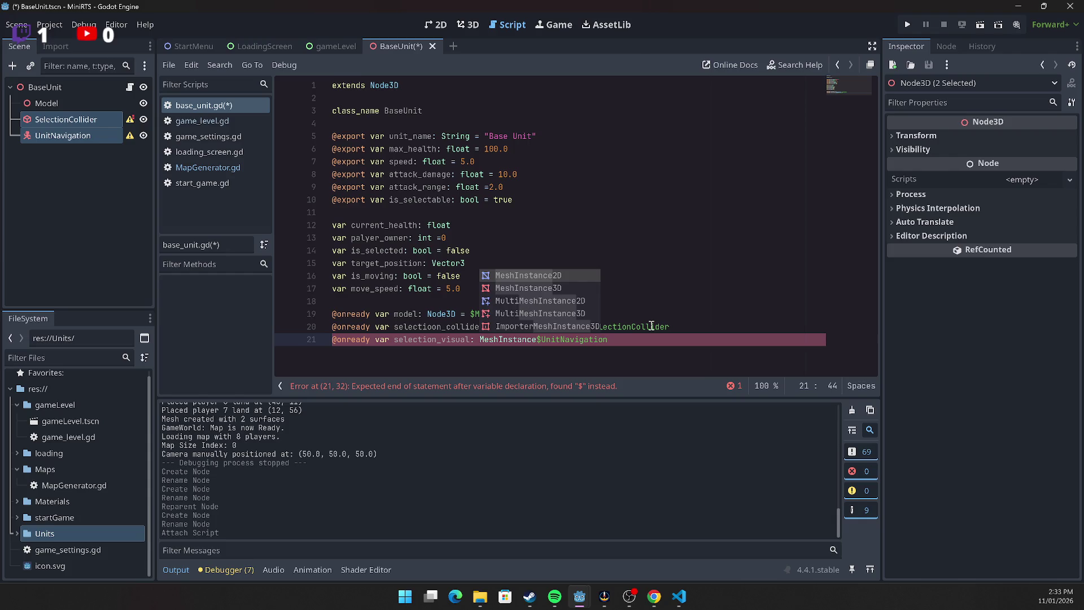
pyautogui.write('3D =')
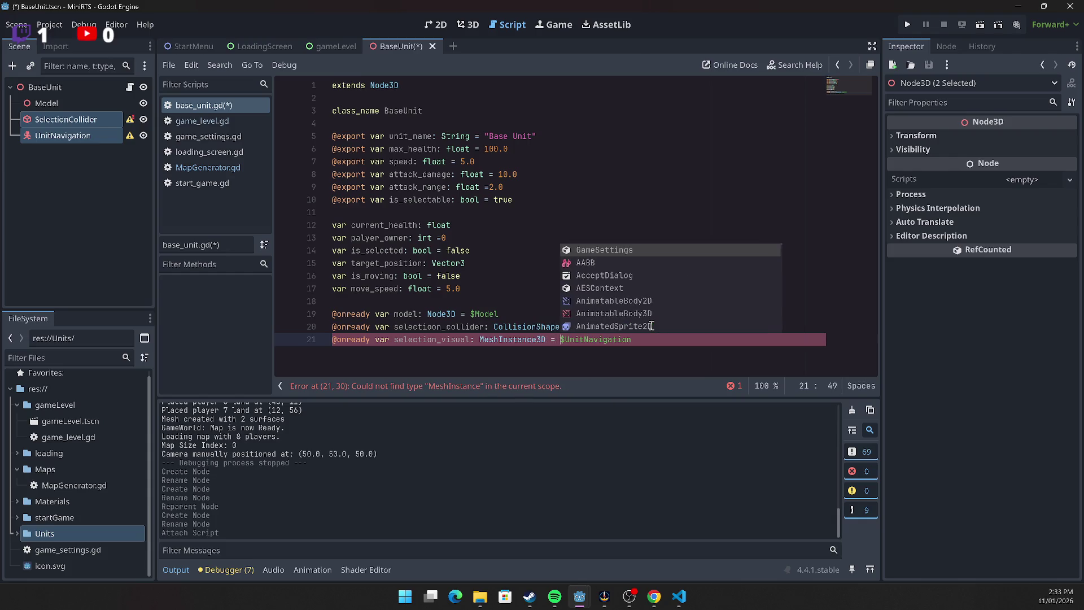
pyautogui.press('End')
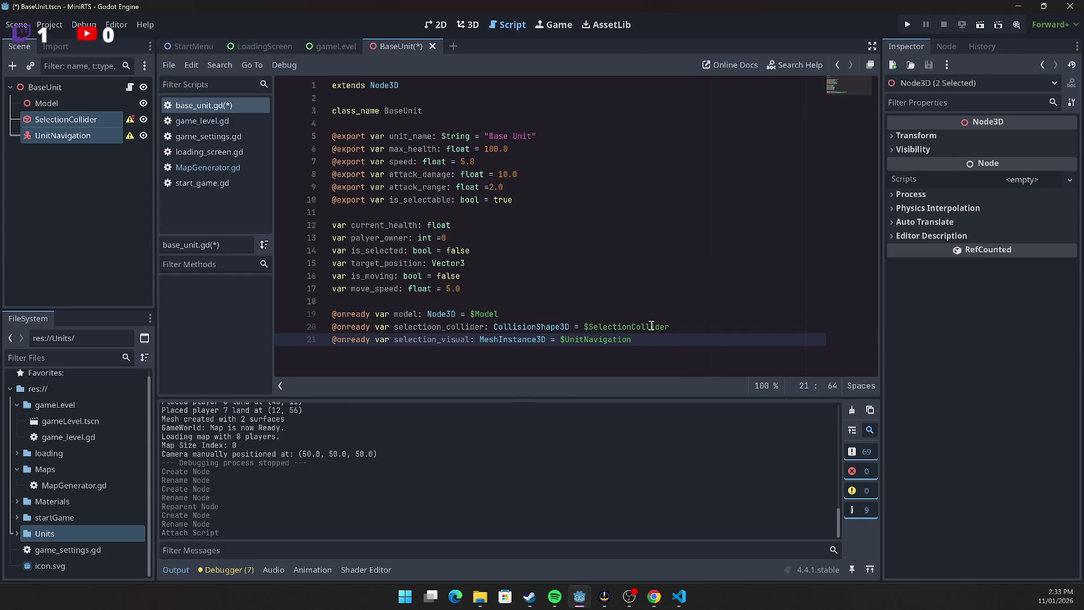
pyautogui.press('Return')
pyautogui.press('Return')
# Step: Write _ready() with current_health = max_health and a _setup_selection_visual() call
pyautogui.write('func ')
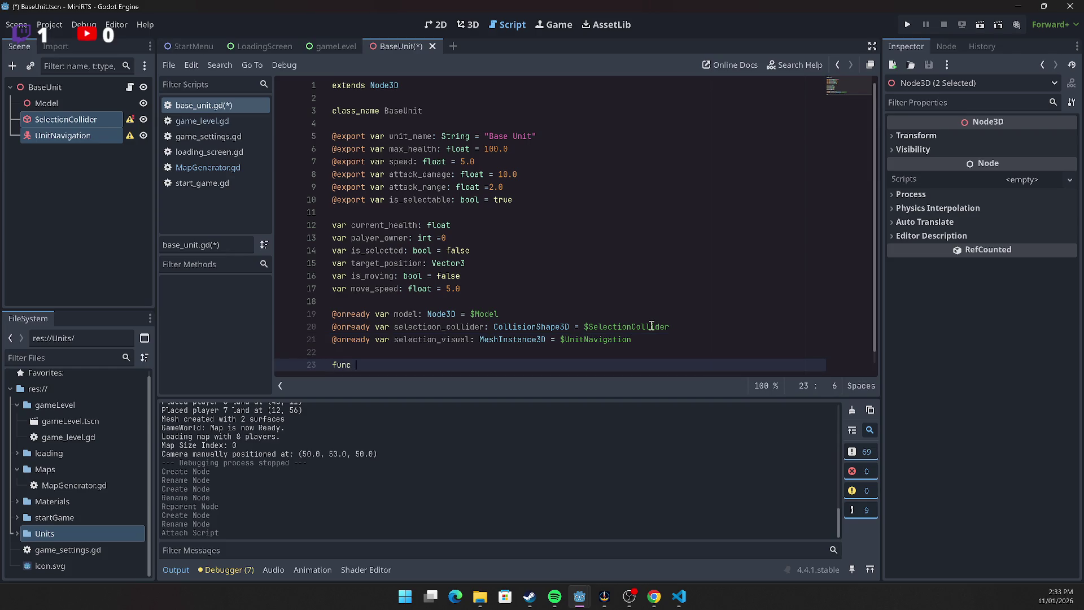
pyautogui.write('_')
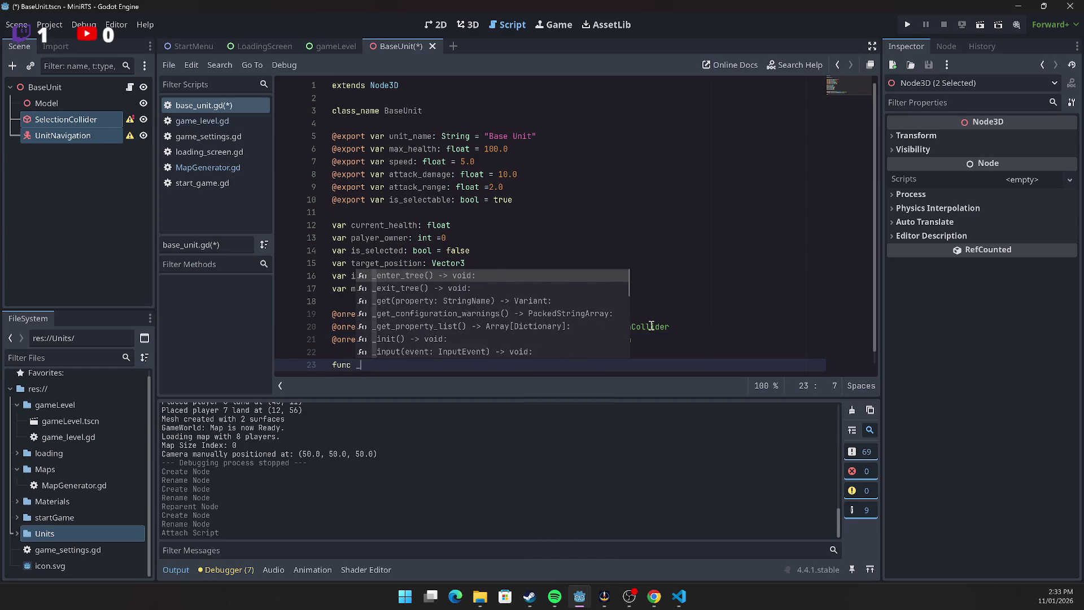
pyautogui.write('ready')
pyautogui.press('Return')
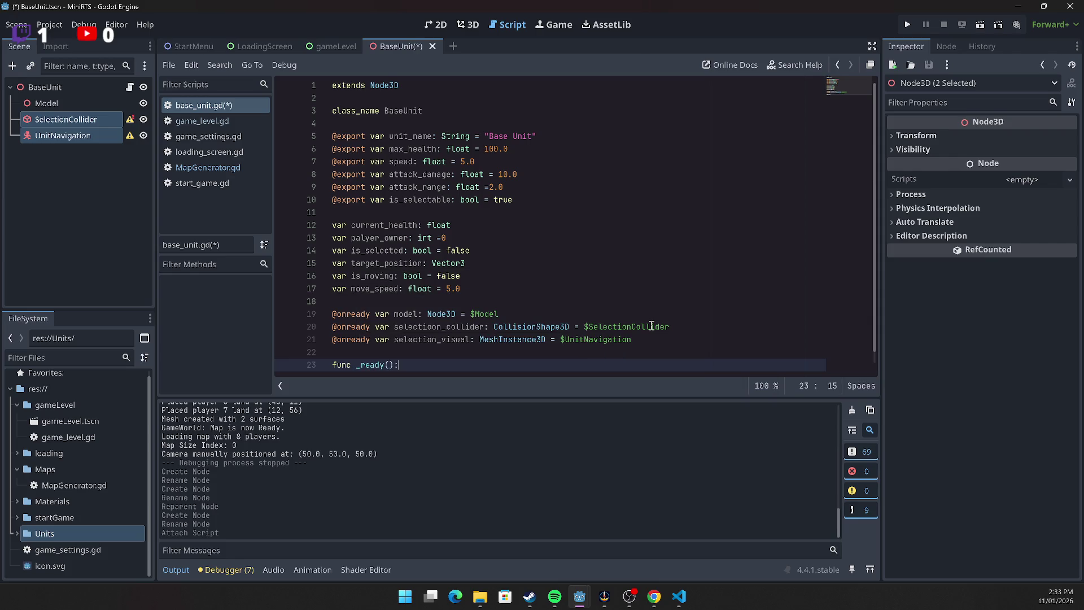
pyautogui.press('Return')
pyautogui.write('current_h')
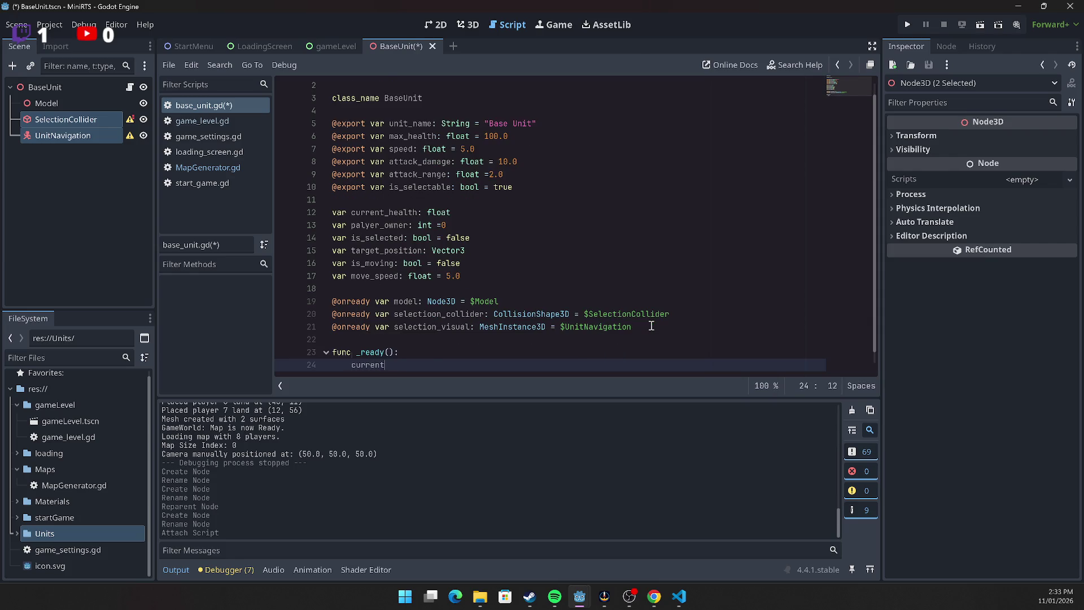
pyautogui.write('ealth = max_')
pyautogui.write('health')
pyautogui.press('Return')
pyautogui.write('sel')
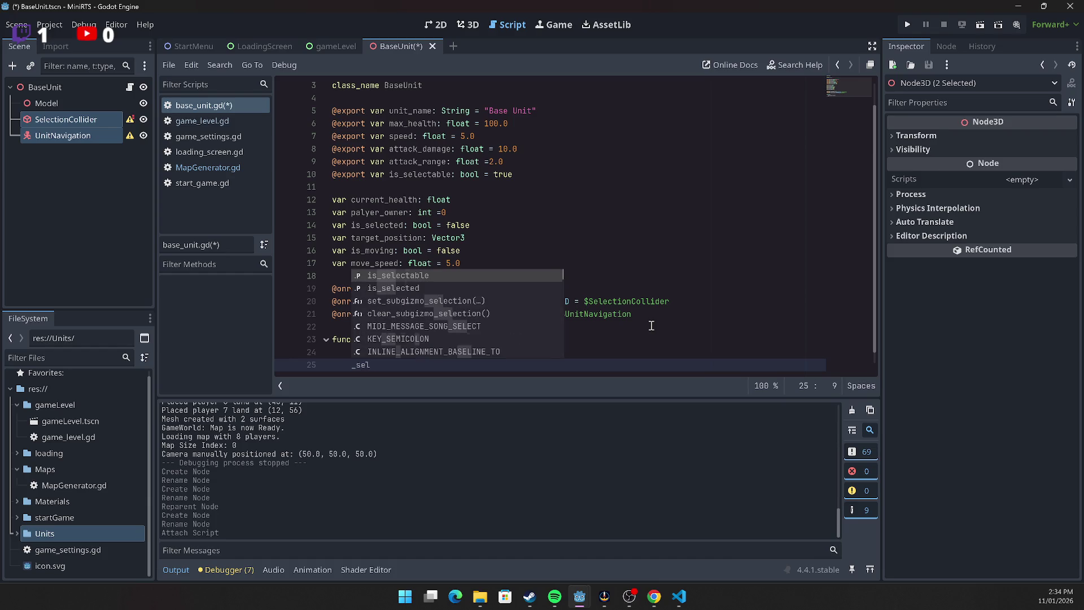
pyautogui.press('BackSpace')
pyautogui.write('tup_selecti')
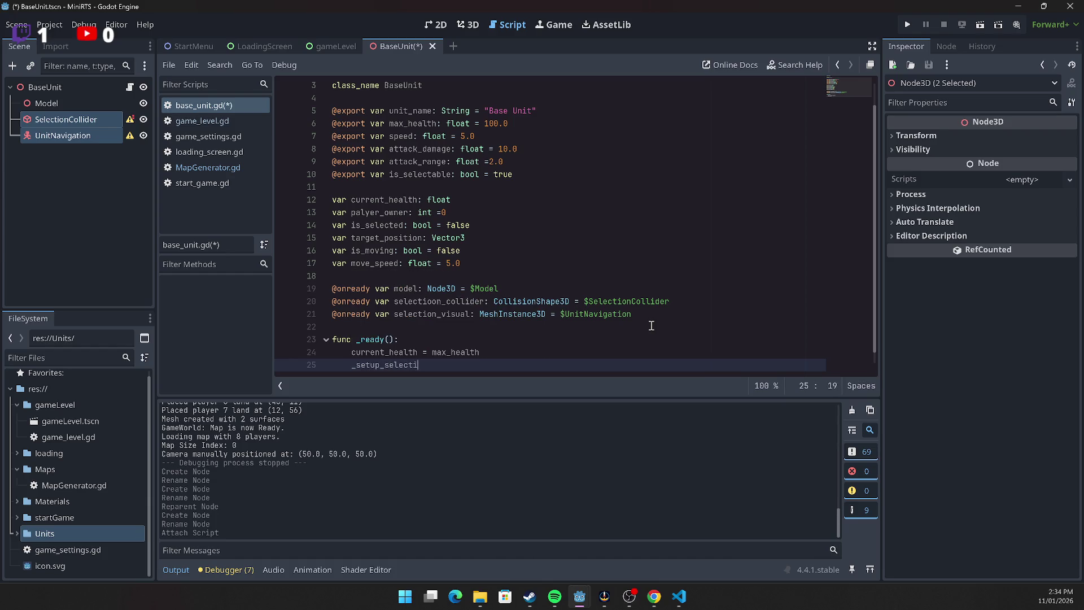
pyautogui.write('on_vis')
pyautogui.write('ual()')
pyautogui.press('Return')
pyautogui.press('Return')
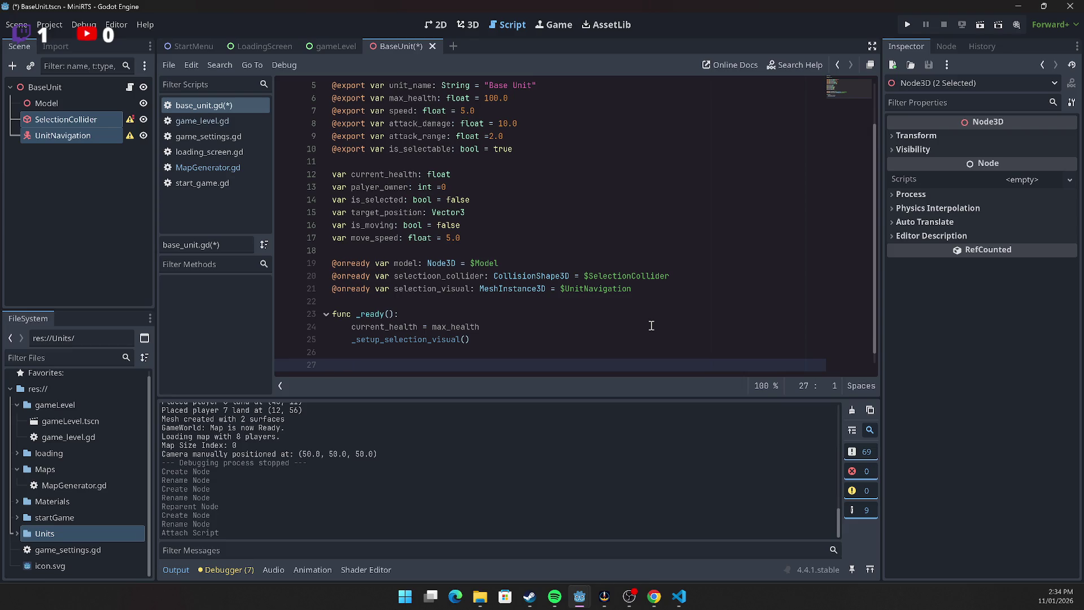
pyautogui.write('func _seti')
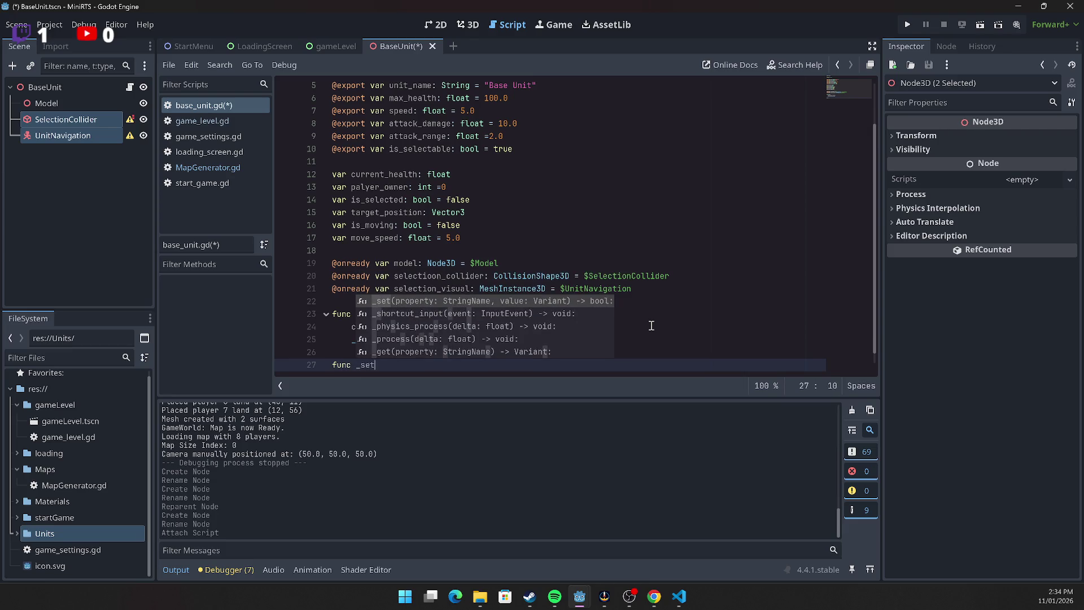
# Step: Declare the function _setup_selection_visual():
pyautogui.press('BackSpace')
pyautogui.write('up_selec')
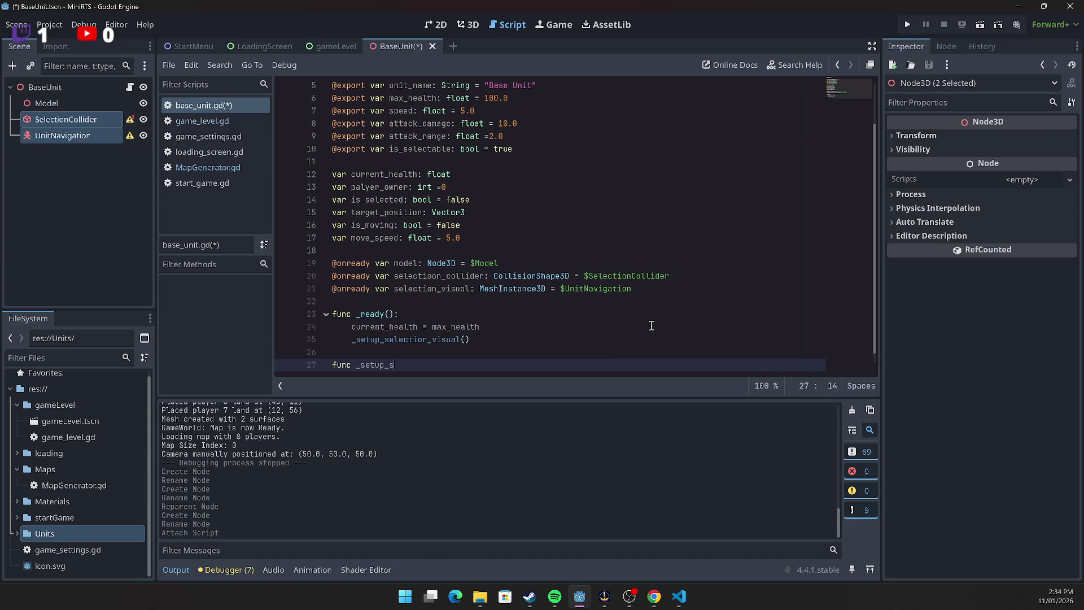
pyautogui.write('to')
pyautogui.write('ion_')
pyautogui.write('vus')
pyautogui.press('BackSpace')
pyautogui.press('BackSpace')
pyautogui.write('isual():')
pyautogui.press('Return')
# Step: Assign selection_visual = MeshInstance3D.new() in the function body
pyautogui.write('selection_')
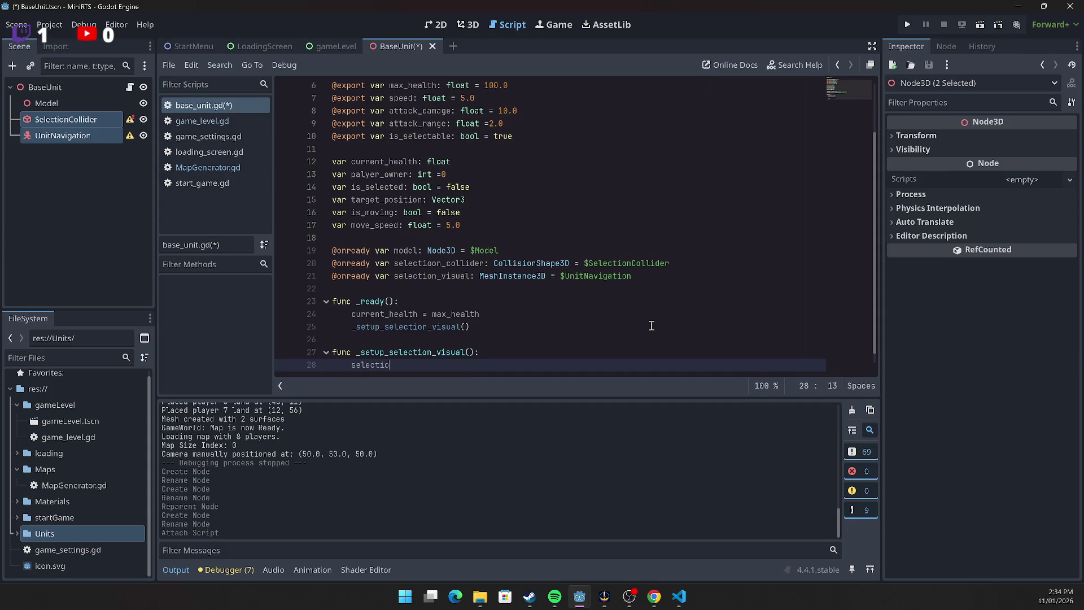
pyautogui.write('vius')
pyautogui.press('BackSpace')
pyautogui.press('BackSpace')
pyautogui.write('sual')
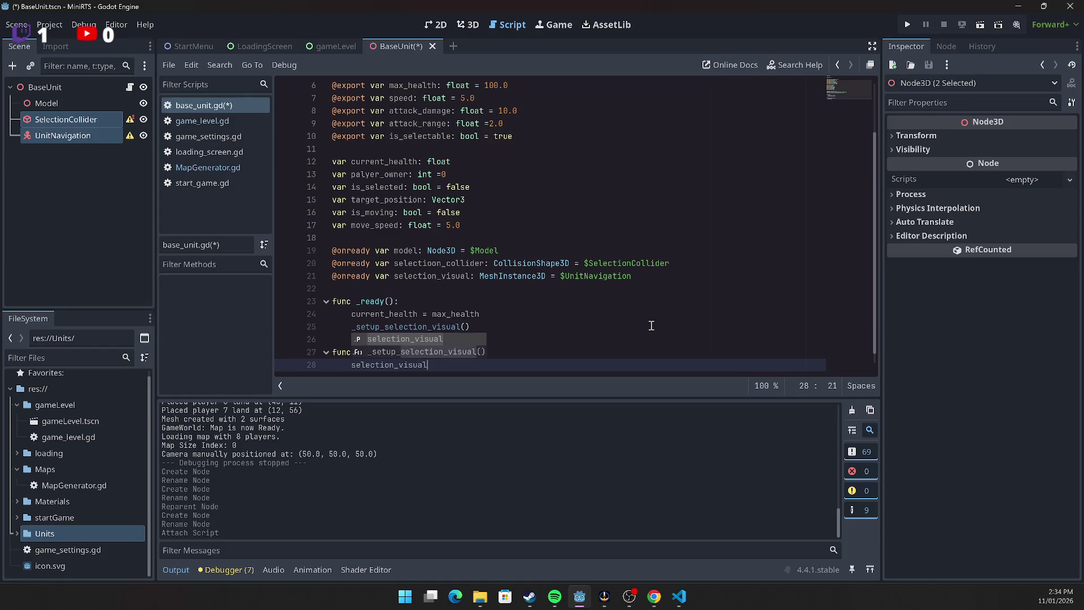
pyautogui.write(' = Mec')
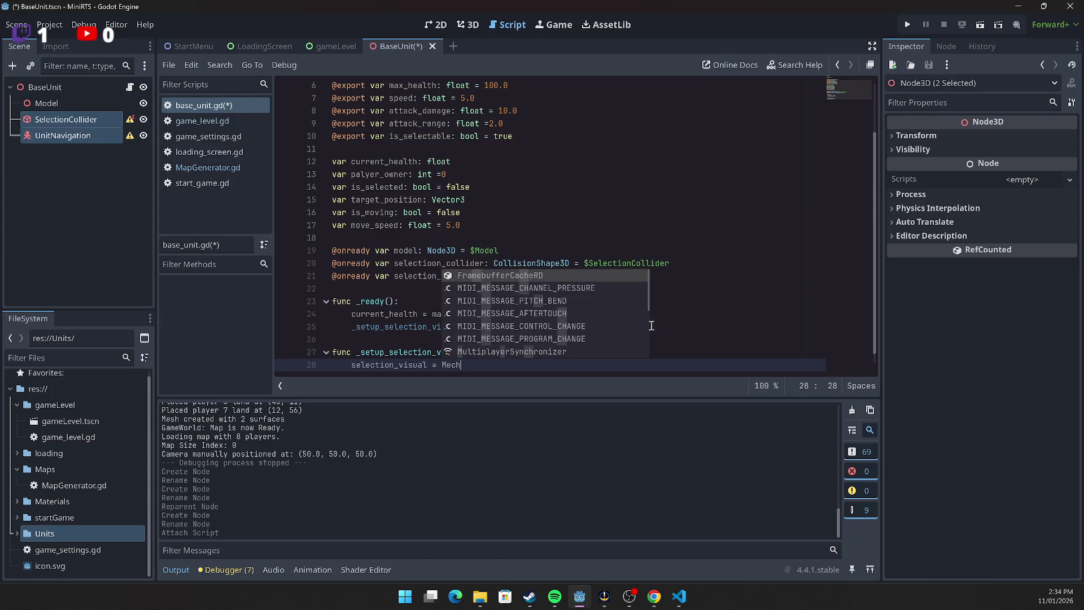
pyautogui.press('BackSpace')
pyautogui.write('sh')
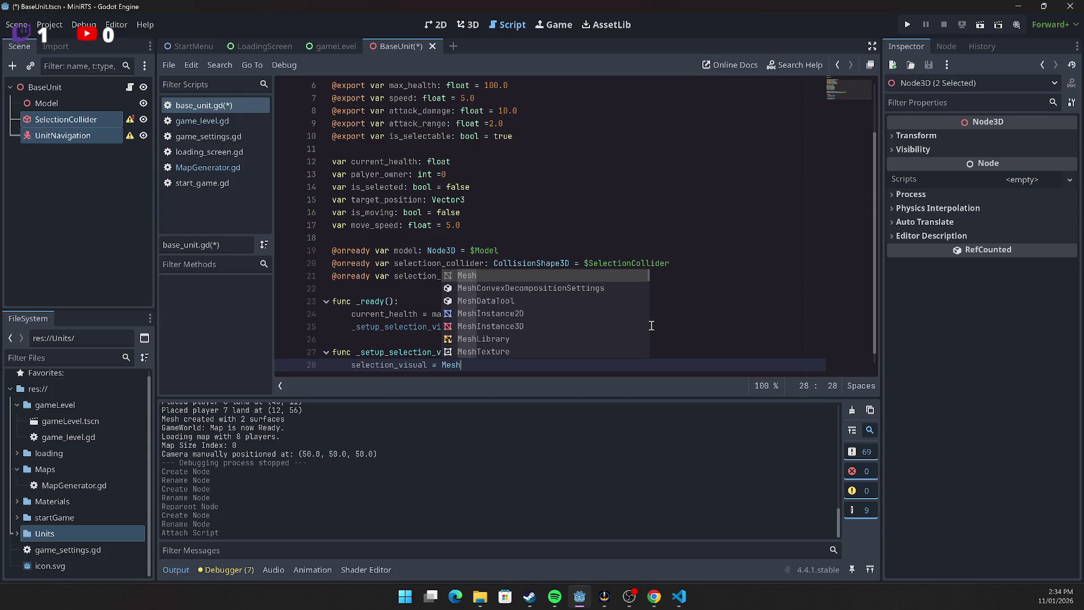
pyautogui.write('Instanc')
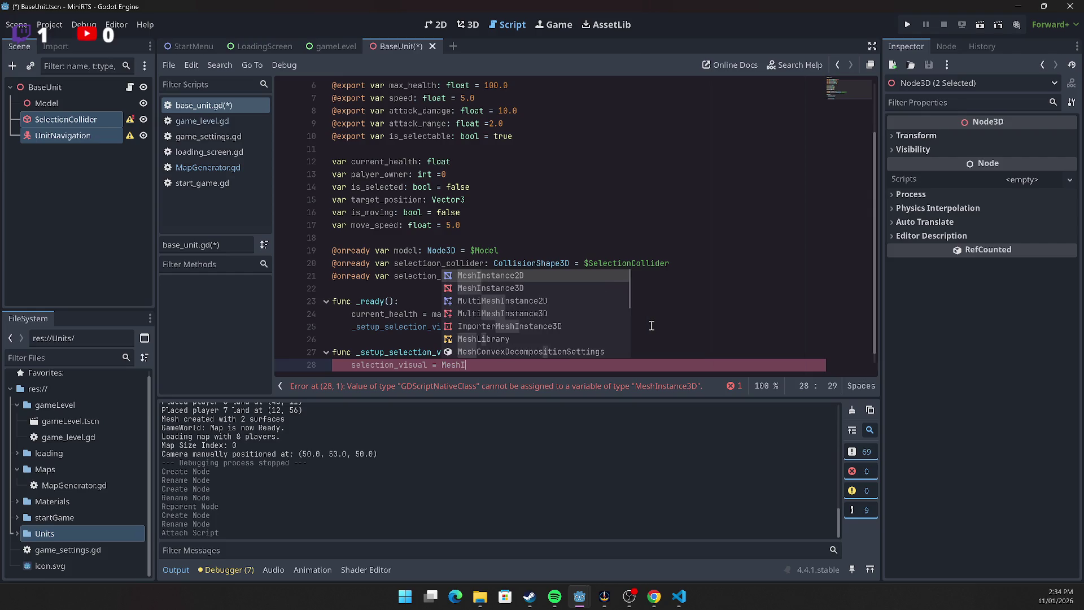
pyautogui.write('e')
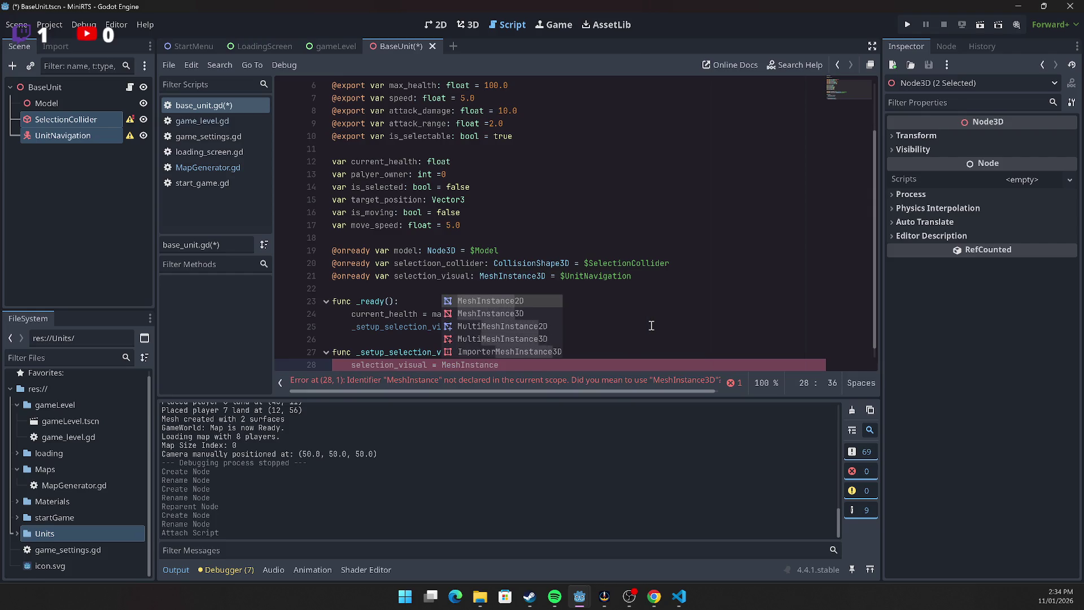
pyautogui.write('3D.me')
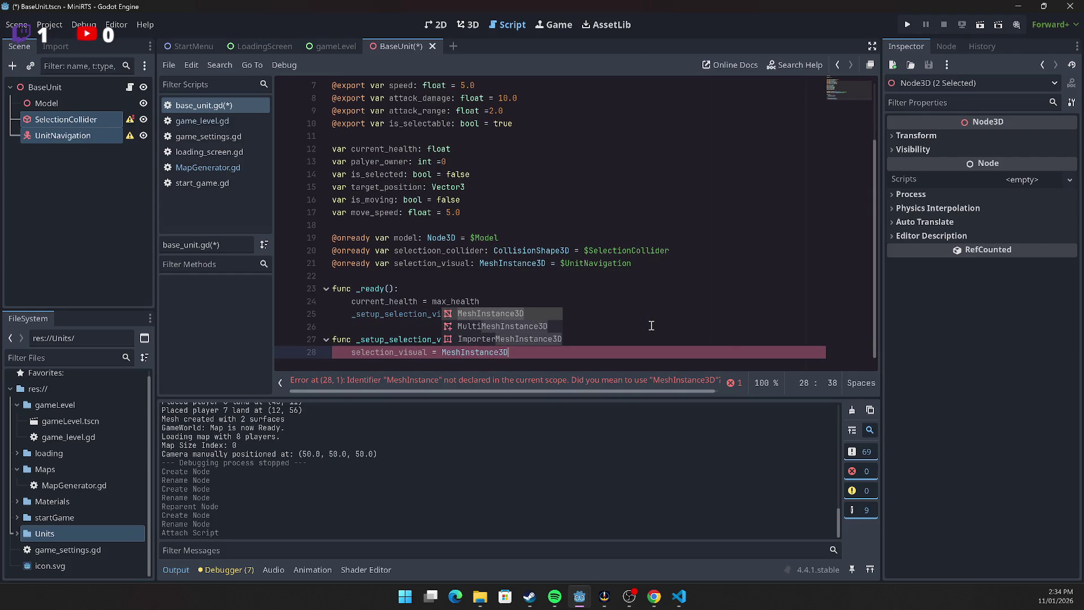
pyautogui.press('BackSpace')
pyautogui.press('BackSpace')
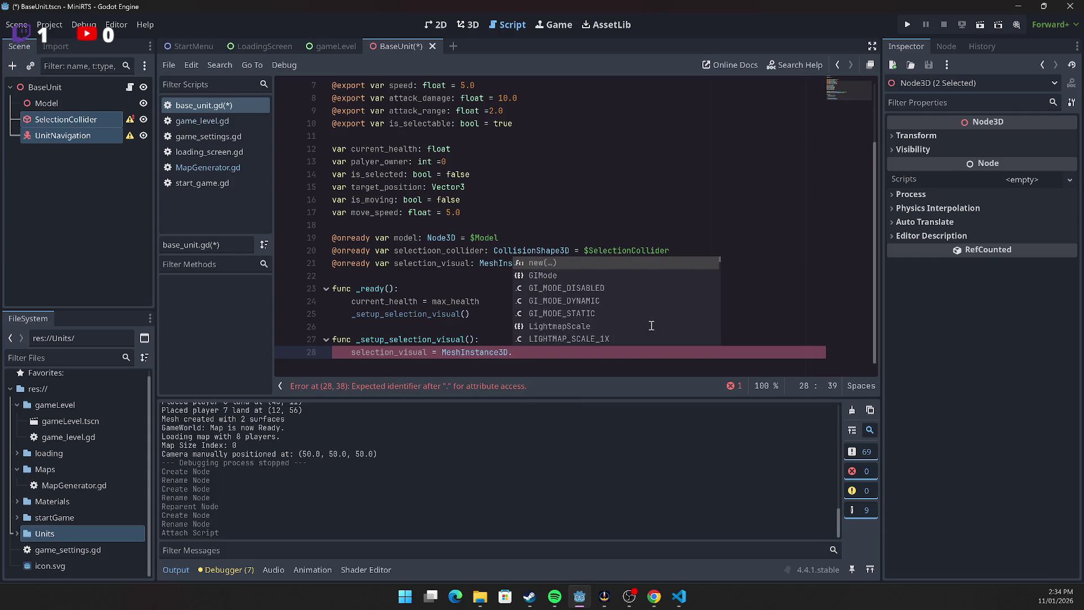
pyautogui.write('new9')
pyautogui.press('BackSpace')
pyautogui.write('()')
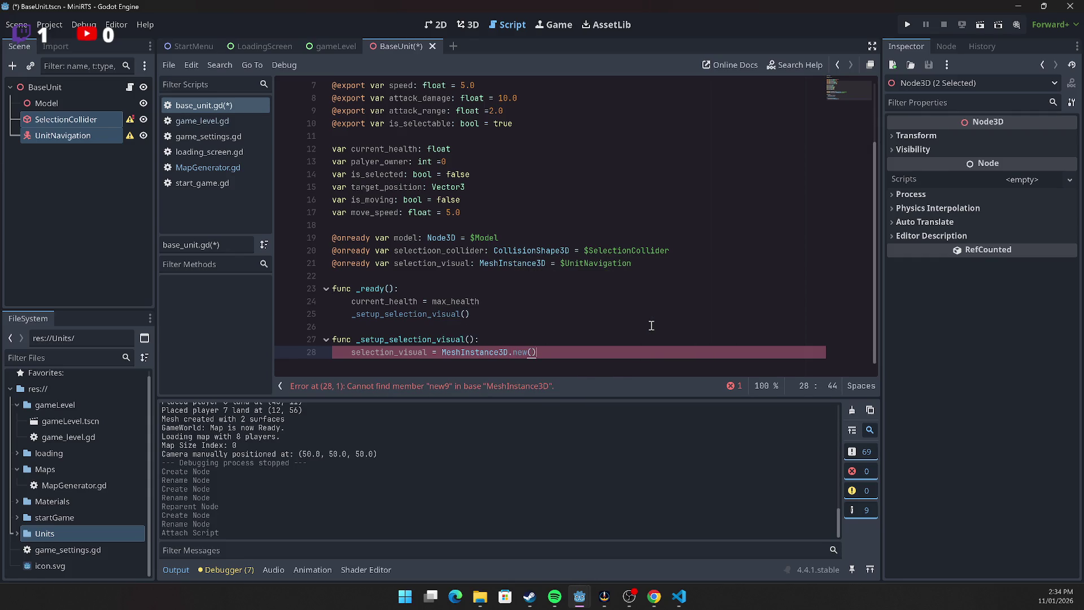
pyautogui.press('Return')
# Step: Create var circle = CylinderMesh.new() and set circle.top_radius to 0.6
pyautogui.write('var cir')
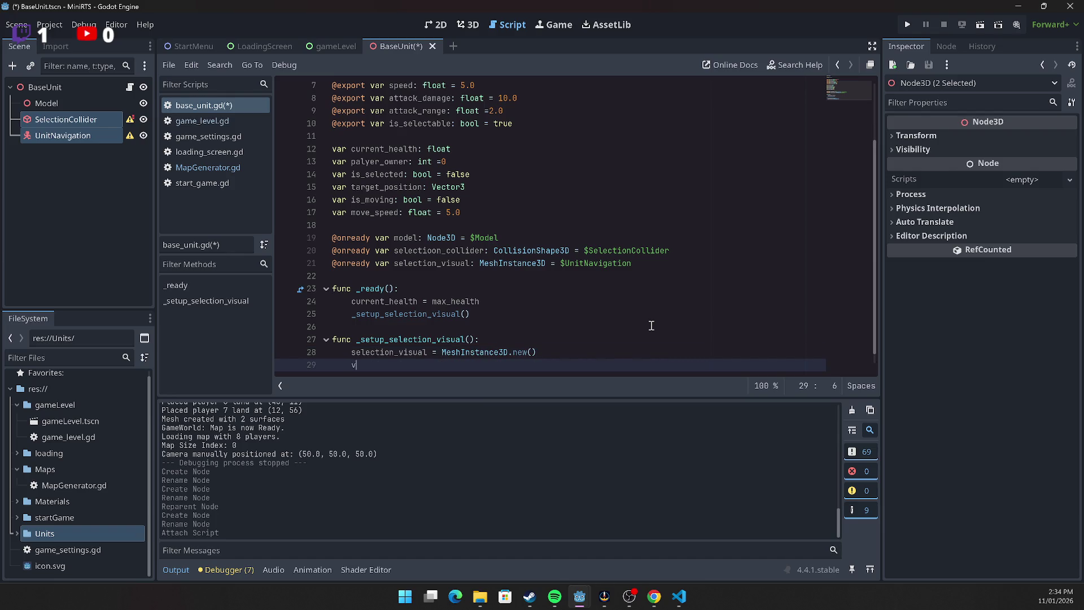
pyautogui.write('cle = ')
pyautogui.write('C')
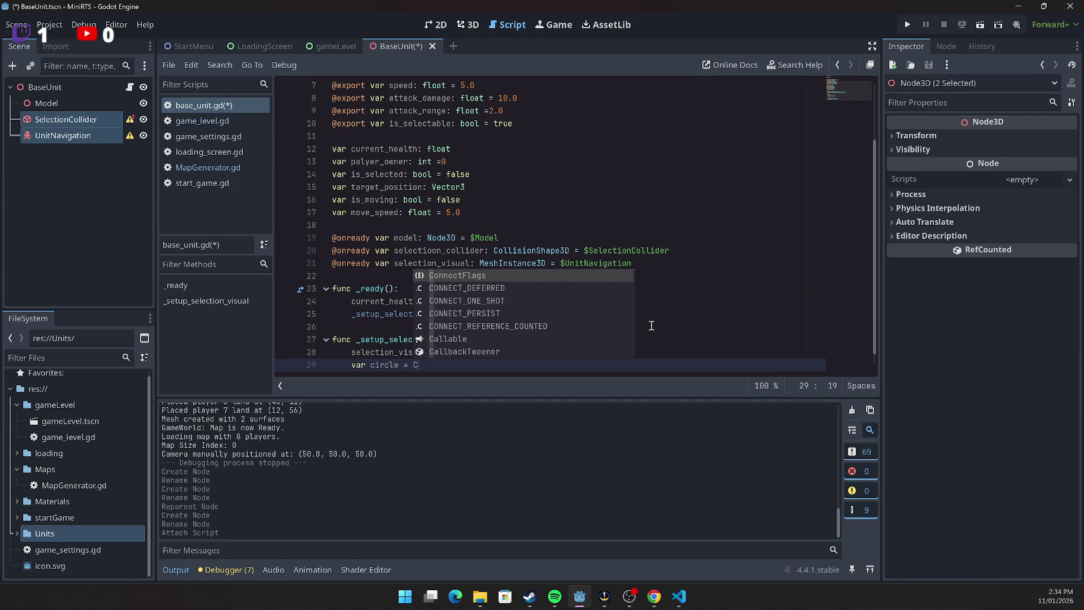
pyautogui.write('ylin')
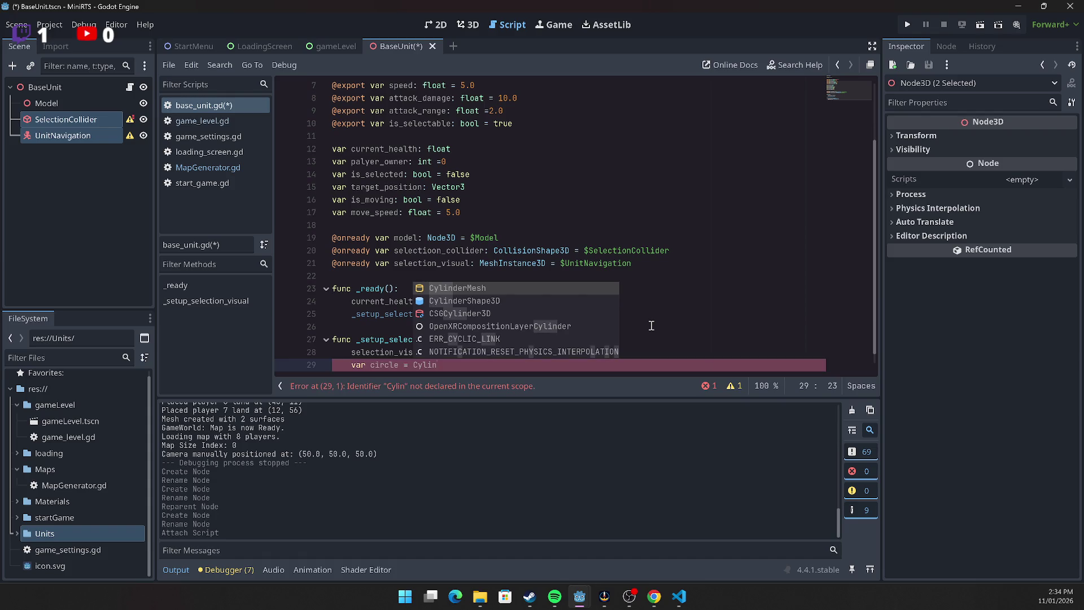
pyautogui.press('Return')
pyautogui.write('.new()')
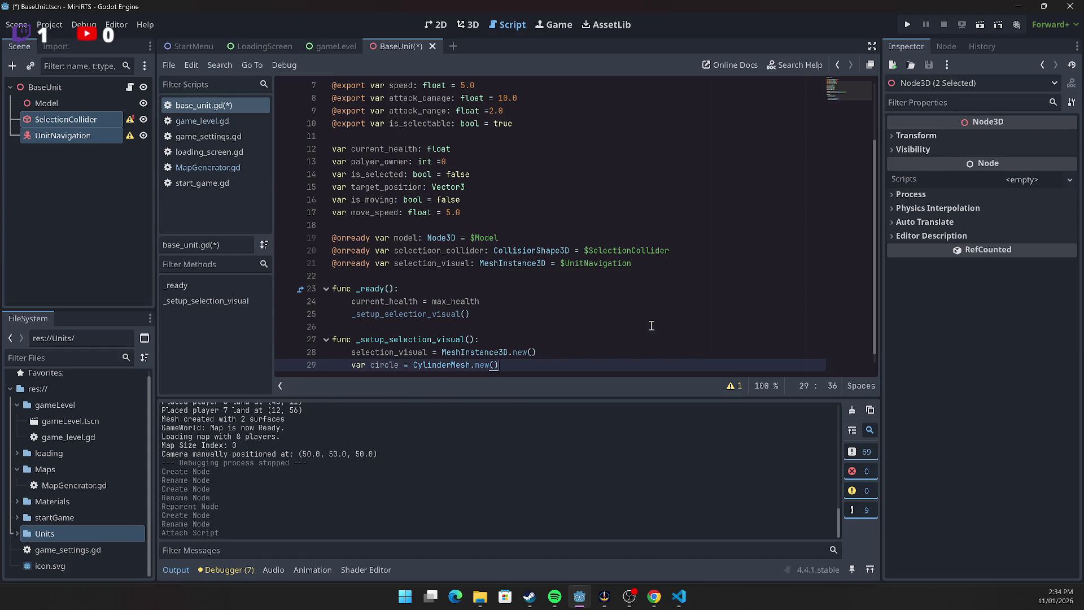
pyautogui.press('Return')
pyautogui.write('cir')
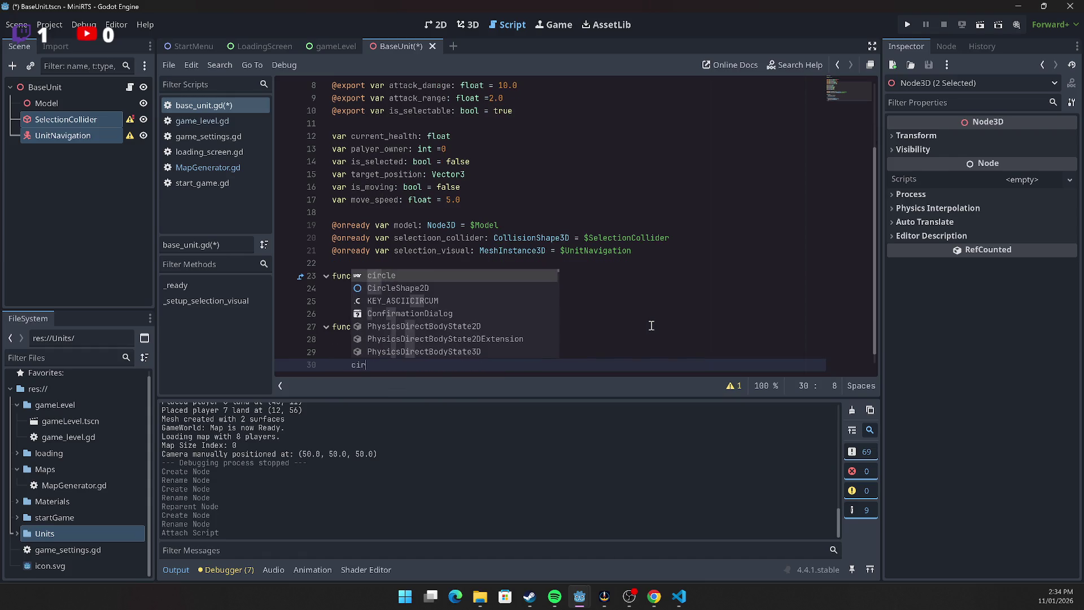
pyautogui.write('cle.top_')
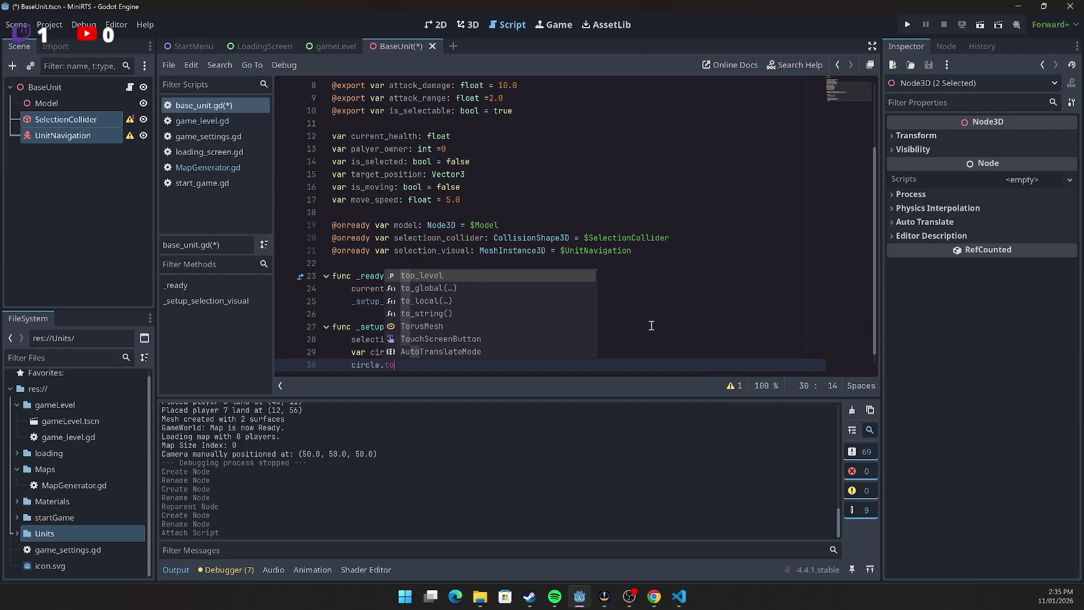
pyautogui.press('Return')
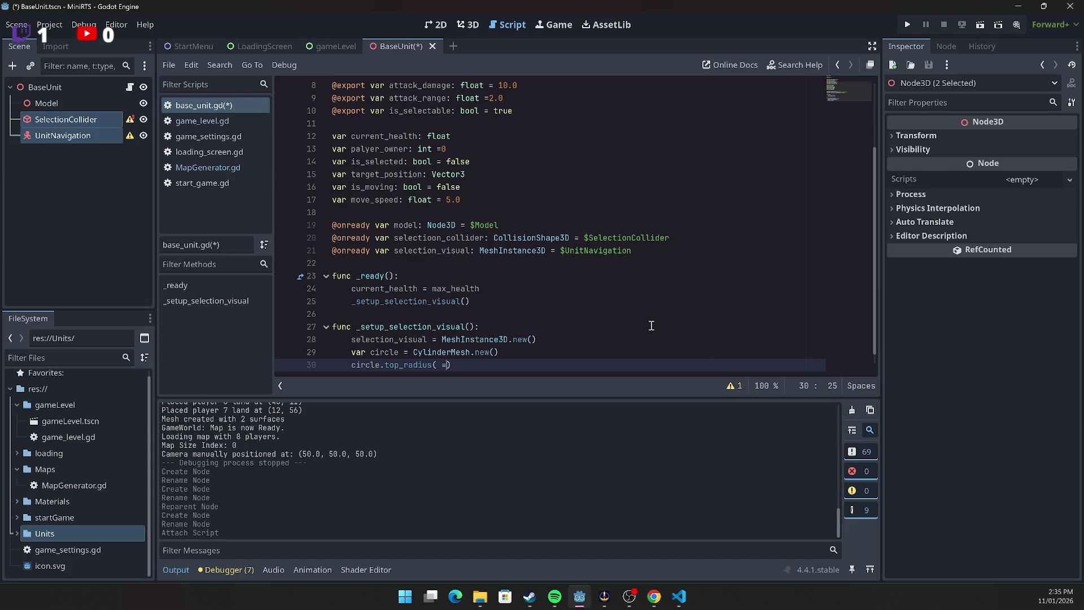
pyautogui.write('=0.')
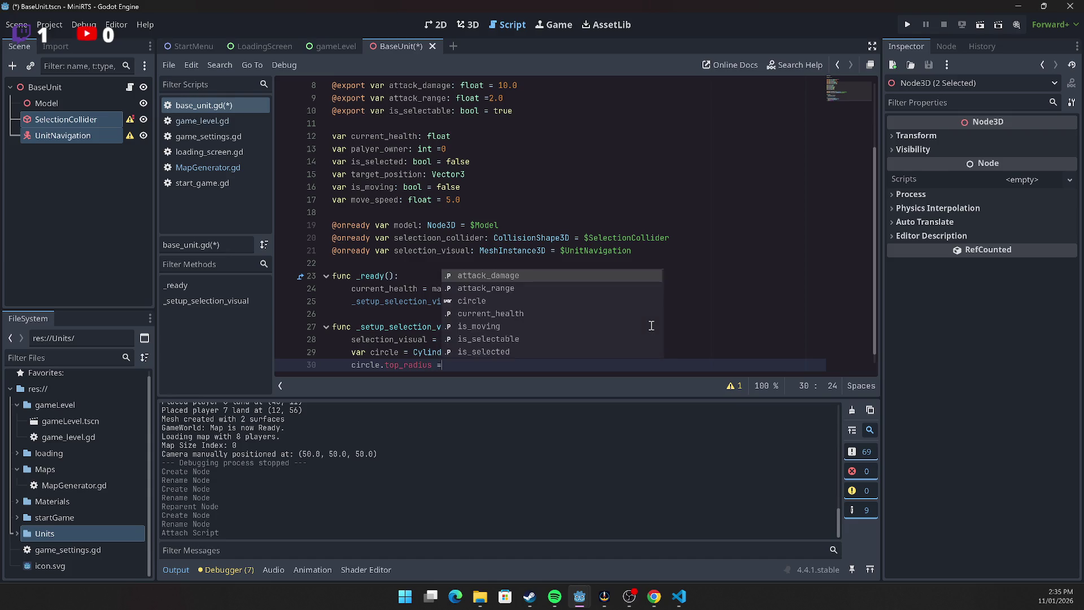
pyautogui.write('6')
pyautogui.press('Return')
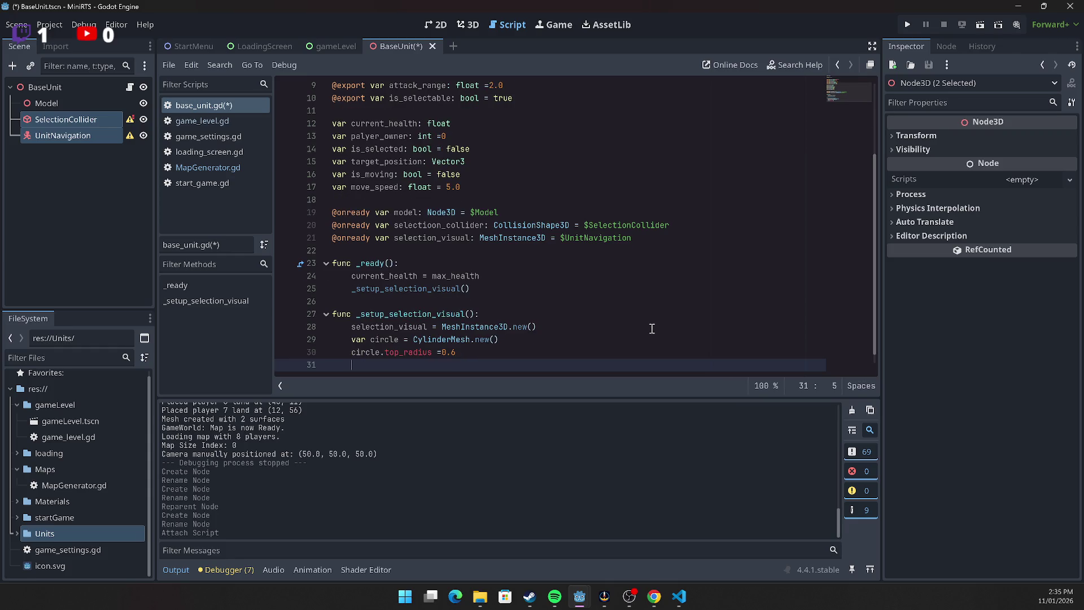
pyautogui.scroll(-1, 531, 133)
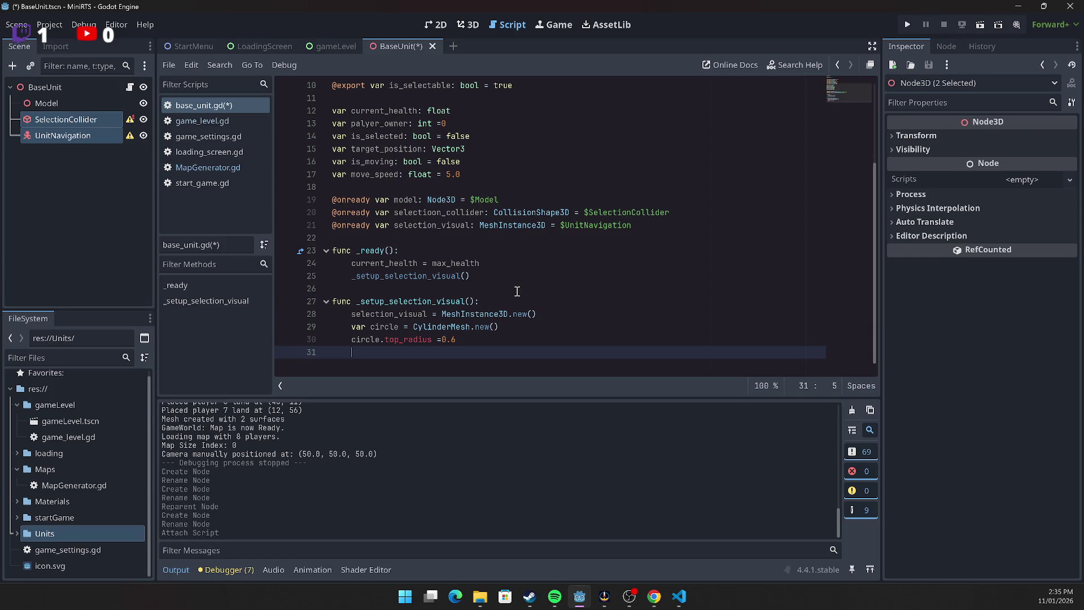
# Step: Set the circle mesh to circle.bottom_radius = 0.6 and circle.height = 0.05
pyautogui.write('circle.')
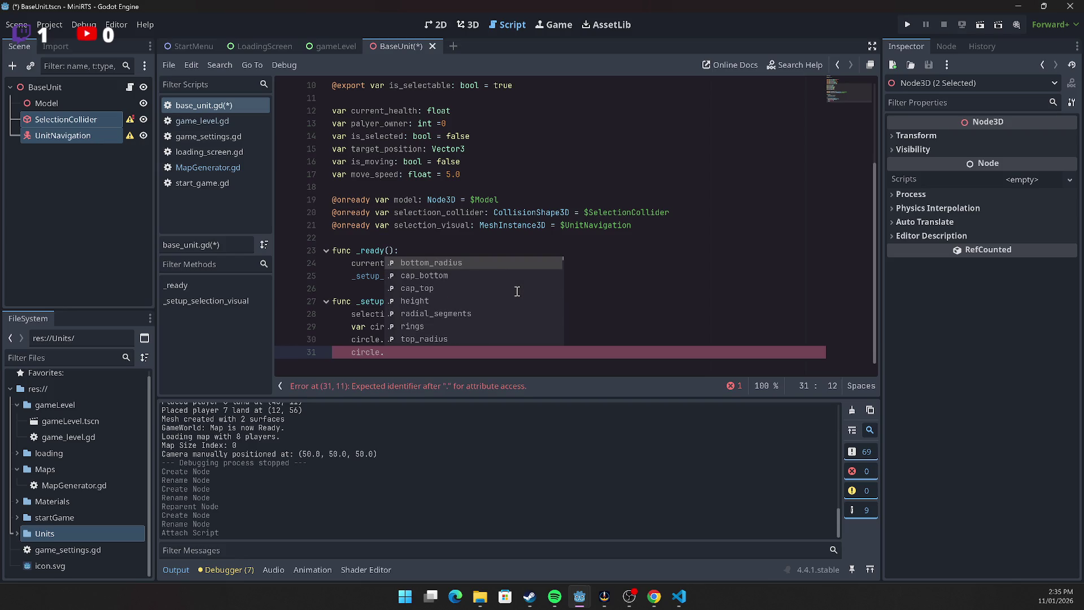
pyautogui.write('bottom_radius = 0.')
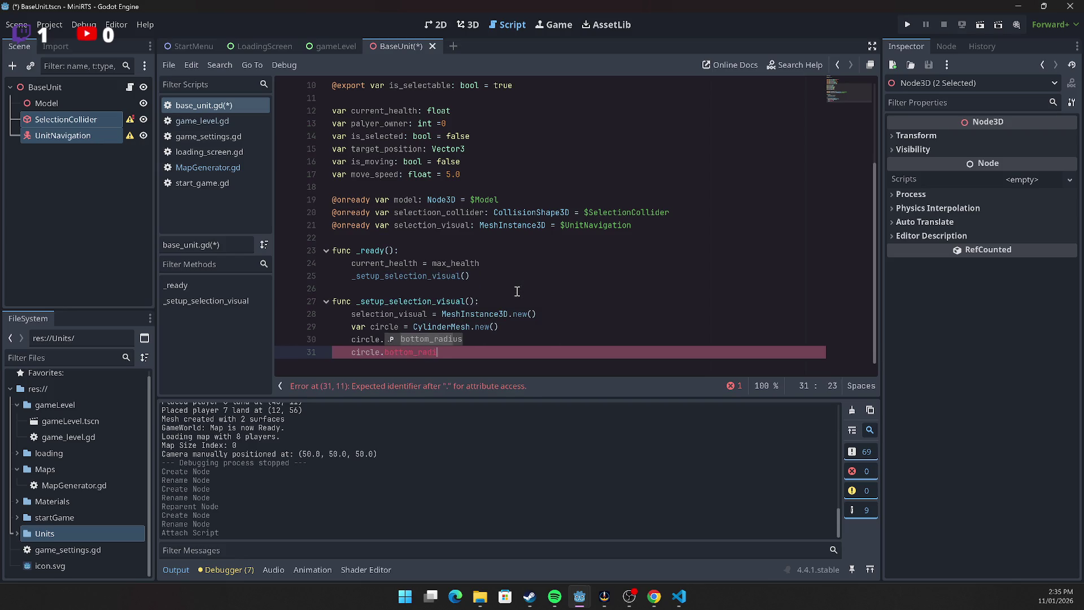
pyautogui.write('6')
pyautogui.press('Return')
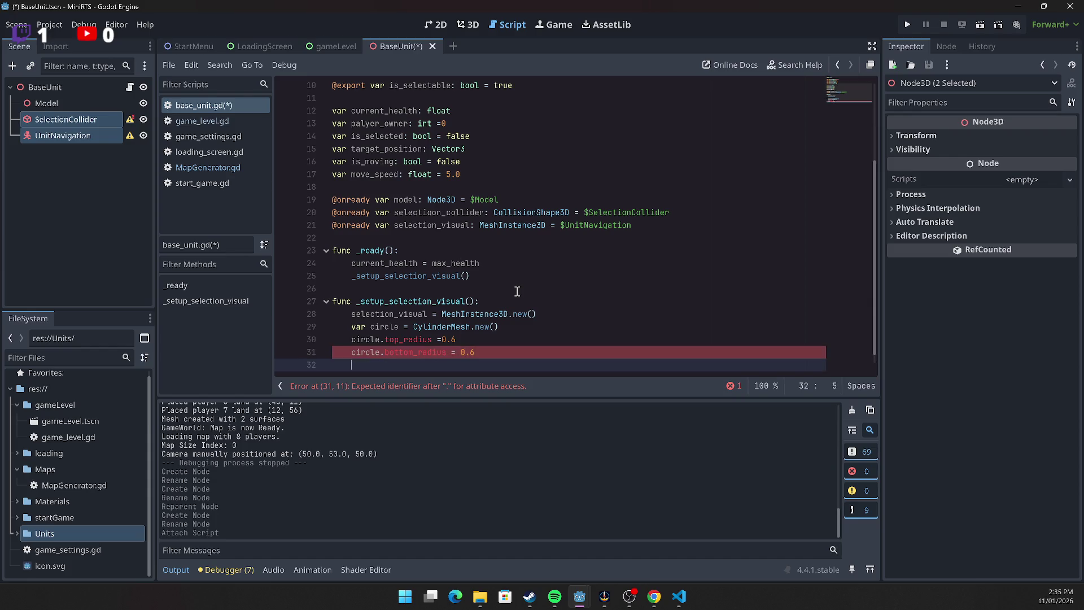
pyautogui.write('cic')
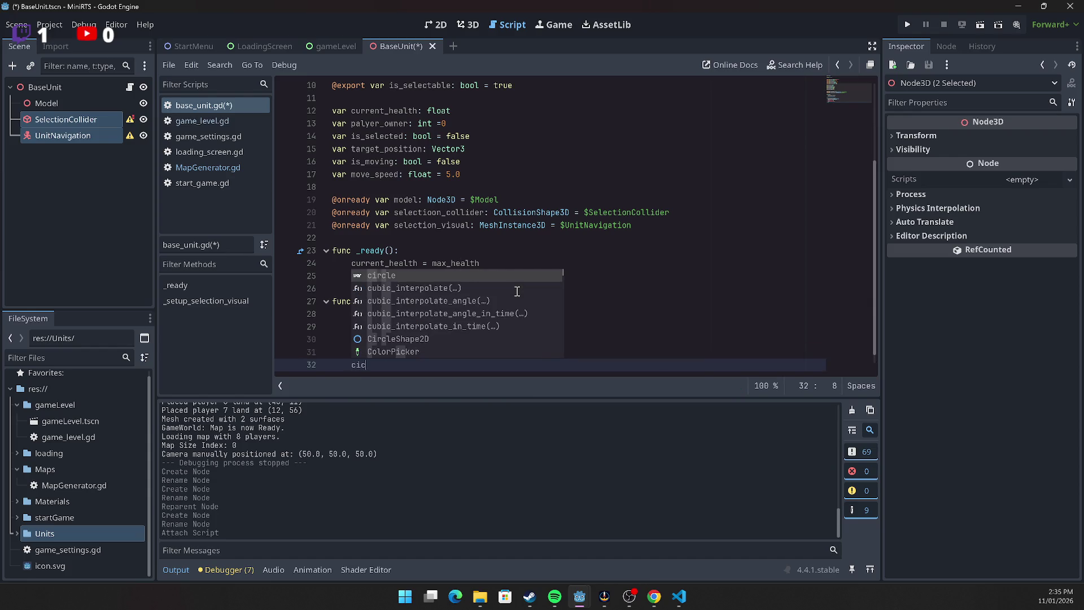
pyautogui.press('Return')
pyautogui.write('.heo')
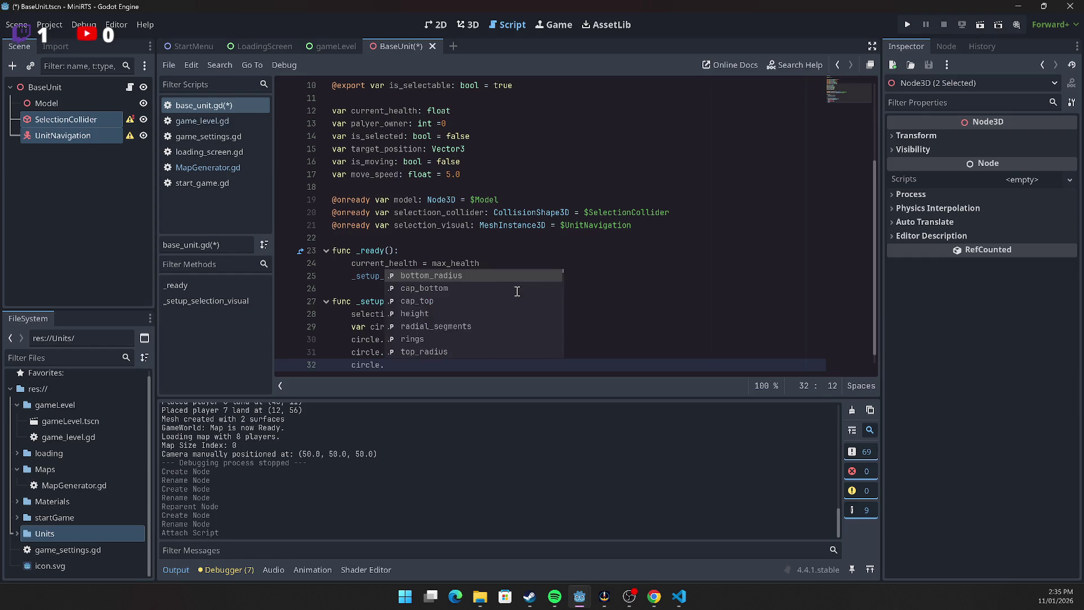
pyautogui.press('BackSpace')
pyautogui.write('ig')
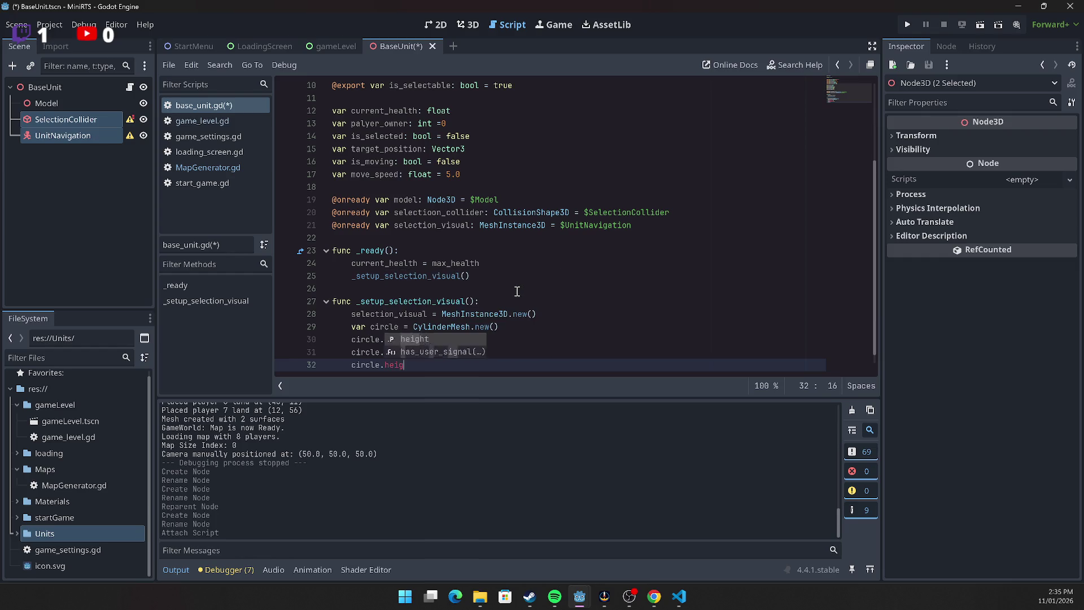
pyautogui.press('Return')
pyautogui.write('= 0.005')
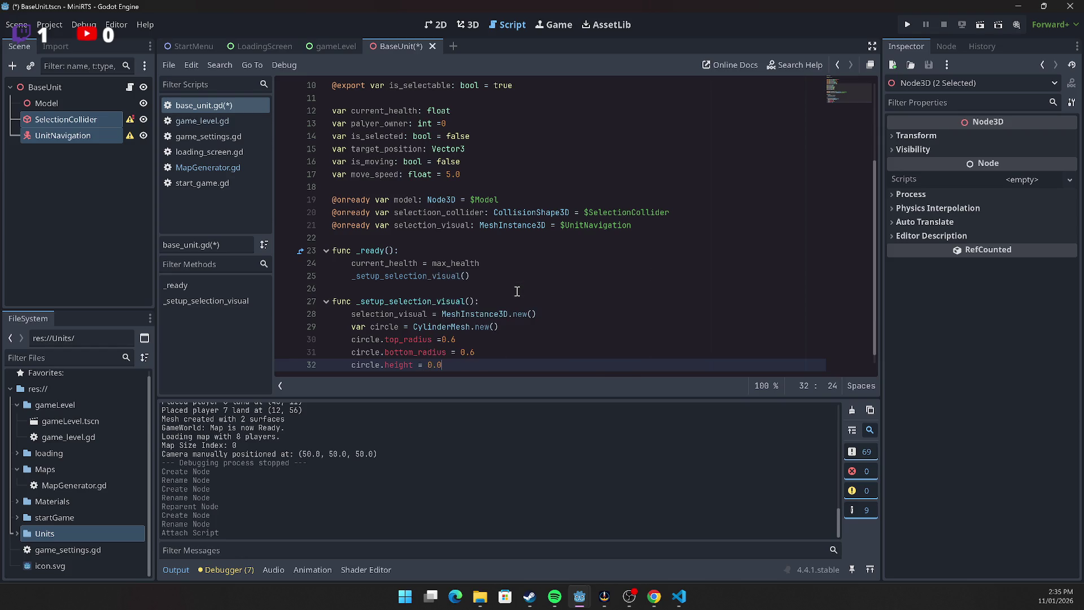
pyautogui.press('BackSpace')
pyautogui.press('BackSpace')
pyautogui.write('5')
pyautogui.press('Return')
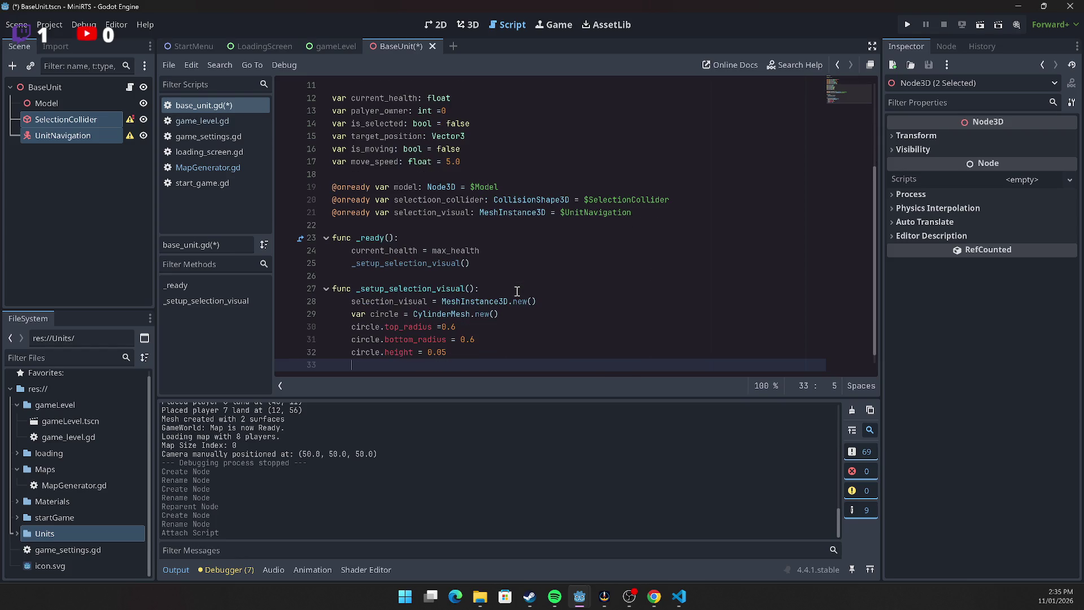
pyautogui.write('sele')
pyautogui.write('cto')
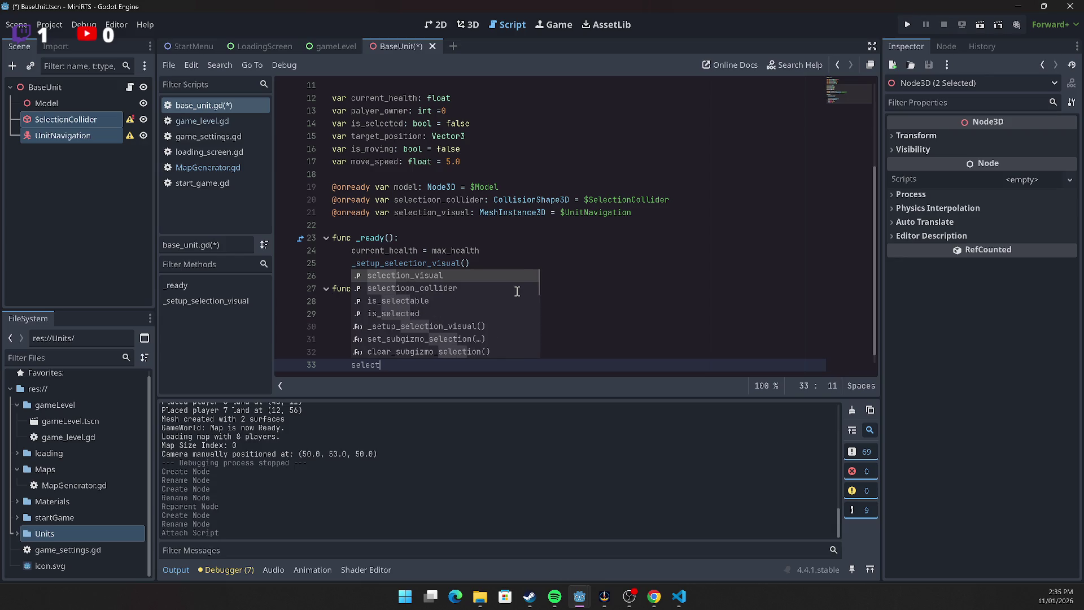
# Step: Assign the circle as the selection visual's mesh with selection_visual.mesh = circle
pyautogui.press('BackSpace')
pyautogui.write('ion_vis')
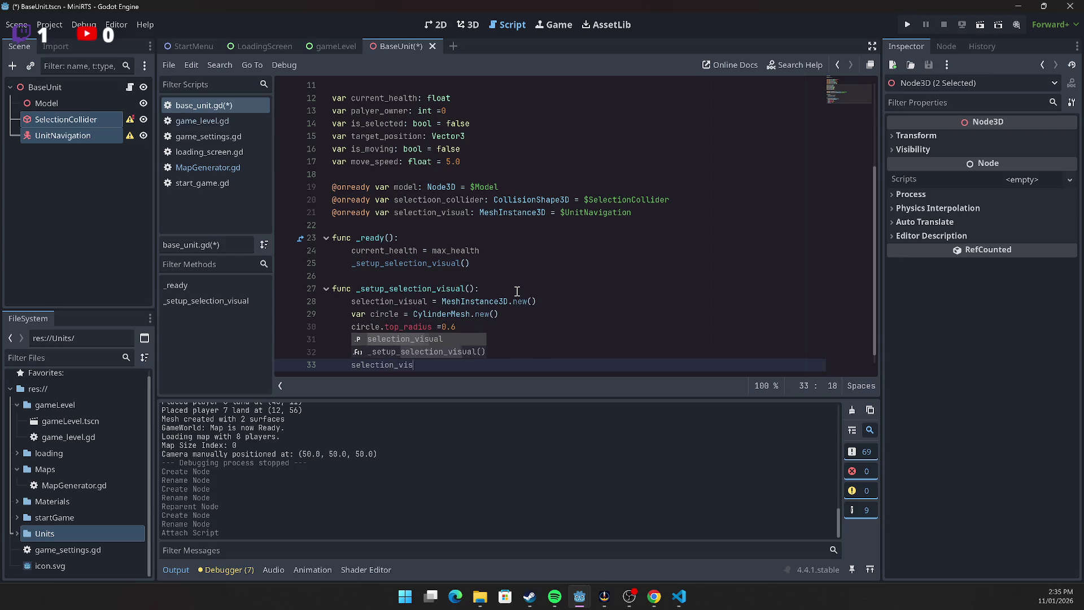
pyautogui.write('u')
pyautogui.write('al.mesh ')
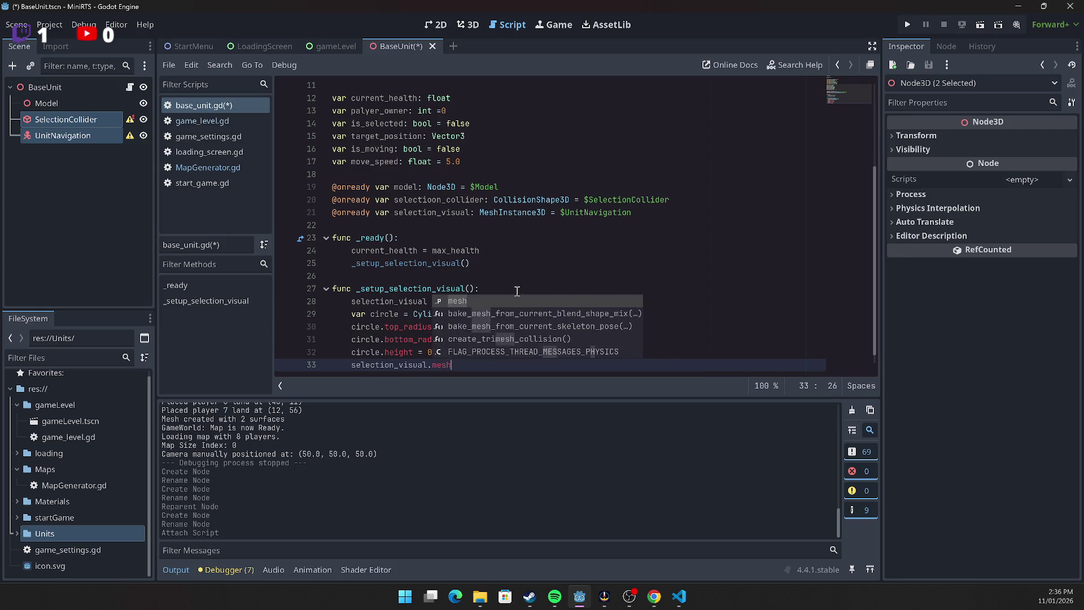
pyautogui.write('= ci')
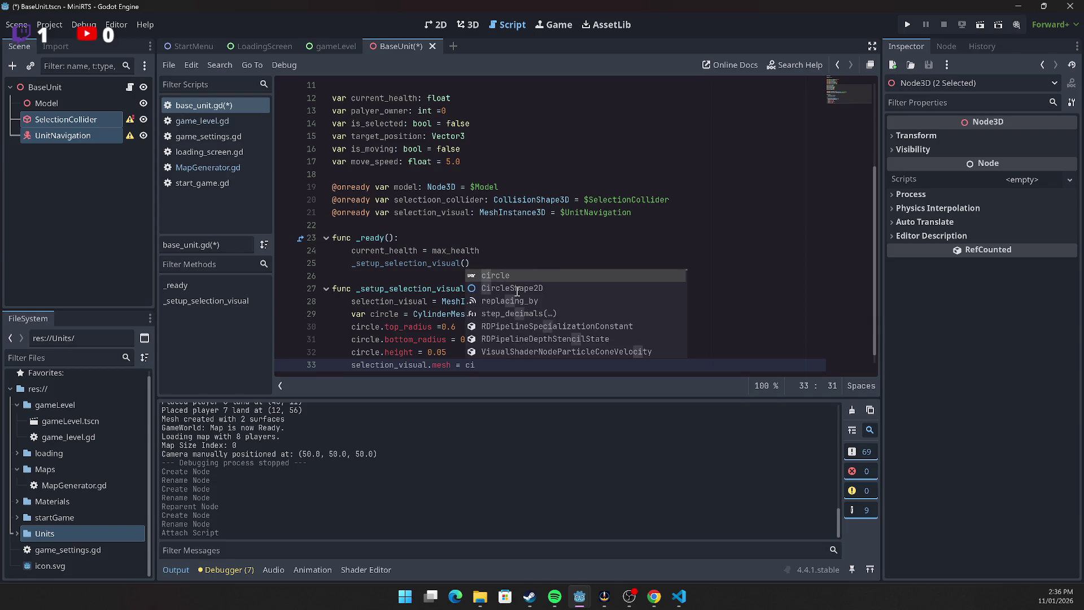
pyautogui.write('rcle')
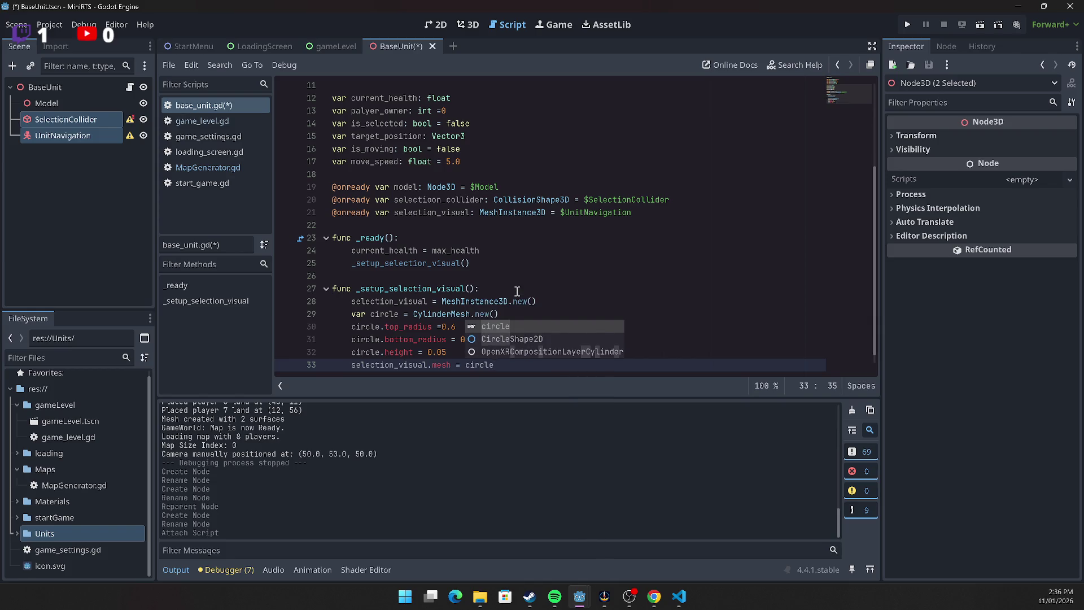
pyautogui.press('Escape')
pyautogui.press('Return')
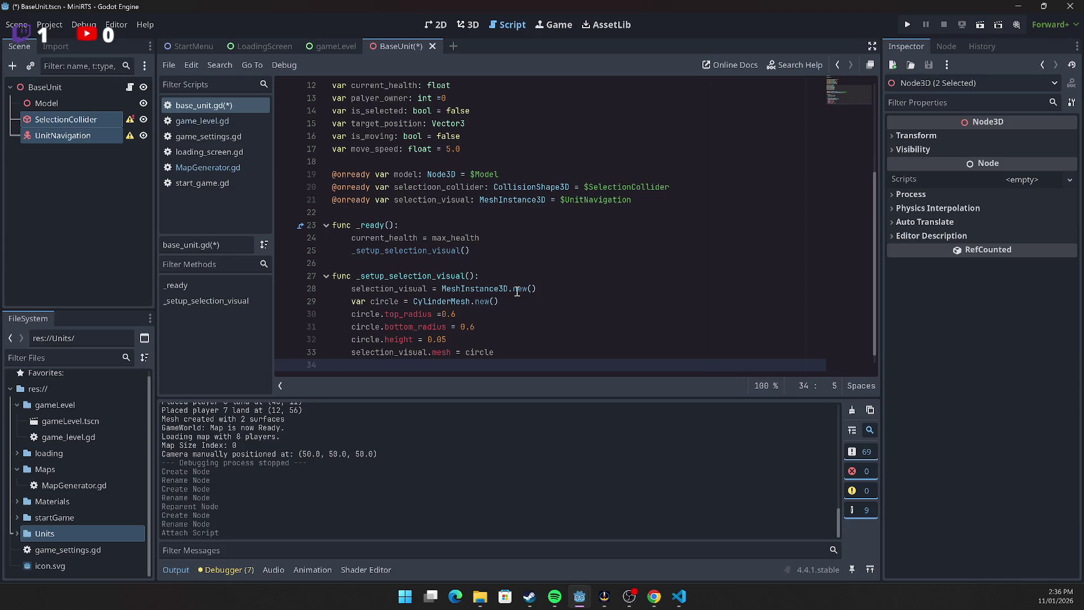
# Step: Position the selection visual at Vector3(0,-0.4,0) and leave blank lines below
pyautogui.write('selectio')
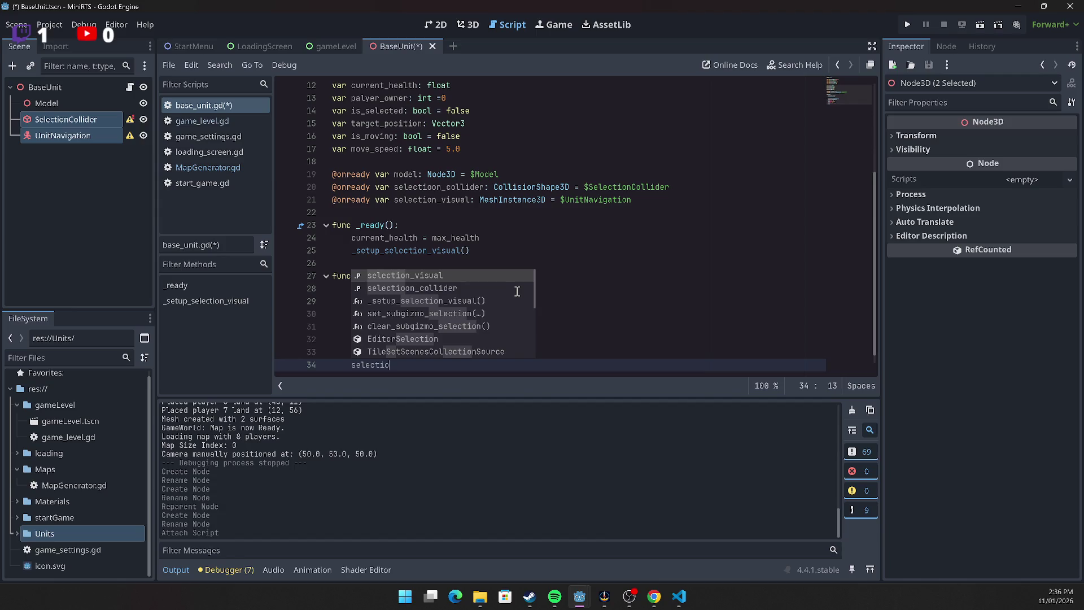
pyautogui.write('n_')
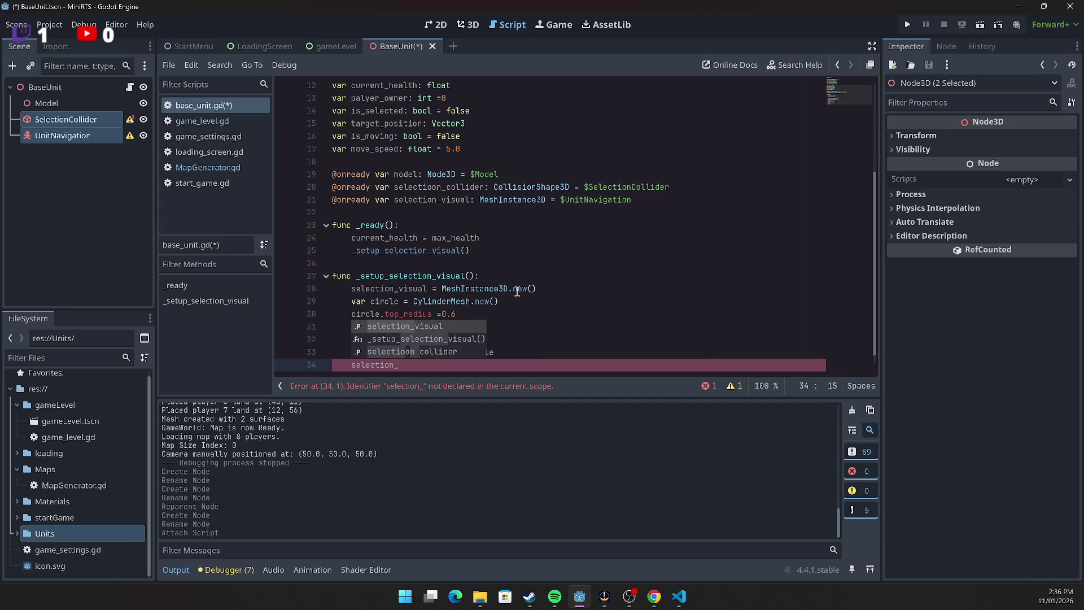
pyautogui.write('visual.pos')
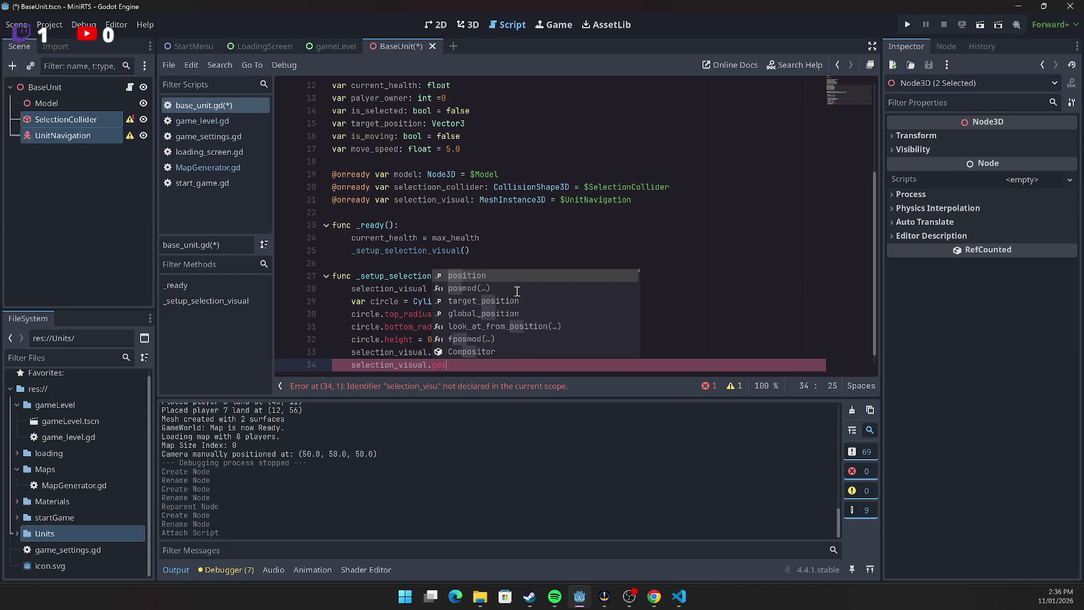
pyautogui.write('ition = V')
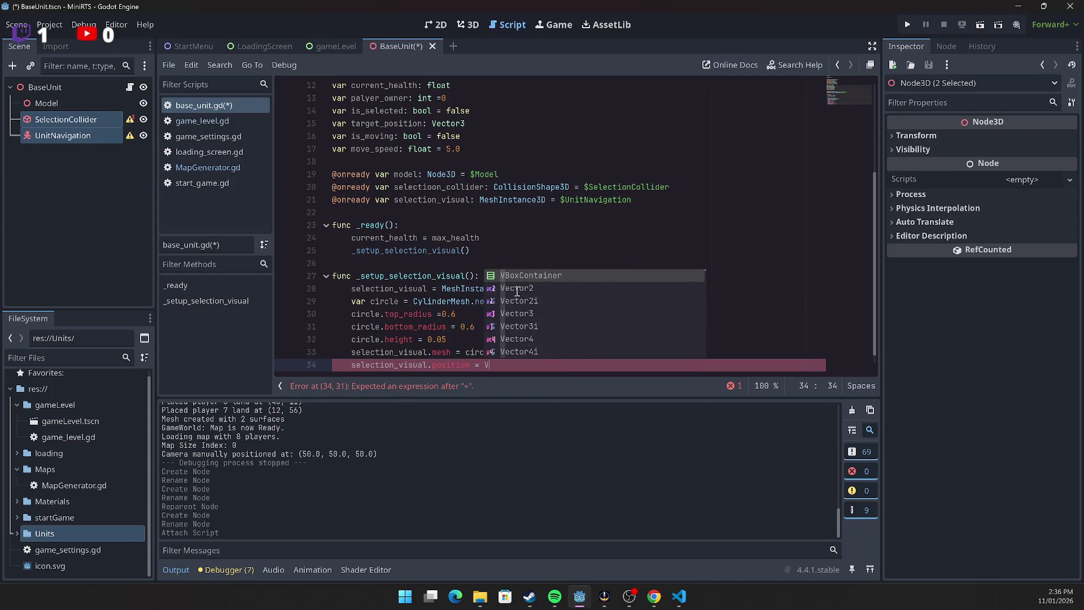
pyautogui.write('ector3(')
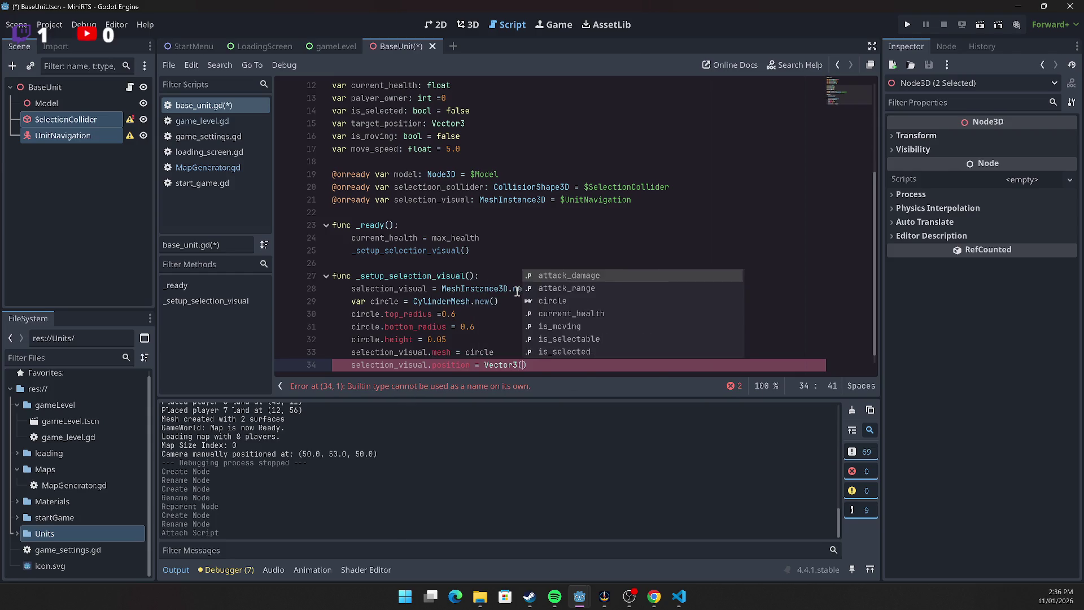
pyautogui.press('Escape')
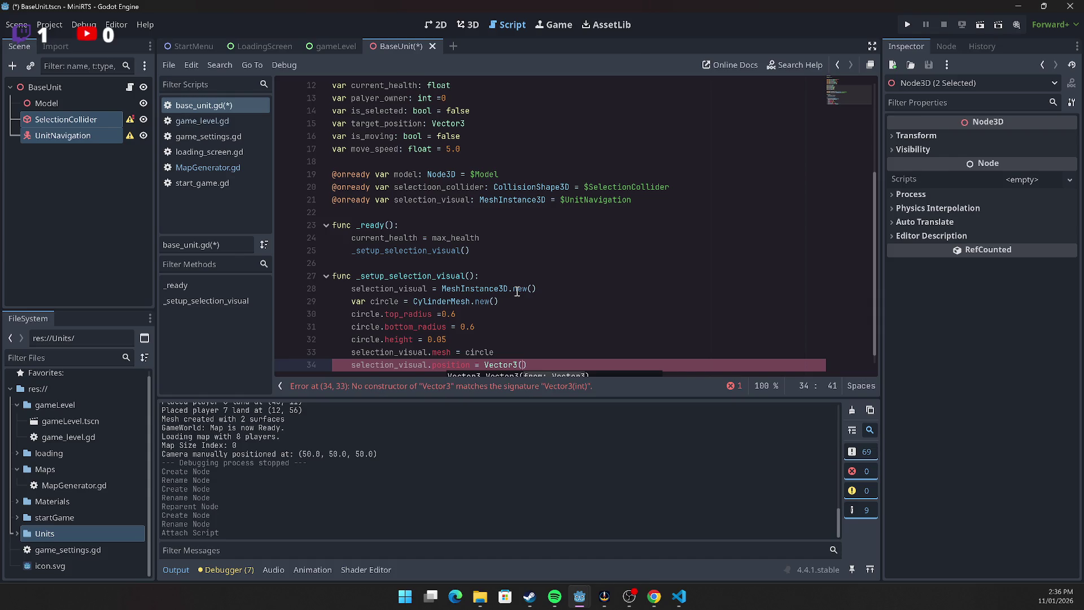
pyautogui.write('0,')
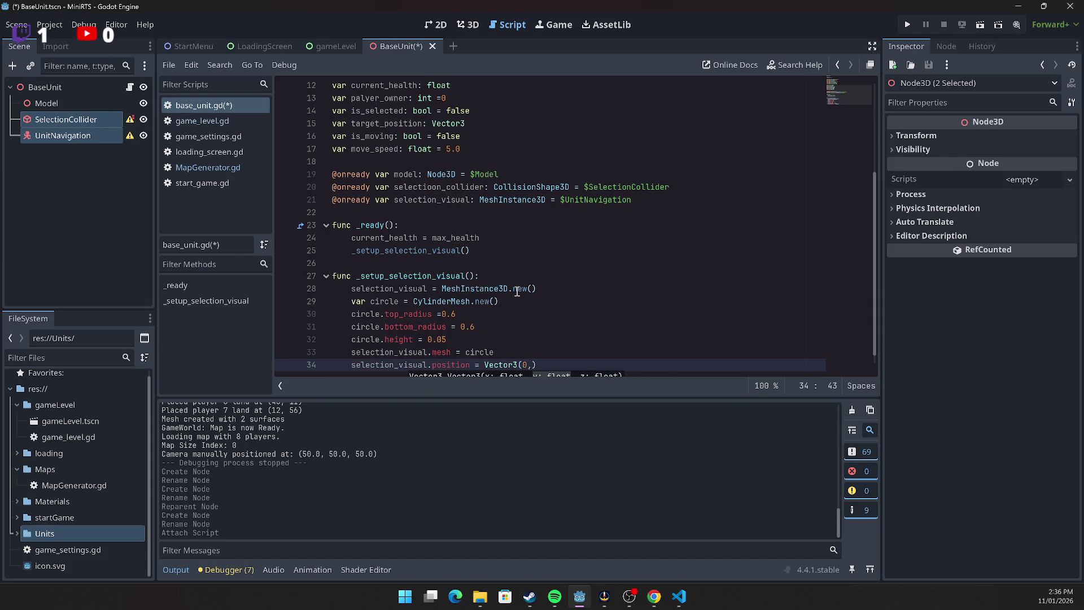
pyautogui.write('-0.')
pyautogui.write('4,0)_')
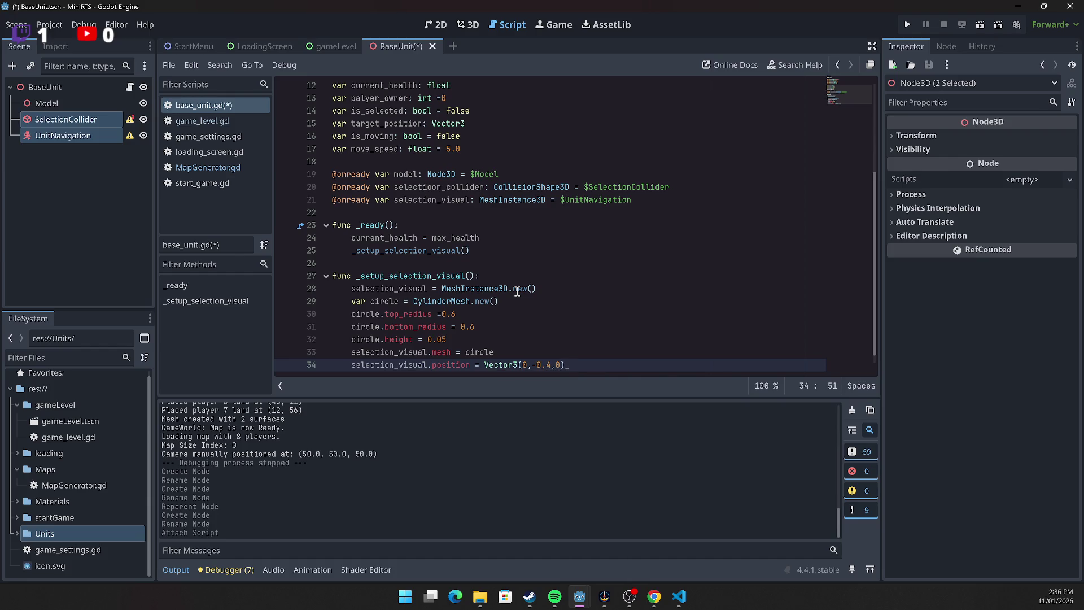
pyautogui.press('BackSpace')
pyautogui.scroll(-1, 642, 276)
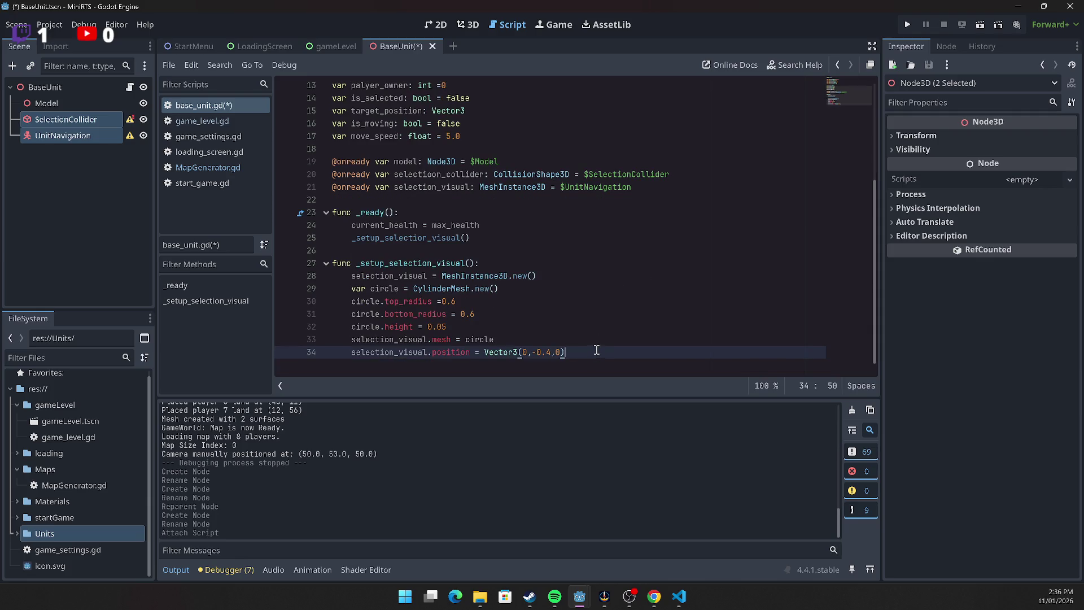
pyautogui.press('Return')
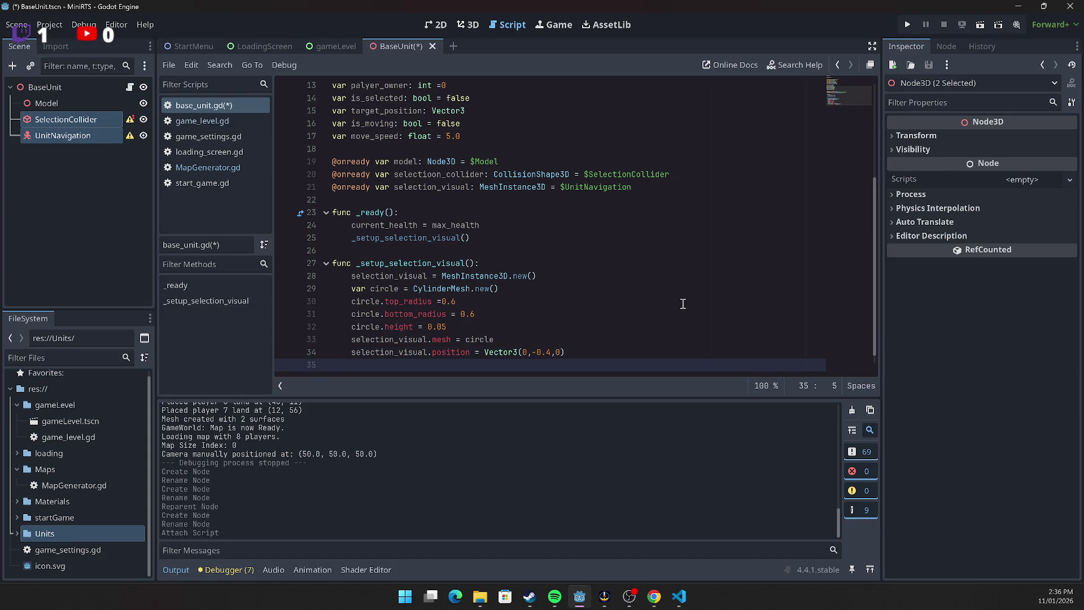
pyautogui.press('Return')
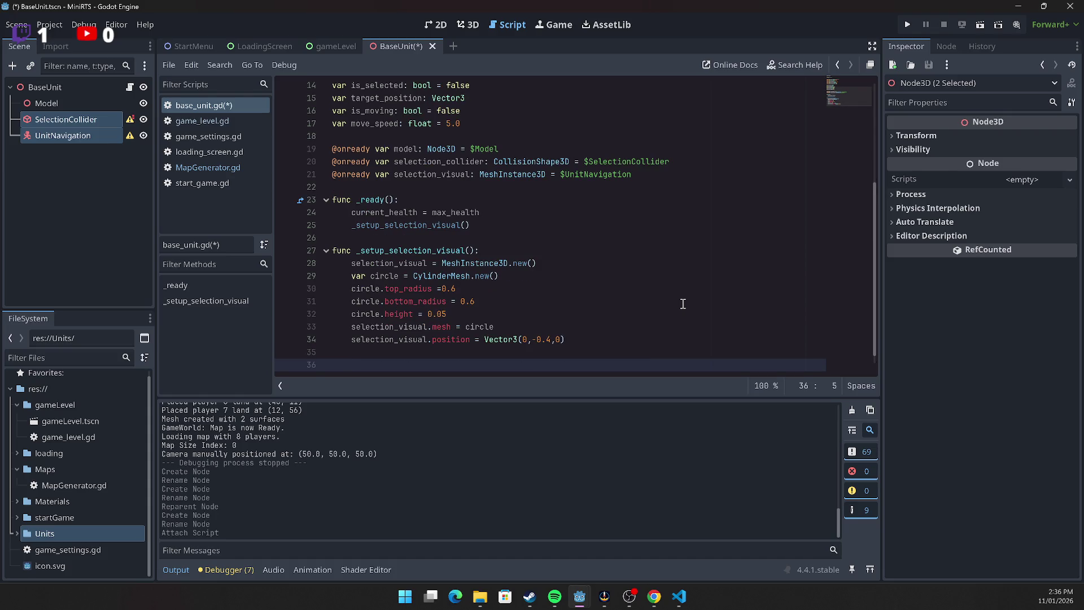
# Step: Create a StandardMaterial3D and set its albedo_color to Color(0,1,0,0.5), commented '# green semi-transparent'
pyautogui.write('var ')
pyautogui.write('material = ')
pyautogui.write('StandardMa')
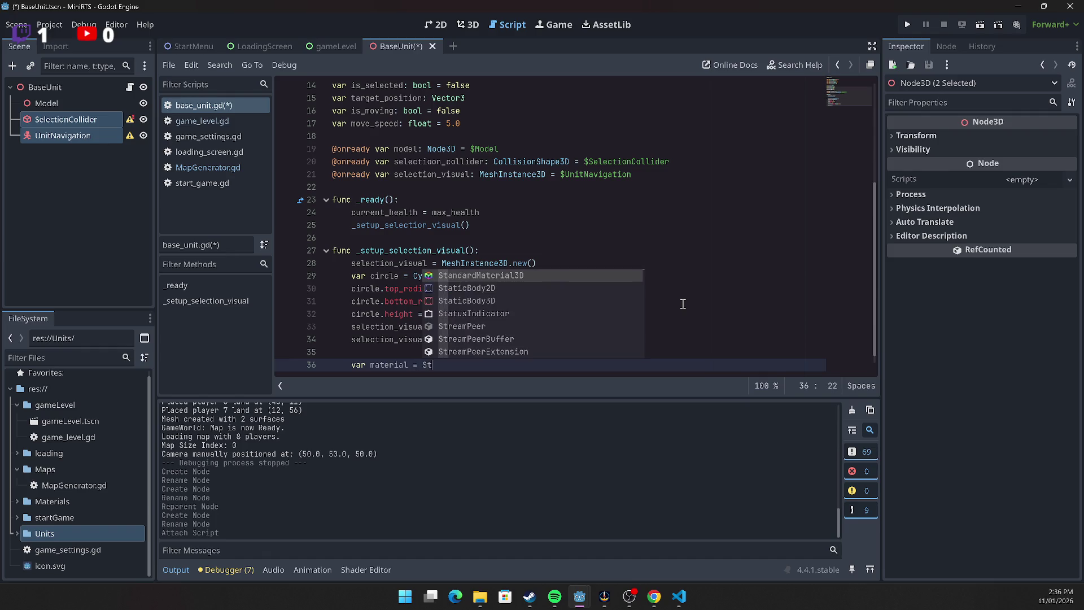
pyautogui.write('terial')
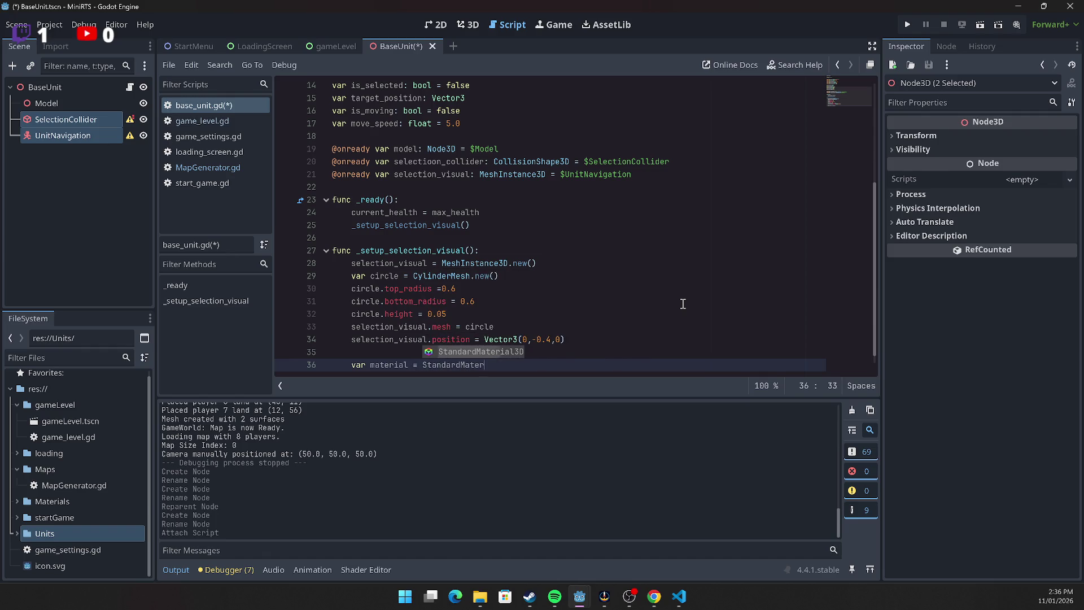
pyautogui.write('3D.')
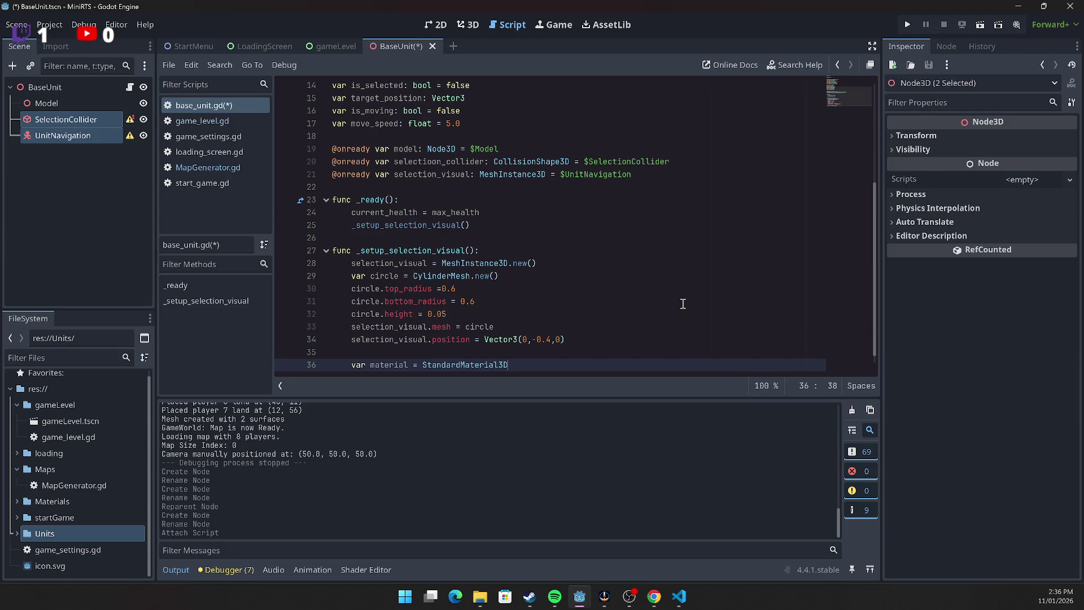
pyautogui.write('ne')
pyautogui.press('Return')
pyautogui.press('Return')
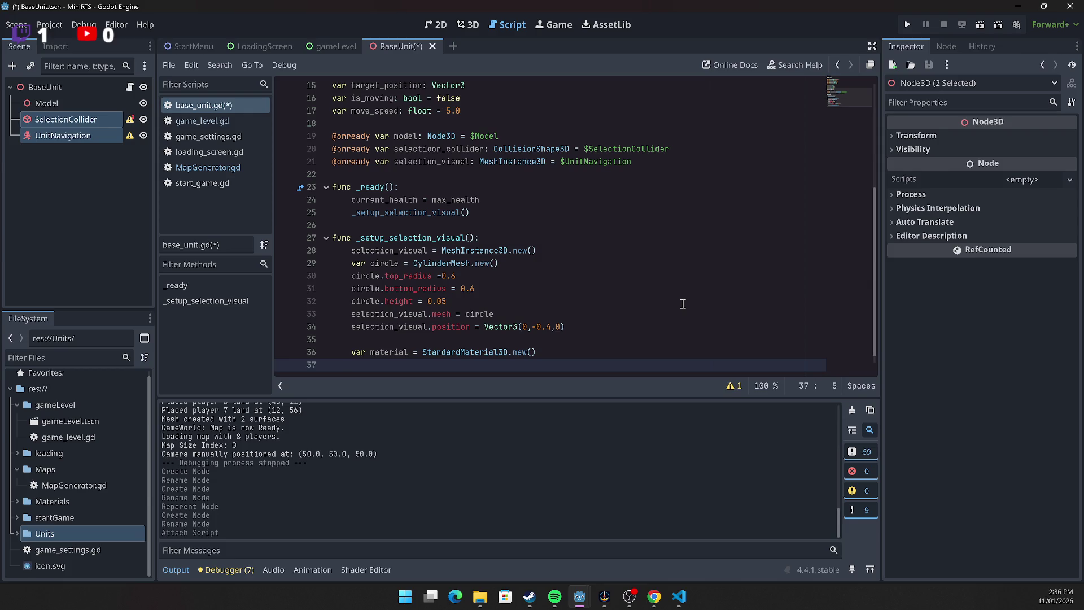
pyautogui.write('material')
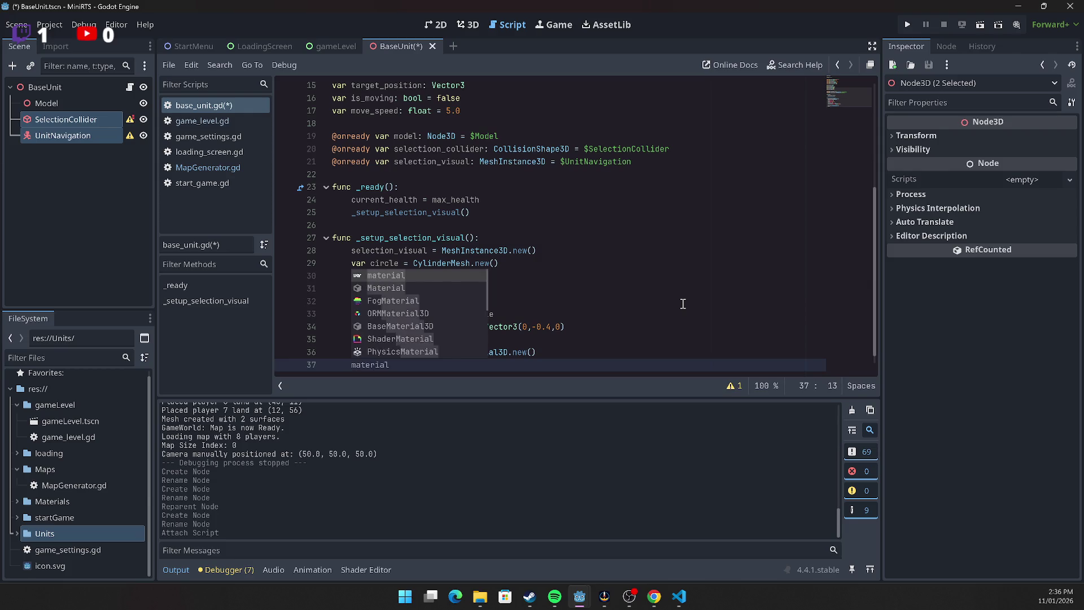
pyautogui.write('.albedo')
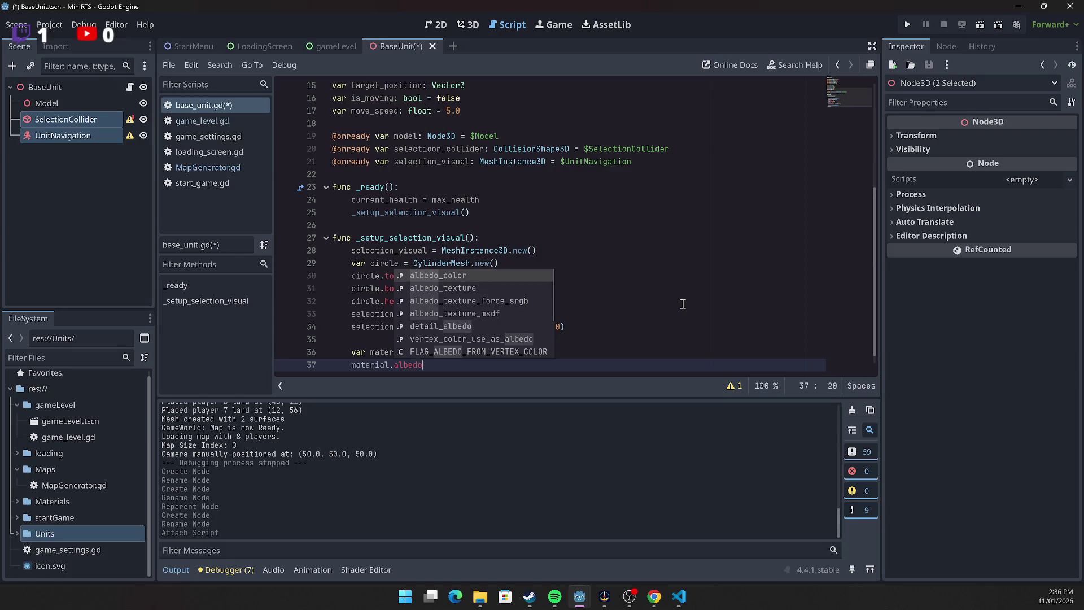
pyautogui.write('_color ')
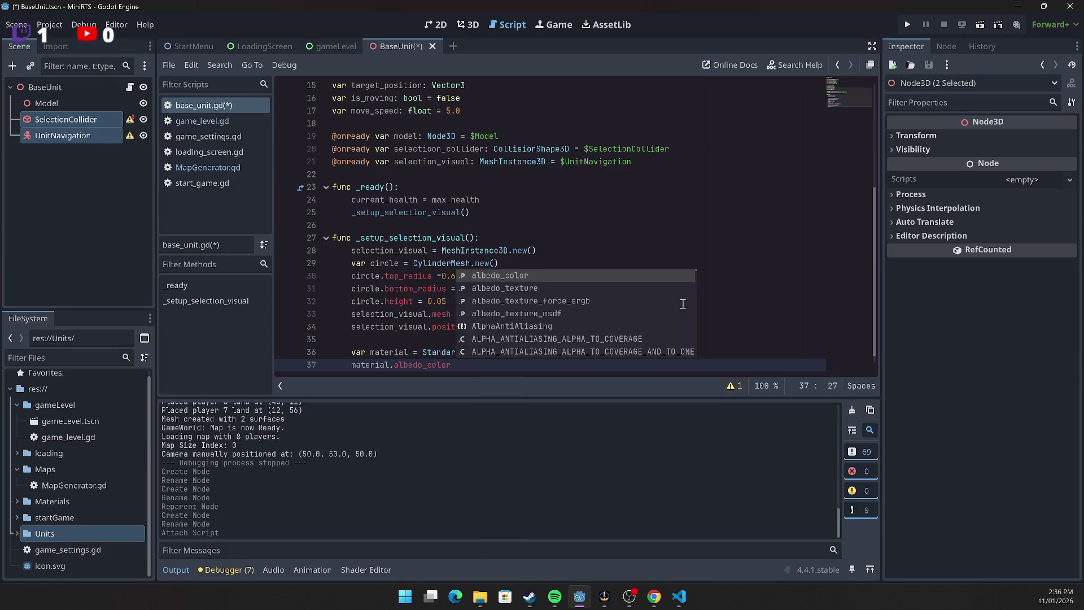
pyautogui.write('= Color(')
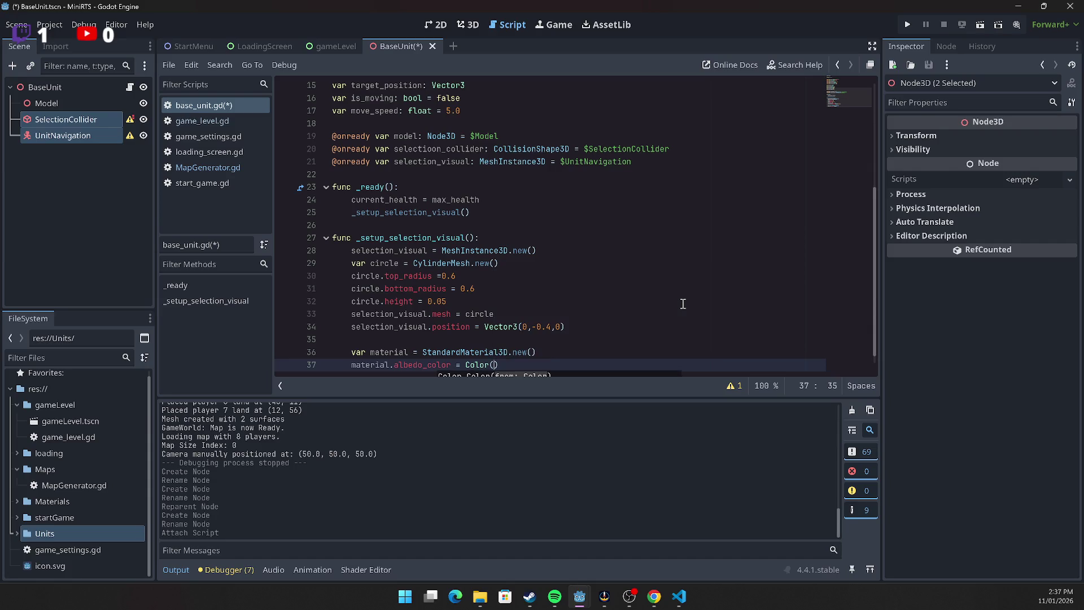
pyautogui.write('0,1,0,0')
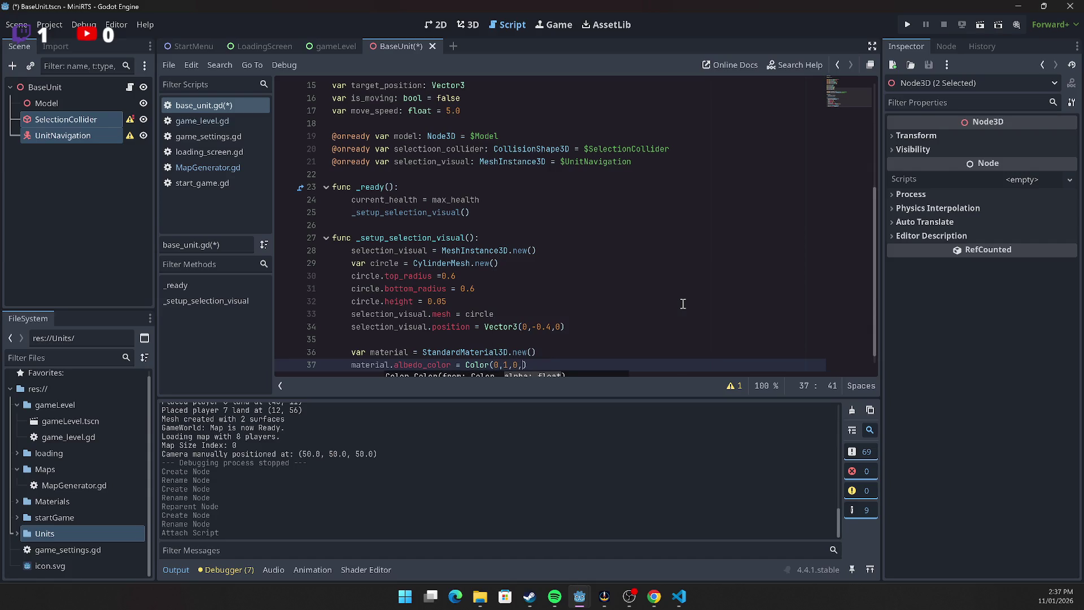
pyautogui.write('.5)')
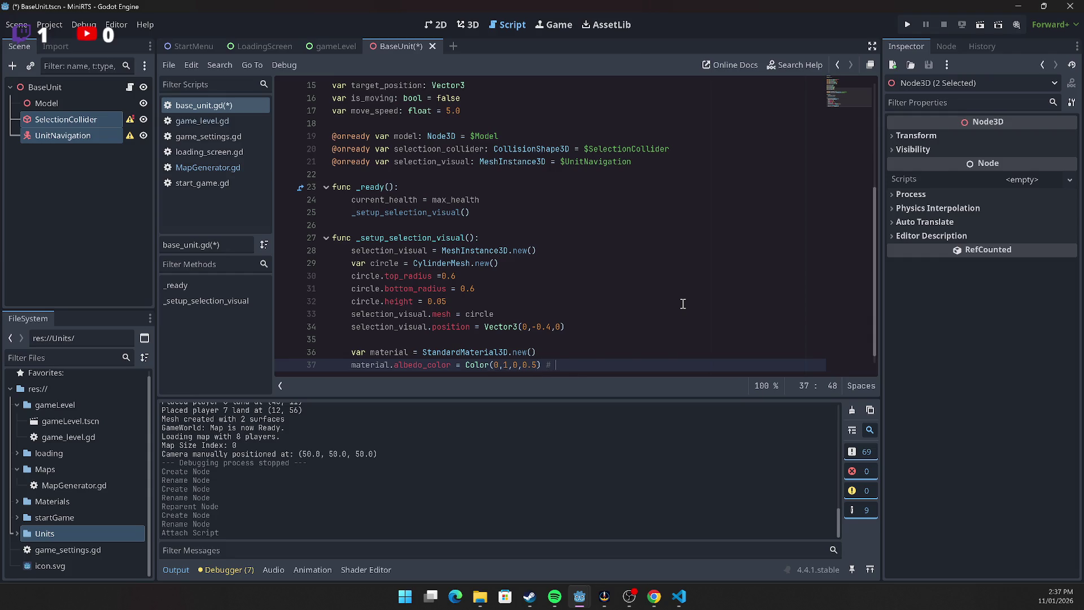
pyautogui.write('# green sem')
pyautogui.write('i-transpa')
pyautogui.write('rent')
# Step: Set material.transparency to BaseMaterial3D.TRANSPARENCY_ALPHA
pyautogui.press('Return')
pyautogui.write('material.tran')
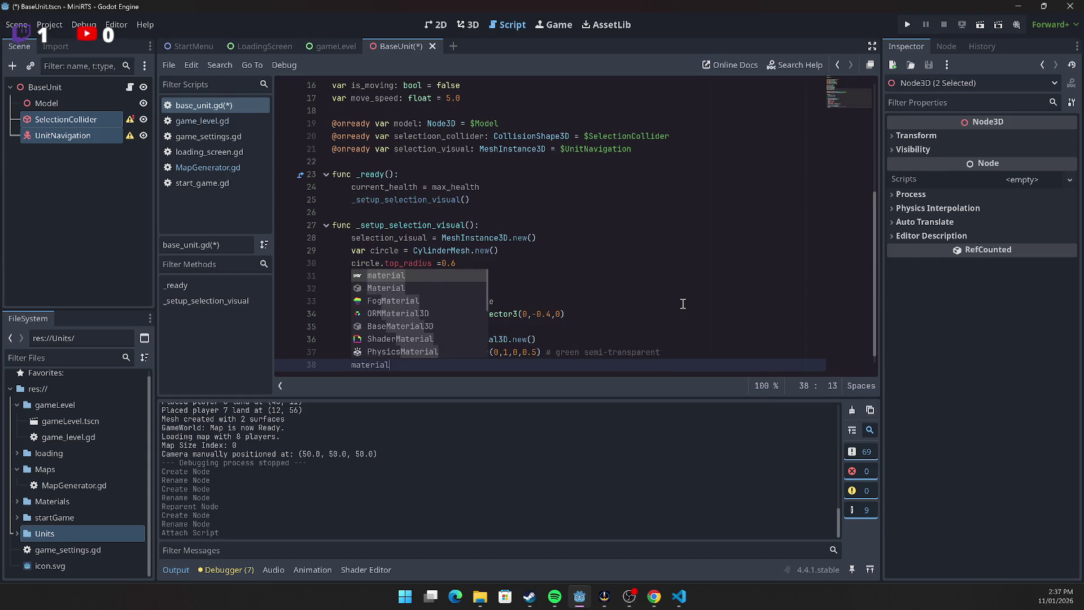
pyautogui.write('sparency = ')
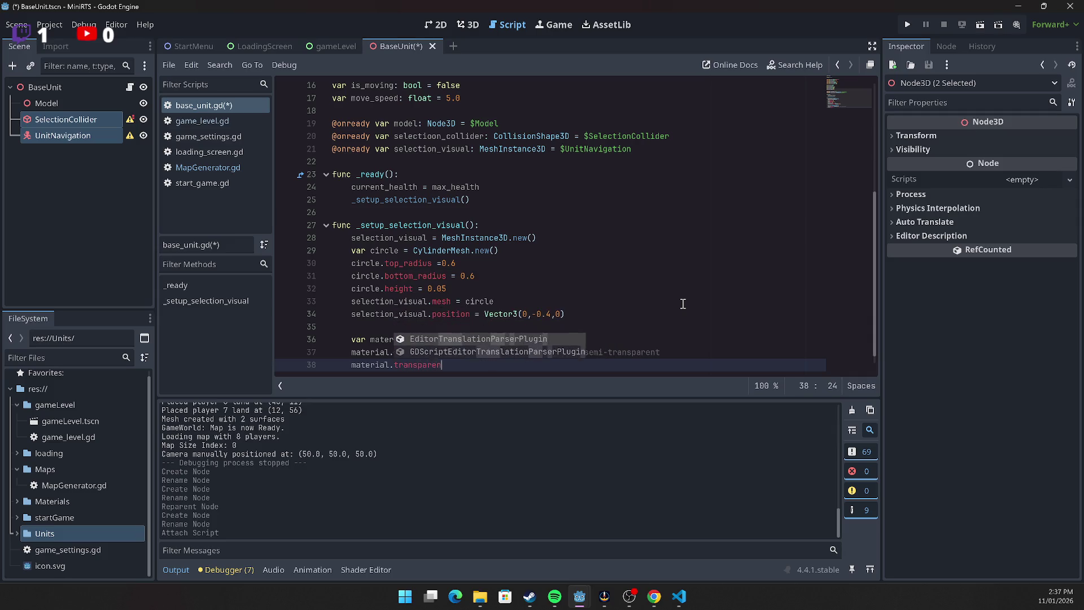
pyautogui.write('BaseMater')
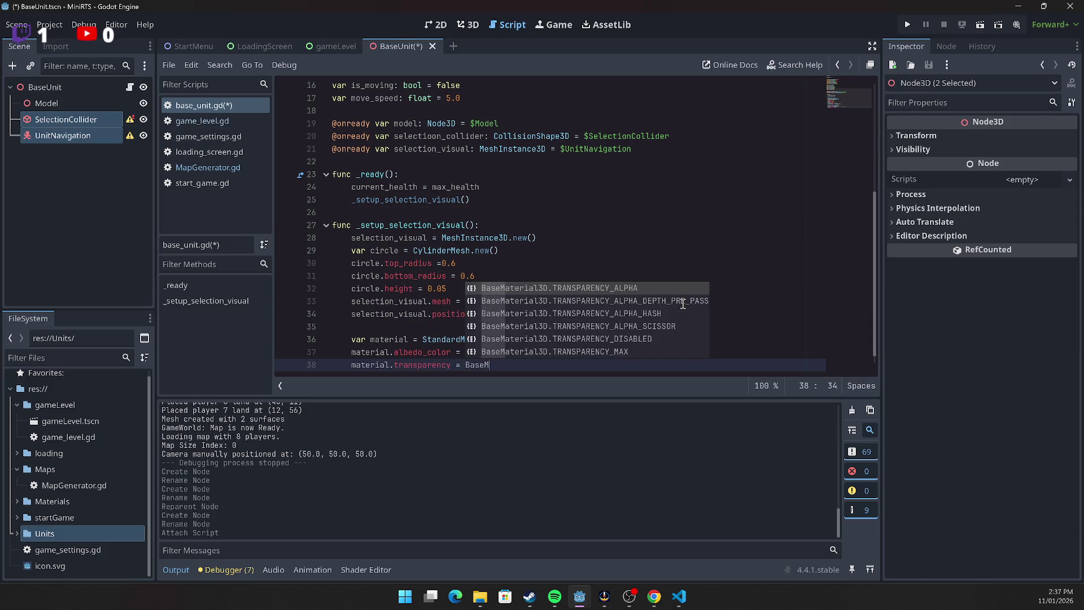
pyautogui.write('ial')
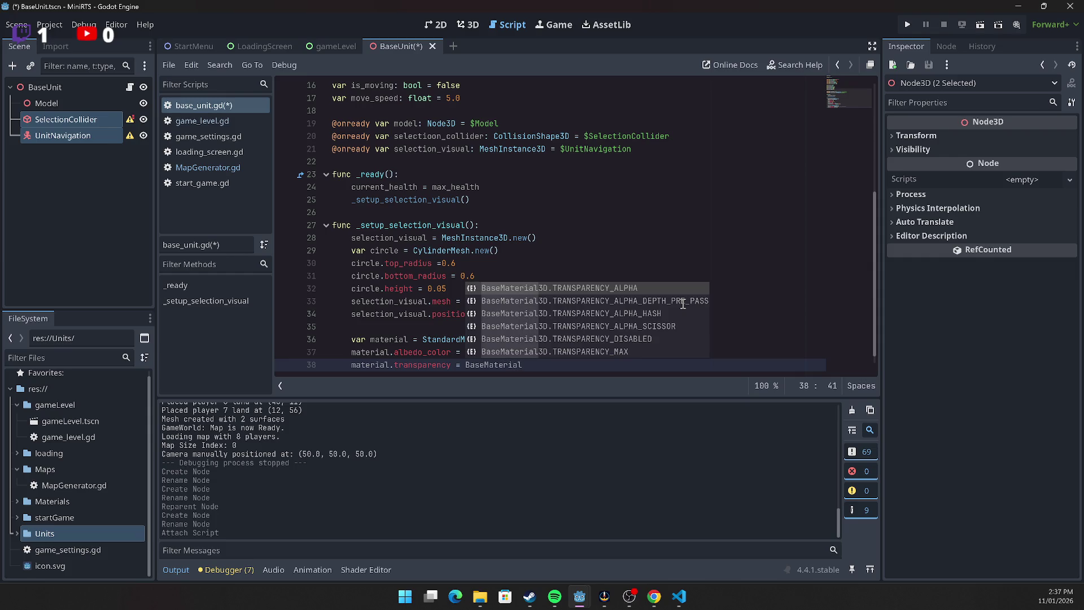
pyautogui.write('3D')
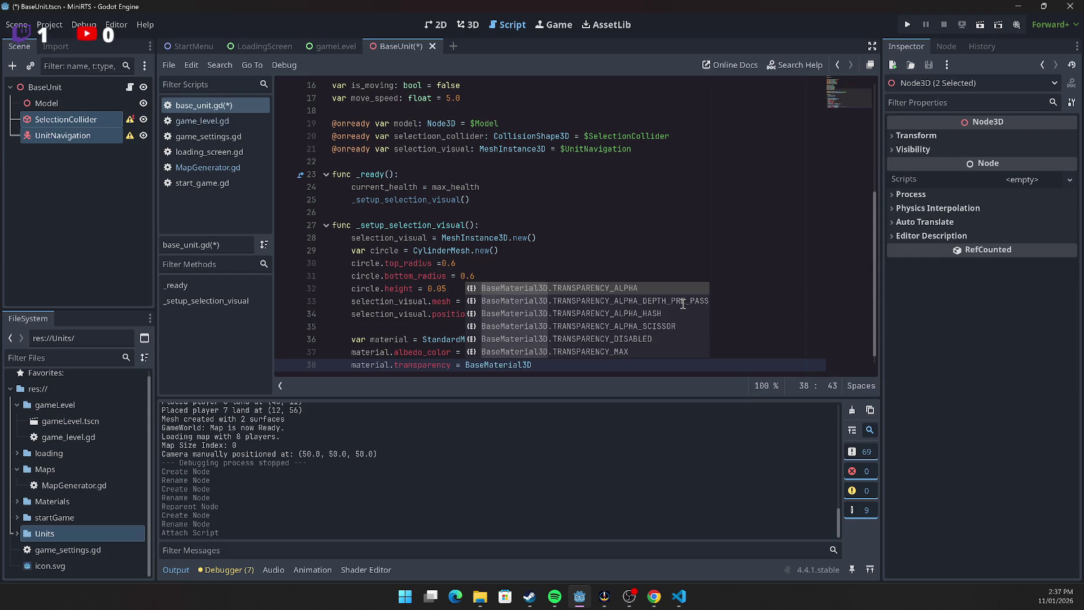
pyautogui.write('.TRANSP')
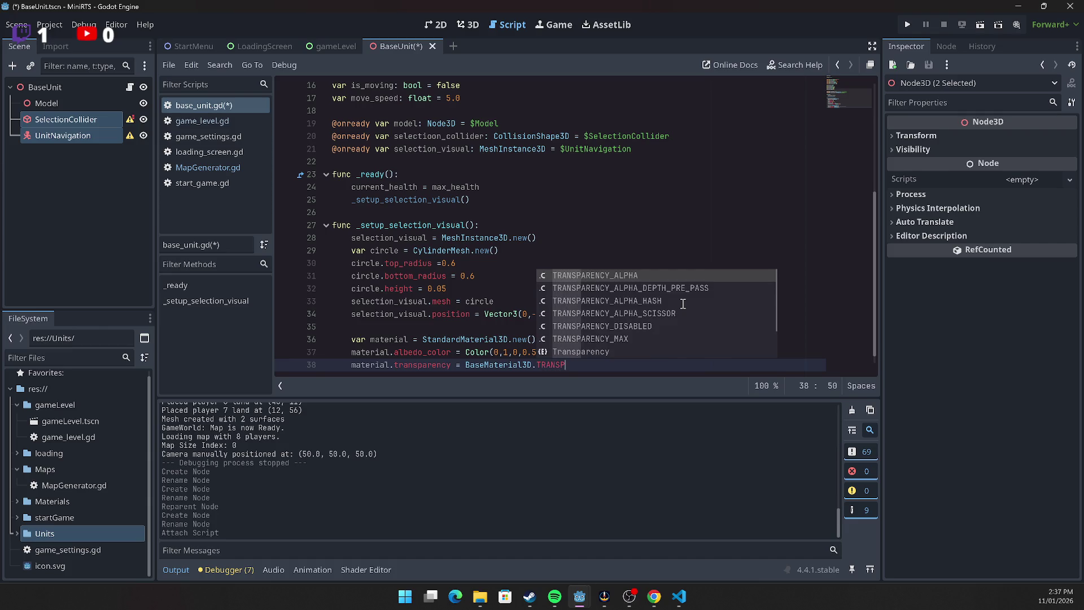
pyautogui.write('ARENCY_AL')
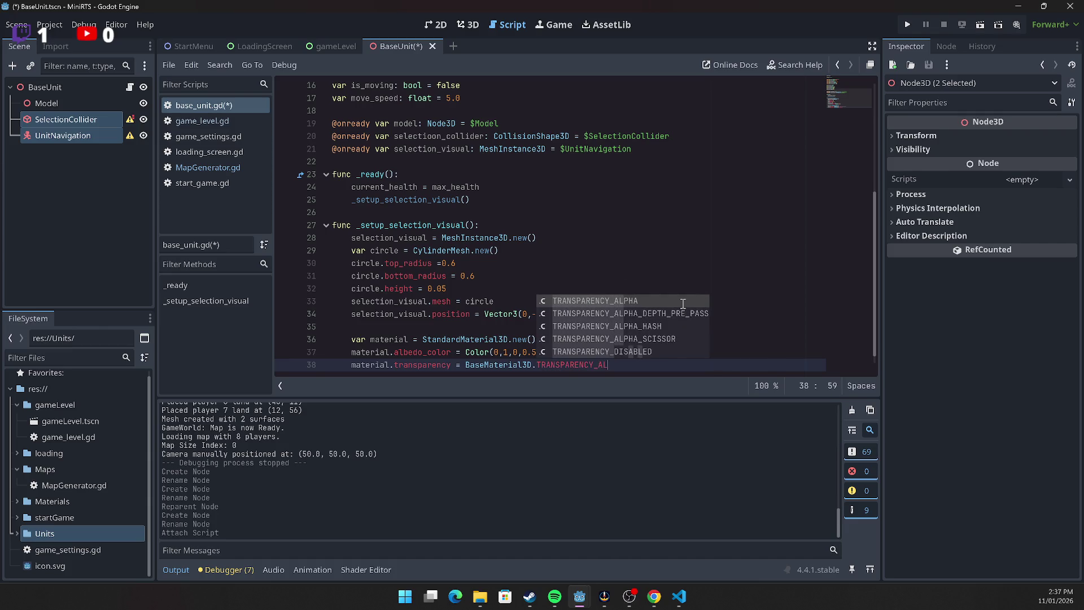
pyautogui.press('Return')
pyautogui.press('Return')
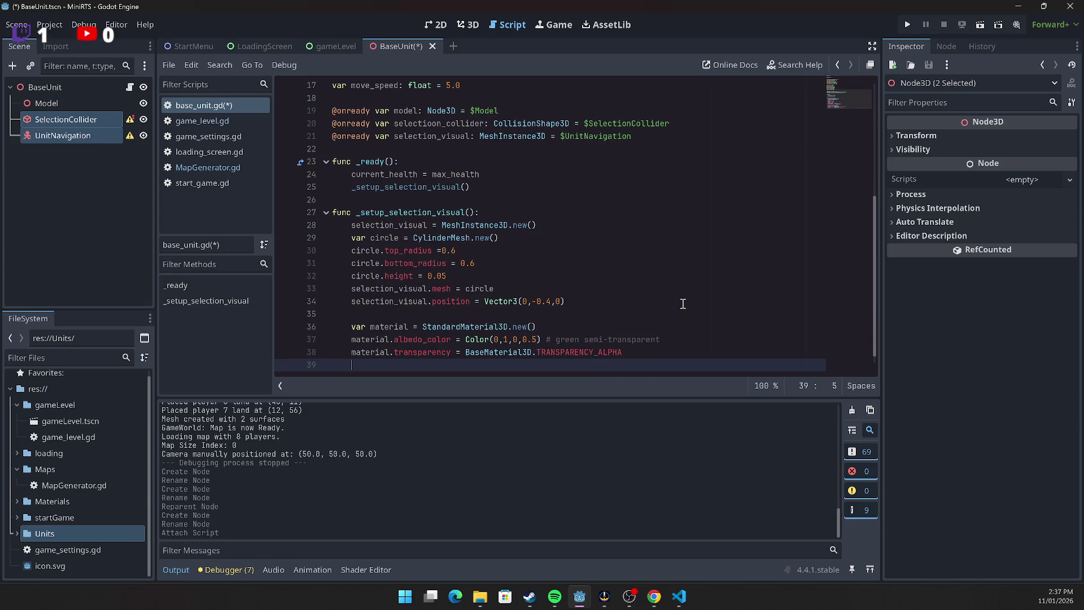
# Step: Apply the material with selection_visual.material_override = material
pyautogui.write('selection_')
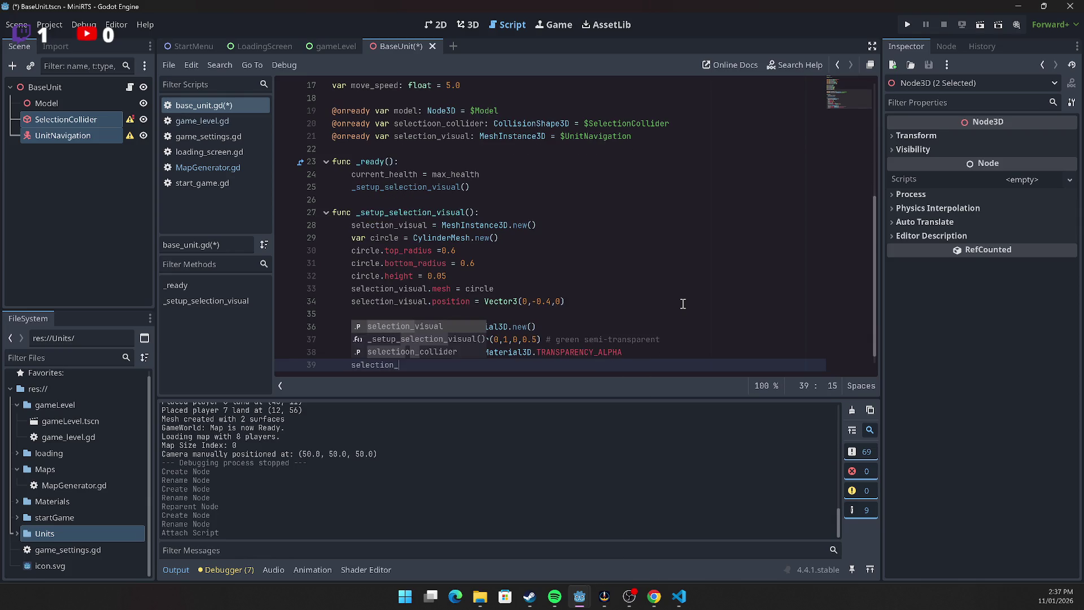
pyautogui.write('visual.')
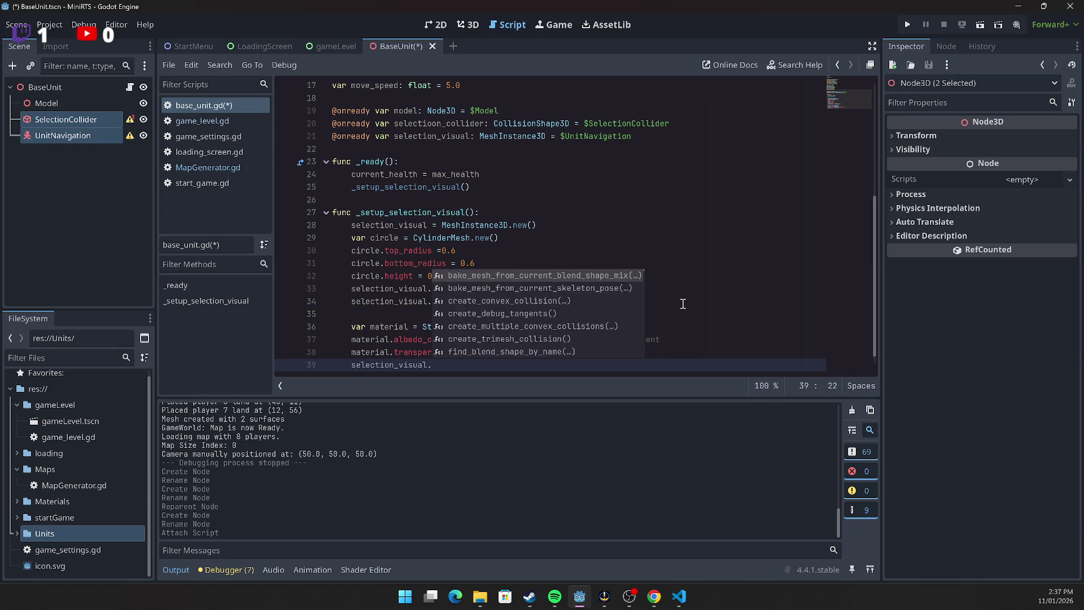
pyautogui.write('mater')
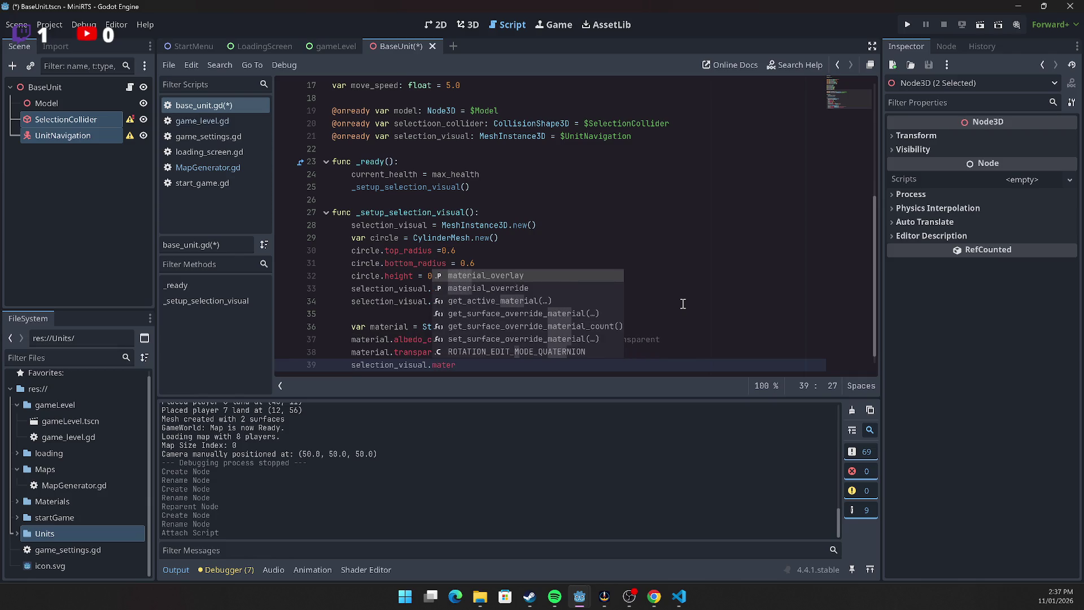
pyautogui.write('ial_ov')
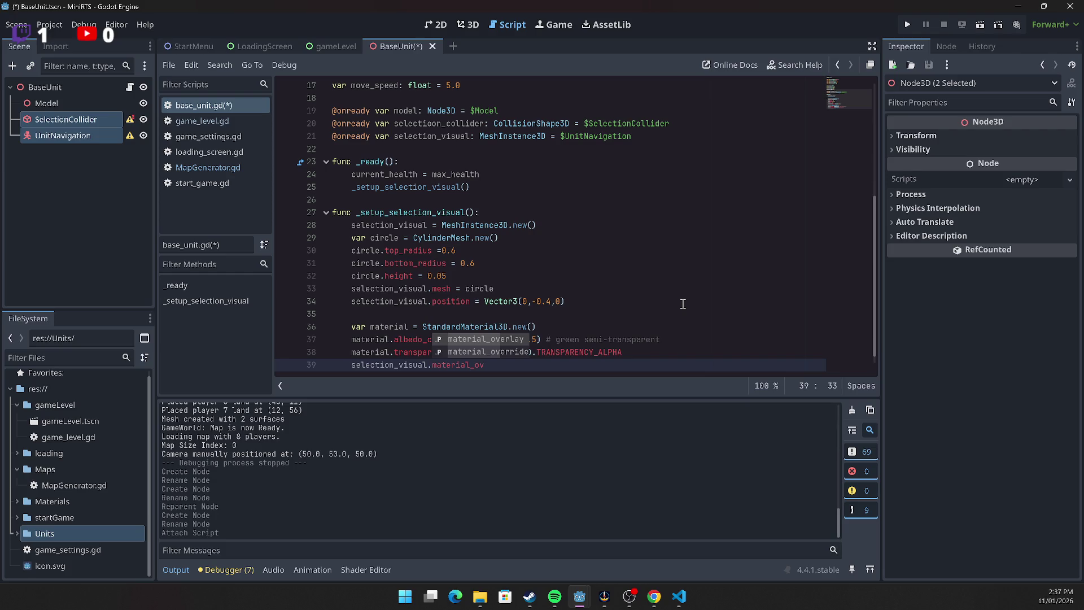
pyautogui.press('Down')
pyautogui.press('Return')
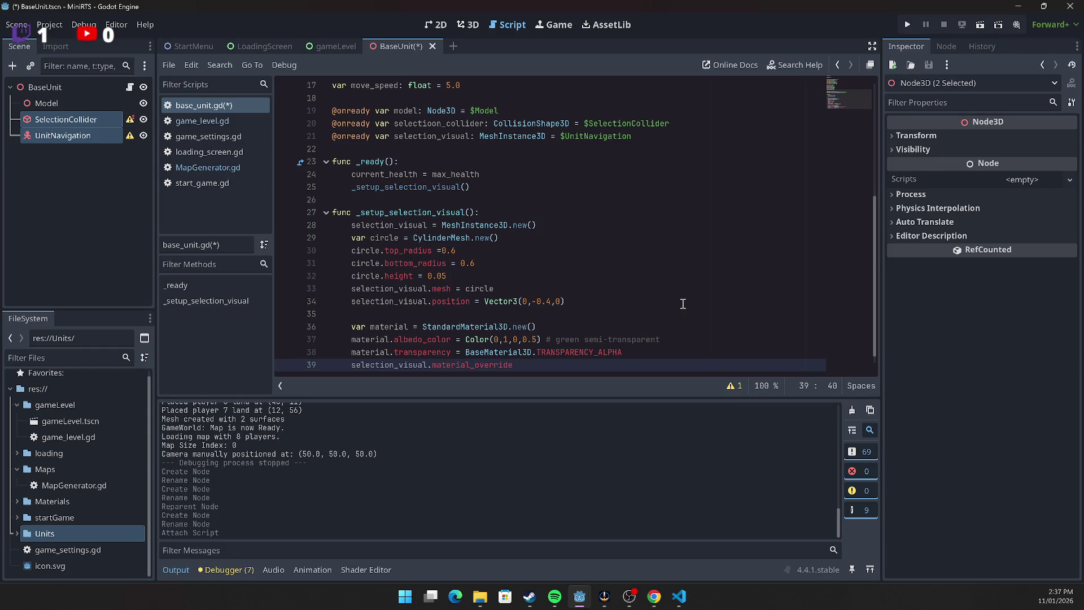
pyautogui.write('= material')
pyautogui.press('Return')
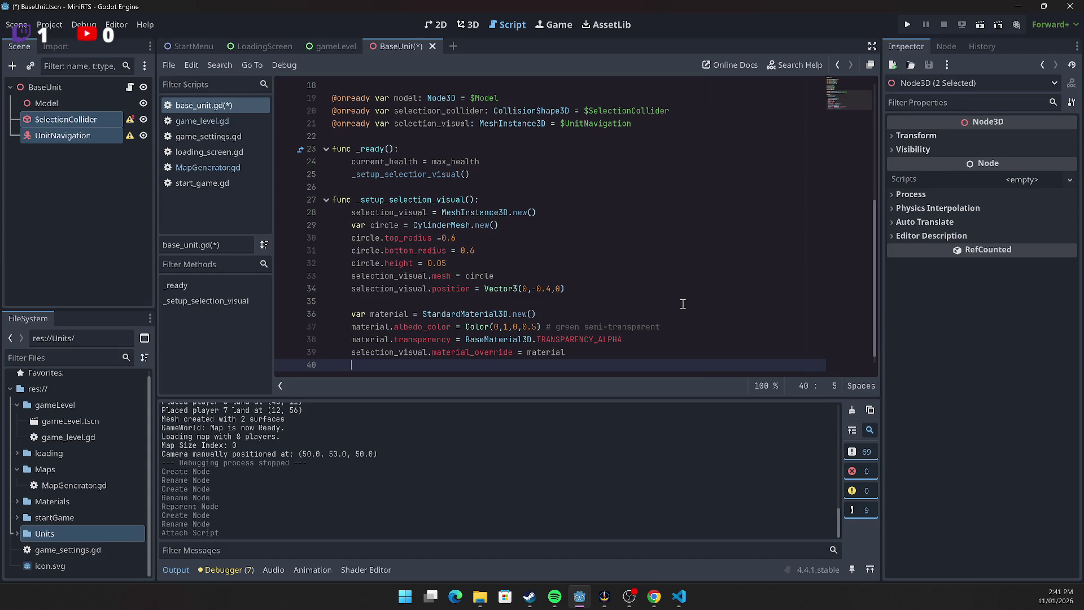
pyautogui.press('Return')
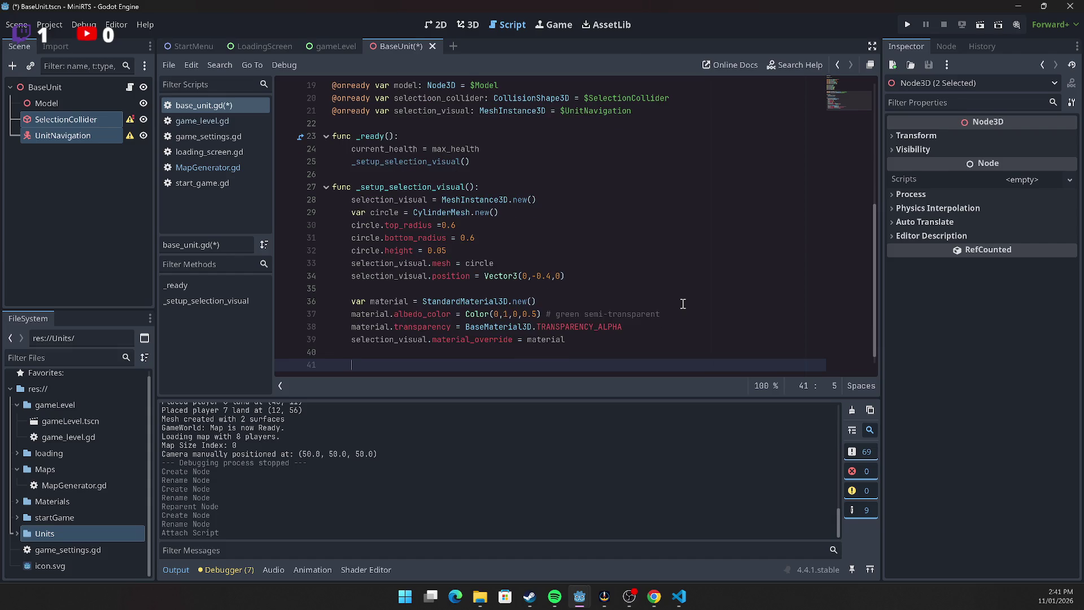
# Step: Hide the ring with selection_visual.visible = false and call add_child(selection_visual)
pyautogui.write('election_')
pyautogui.write('visual.')
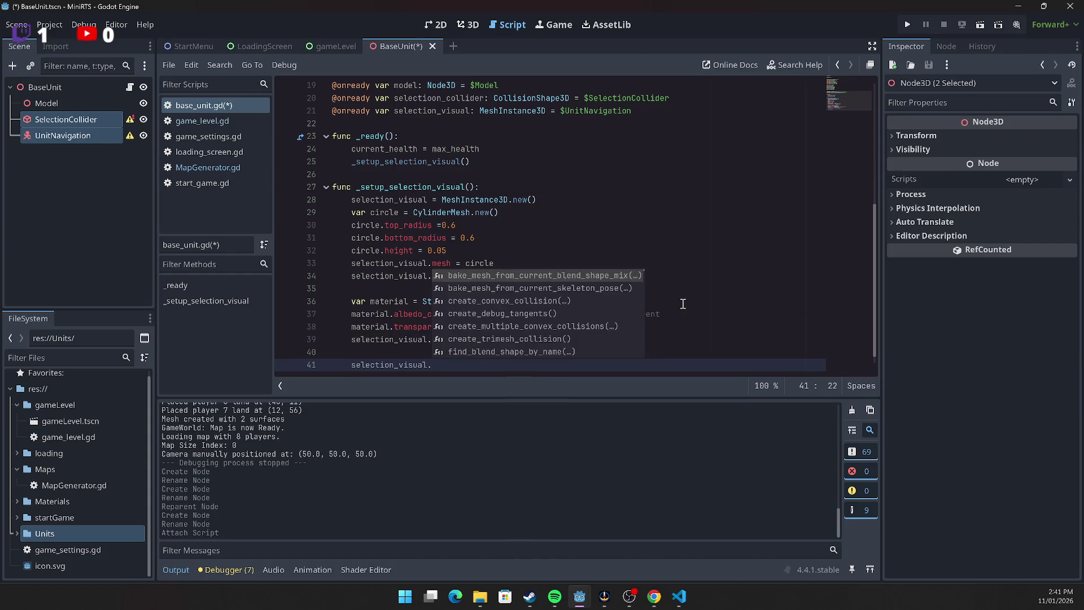
pyautogui.write('visible =')
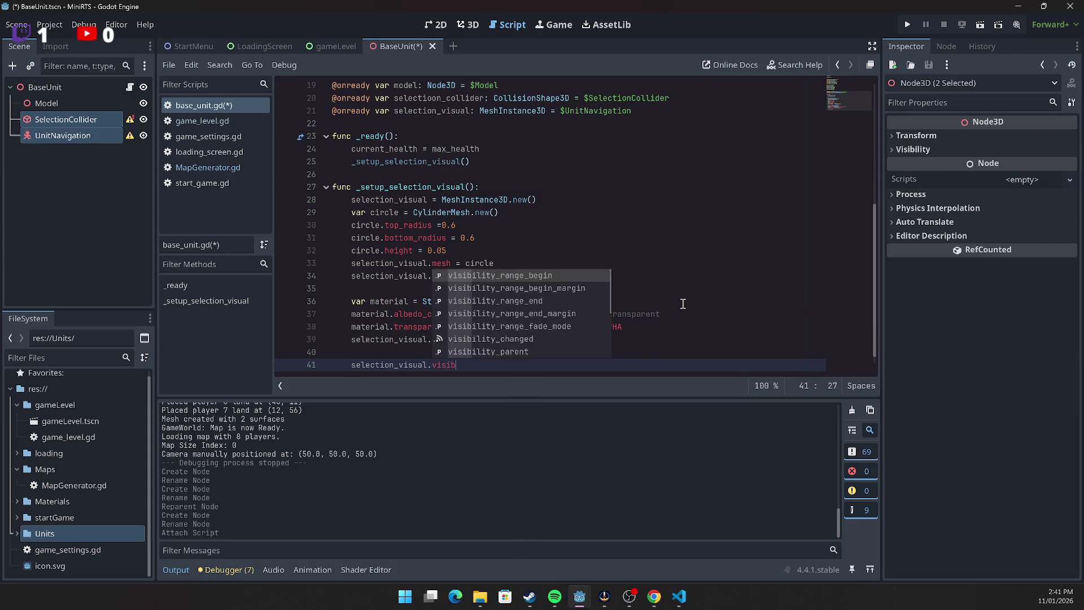
pyautogui.write(' false;')
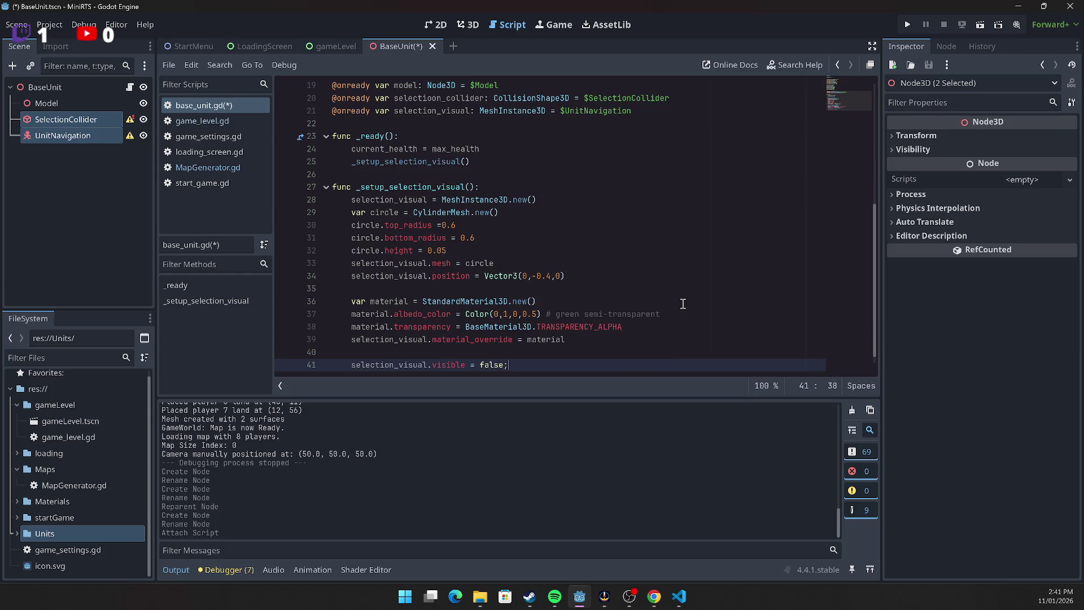
pyautogui.press('Return')
pyautogui.write('dD_ch')
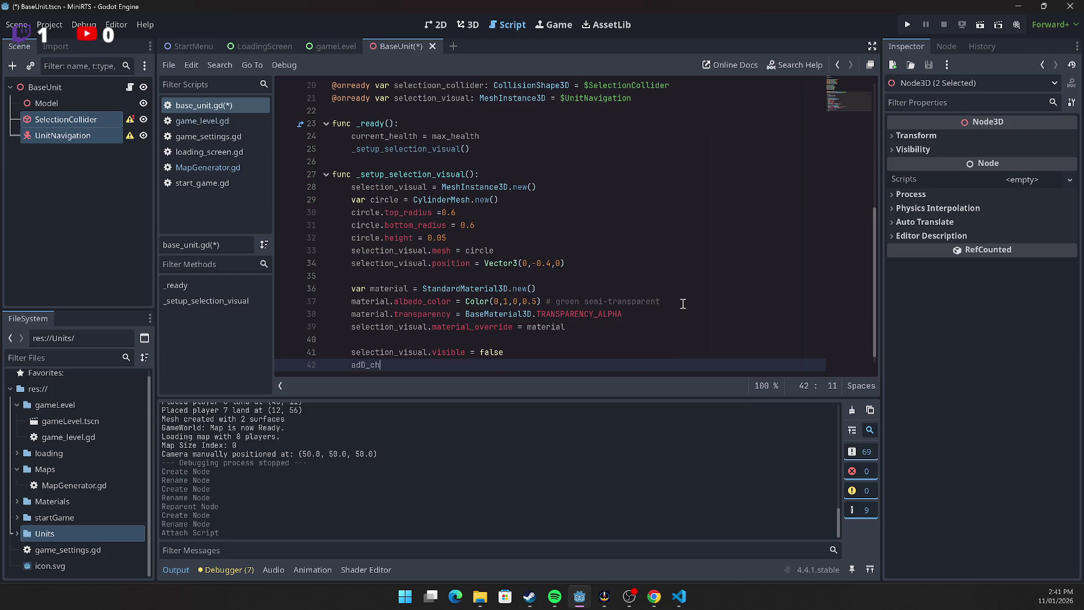
pyautogui.press('BackSpace')
pyautogui.press('BackSpace')
pyautogui.press('BackSpace')
pyautogui.write('d_chil')
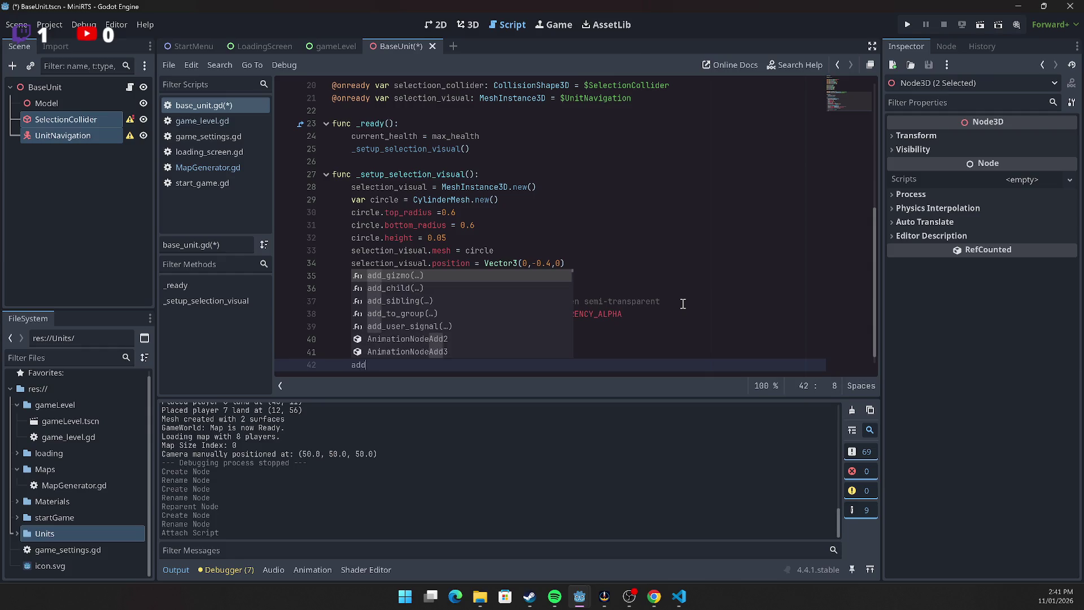
pyautogui.write('d')
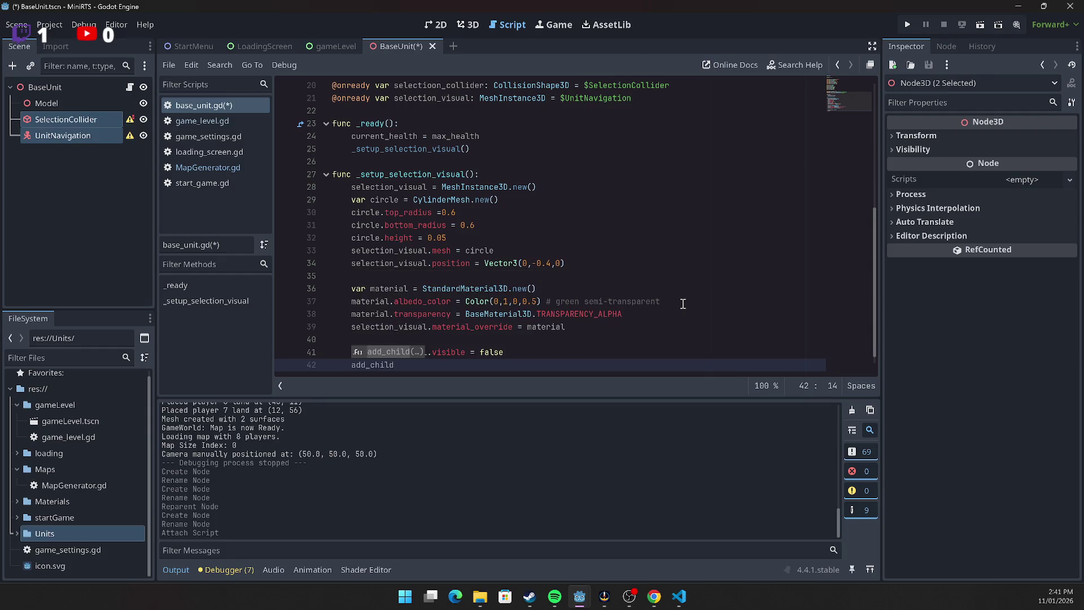
pyautogui.write('(selectoi')
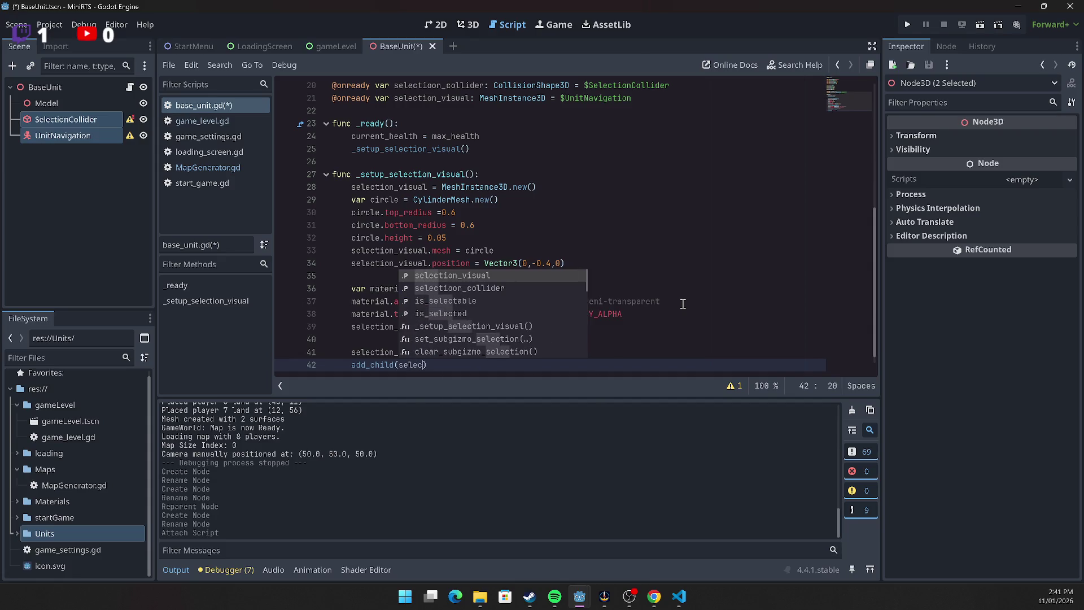
pyautogui.write('on')
pyautogui.press('BackSpace')
pyautogui.press('BackSpace')
pyautogui.press('BackSpace')
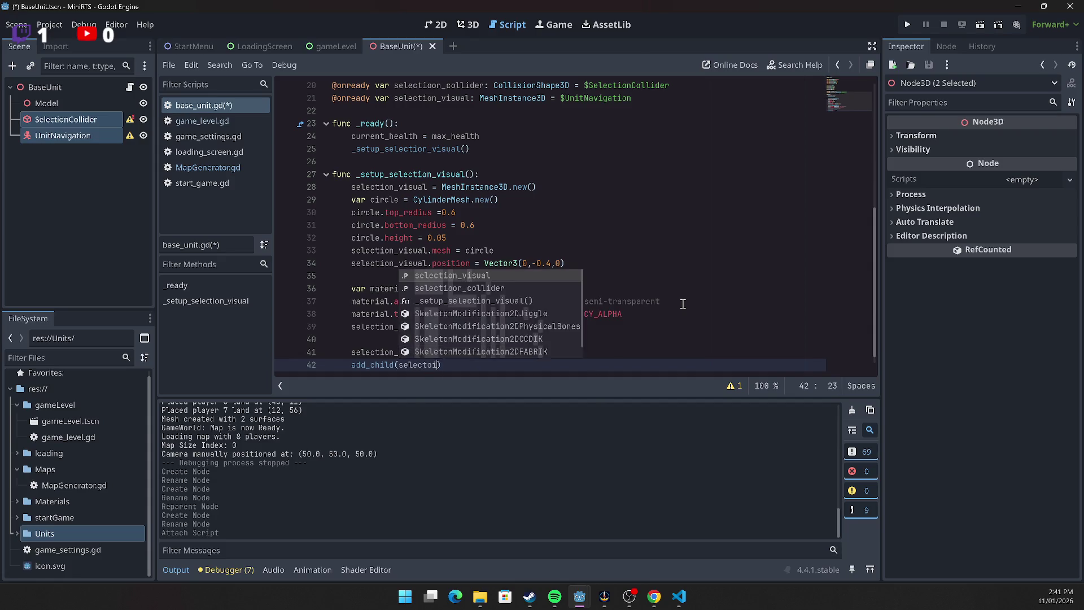
pyautogui.write('ion_')
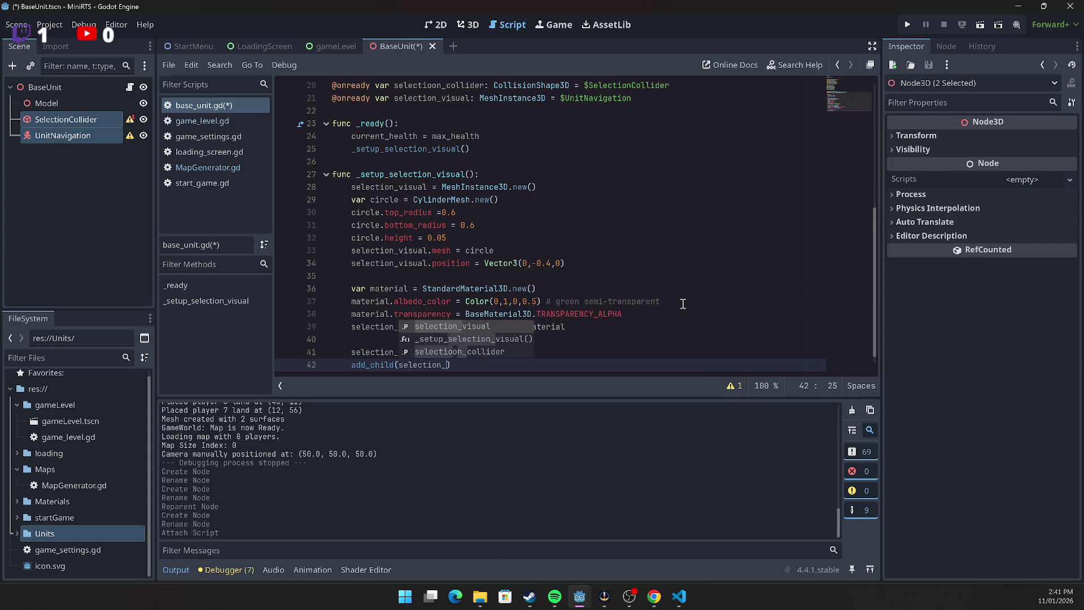
pyautogui.write('visual')
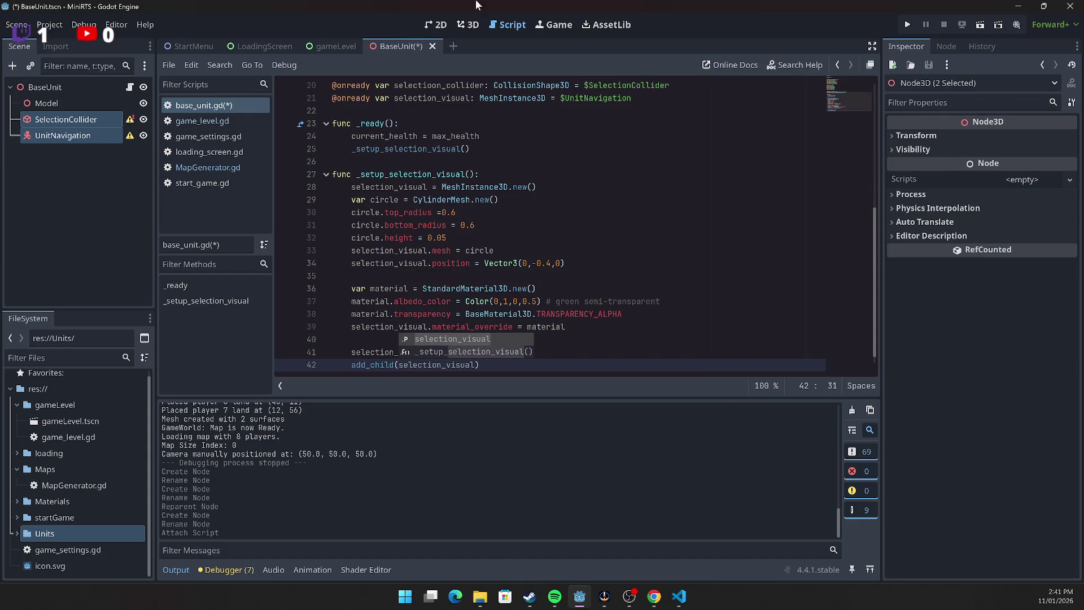
# Step: Begin a new func set_selected(selected: bool): below the setup function
pyautogui.scroll(-1, 374, 198)
pyautogui.tripleClick(546, 353)
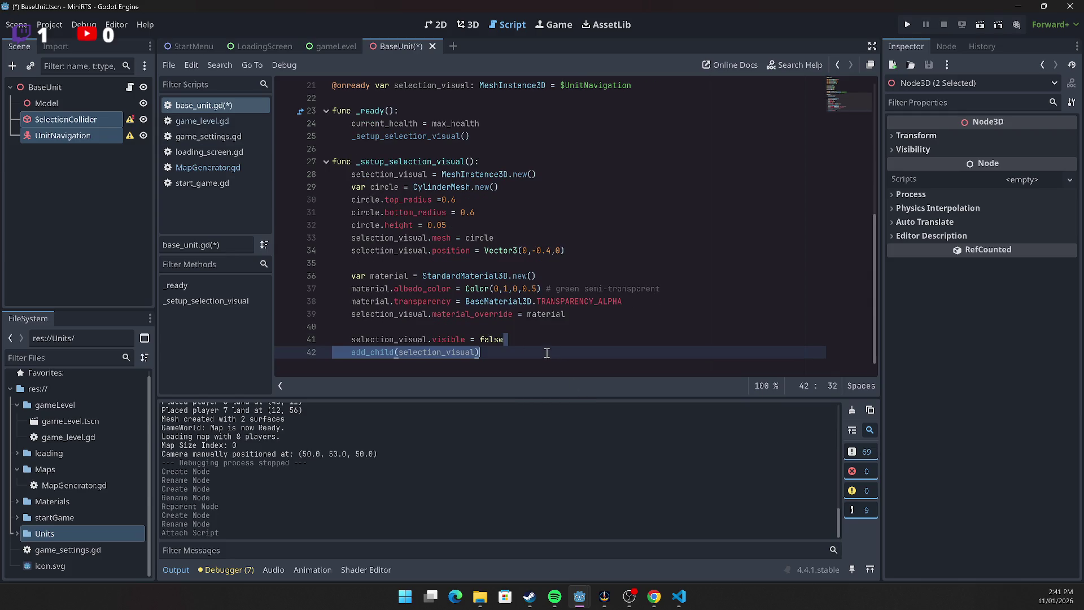
pyautogui.click(510, 375)
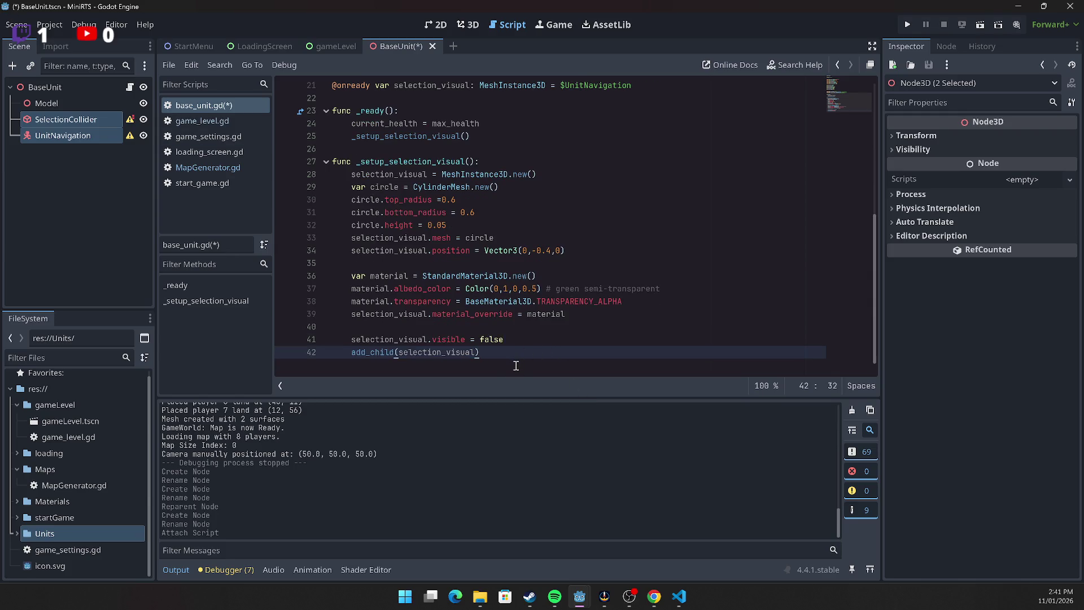
pyautogui.press('Return')
pyautogui.press('Return')
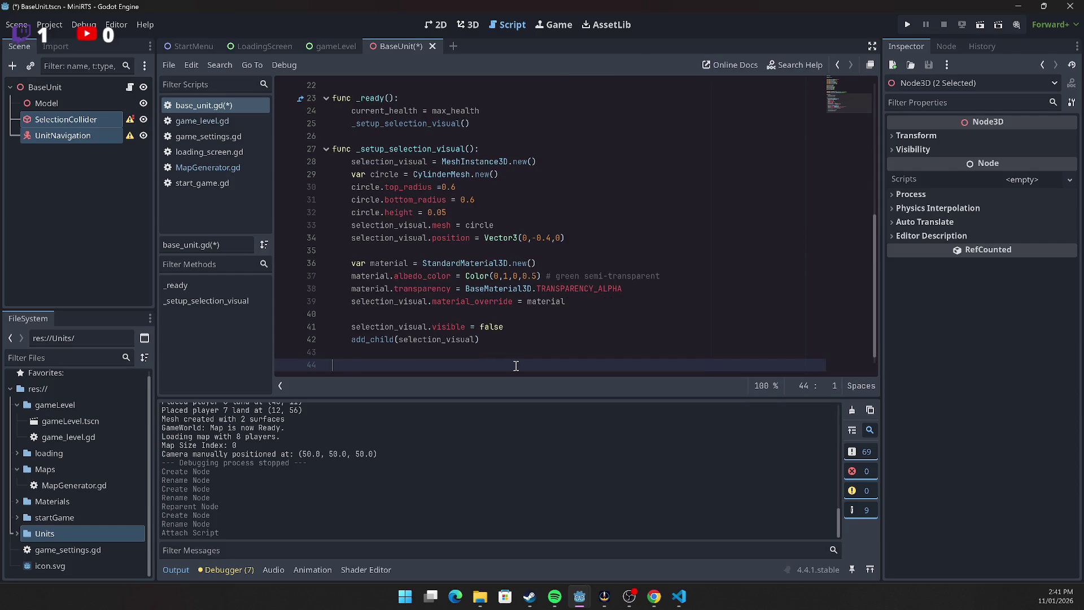
pyautogui.write('func set_s')
pyautogui.write('elected(s')
pyautogui.write('elected')
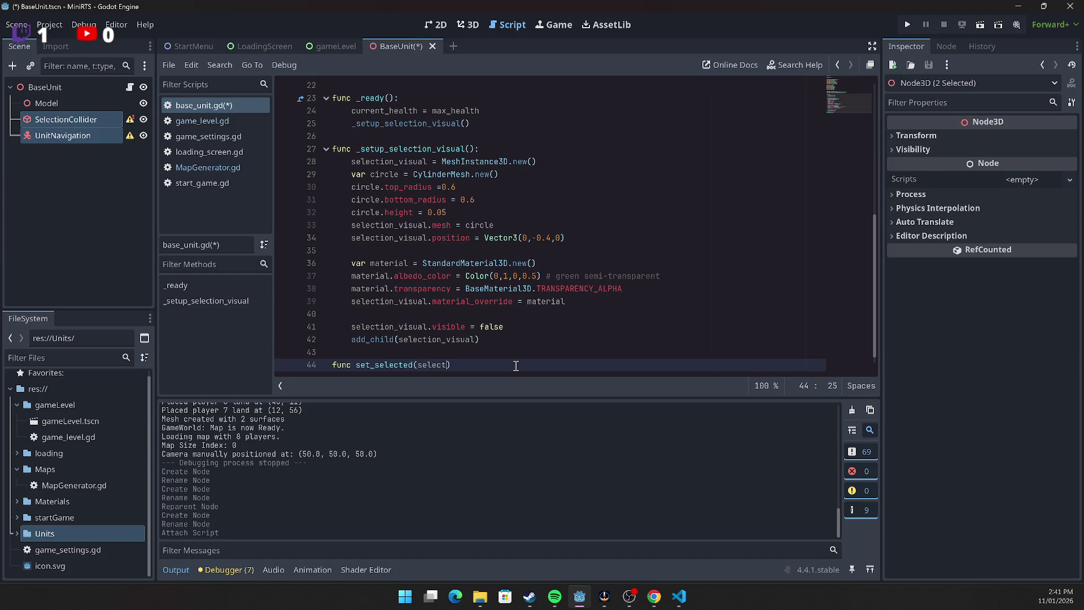
pyautogui.write(': b')
pyautogui.write('ool):')
# Step: Set is_selected = selected and, if selection_visual exists, its visible to selected
pyautogui.press('Return')
pyautogui.write('is_selected =')
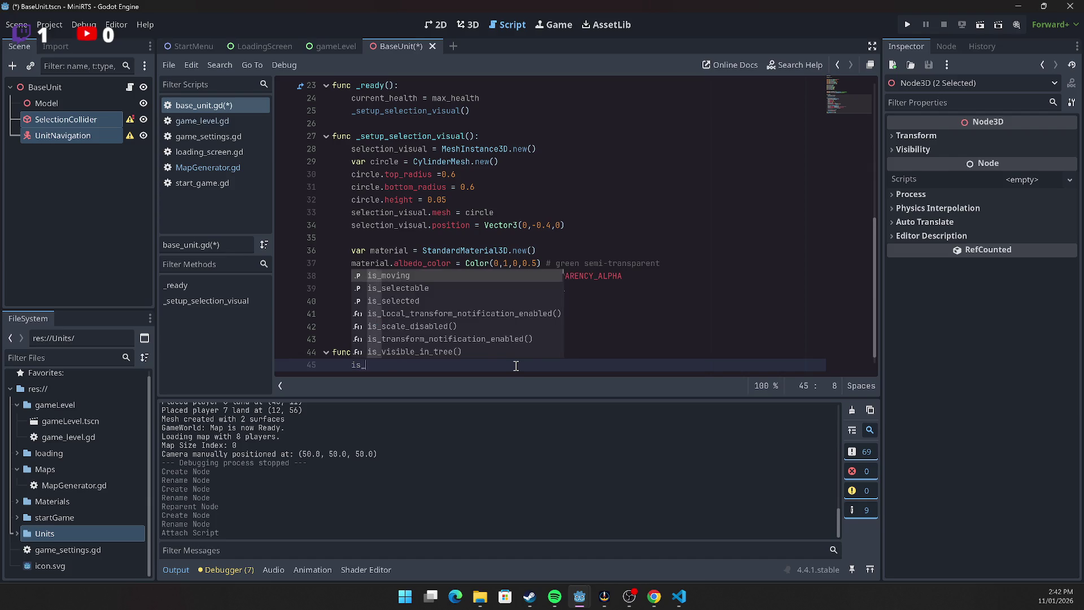
pyautogui.write(' selectedif s')
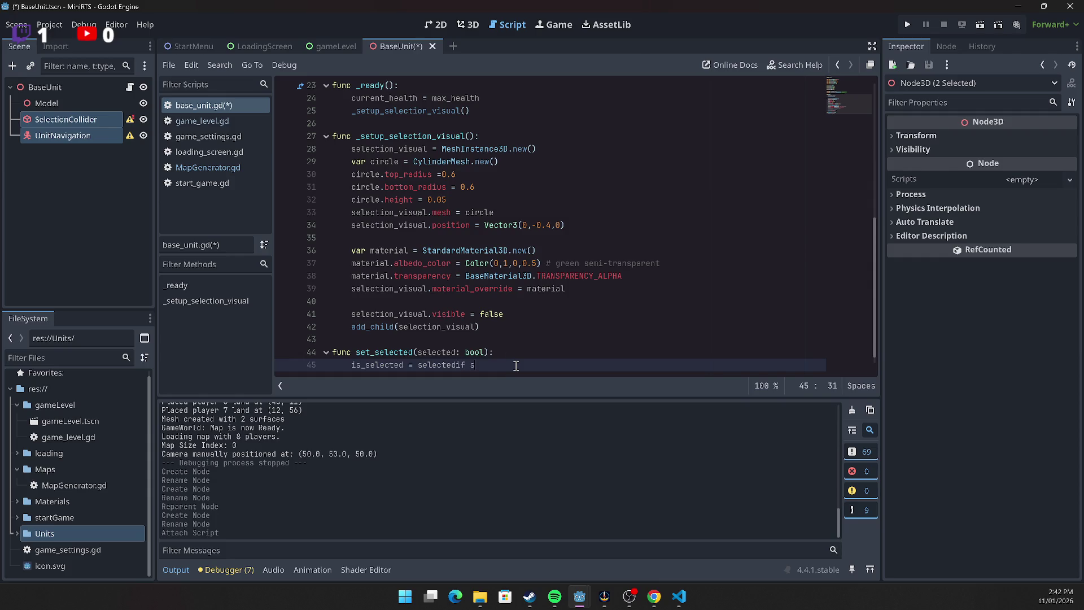
pyautogui.press('BackSpace')
pyautogui.press('BackSpace')
pyautogui.press('BackSpace')
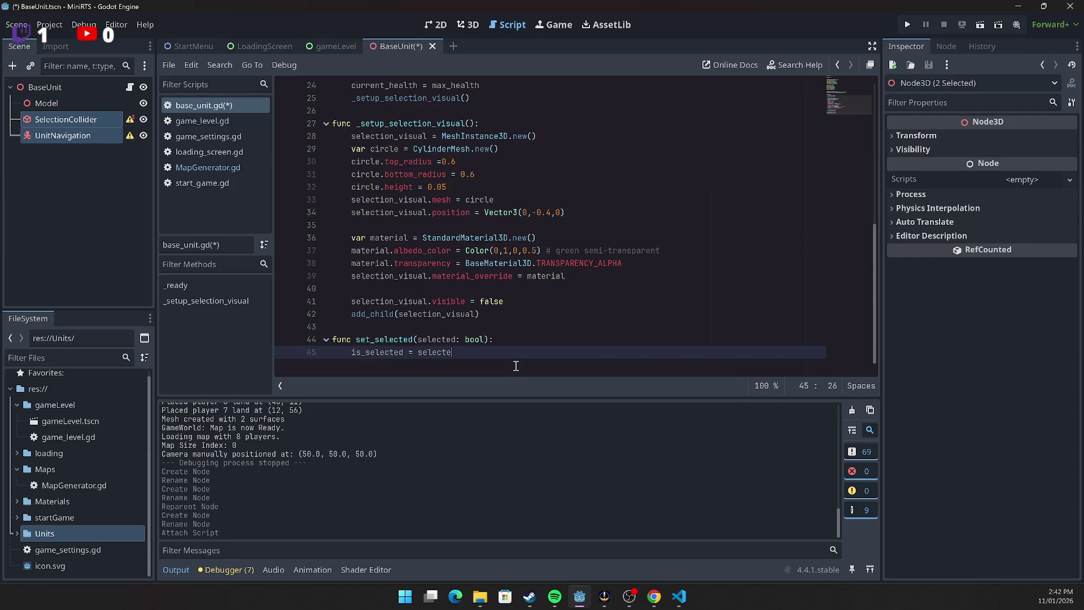
pyautogui.press('Return')
pyautogui.write('if sele')
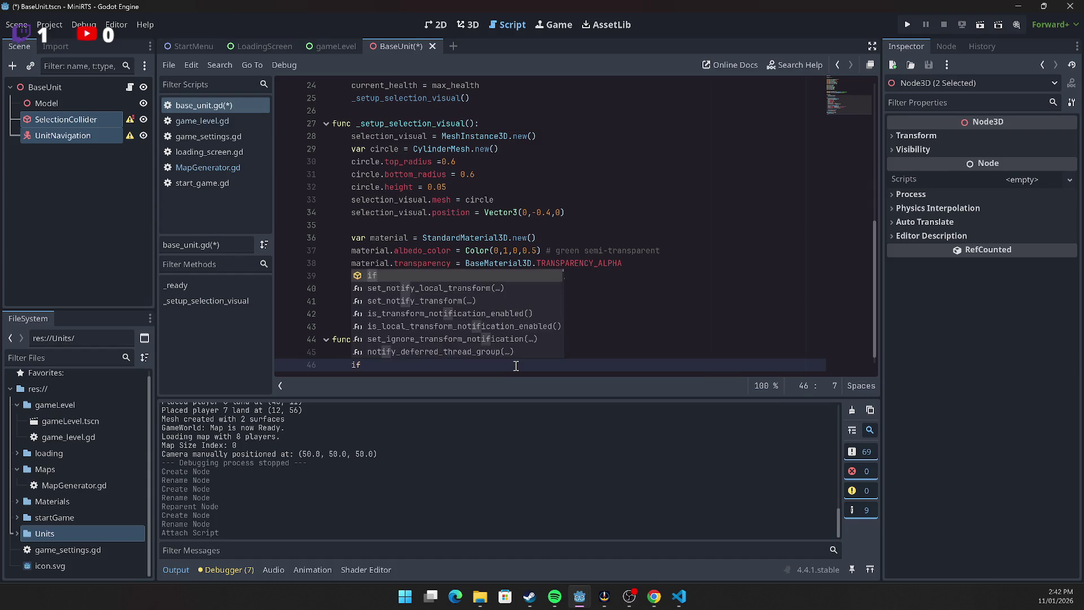
pyautogui.write('ctio')
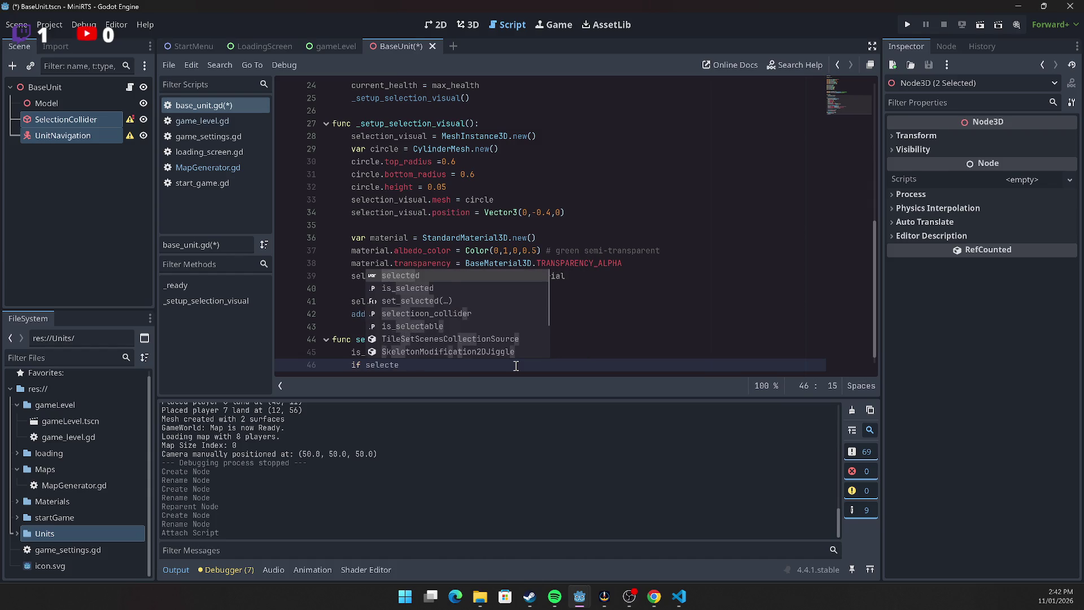
pyautogui.write('n_vi')
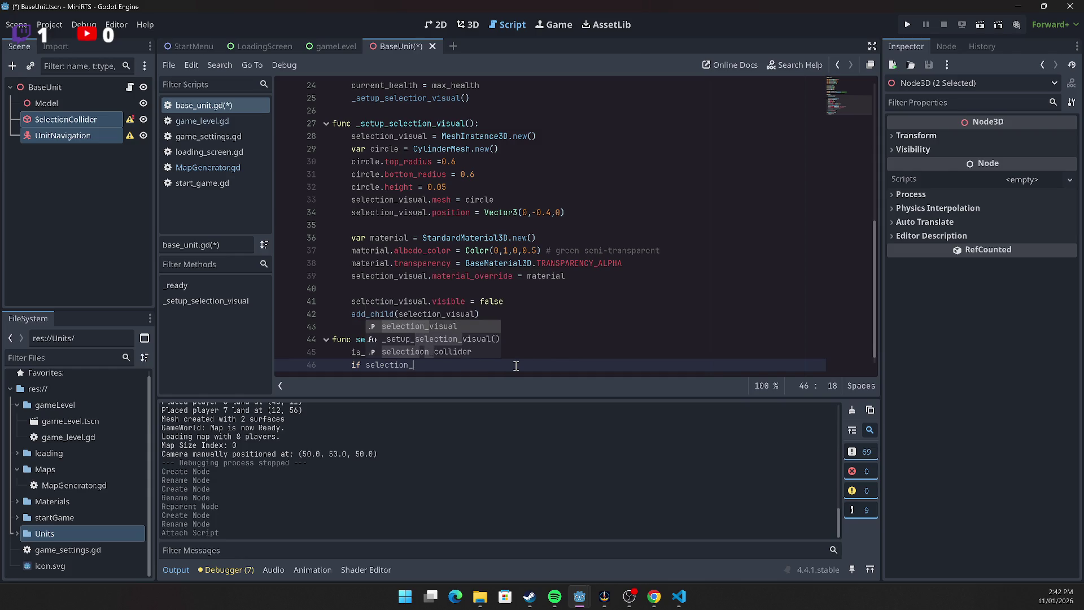
pyautogui.write('sual:')
pyautogui.press('Return')
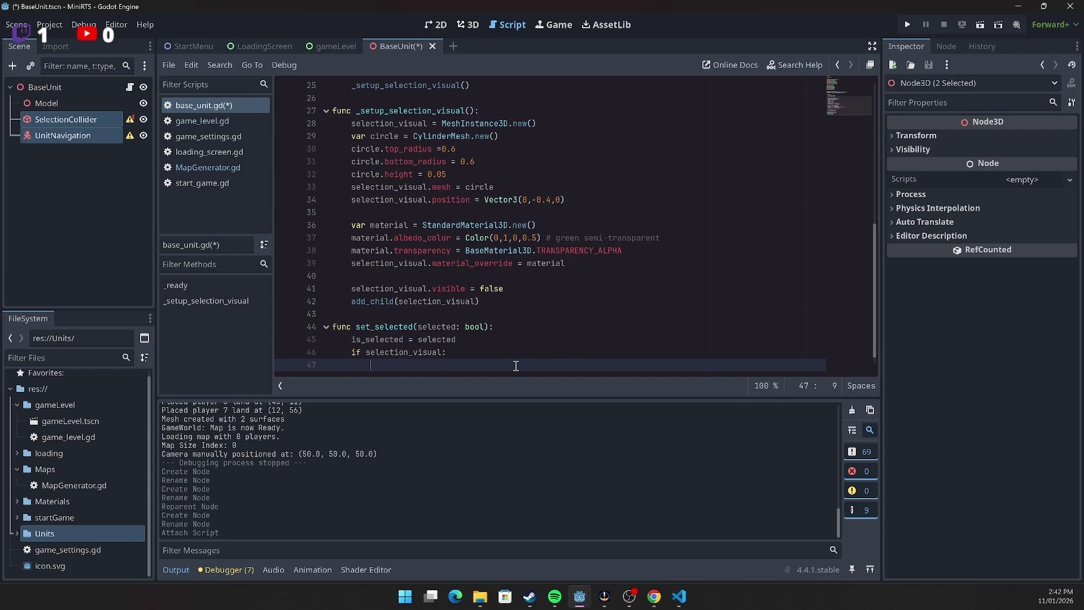
pyautogui.write('selection_visual')
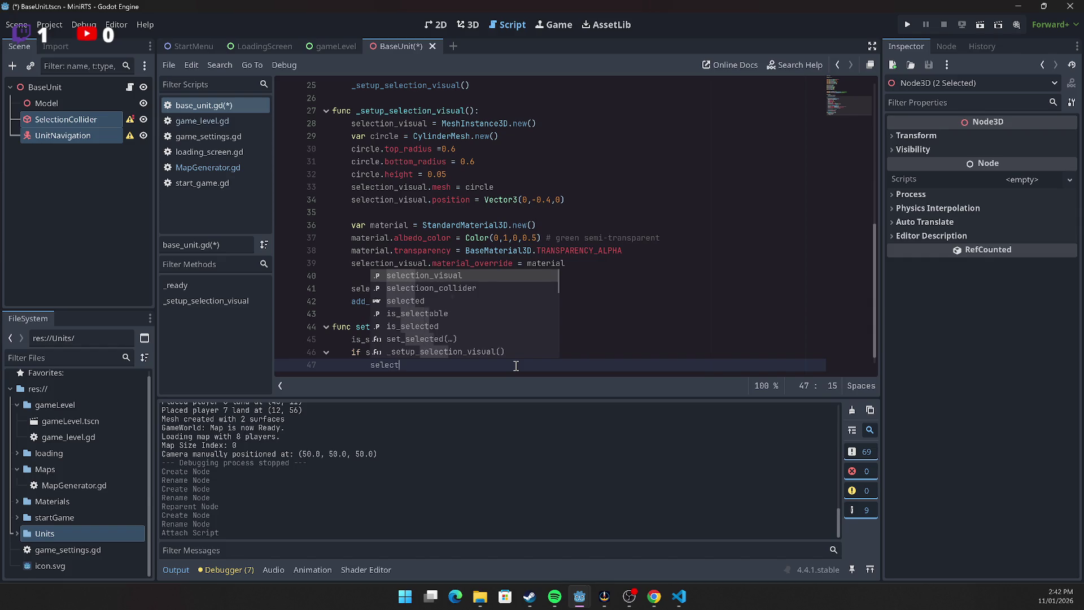
pyautogui.write('.vi')
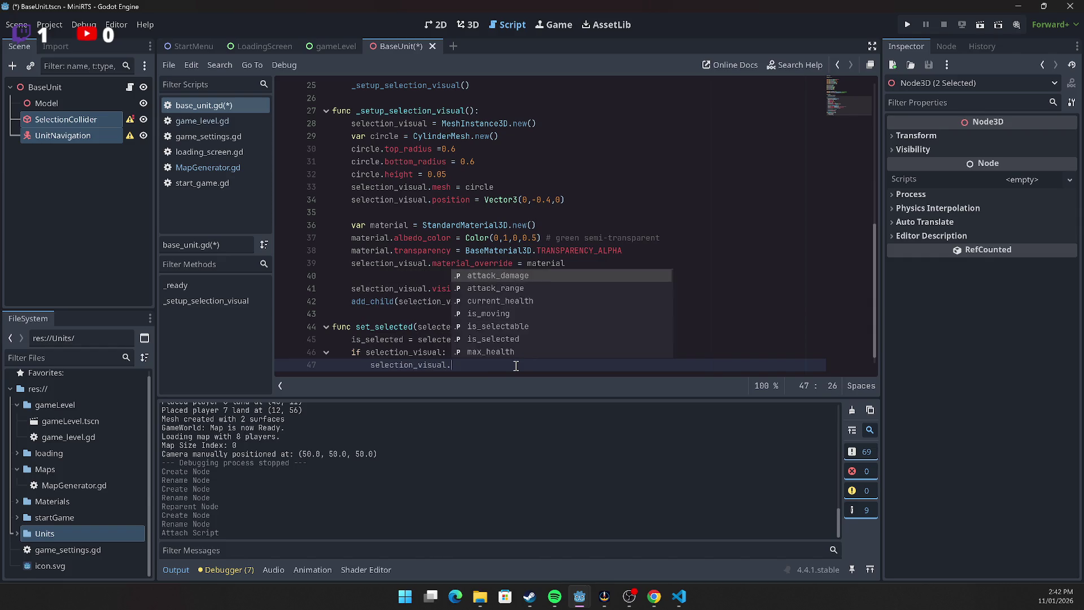
pyautogui.write('s')
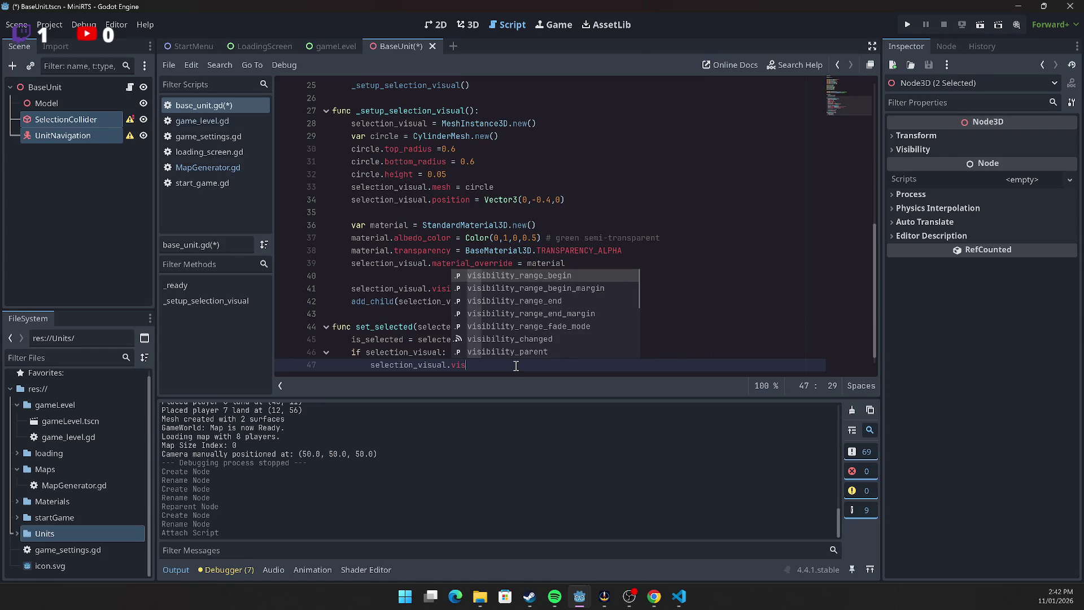
pyautogui.write('ible')
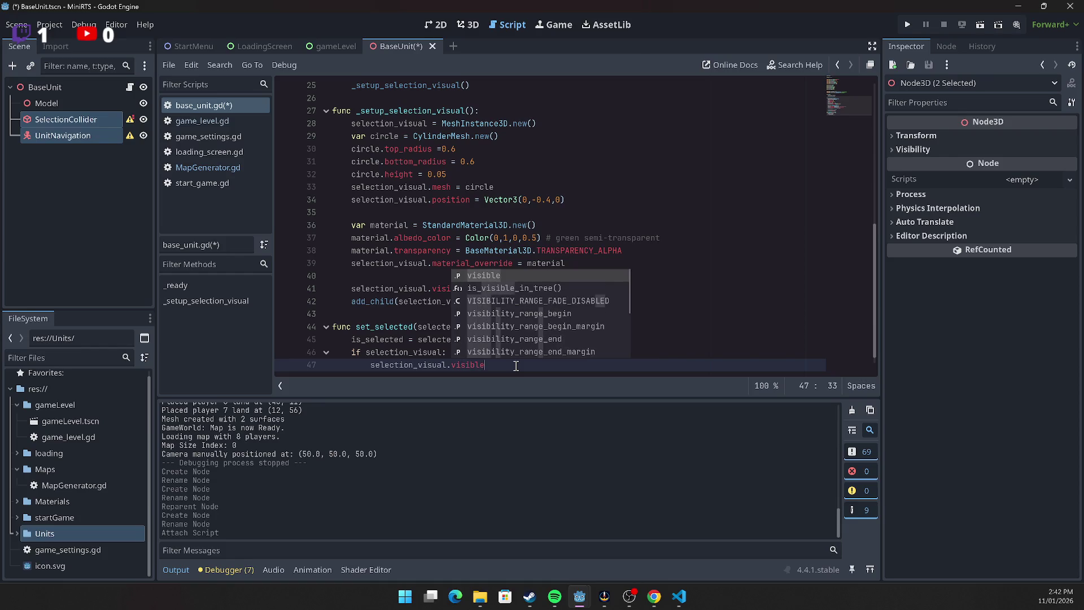
pyautogui.write(' = selected')
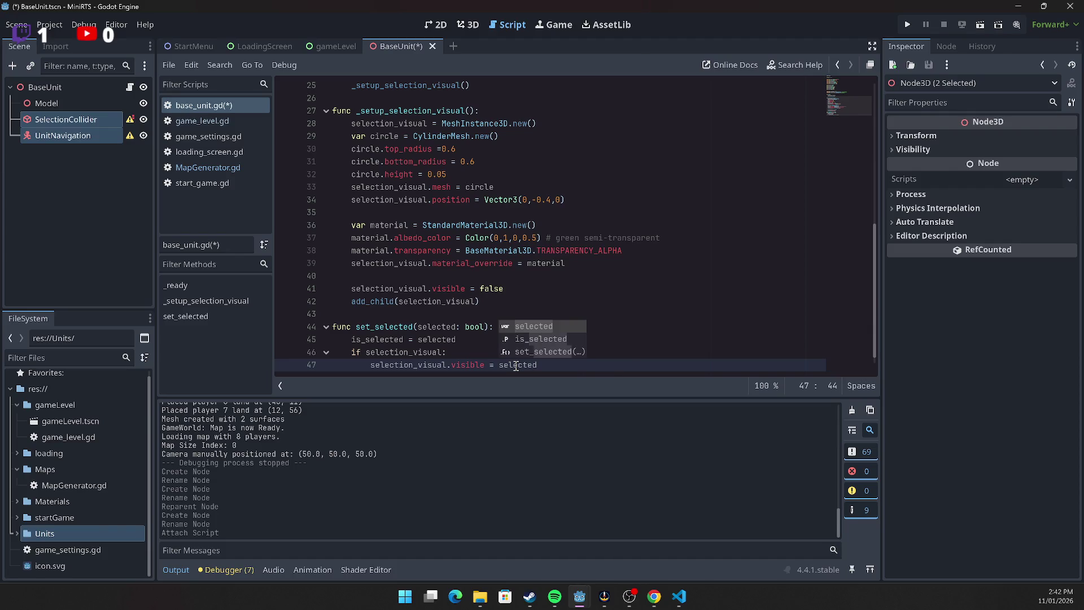
# Step: Start a new top-level set_owner function with a player parameter
pyautogui.press('Return')
pyautogui.press('Return')
pyautogui.press('BackSpace')
pyautogui.press('Return')
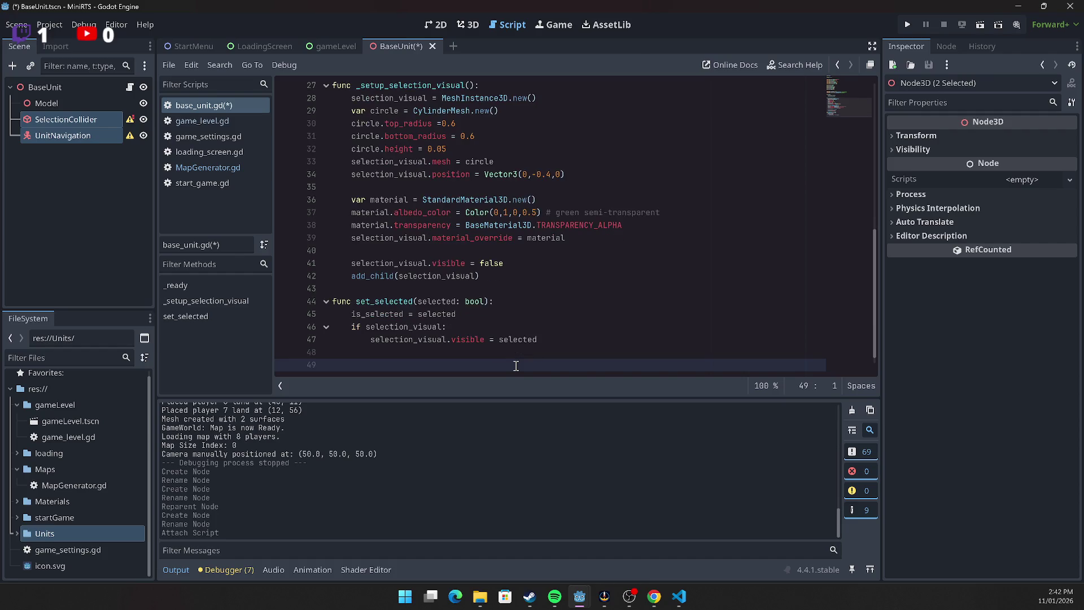
pyautogui.write('func ')
pyautogui.write('set_')
pyautogui.write('owner(playhe')
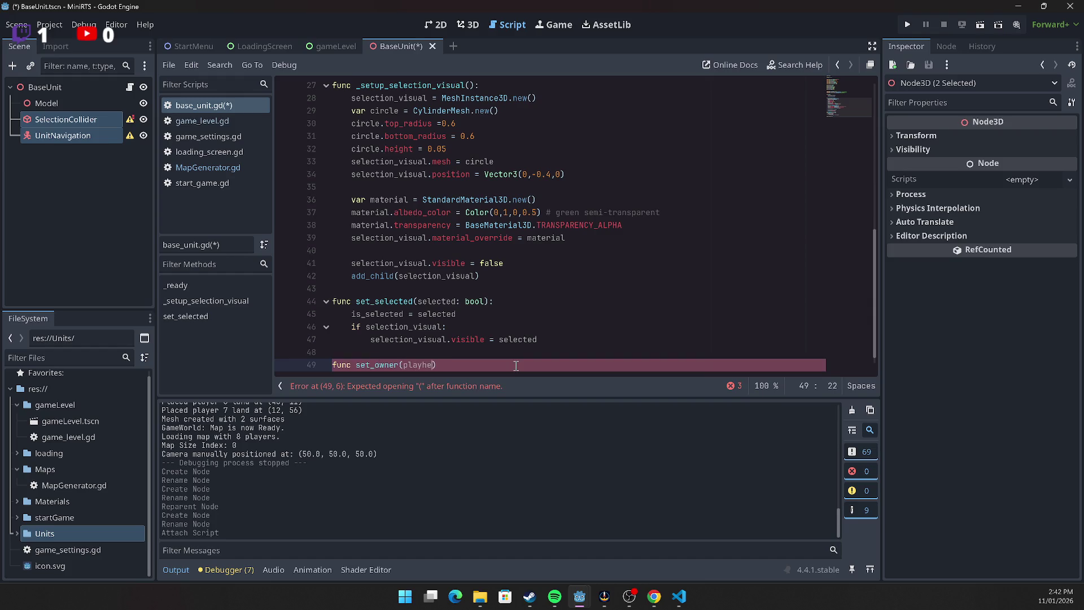
# Step: Give the owner function a player_id: int parameter and assign player_owner = player_id
pyautogui.press('BackSpace')
pyautogui.press('BackSpace')
pyautogui.write('er')
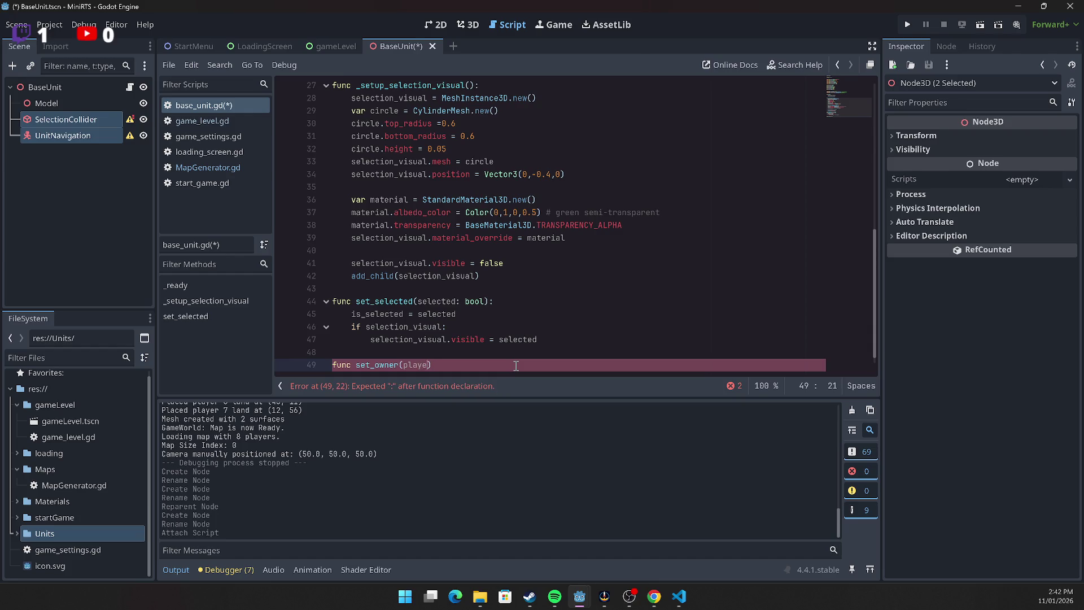
pyautogui.write('_')
pyautogui.write('idl')
pyautogui.press('BackSpace')
pyautogui.press('BackSpace')
pyautogui.press('BackSpace')
pyautogui.write('int)')
pyautogui.write(':')
pyautogui.press('Return')
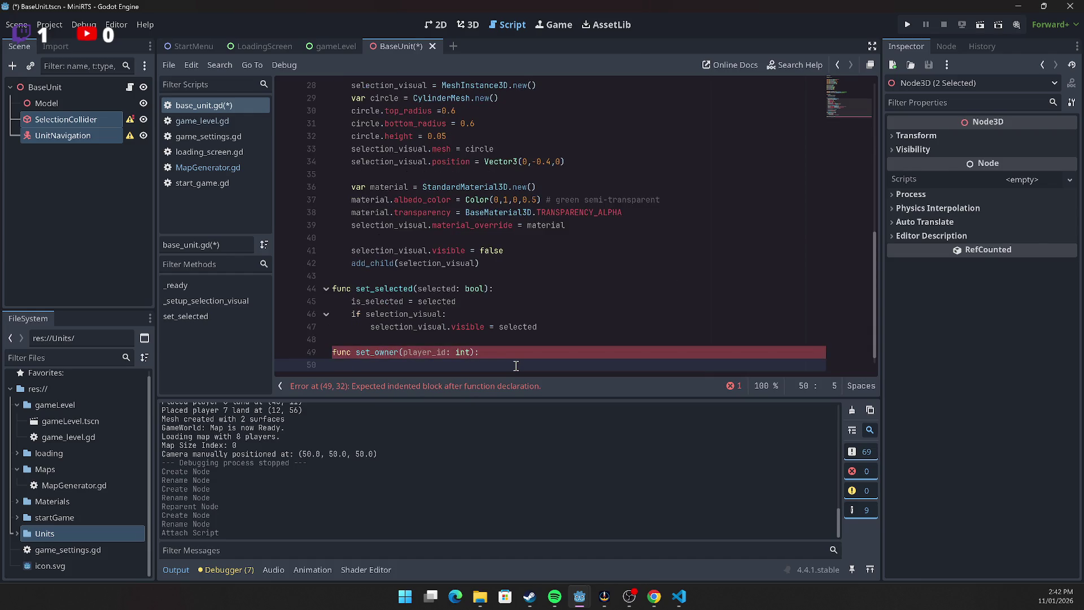
pyautogui.write('layer_owner =-')
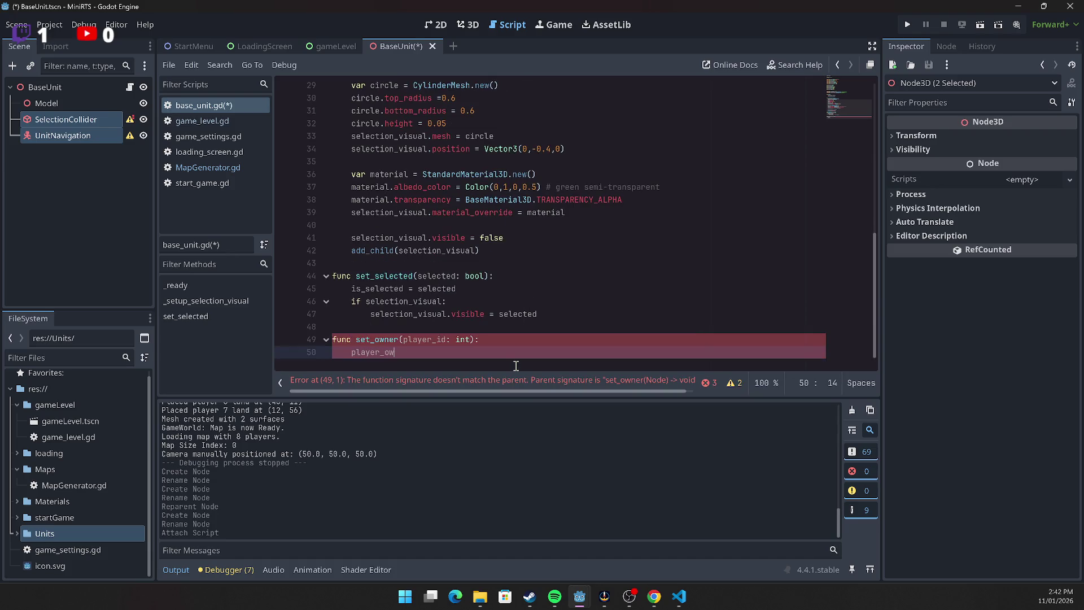
pyautogui.press('BackSpace')
pyautogui.press('BackSpace')
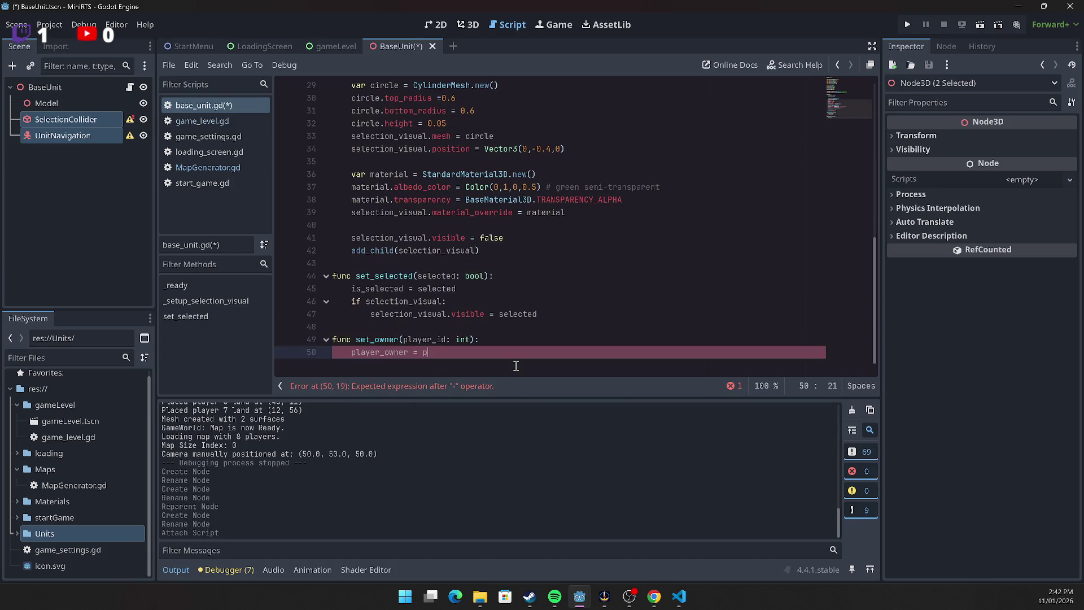
pyautogui.write('player_id')
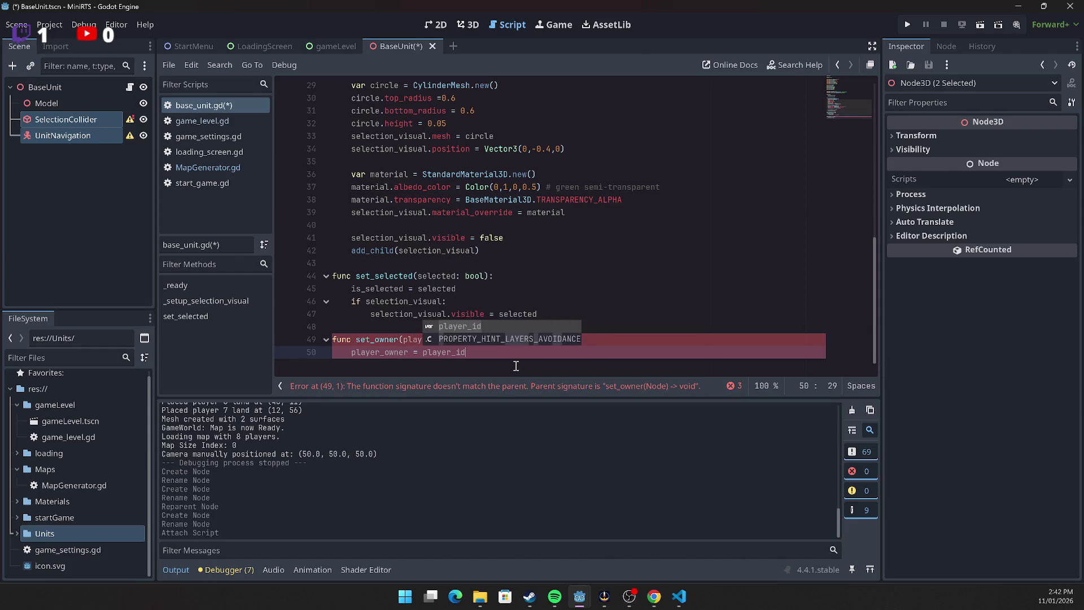
# Step: Rename the function from set_owner to set_player_owner
pyautogui.click(681, 226)
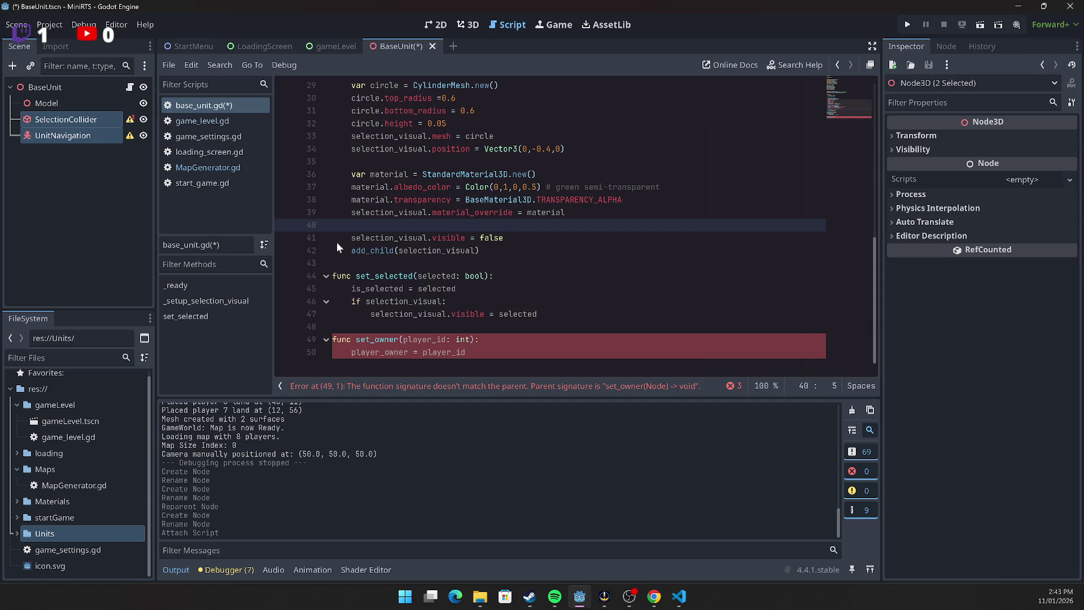
pyautogui.click(372, 339)
pyautogui.write('playe')
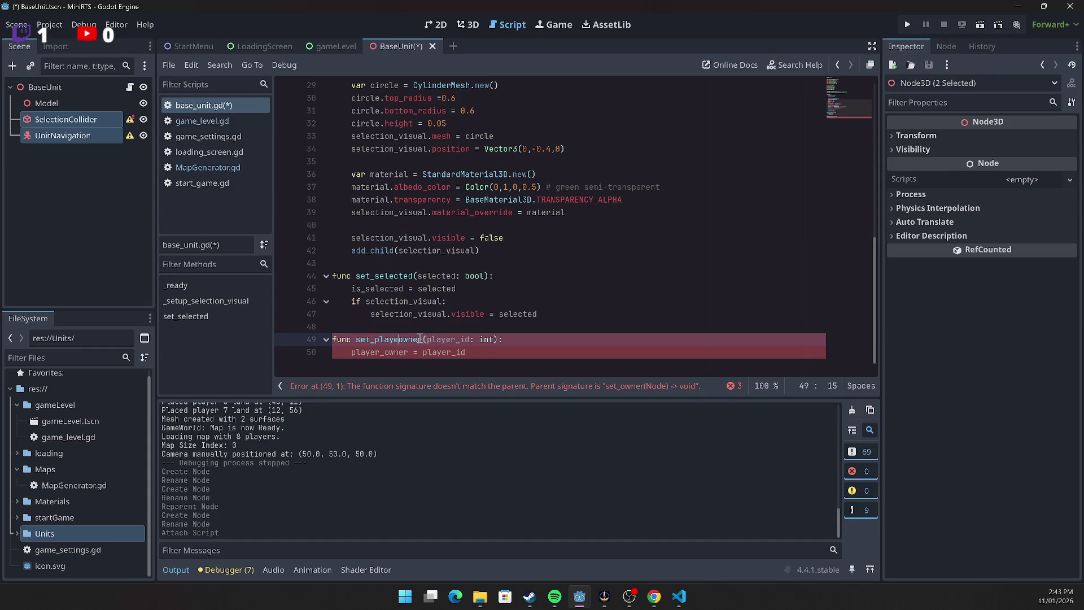
pyautogui.write('r_')
pyautogui.press('Down')
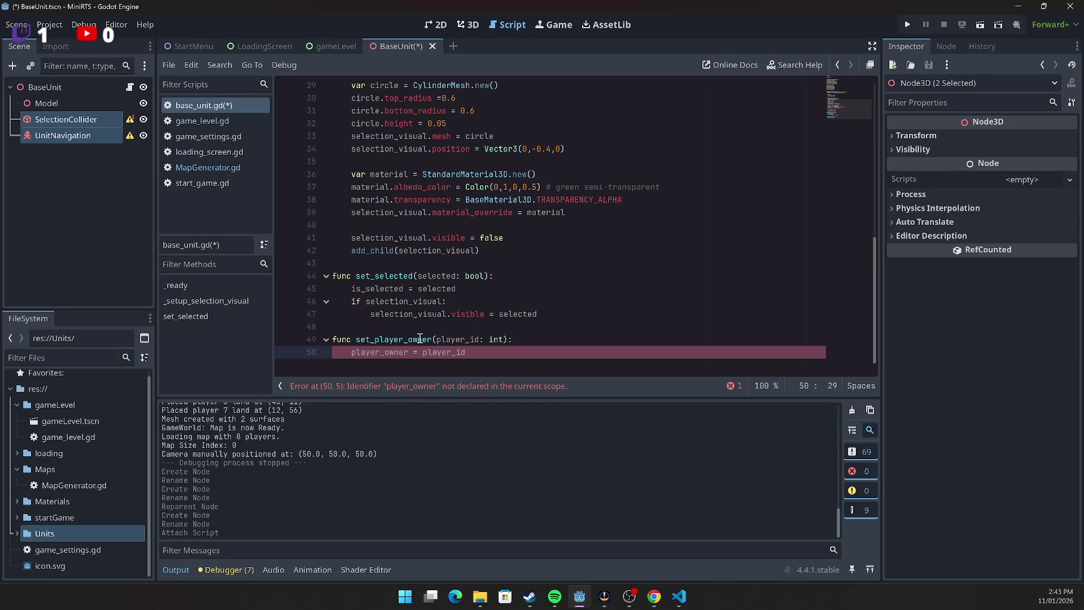
# Step: Correct the misspelled palyer_owner variable declaration to player_owner
pyautogui.scroll(9, 474, 302)
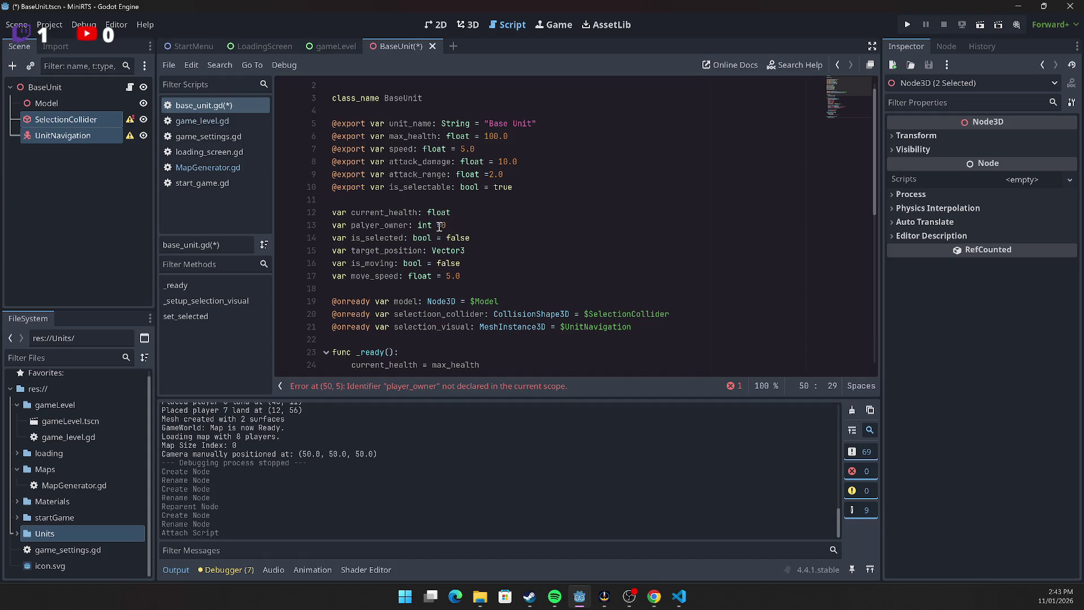
pyautogui.click(362, 226)
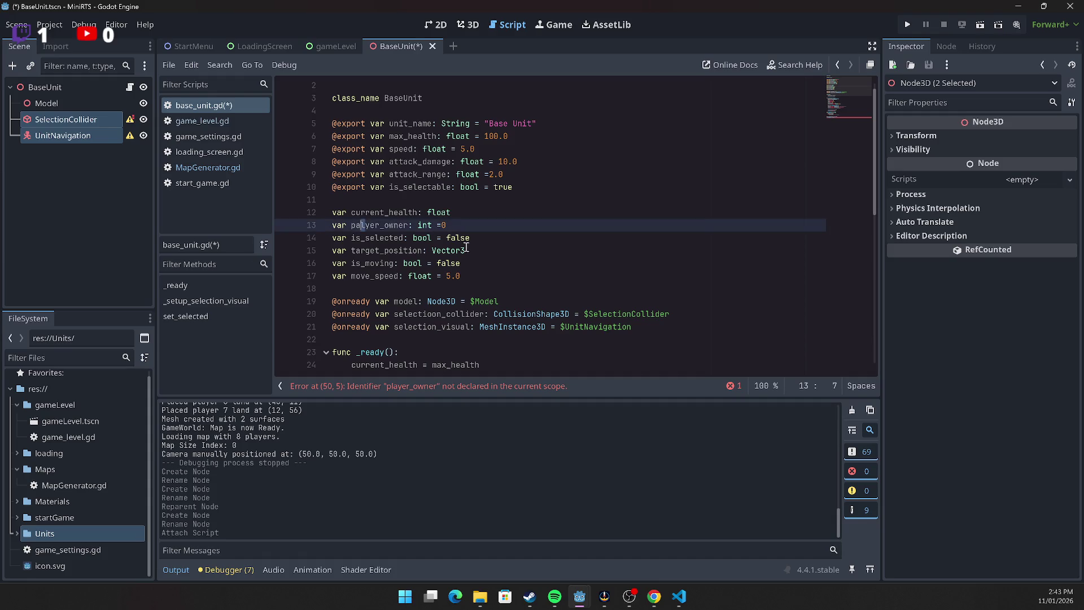
pyautogui.press('BackSpace')
pyautogui.press('Right')
pyautogui.write('a')
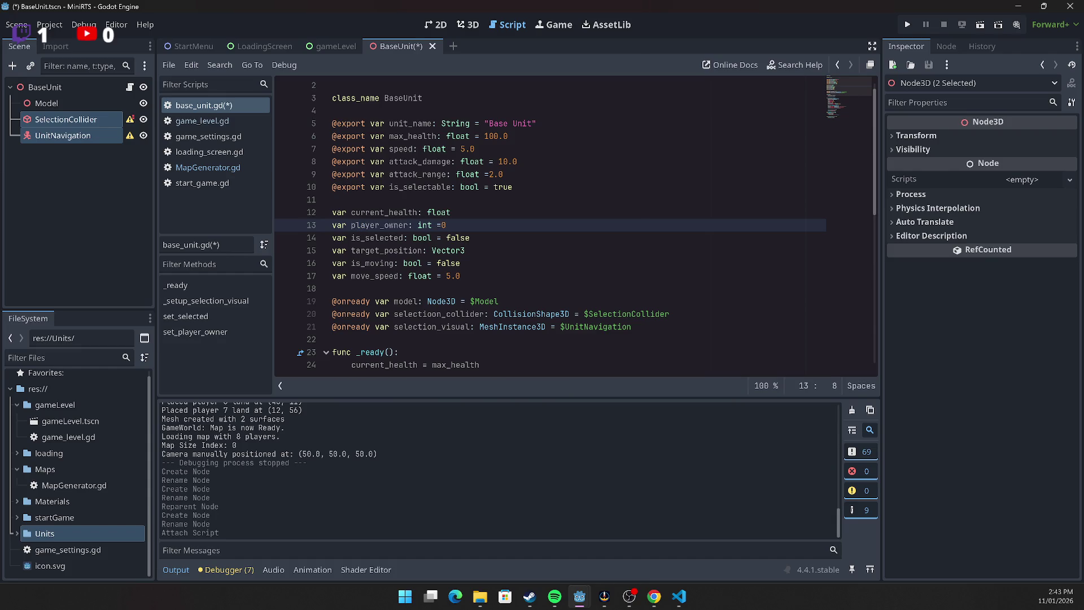
pyautogui.scroll(-9, 531, 270)
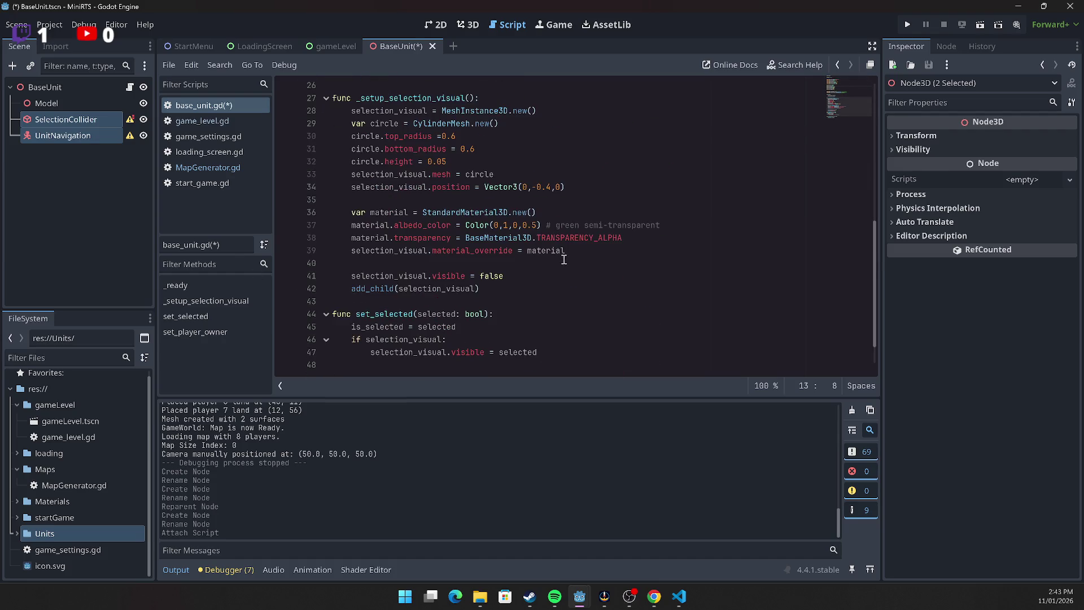
pyautogui.click(544, 350)
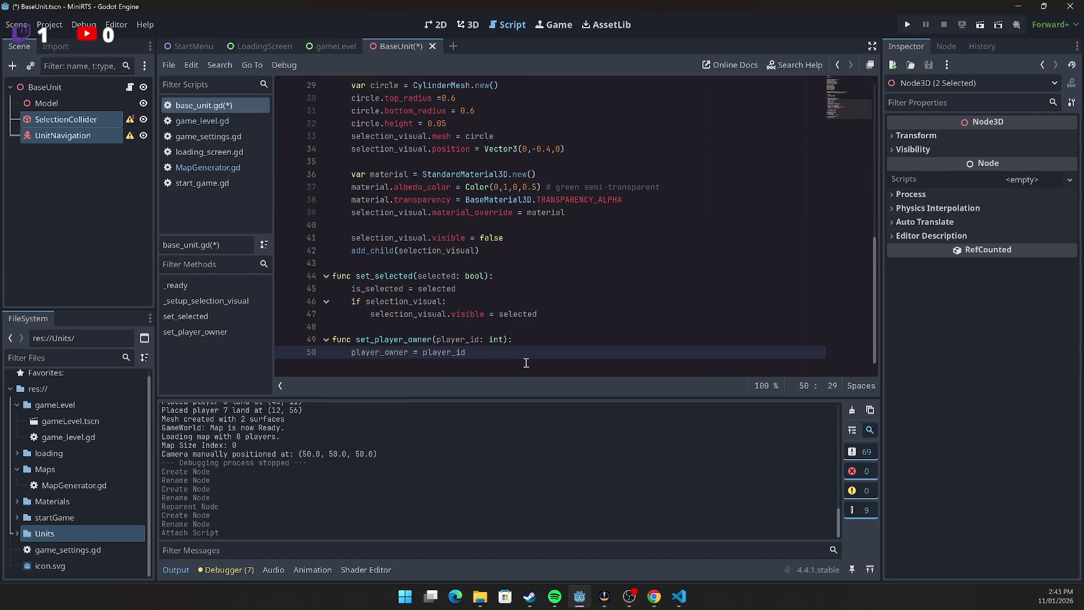
# Step: Declare func move_to(position: Vector3): as a new top-level function
pyautogui.press('Return')
pyautogui.press('Return')
pyautogui.press('BackSpace')
pyautogui.write('func ')
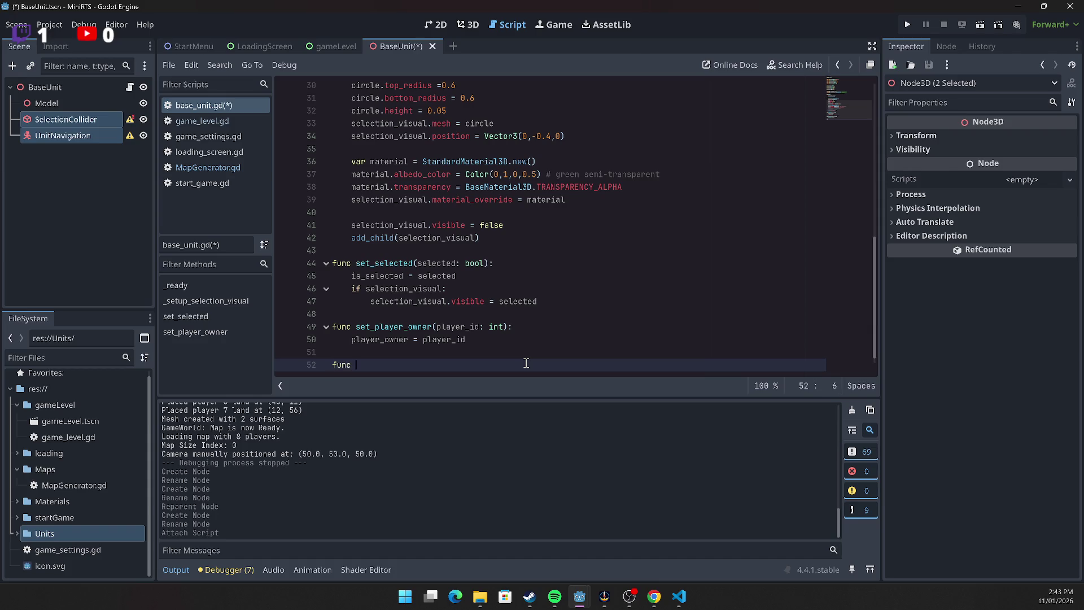
pyautogui.write('move_top')
pyautogui.press('BackSpace')
pyautogui.write('(position')
pyautogui.write(': vector')
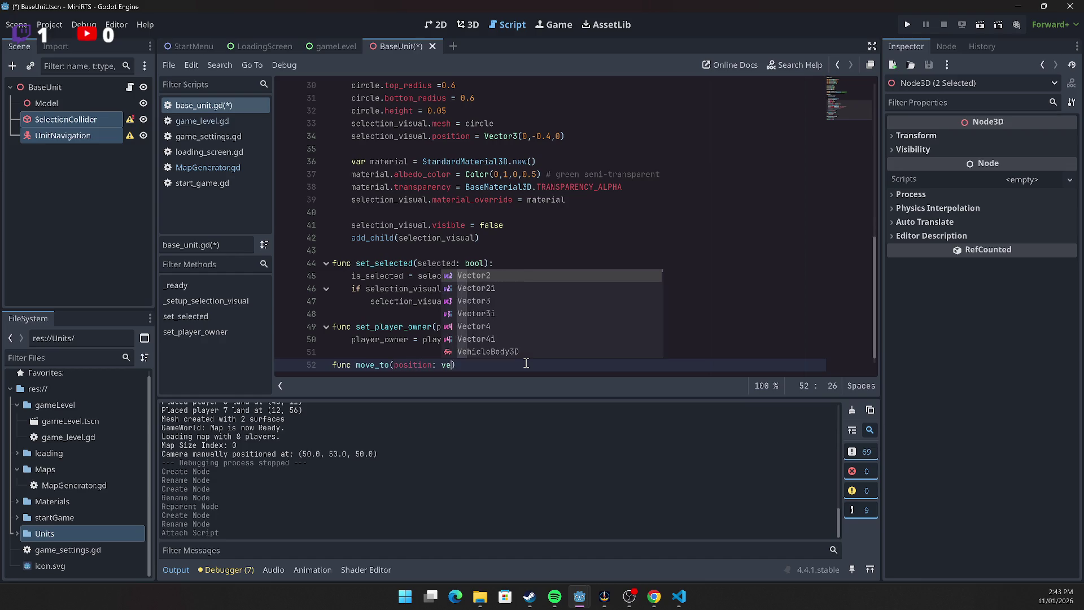
pyautogui.press('BackSpace')
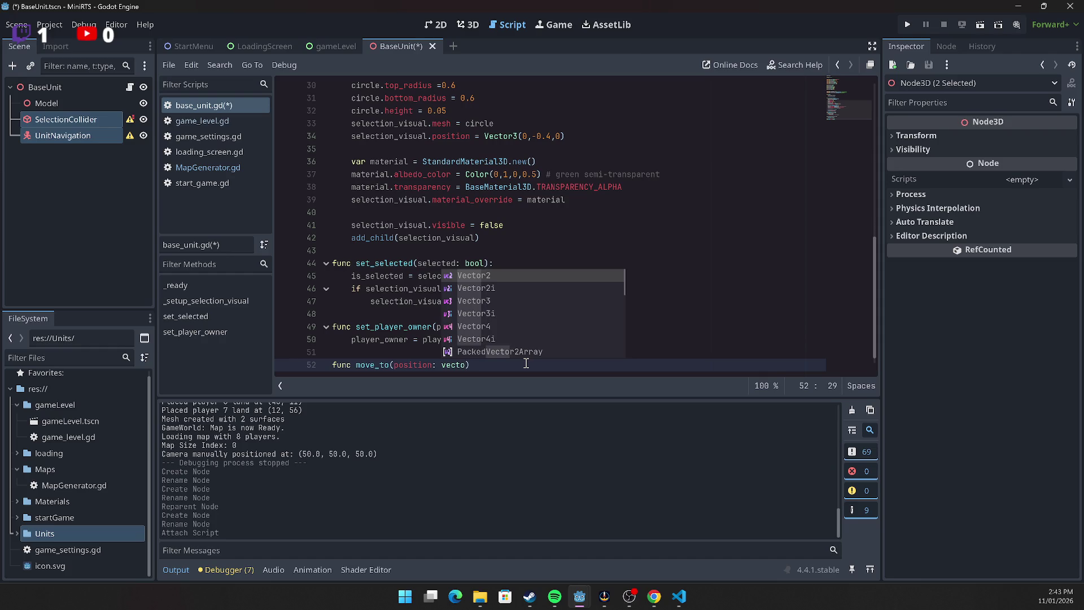
pyautogui.press('Down')
pyautogui.press('Down')
pyautogui.press('Return')
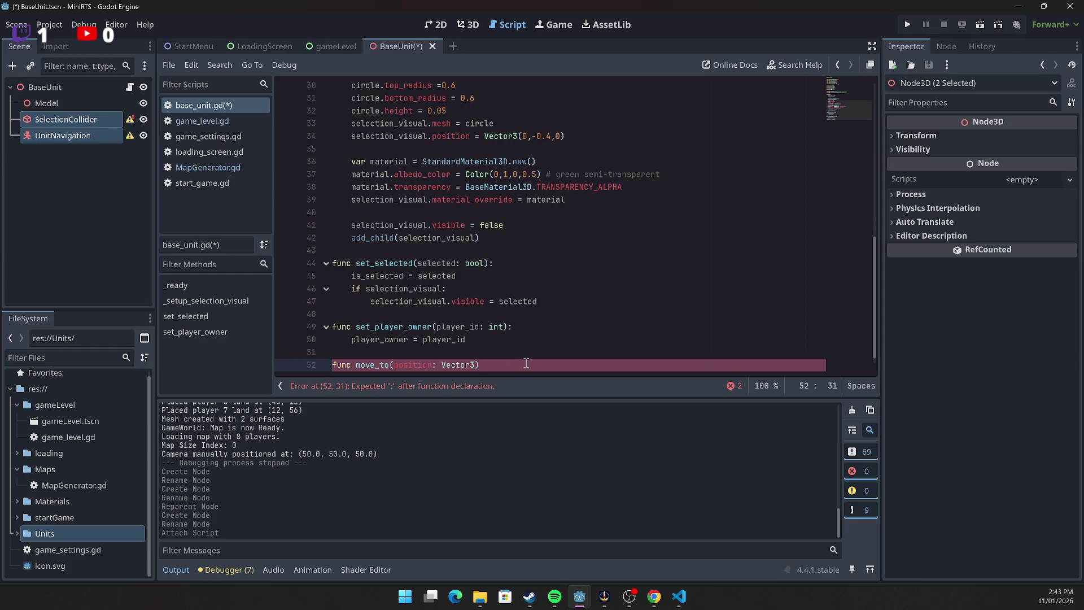
pyautogui.press('Return')
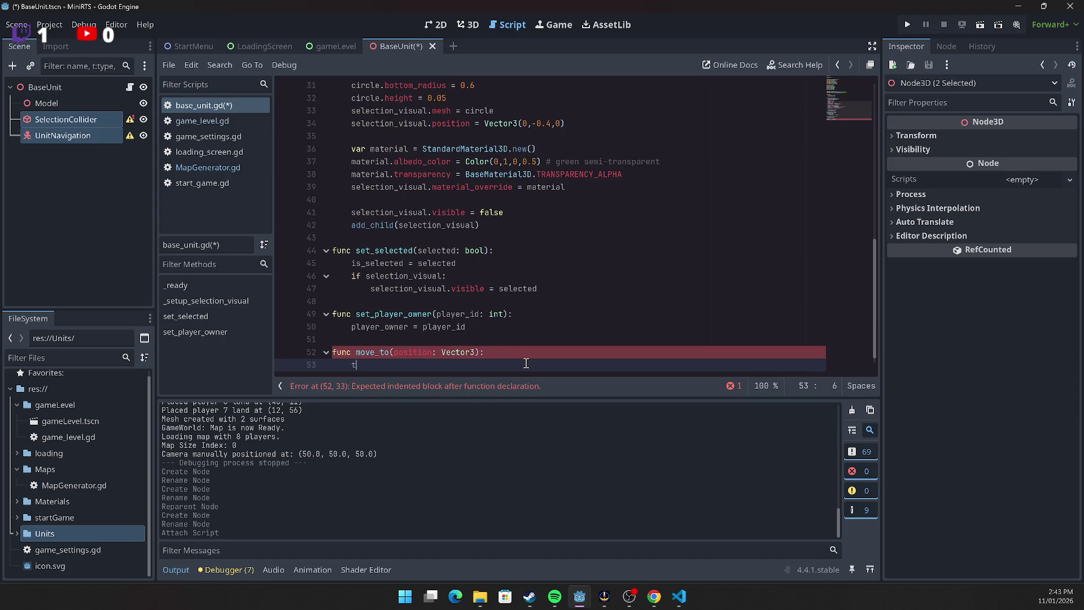
# Step: Set target_position = position and is_moving = true in move_to's body
pyautogui.write('arget_')
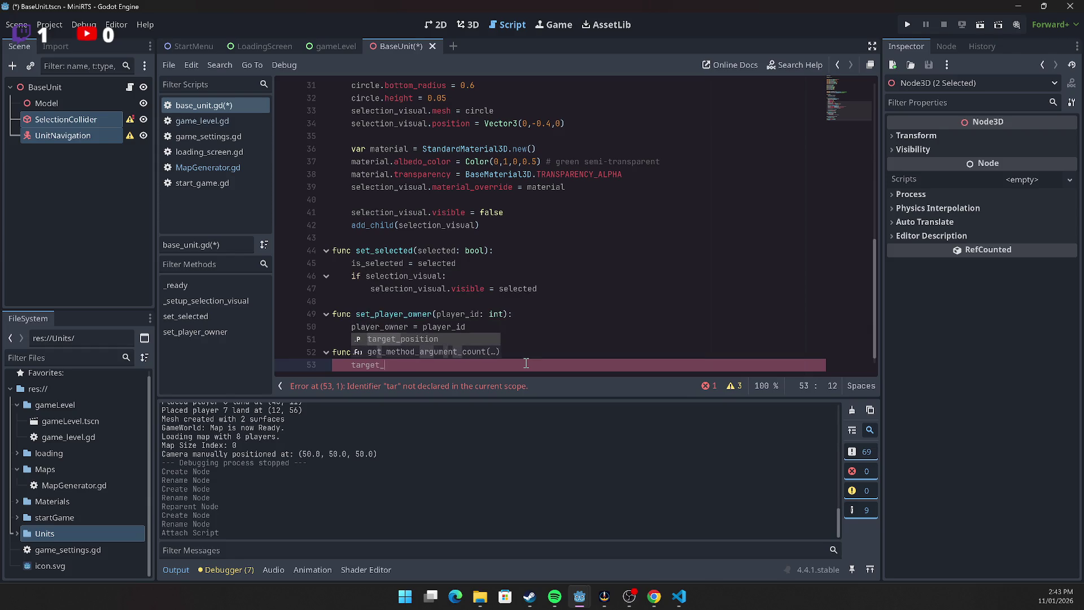
pyautogui.write('position = p')
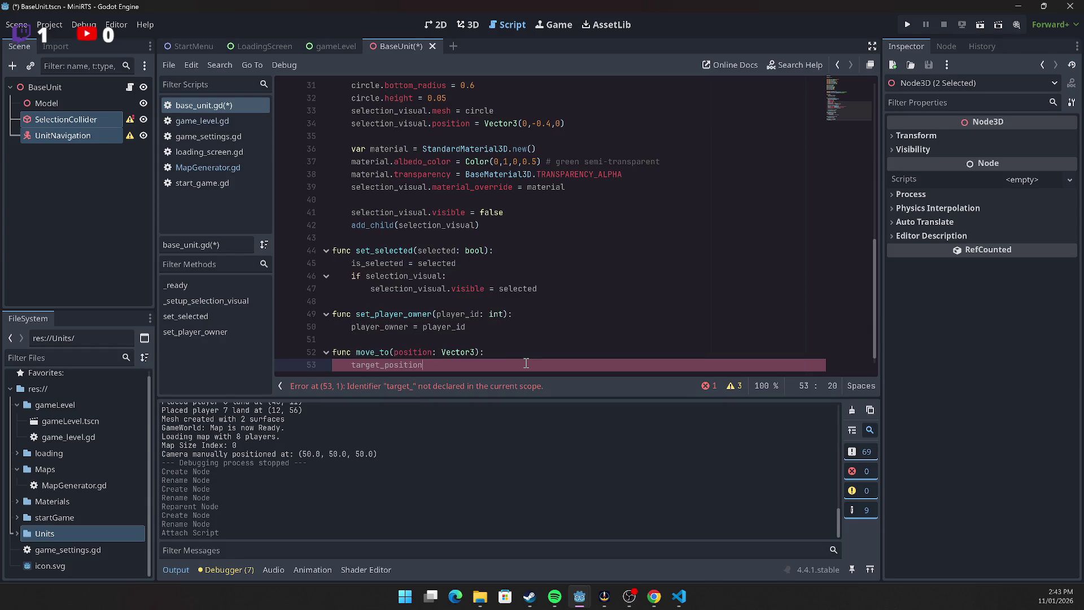
pyautogui.write('osition')
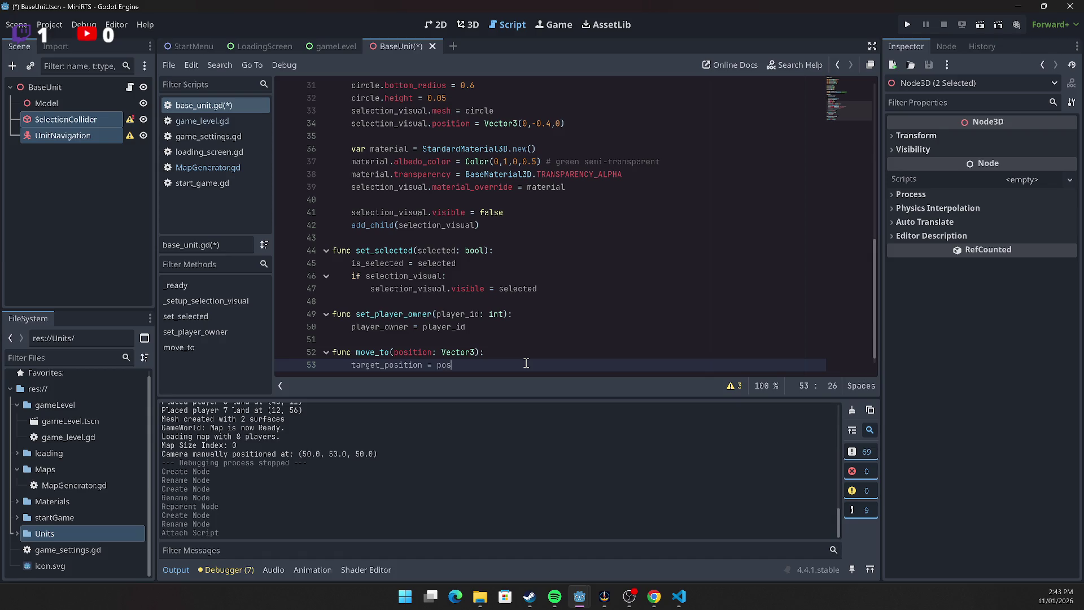
pyautogui.press('Return')
pyautogui.press('Return')
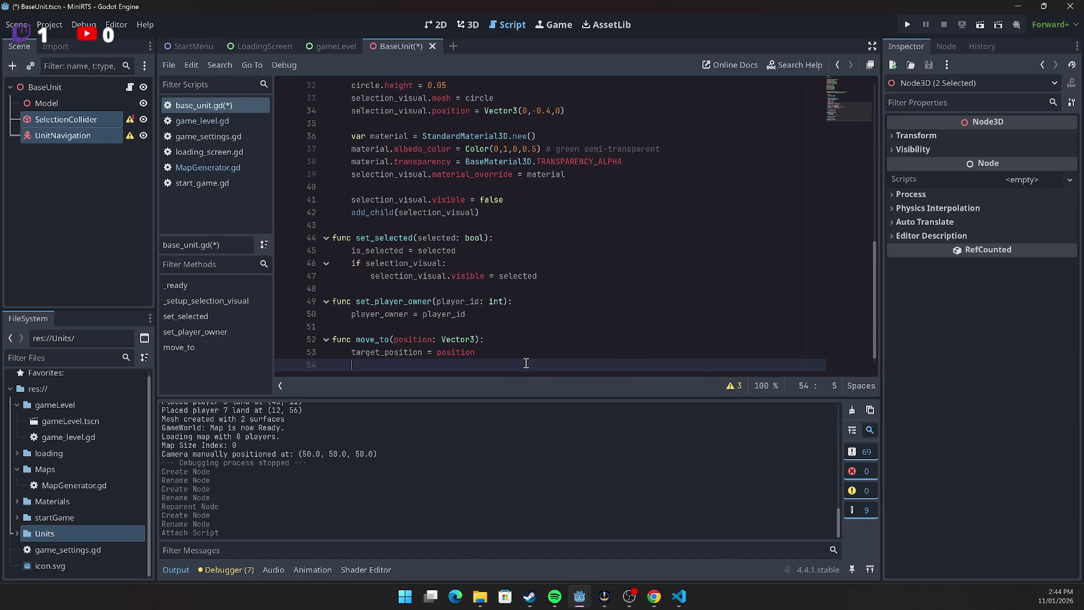
pyautogui.write('is_moving')
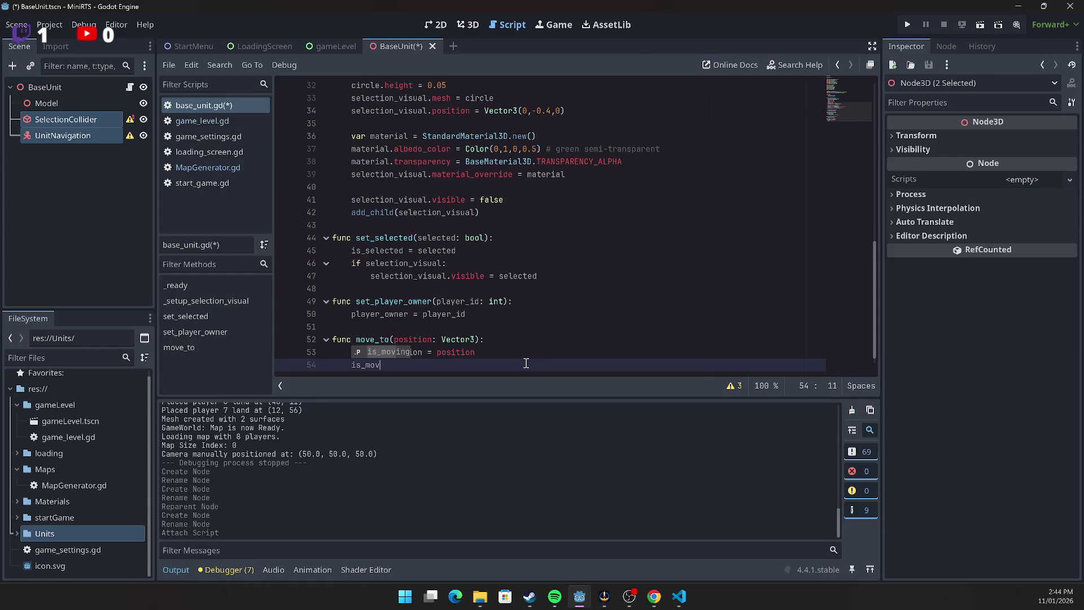
pyautogui.write(' = true;')
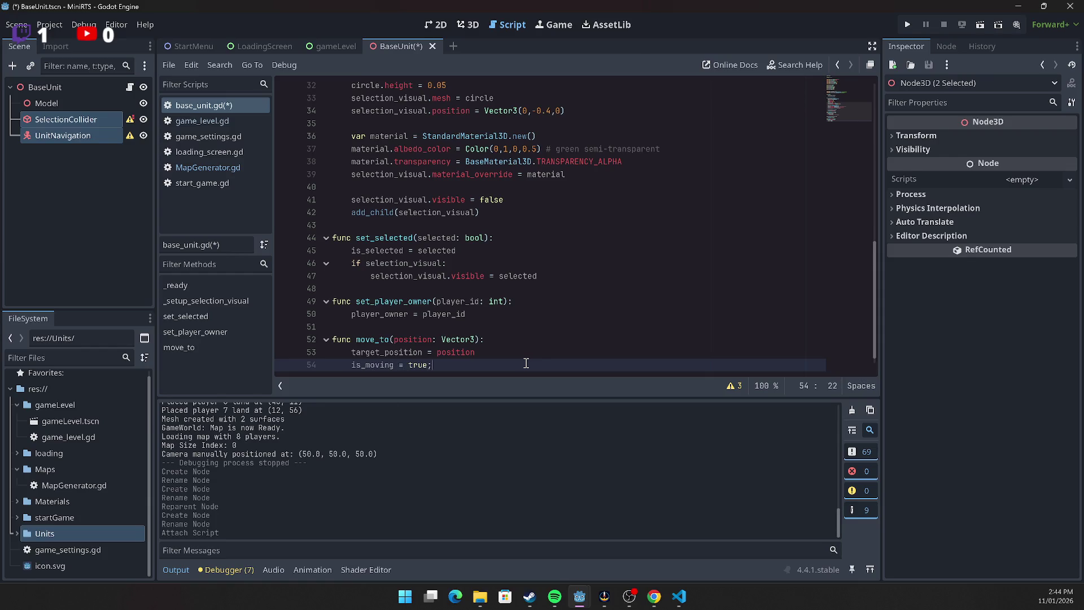
pyautogui.press('Return')
pyautogui.press('Return')
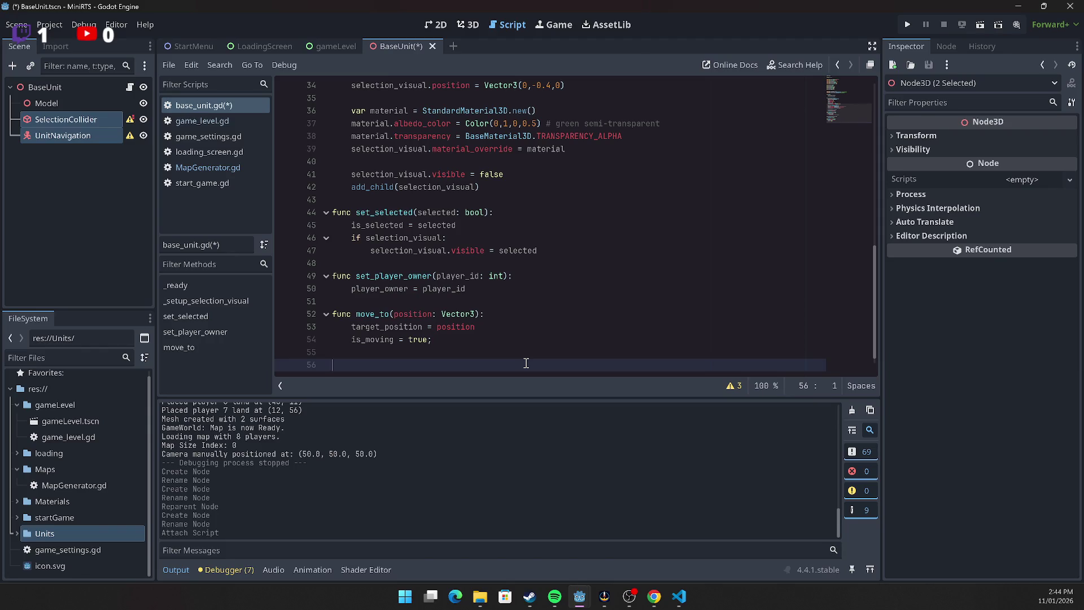
# Step: Add func _process(delta): with an if is_moving: check
pyautogui.write('func _')
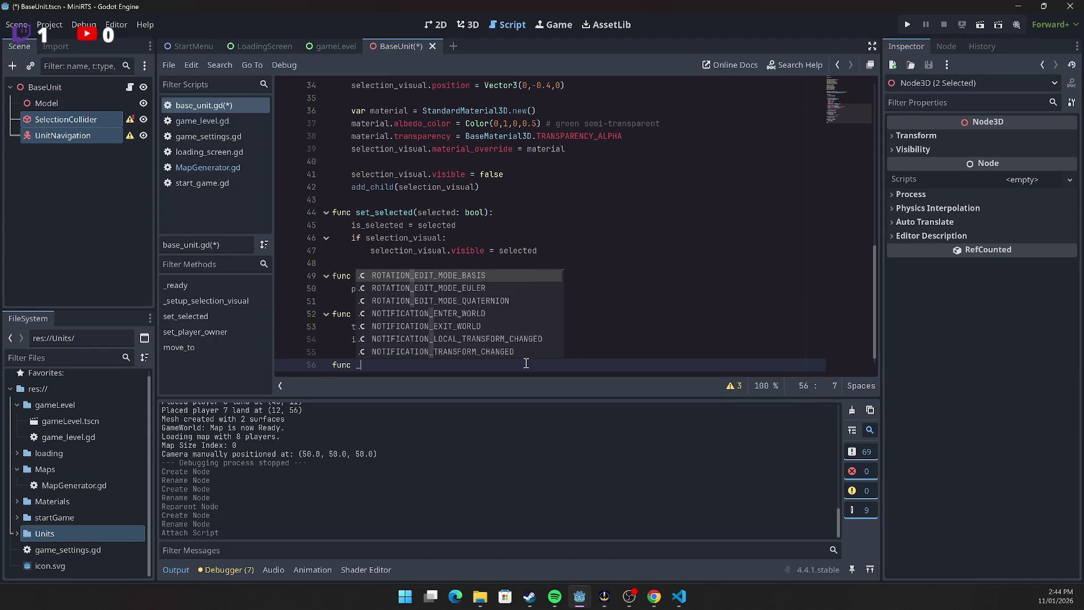
pyautogui.write('process(')
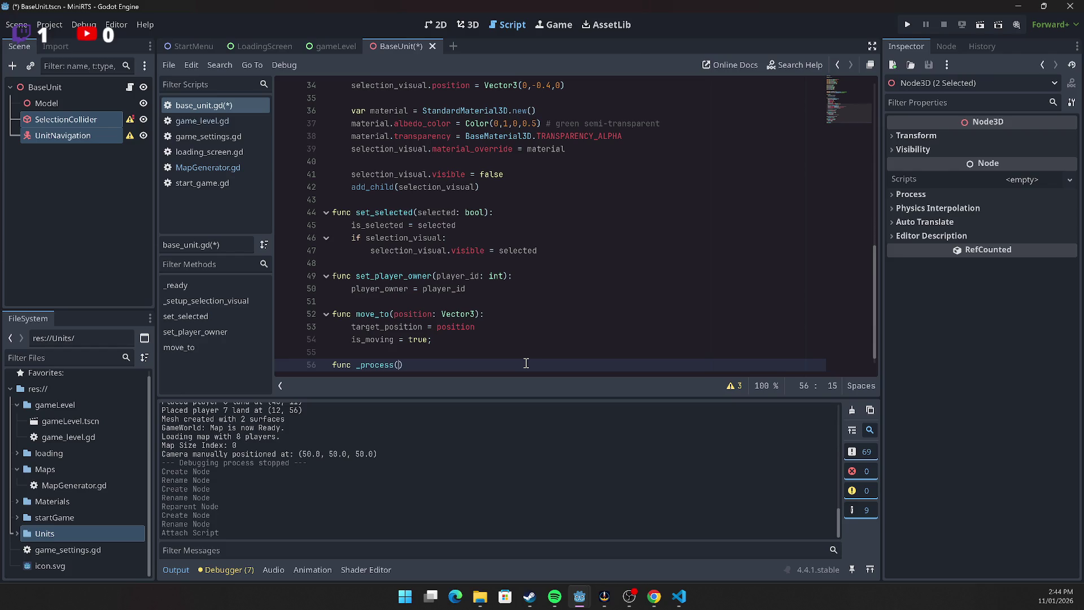
pyautogui.write('delta):')
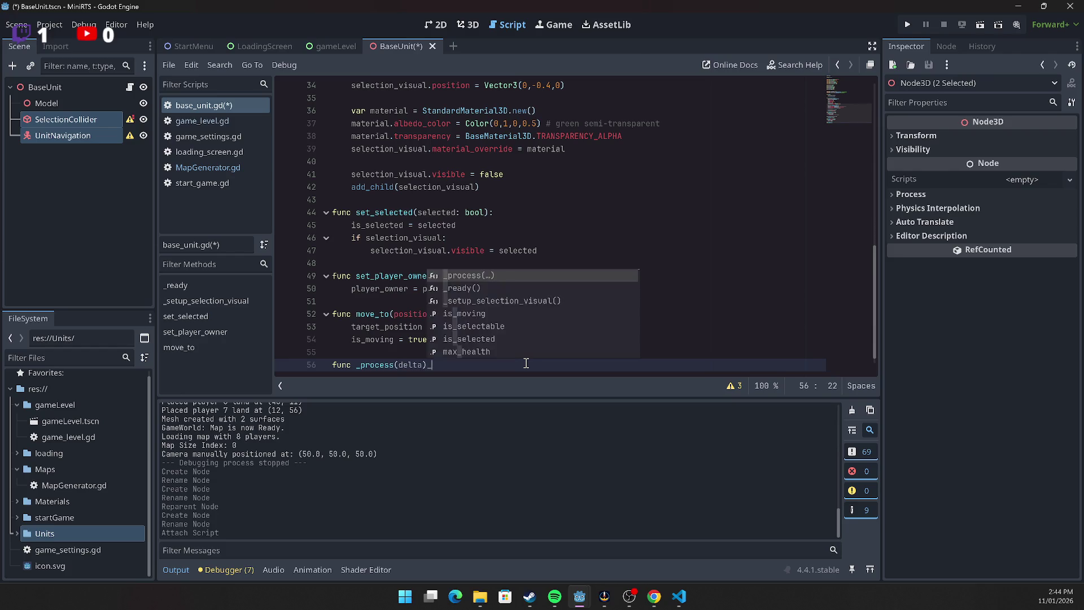
pyautogui.press('Return')
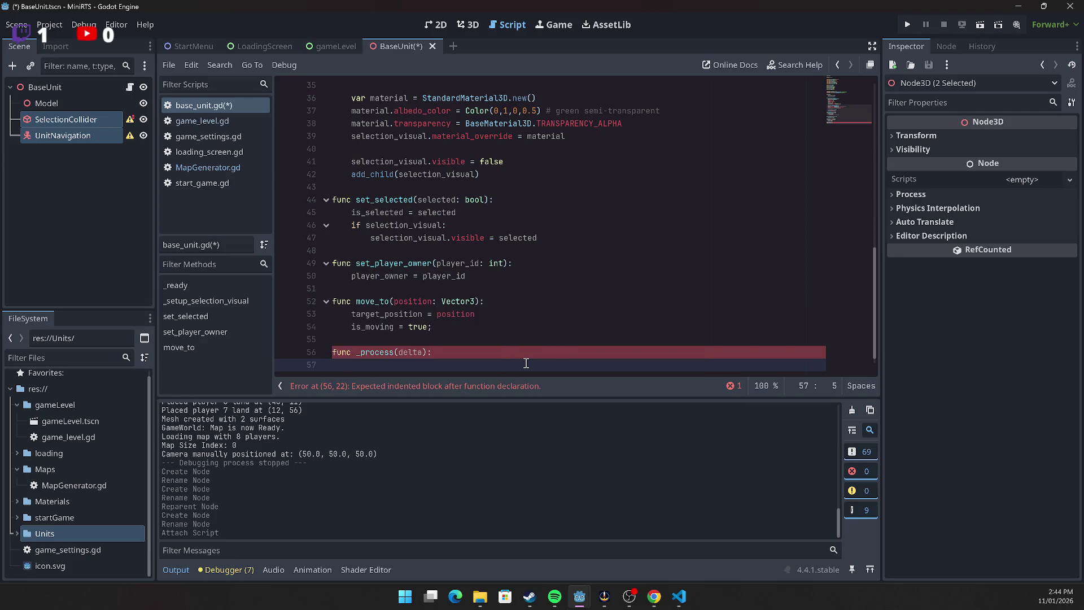
pyautogui.write('if ')
pyautogui.write('is_')
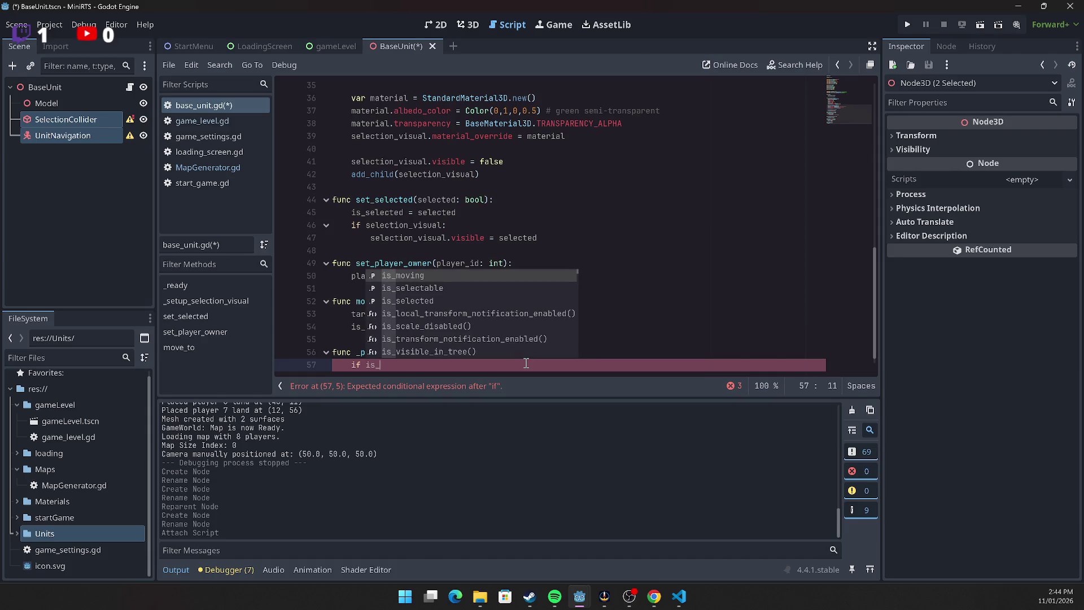
pyautogui.press('Return')
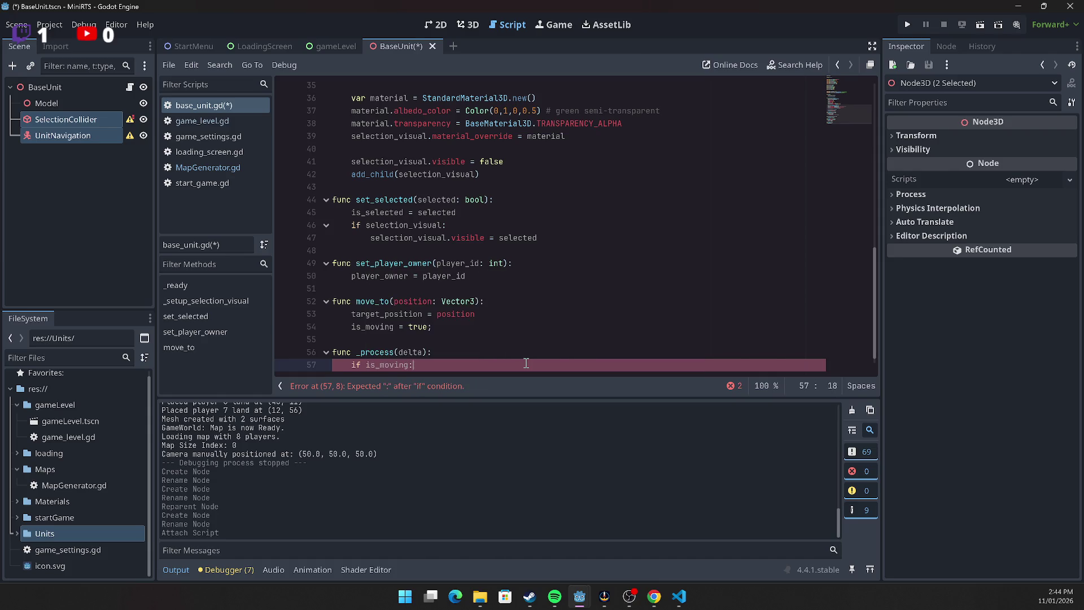
pyautogui.press('Return')
# Step: Call _move_towards_target(delta) under the check and begin declaring func _move_towards_target(delta):
pyautogui.write('_move')
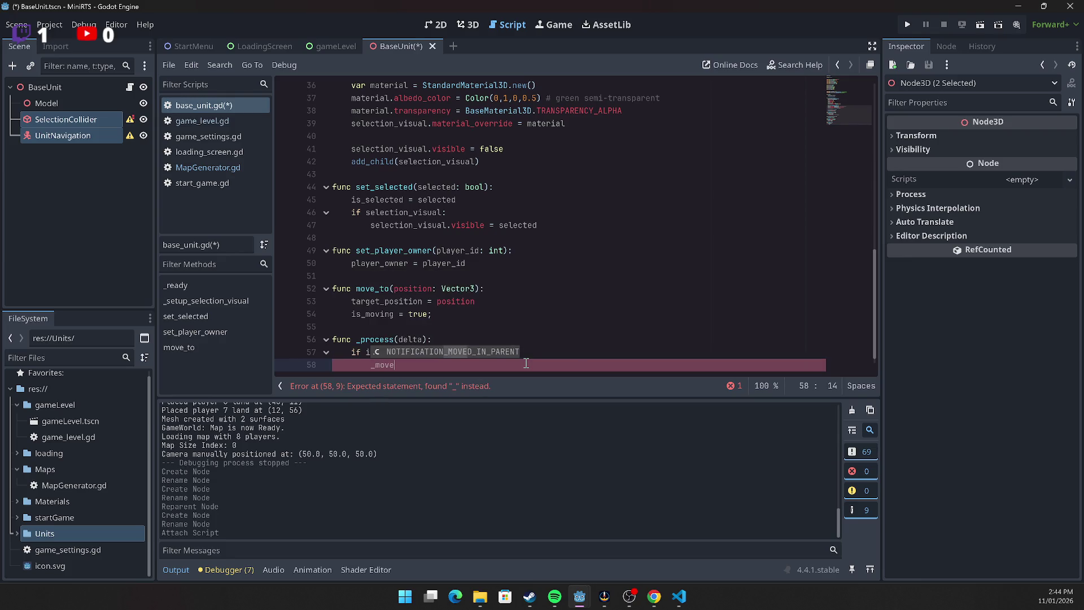
pyautogui.write('_towar')
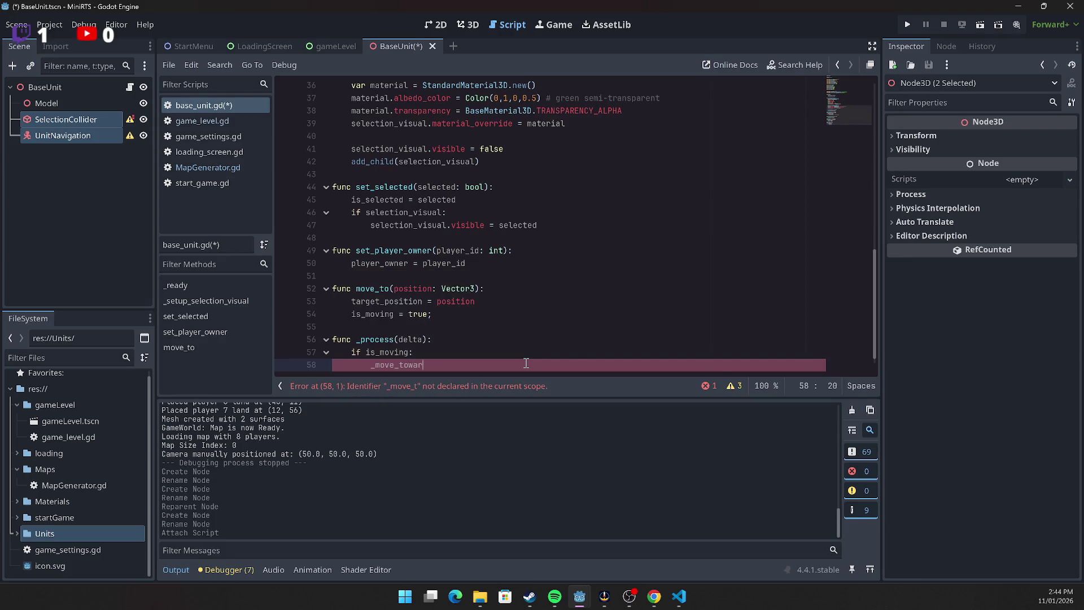
pyautogui.write('tas')
pyautogui.press('BackSpace')
pyautogui.write('rget')
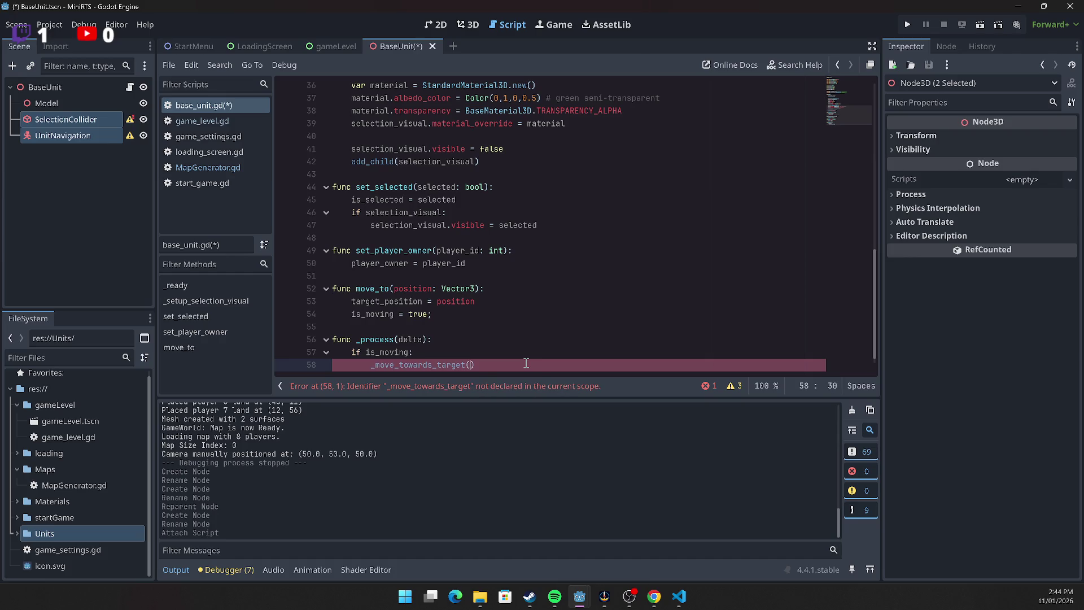
pyautogui.write('(deltA')
pyautogui.press('BackSpace')
pyautogui.press('BackSpace')
pyautogui.write('a)')
pyautogui.press('Return')
pyautogui.press('Return')
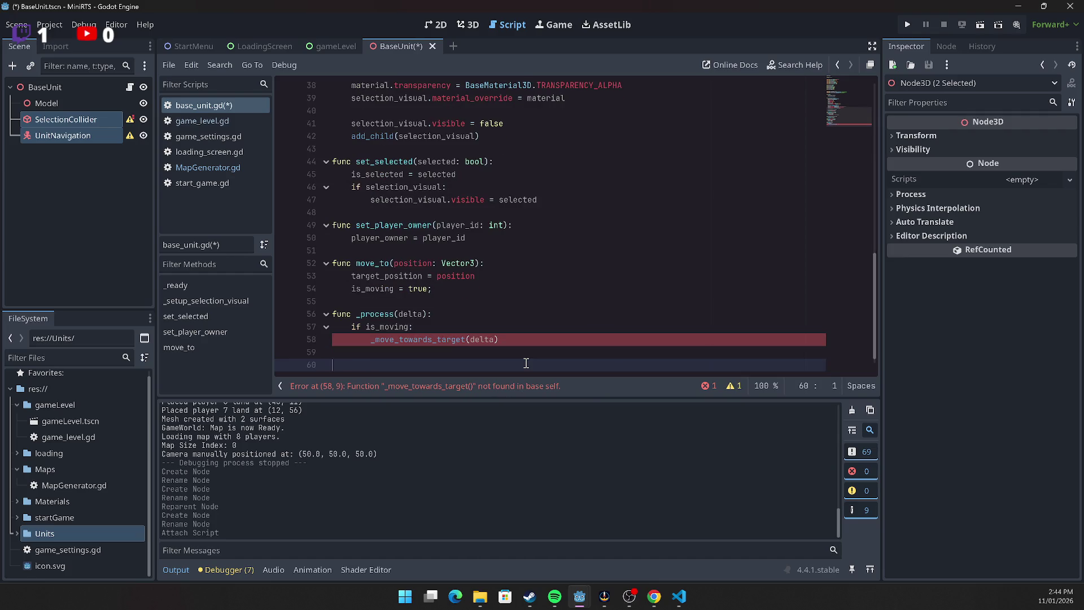
pyautogui.write('func')
pyautogui.write('_move_')
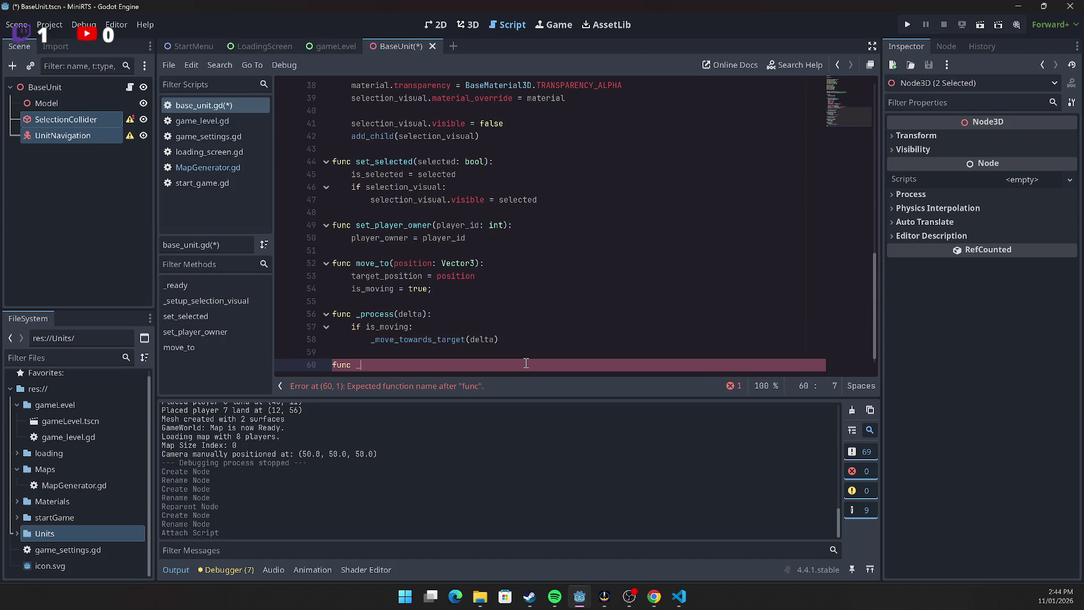
pyautogui.write('towards_target')
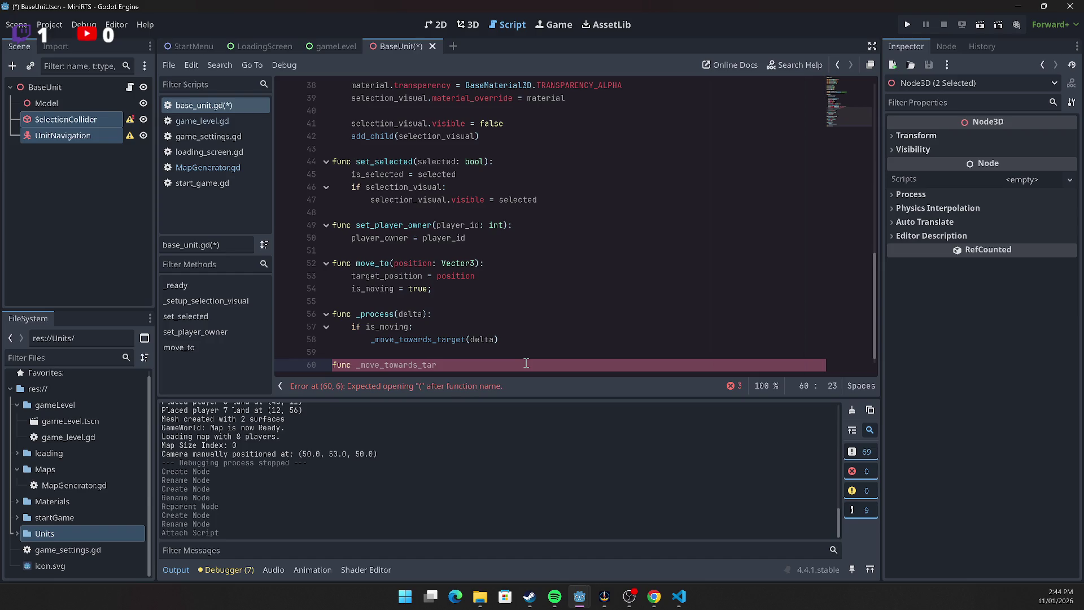
pyautogui.write('(delta)')
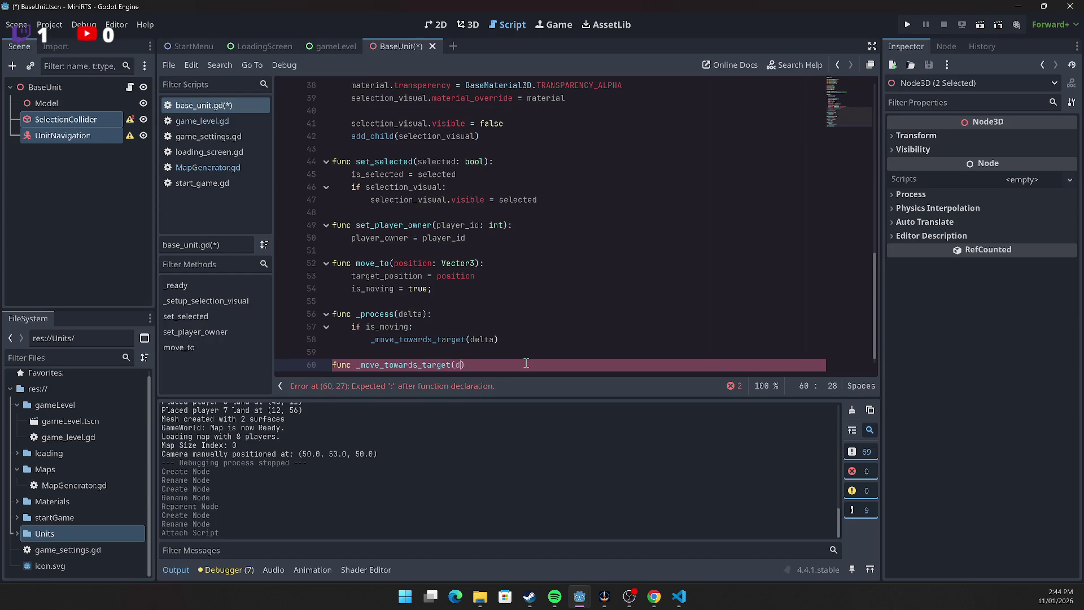
pyautogui.write(':')
# Step: Compute var direction = (target_position - global_position).normalized() in _move_towards_target
pyautogui.press('Return')
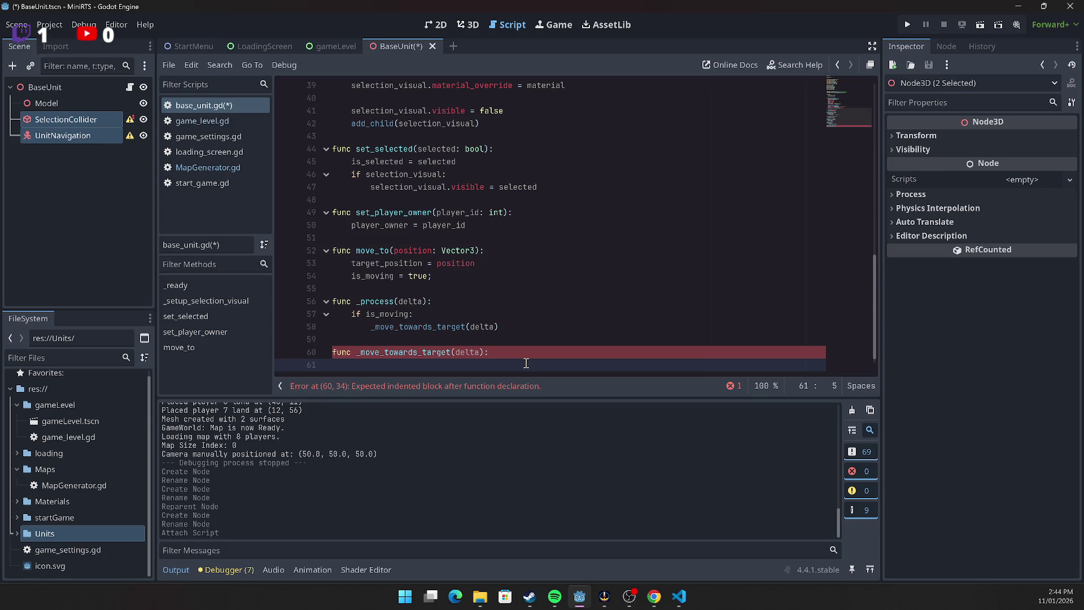
pyautogui.write('var direction = ')
pyautogui.write('(target_')
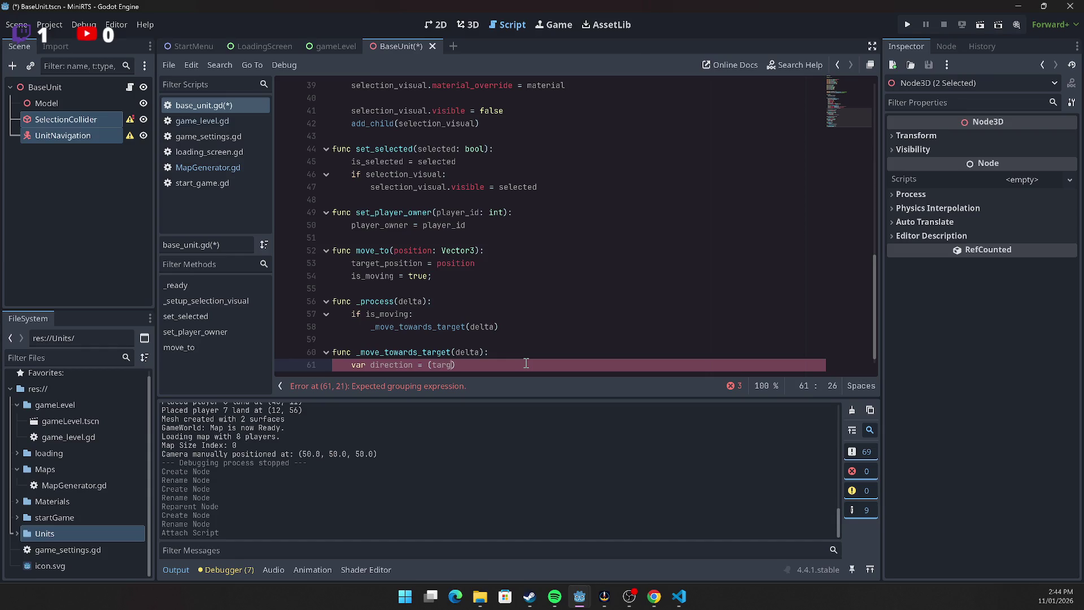
pyautogui.write('posi')
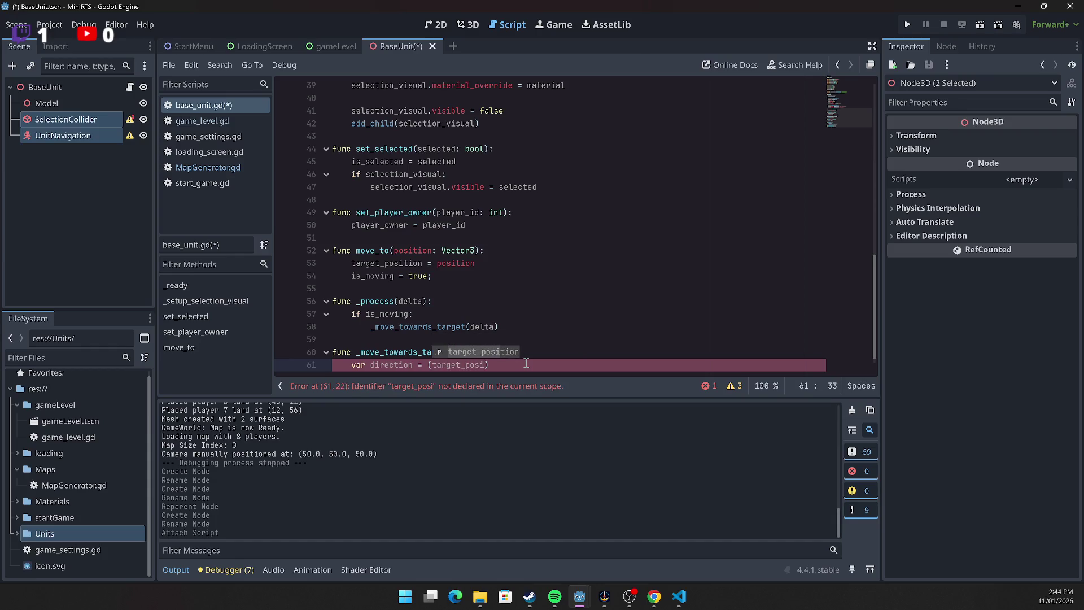
pyautogui.write('tion -=')
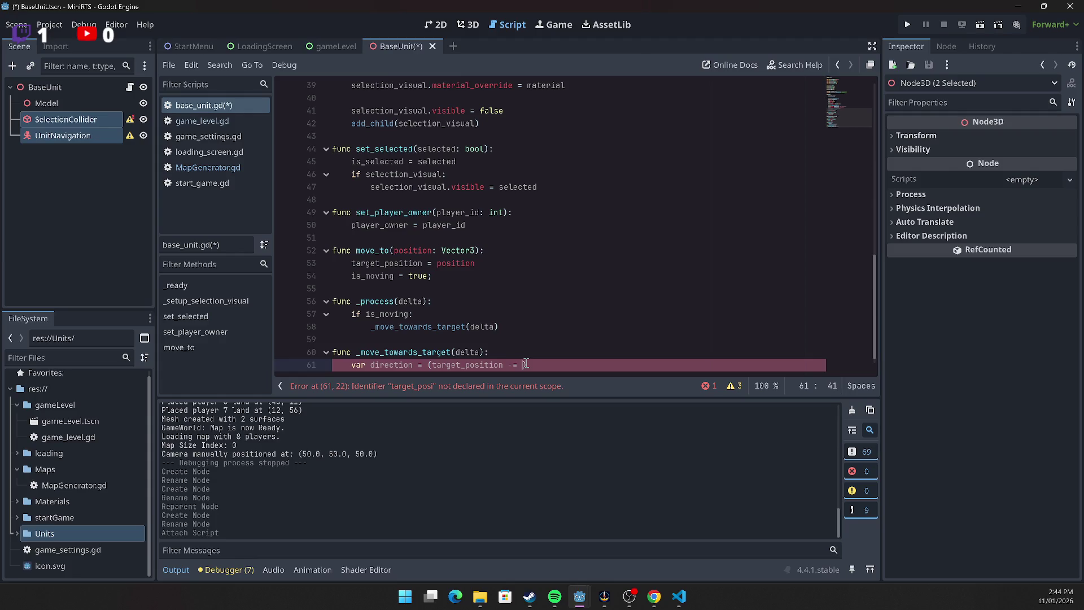
pyautogui.press('BackSpace')
pyautogui.press('BackSpace')
pyautogui.write('global')
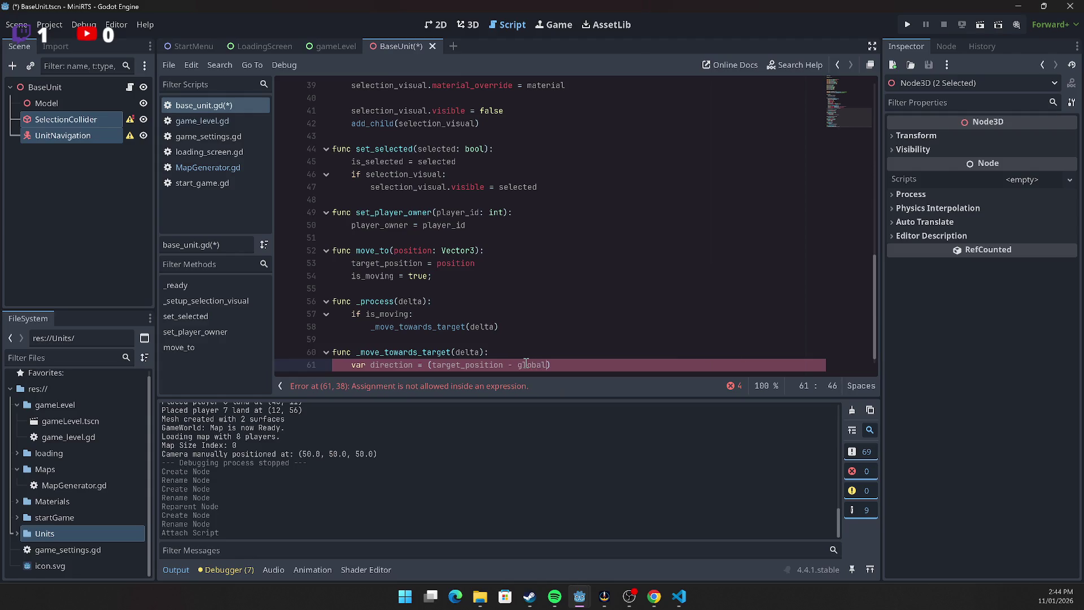
pyautogui.write('_positi')
pyautogui.press('Return')
pyautogui.write(')')
pyautogui.write('.normal')
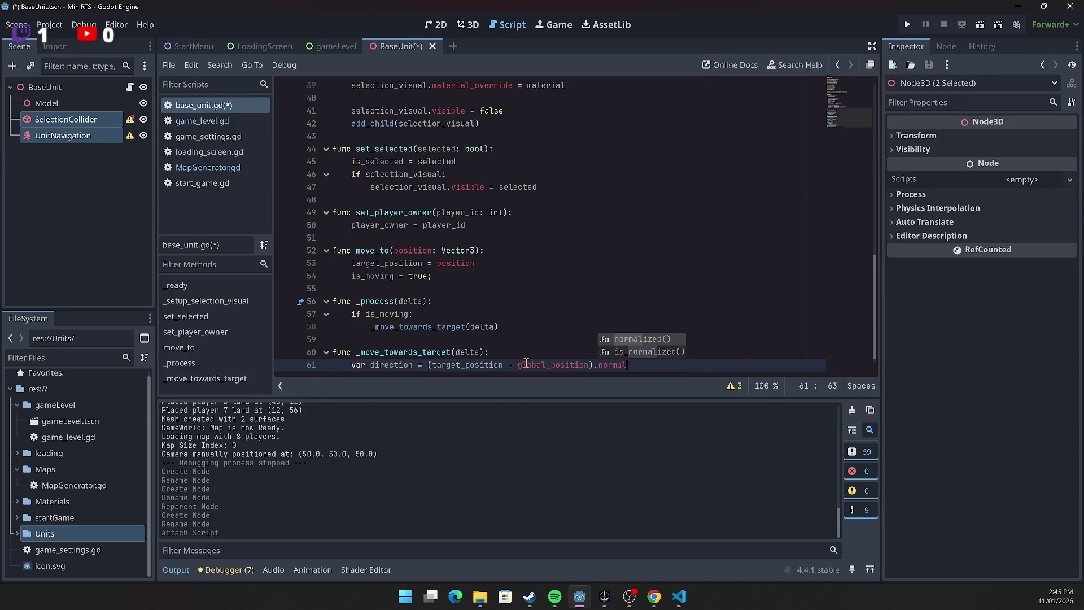
pyautogui.press('Return')
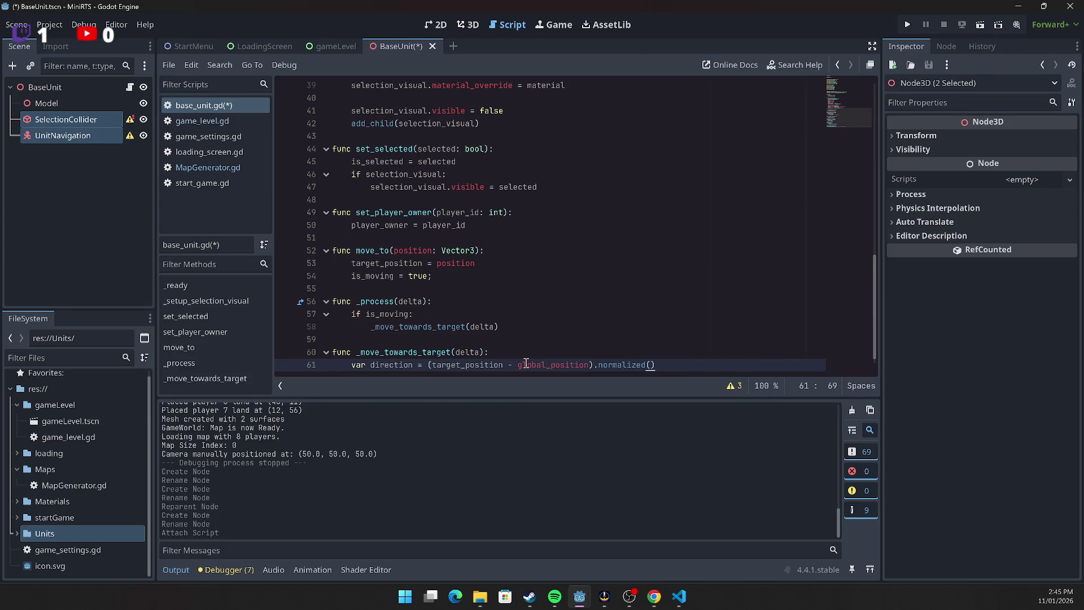
# Step: Add var distance = global_position.distance_to(target_position) and begin an if distance statement
pyautogui.press('Return')
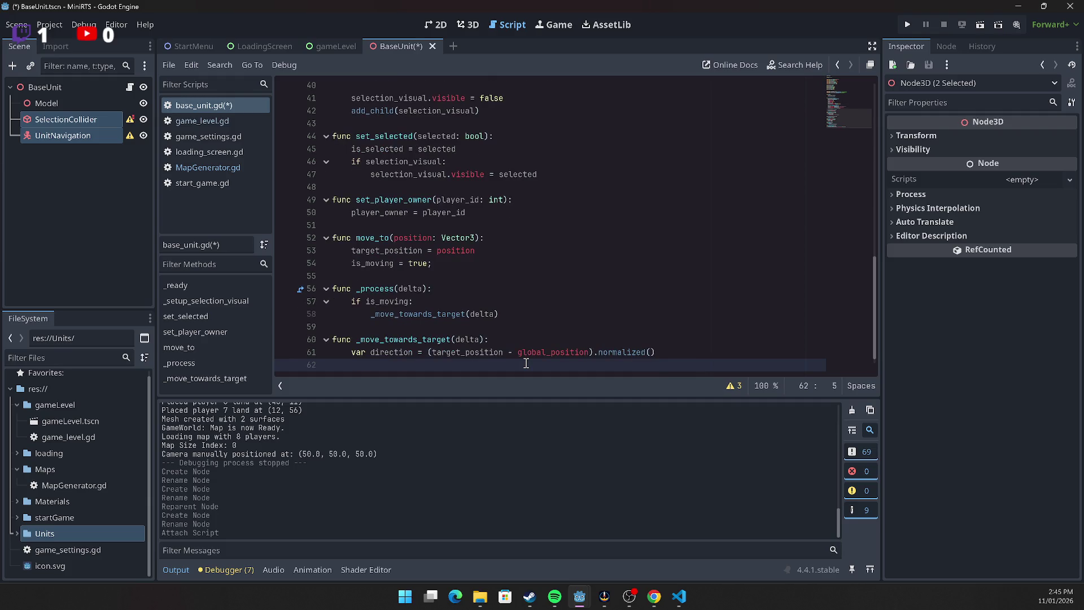
pyautogui.write('var distance = g')
pyautogui.write('lobal_')
pyautogui.write('position.;di')
pyautogui.press('BackSpace')
pyautogui.press('BackSpace')
pyautogui.press('BackSpace')
pyautogui.write('dis')
pyautogui.write('tance_to(t')
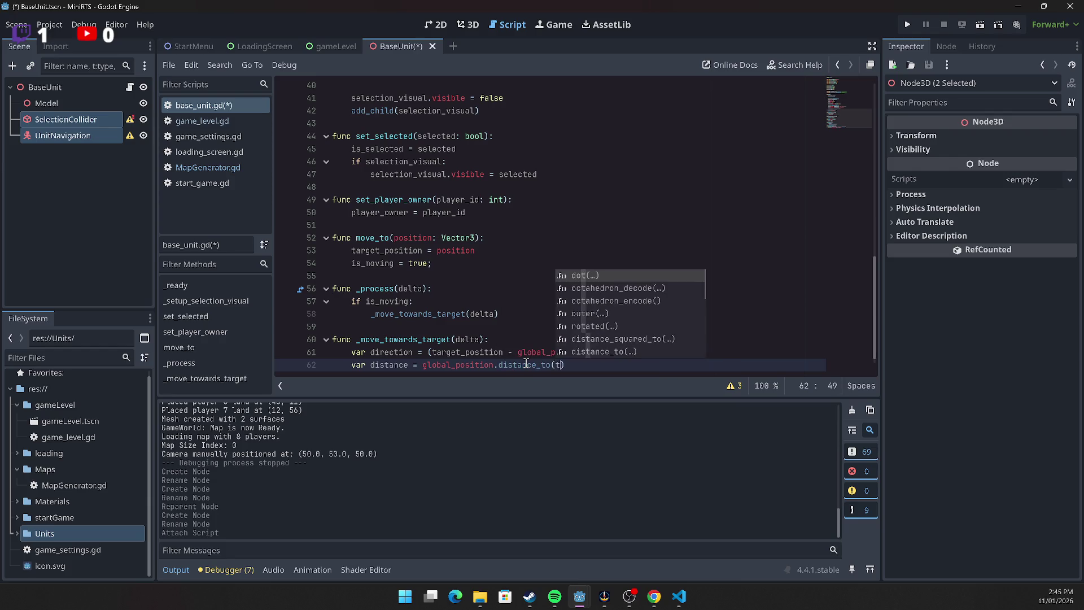
pyautogui.write('arget_position')
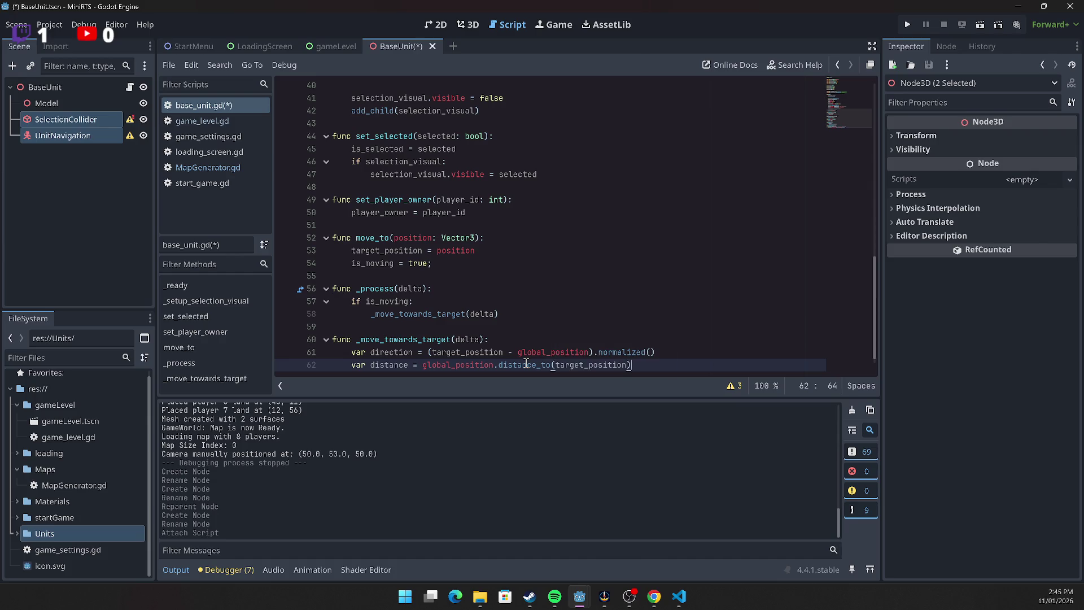
pyautogui.press('Return')
pyautogui.press('Return')
pyautogui.write('if ')
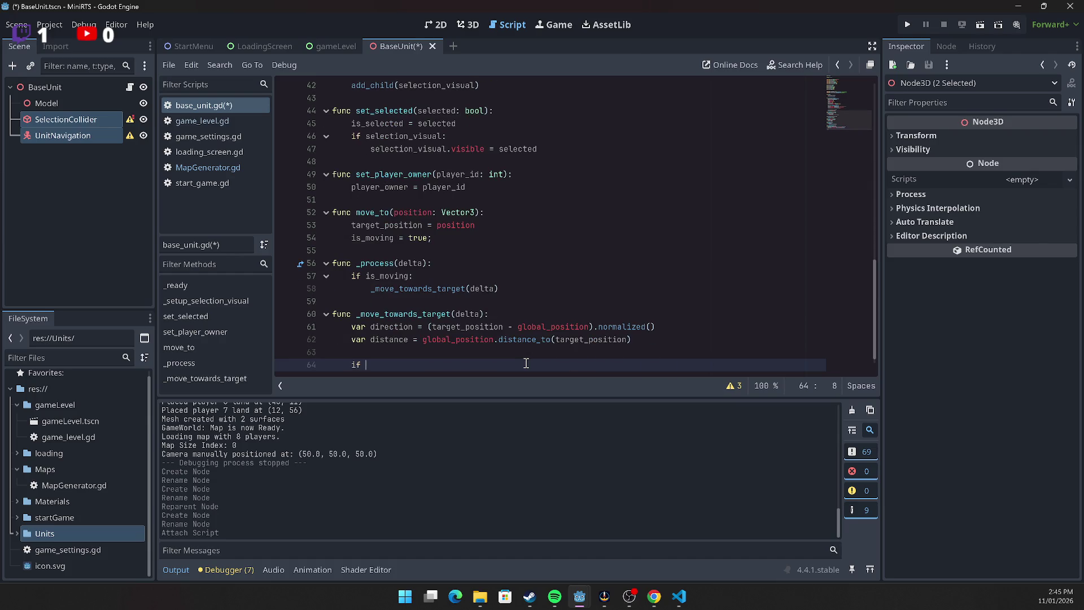
pyautogui.write('distance')
# Step: Complete the distance > 0.5 check with a 'stop movement when close to target' comment
pyautogui.press('BackSpace')
pyautogui.write('0.5')
pyautogui.write('L:')
pyautogui.write('t')
pyautogui.press('BackSpace')
pyautogui.press('BackSpace')
pyautogui.write('stop movement ')
pyautogui.write('when close to ')
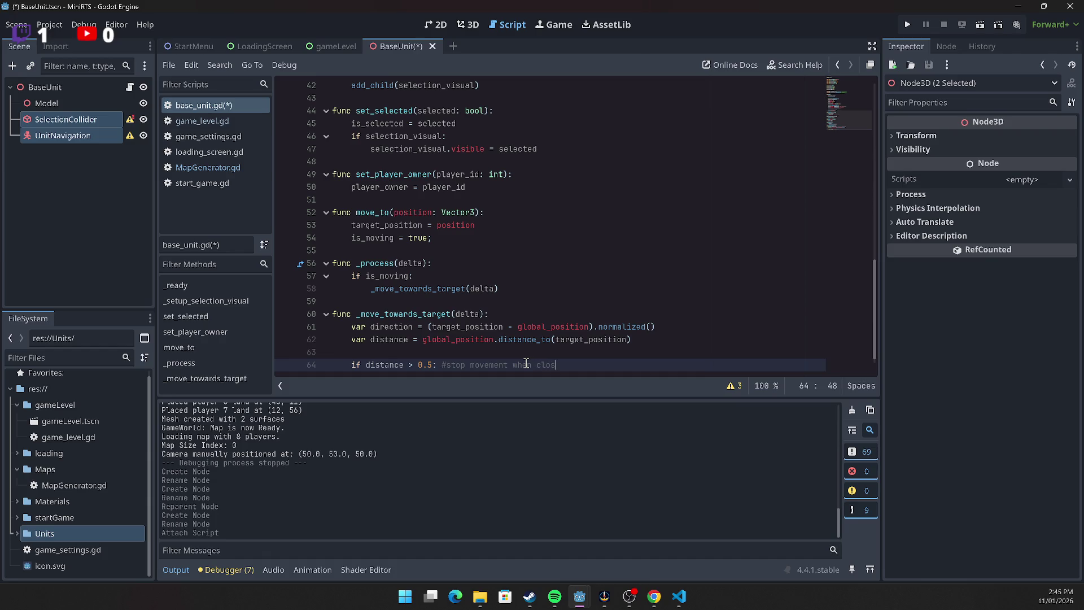
pyautogui.write('t')
pyautogui.write('ough to t')
pyautogui.write('arget')
pyautogui.press('Return')
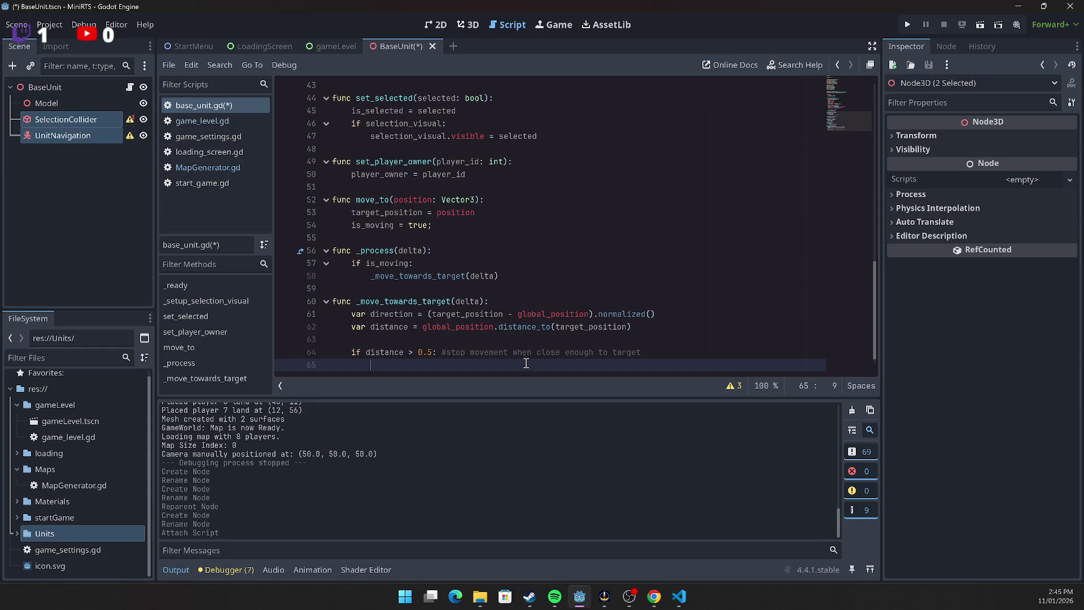
# Step: Add var move_distance = move_speed*delta and global_position += direction * move_distance
pyautogui.write('var move_')
pyautogui.write('distance= ')
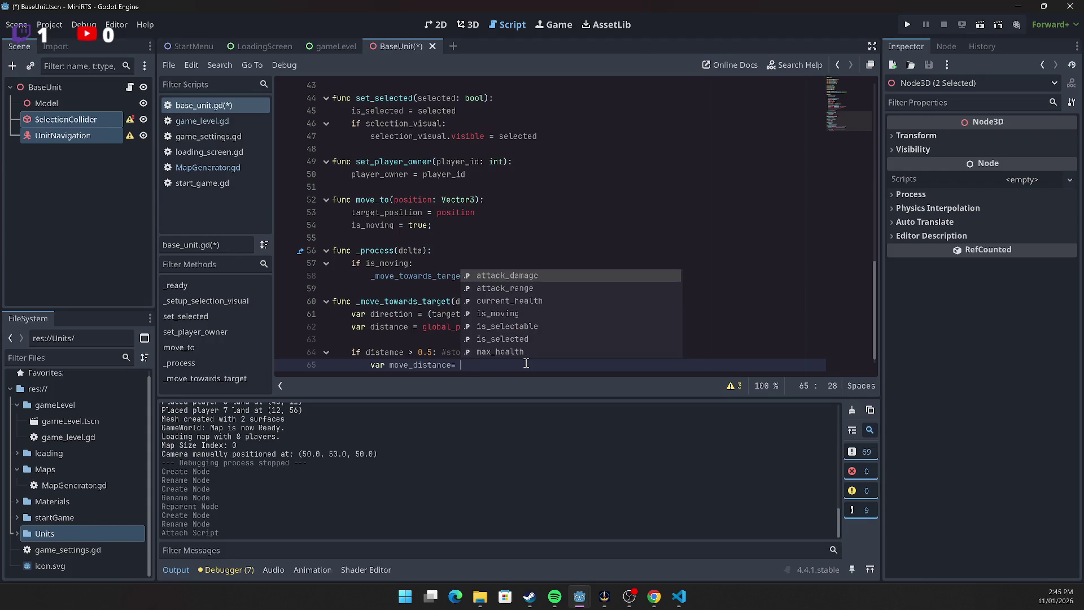
pyautogui.write('move_speeD')
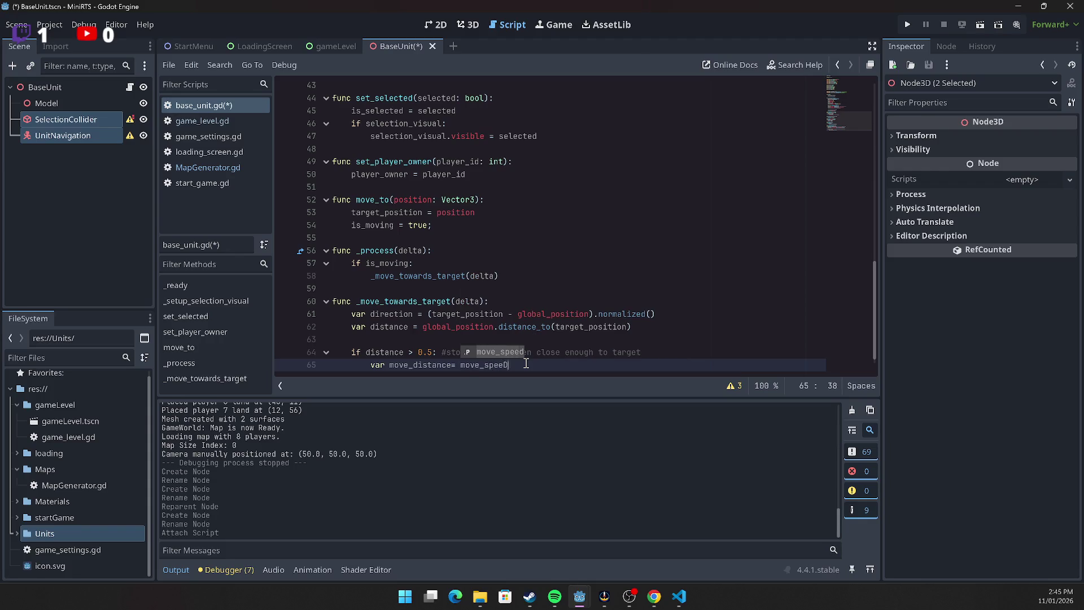
pyautogui.press('BackSpace')
pyautogui.write('d*(')
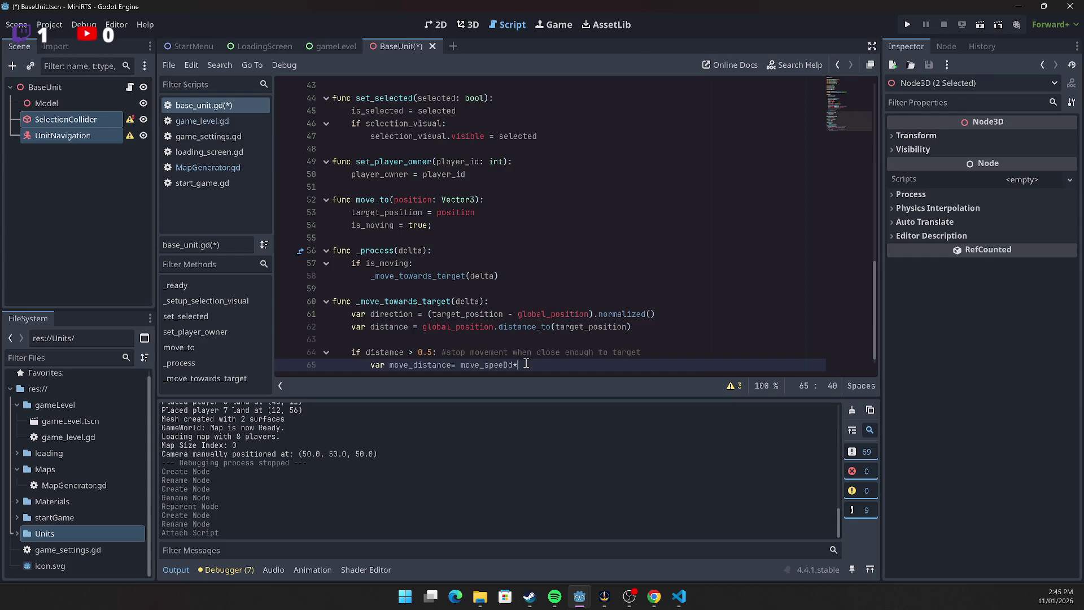
pyautogui.press('BackSpace')
pyautogui.write('delta')
pyautogui.press('Return')
pyautogui.press('Return')
pyautogui.write('global_op')
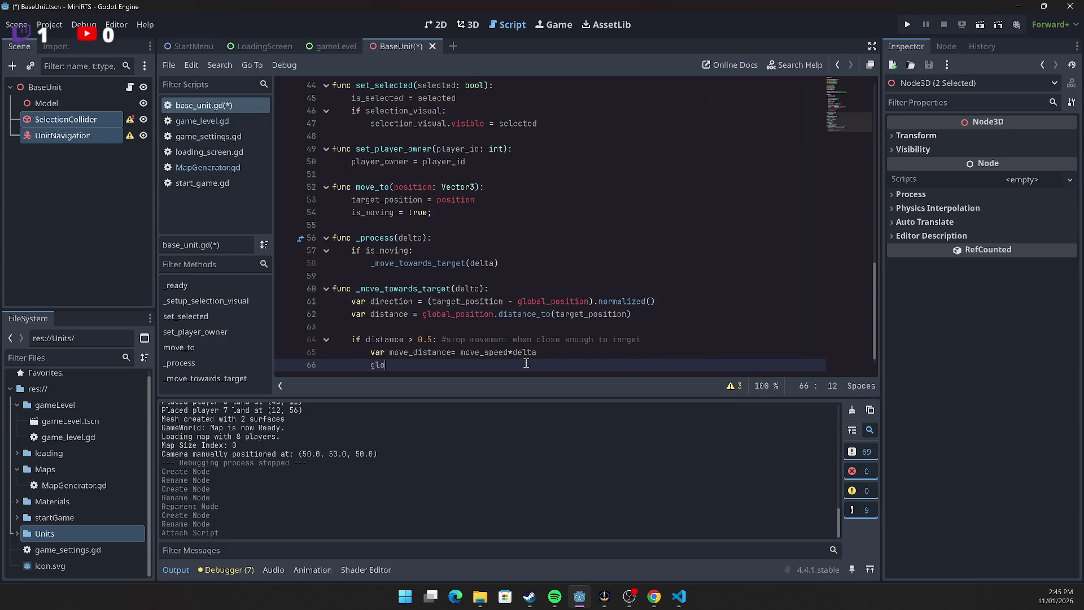
pyautogui.press('BackSpace')
pyautogui.press('BackSpace')
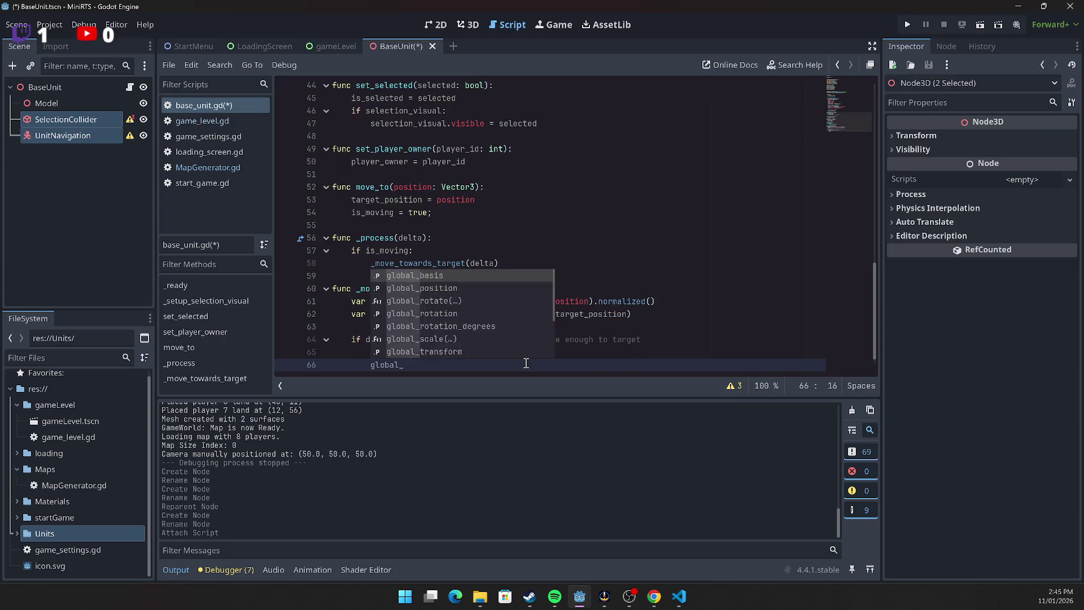
pyautogui.write('position +')
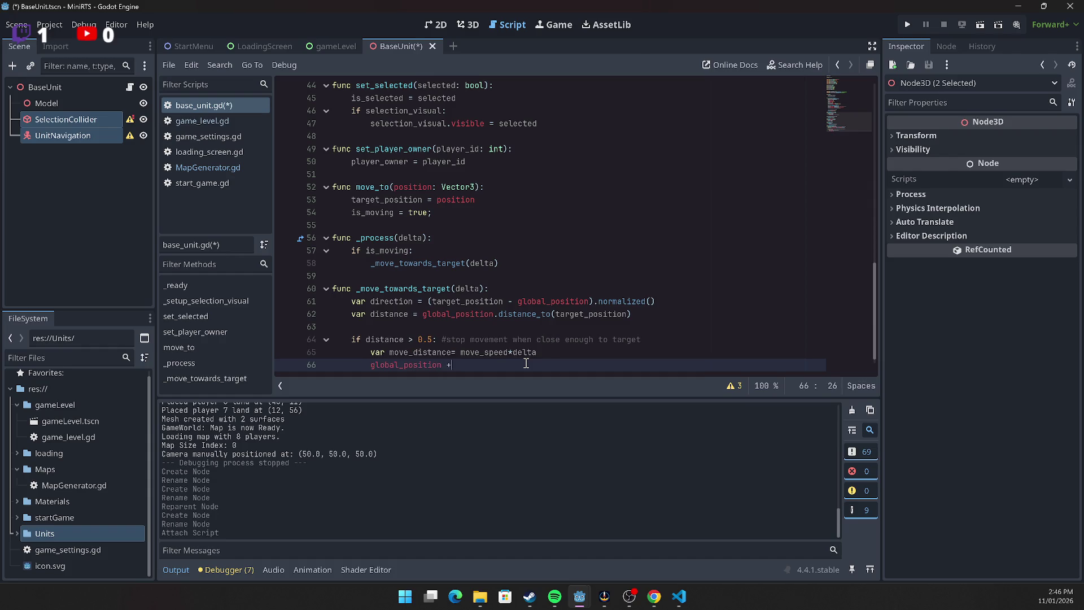
pyautogui.write('= direction * ')
pyautogui.write('move_dis')
pyautogui.write('tance;')
pyautogui.press('Return')
# Step: Add a comment about rotating to face the movement direction
pyautogui.press('Return')
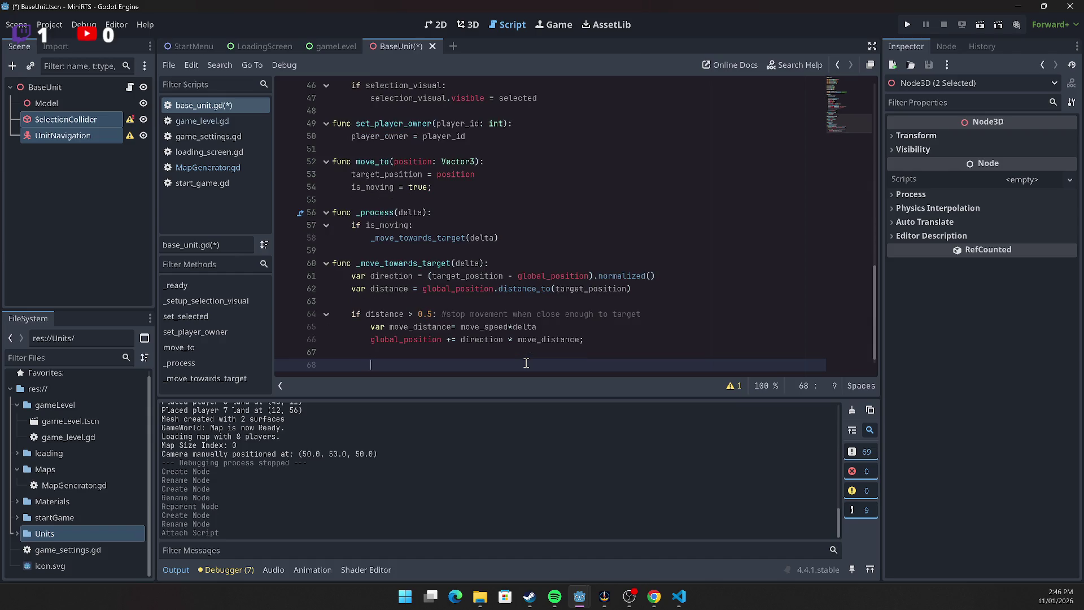
pyautogui.write('#r')
pyautogui.write('ota')
pyautogui.write('u')
pyautogui.write('o g')
pyautogui.write('ace m')
pyautogui.write('ovement di')
pyautogui.write('rection')
pyautogui.press('Return')
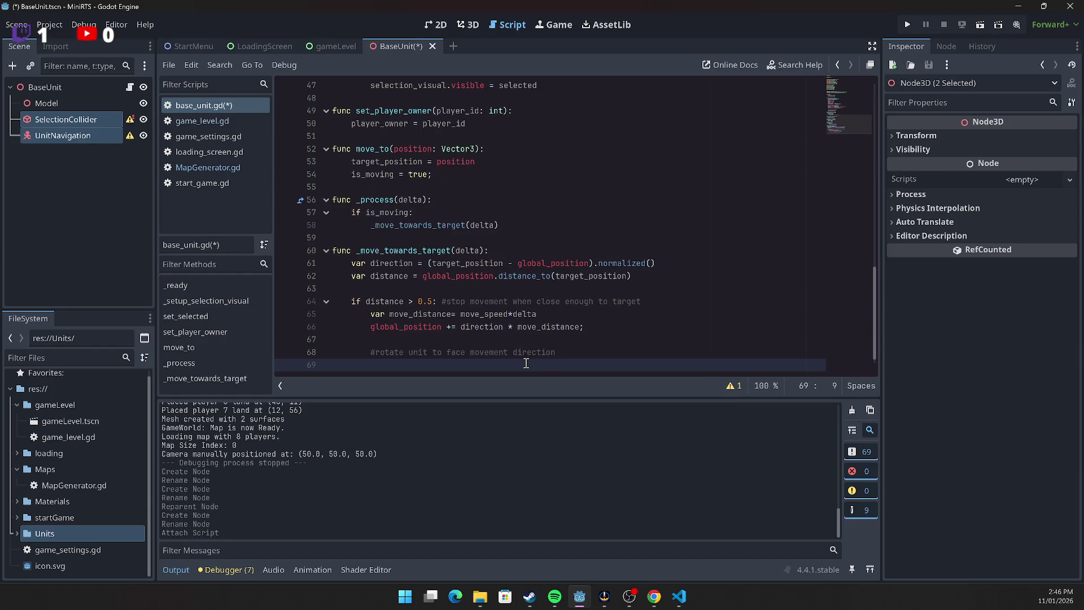
# Step: Add an if direction.length() > 0.1: check
pyautogui.write('if directiojn')
pyautogui.press('BackSpace')
pyautogui.press('BackSpace')
pyautogui.write('length')
pyautogui.press('Return')
pyautogui.write('>')
pyautogui.write(' 0.1:')
pyautogui.press('Return')
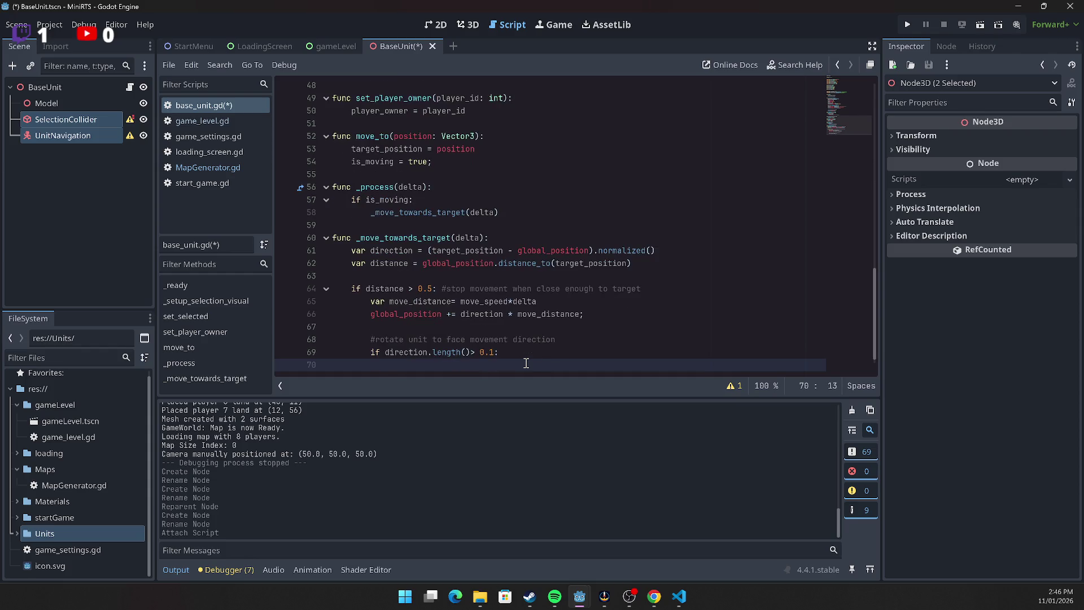
# Step: Compute var target_rotation = atan2(direction.x, direction.z) inside the check
pyautogui.write('var tawr')
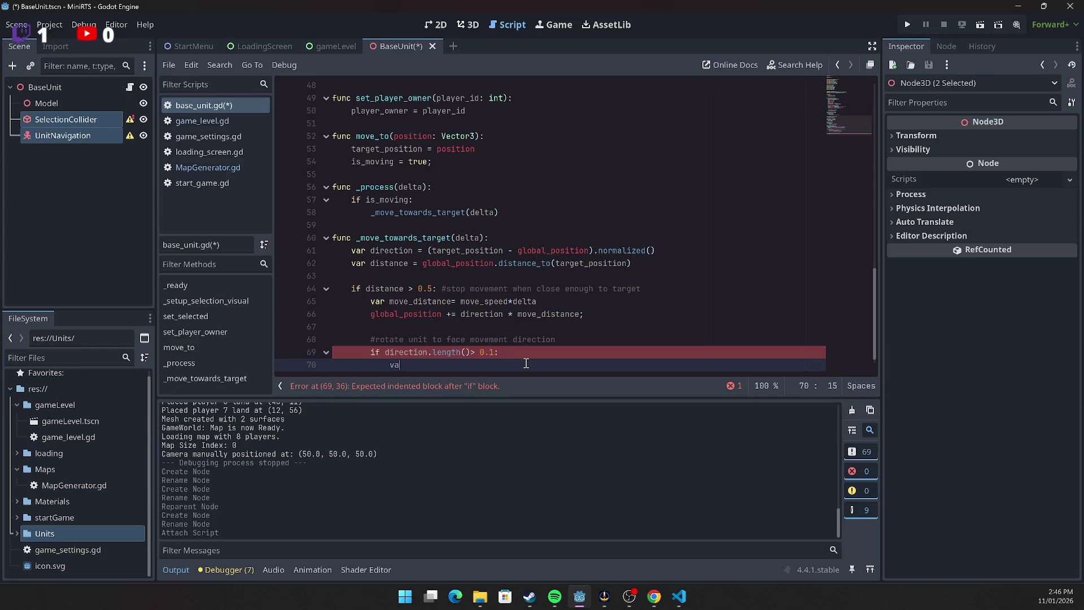
pyautogui.press('BackSpace')
pyautogui.press('BackSpace')
pyautogui.write('rget_ro')
pyautogui.write('tation = ')
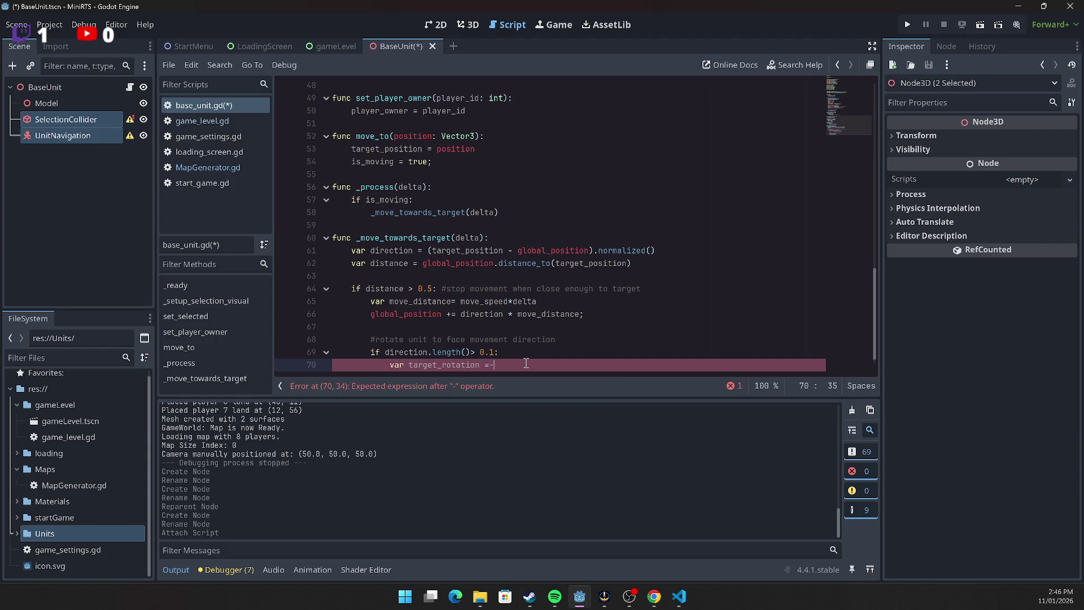
pyautogui.write('a')
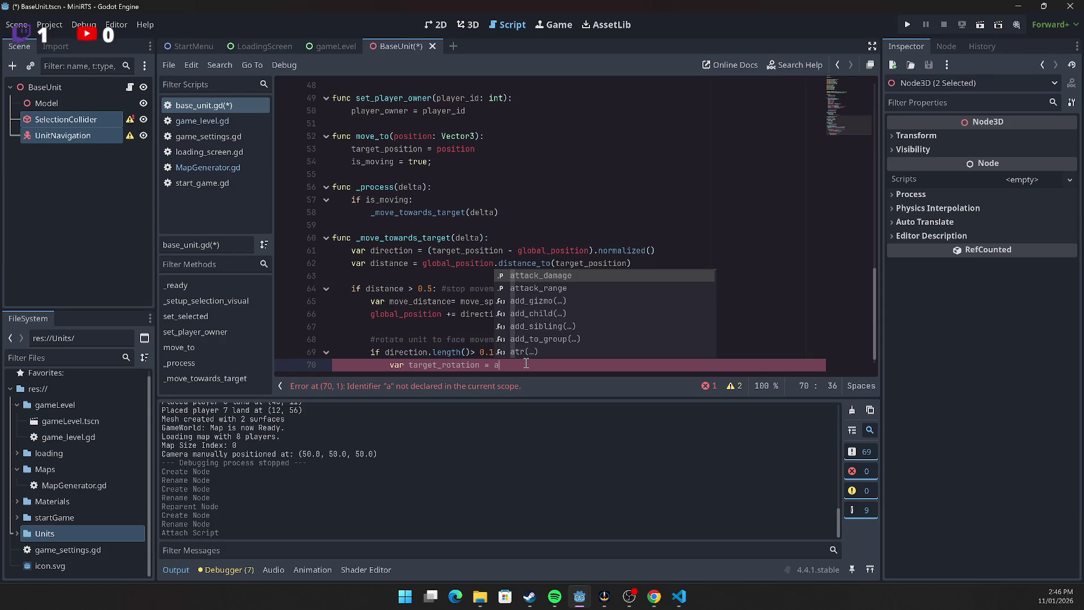
pyautogui.write('tan2')
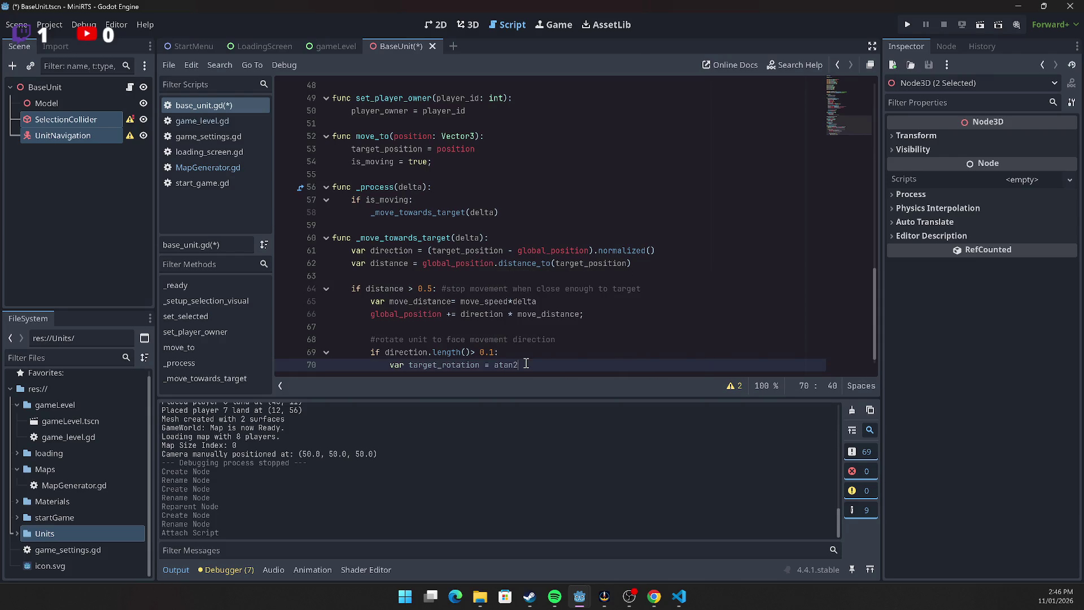
pyautogui.write('(directi')
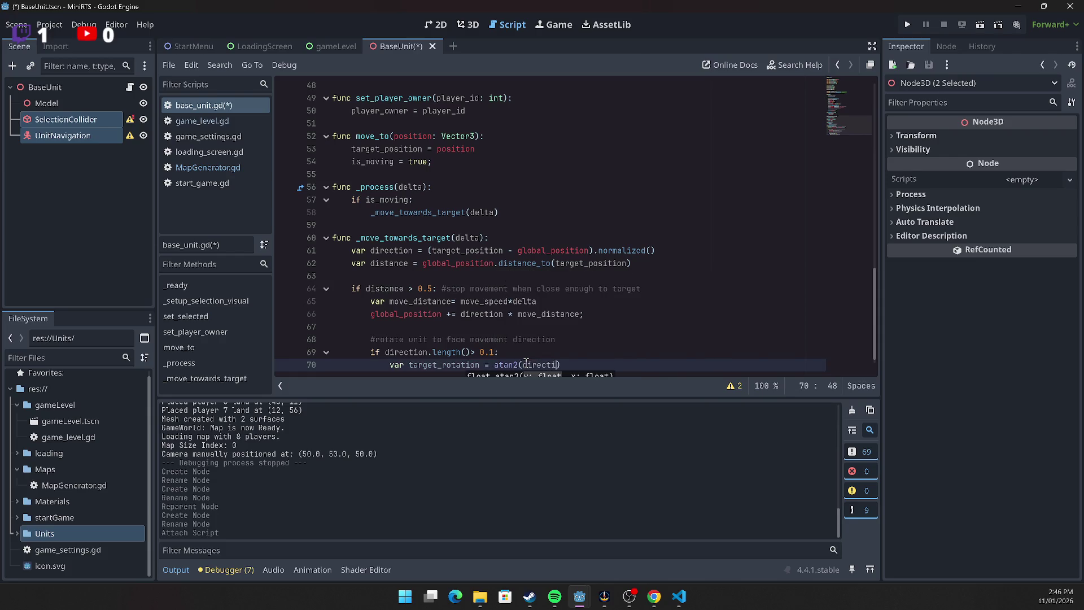
pyautogui.write('on.x, dir')
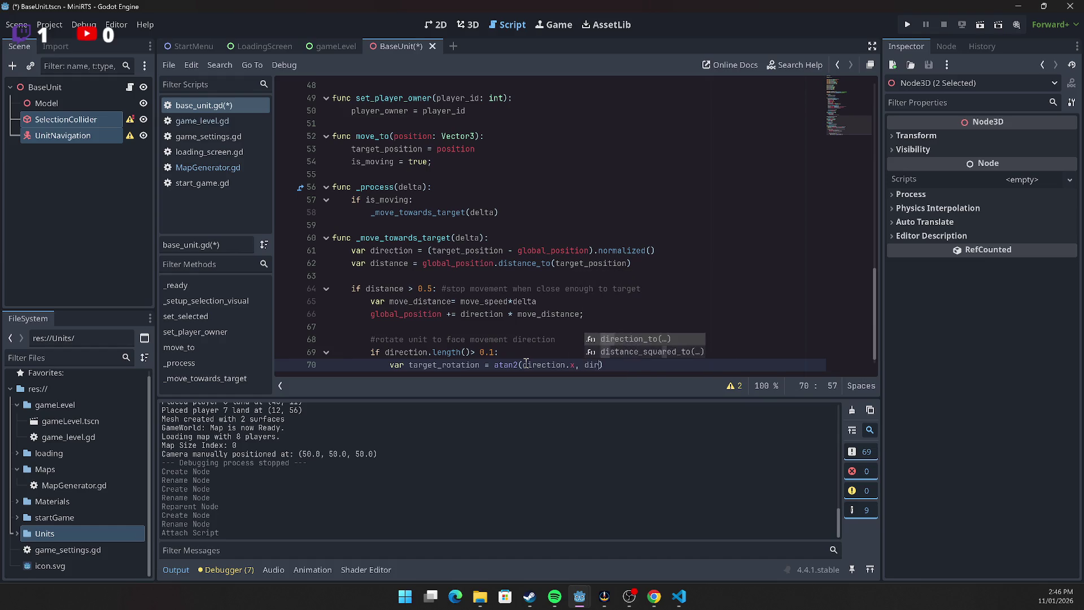
pyautogui.write('ection.z')
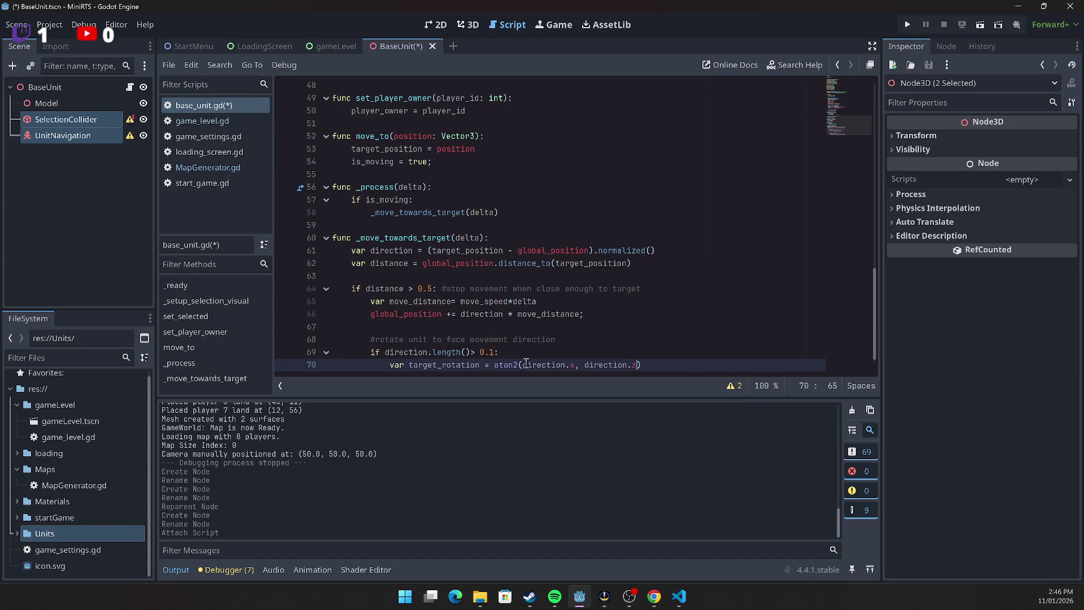
pyautogui.write(')')
pyautogui.press('Return')
# Step: Set rotation.y = lerp_angle(rotation.y, target_rotation, deltat*10.0)
pyautogui.write('rota')
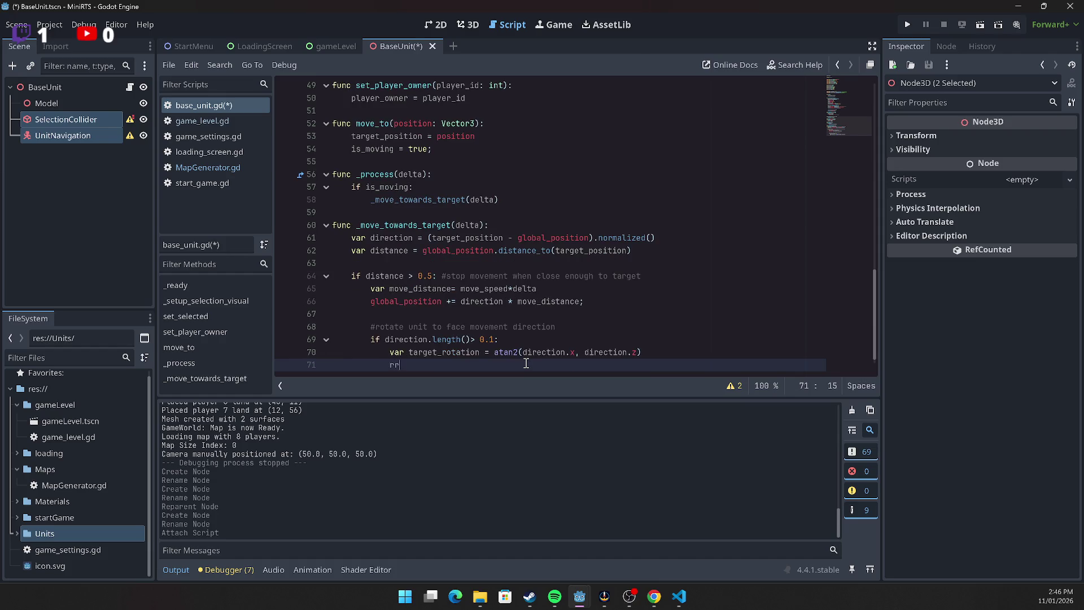
pyautogui.write('tion')
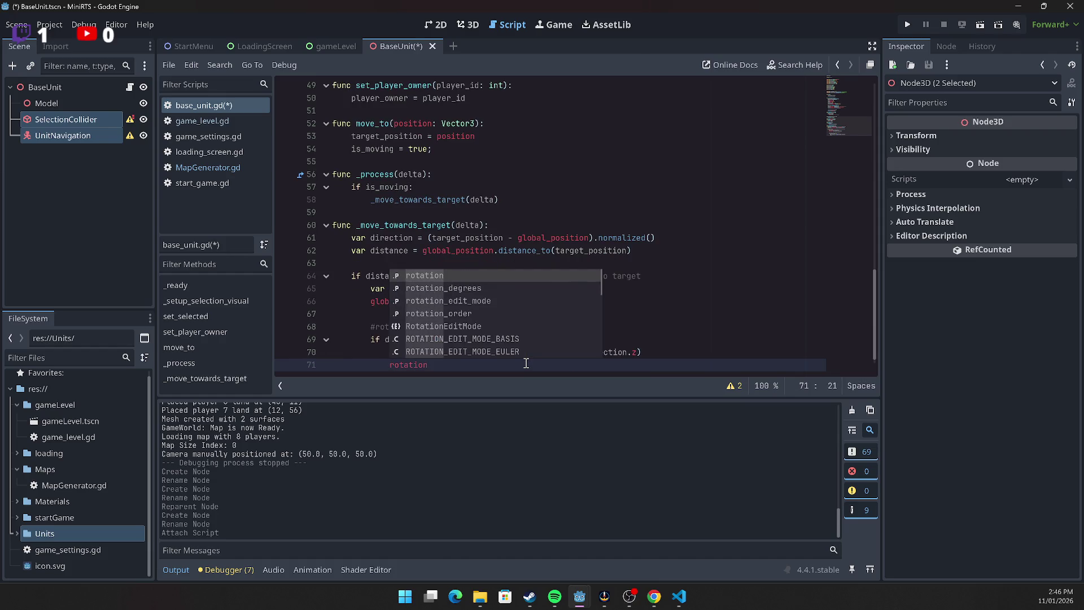
pyautogui.write('.y = lert')
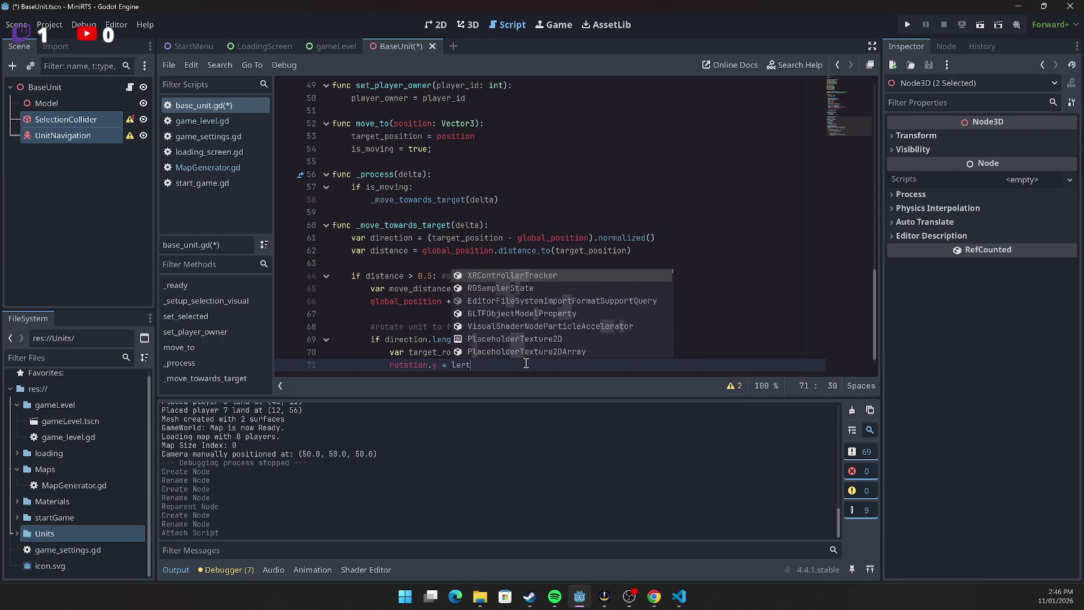
pyautogui.press('BackSpace')
pyautogui.write('p')
pyautogui.press('Return')
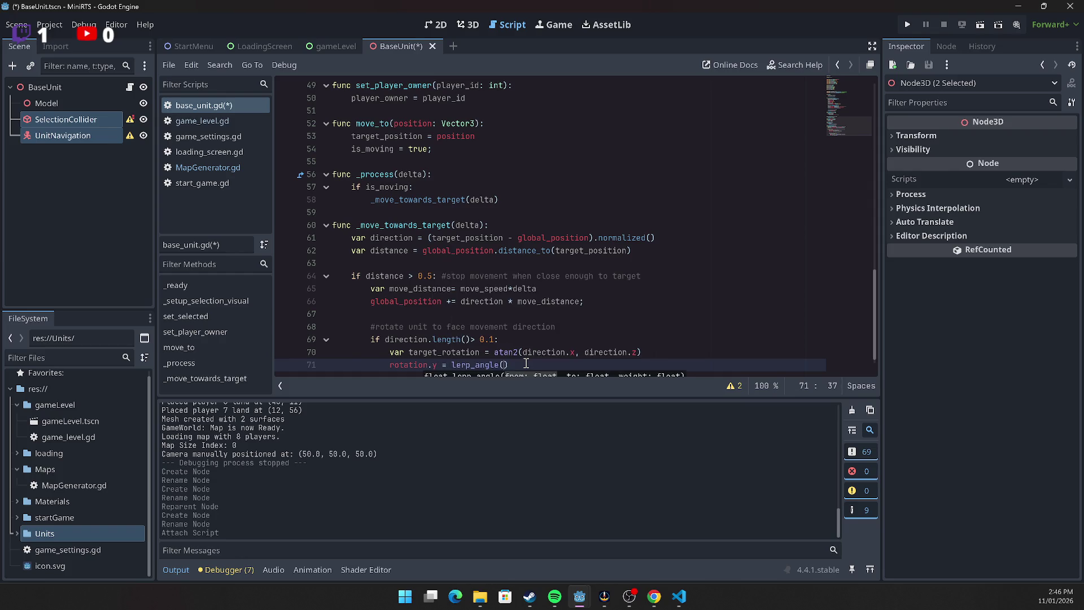
pyautogui.write('rotation.y')
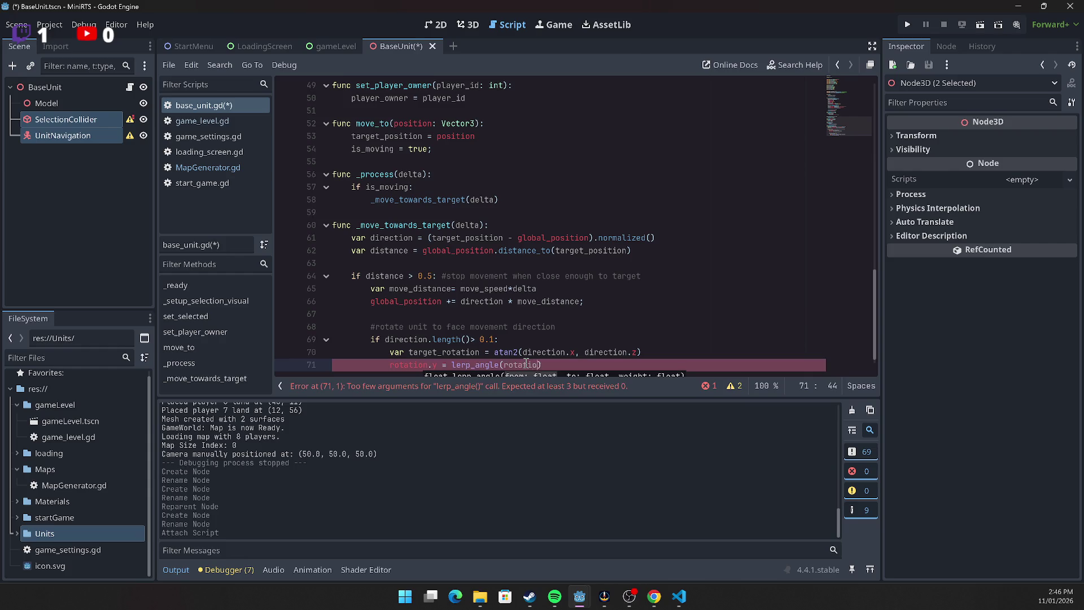
pyautogui.write(', rar')
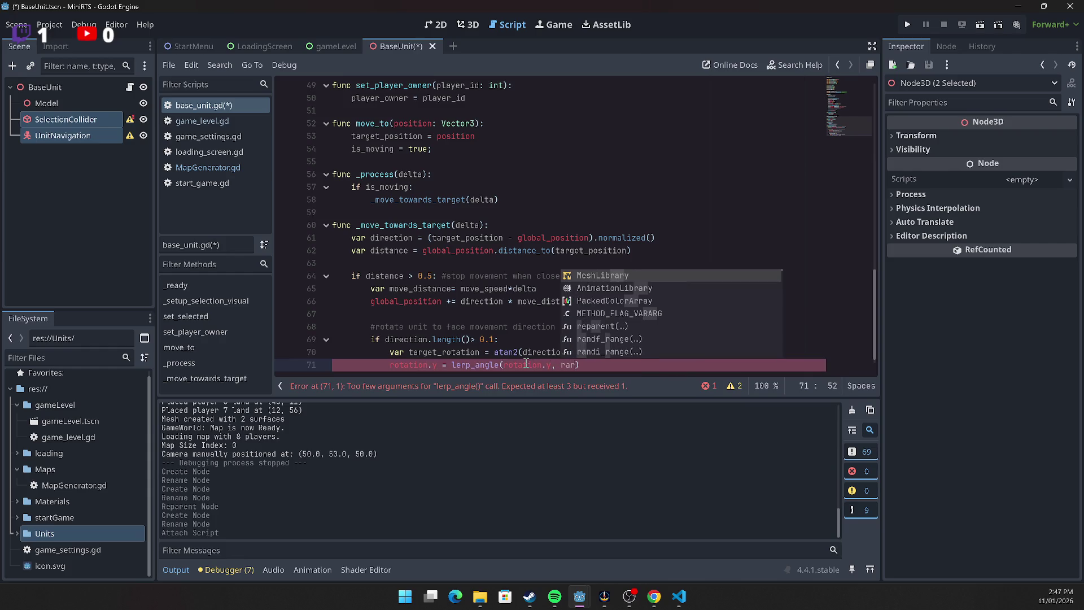
pyautogui.press('BackSpace')
pyautogui.press('BackSpace')
pyautogui.press('BackSpace')
pyautogui.write('target')
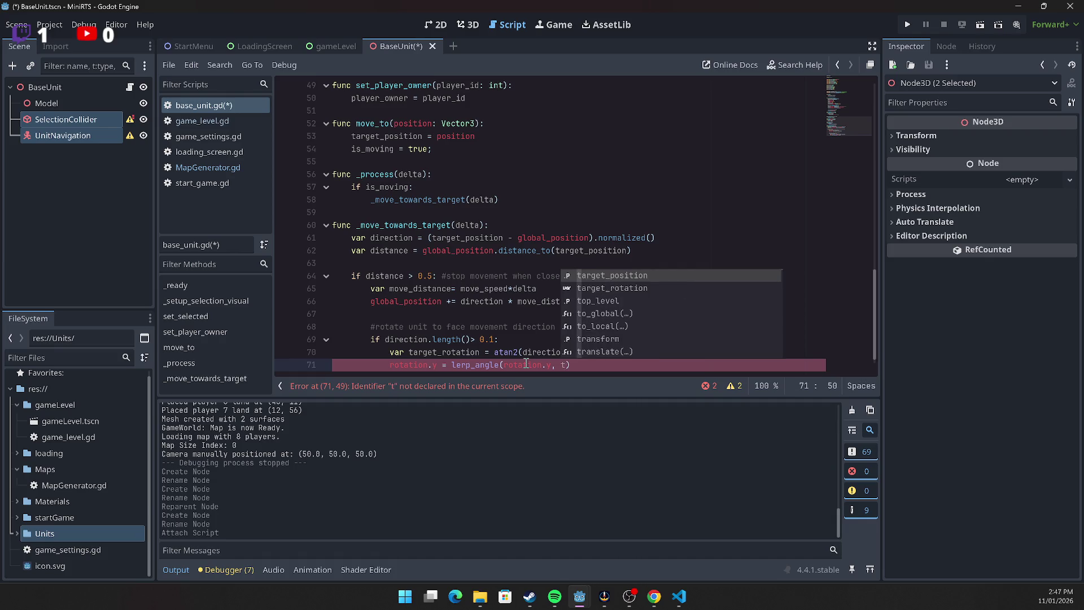
pyautogui.write('_')
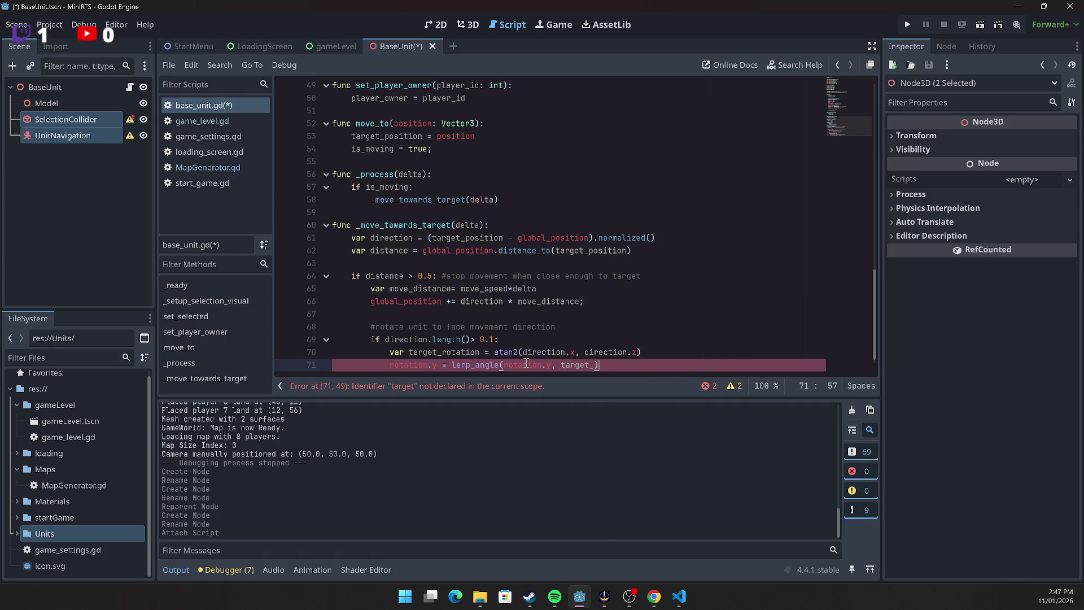
pyautogui.press('Delete')
pyautogui.write('rotation, ')
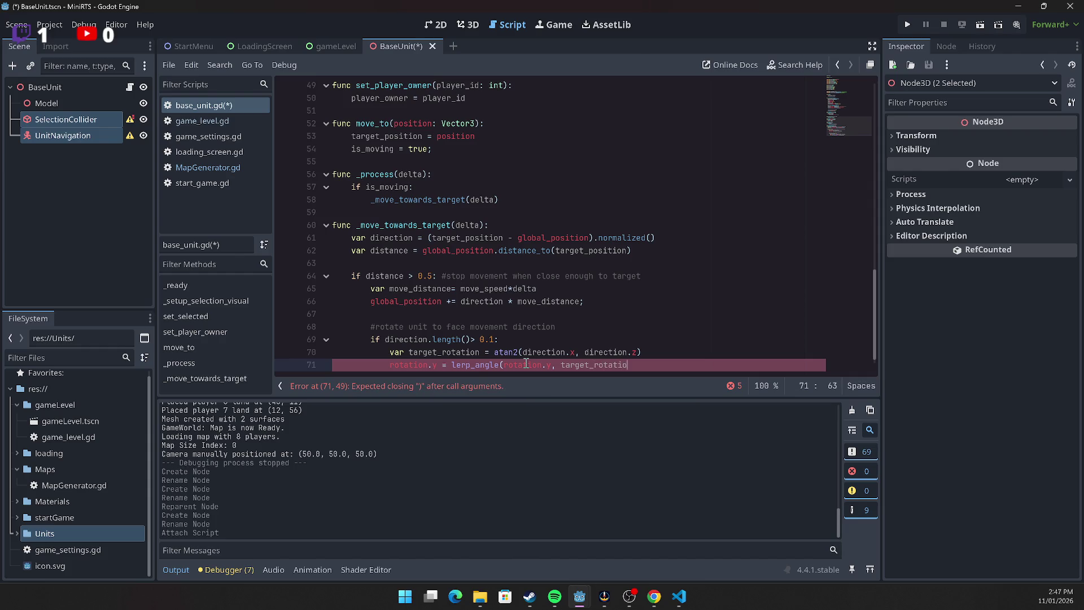
pyautogui.write('deltat')
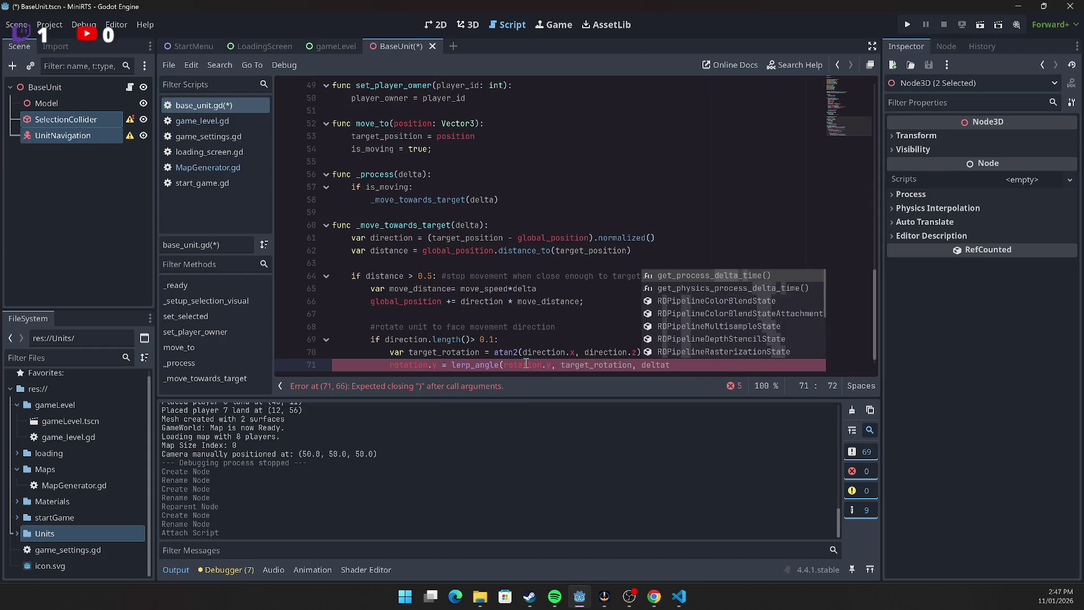
pyautogui.write('*10')
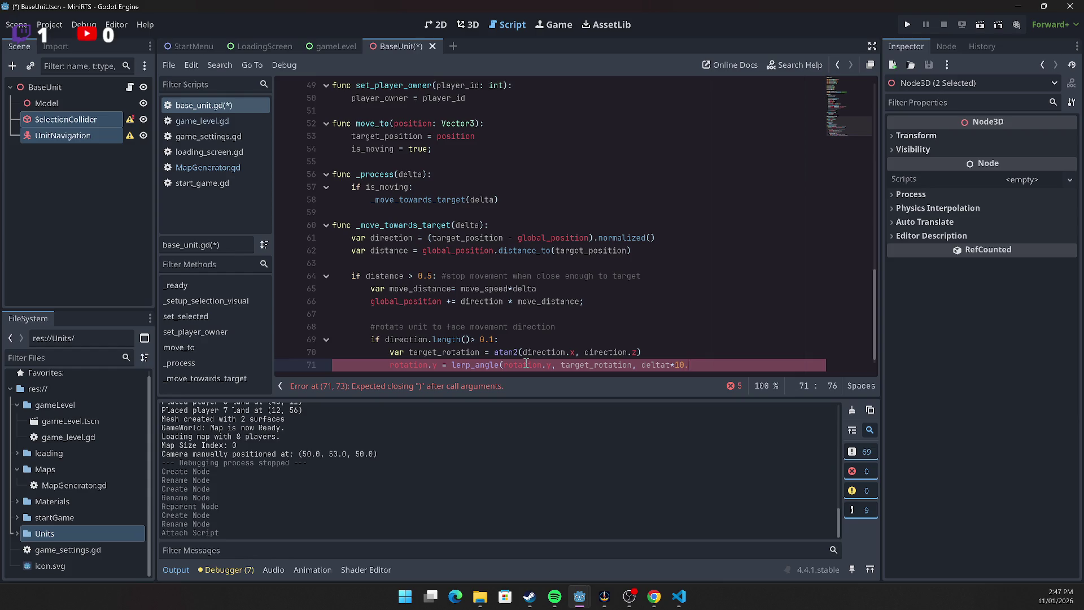
pyautogui.write('.09')
pyautogui.press('BackSpace')
pyautogui.write(')')
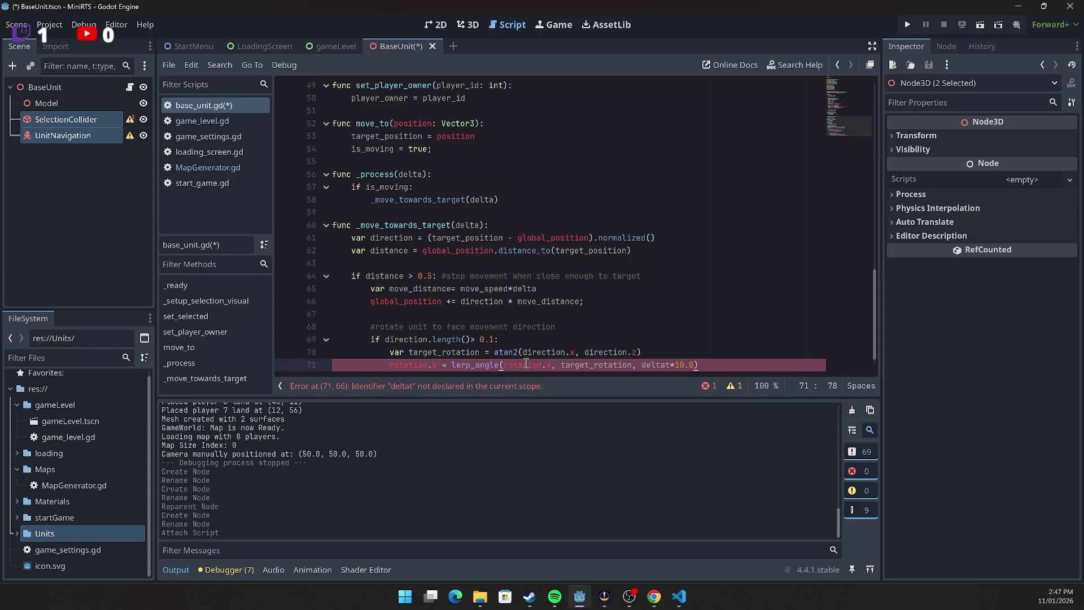
pyautogui.press('Return')
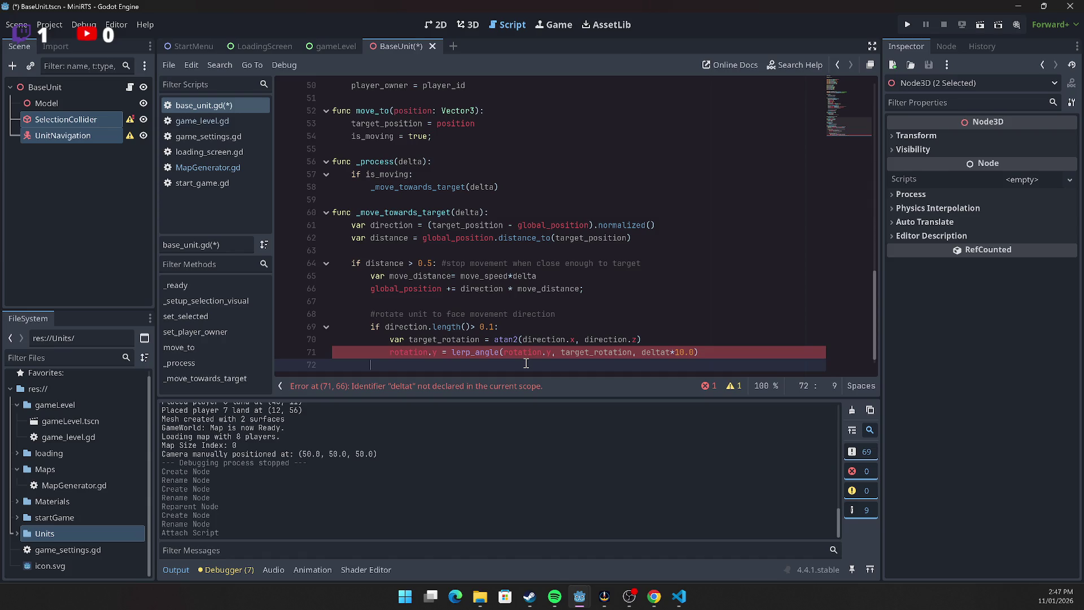
# Step: Add an else: branch that sets is_moving = false
pyautogui.write('else')
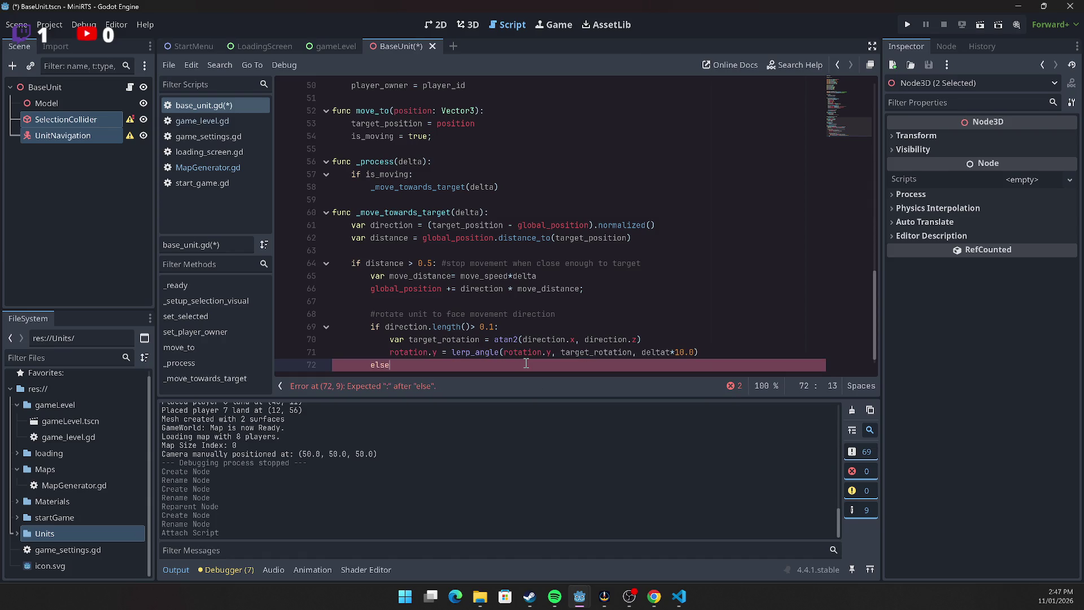
pyautogui.press('BackSpace')
pyautogui.press('BackSpace')
pyautogui.press('BackSpace')
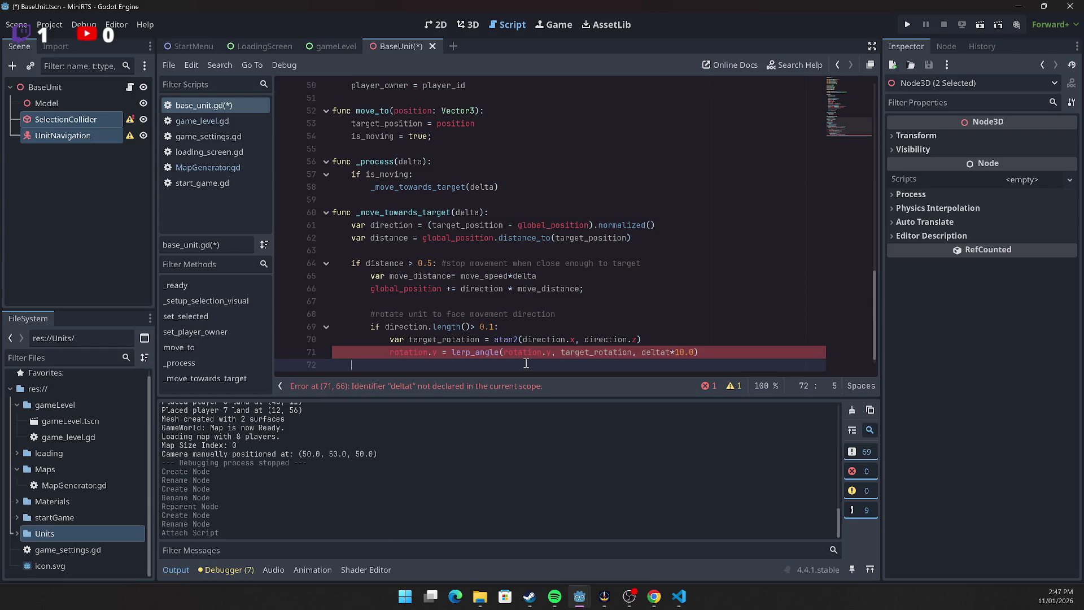
pyautogui.write('else:')
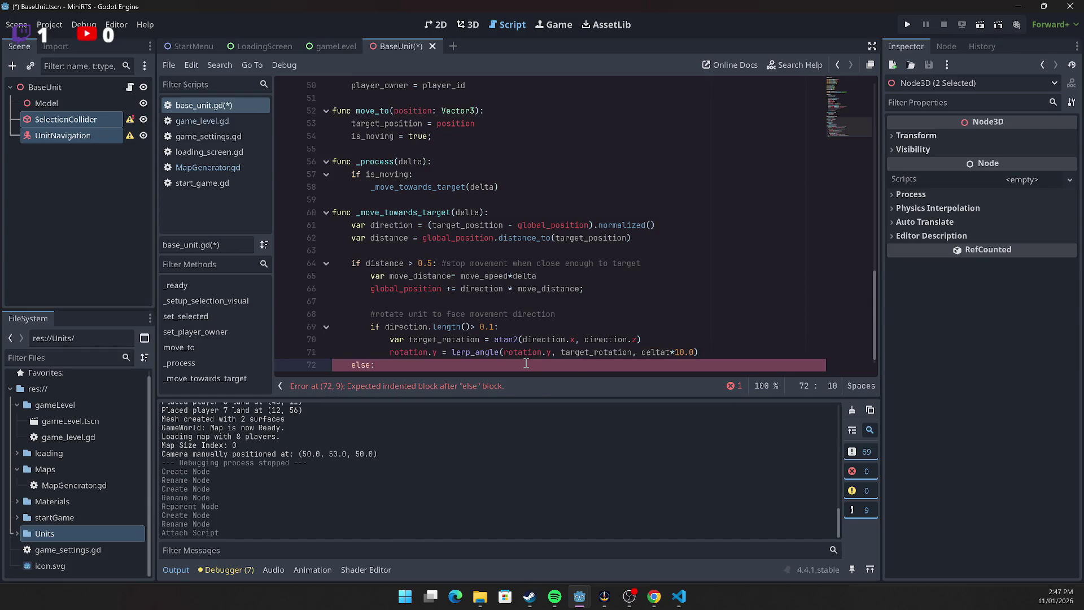
pyautogui.press('Return')
pyautogui.write('is_')
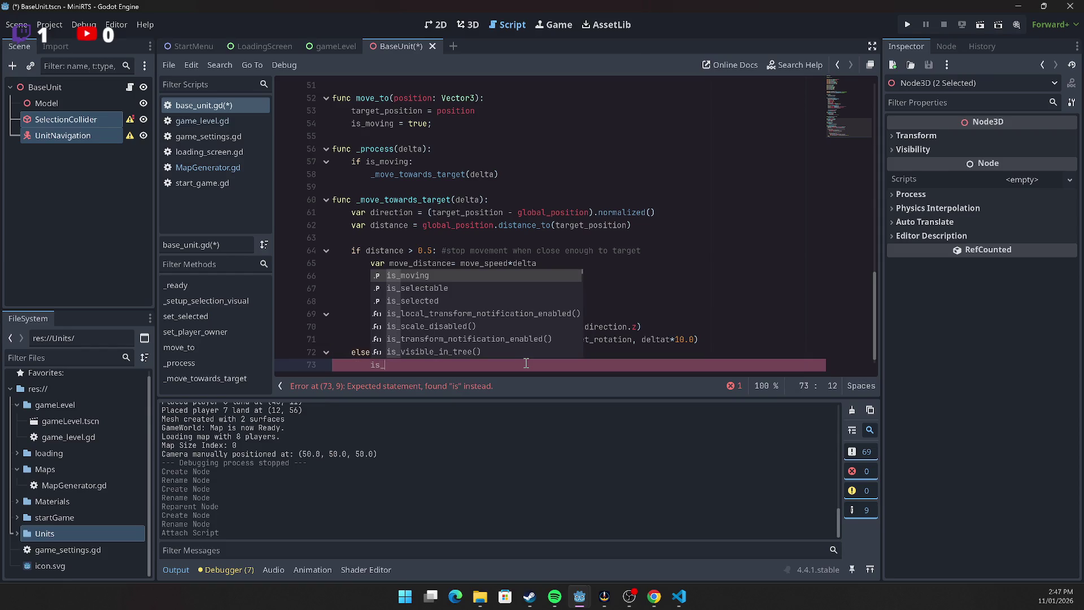
pyautogui.write('moving = ')
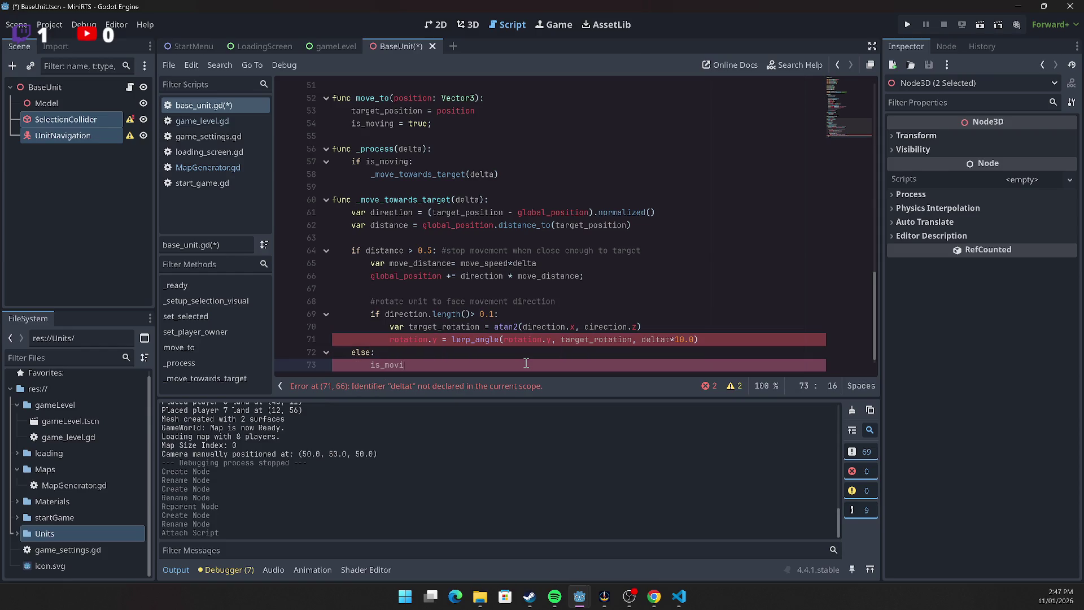
pyautogui.write('false;')
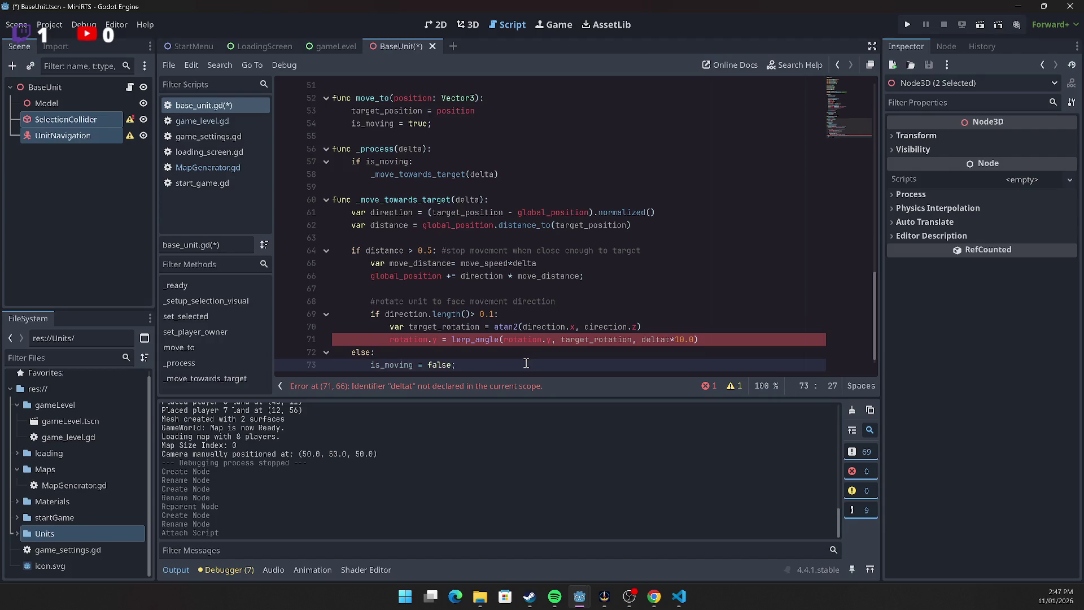
pyautogui.press('Return')
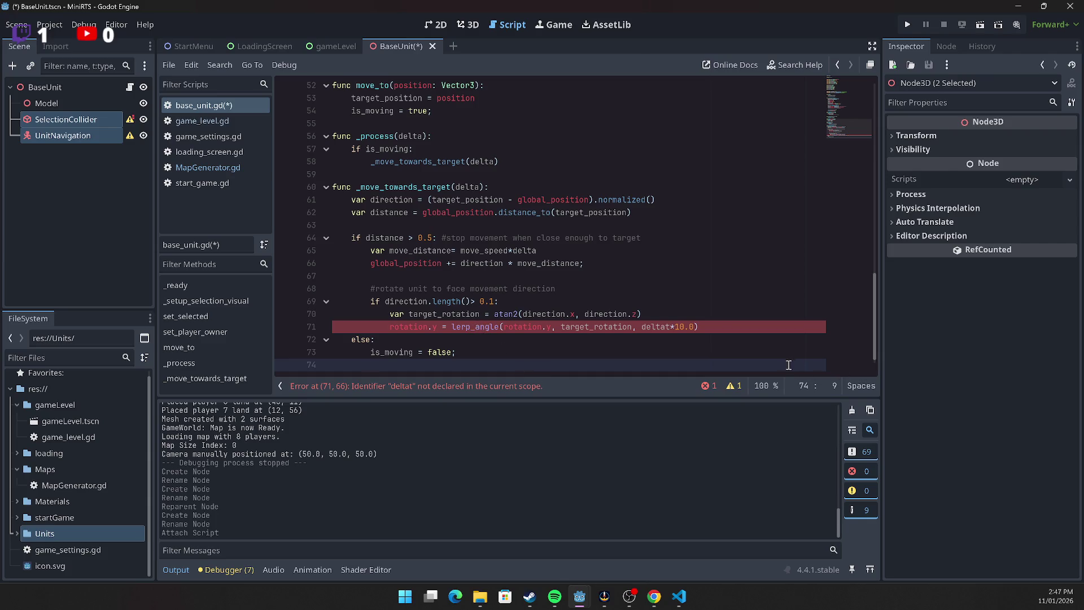
# Step: Correct 'deltat' to 'delta' on line 71 to clear the error
pyautogui.click(673, 328)
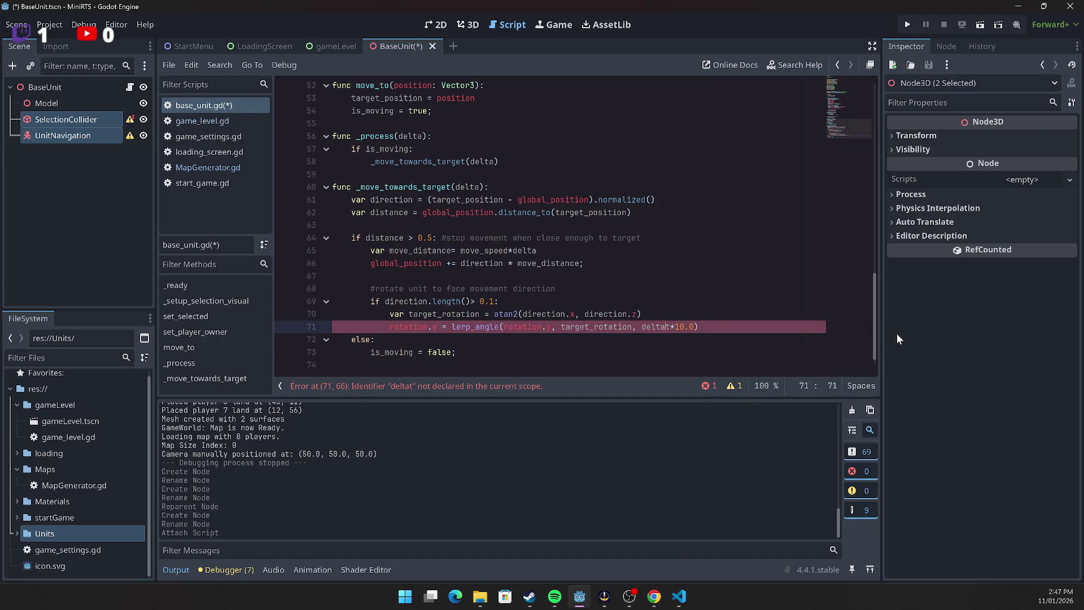
pyautogui.press('Delete')
pyautogui.scroll(-1, 734, 317)
pyautogui.click(486, 339)
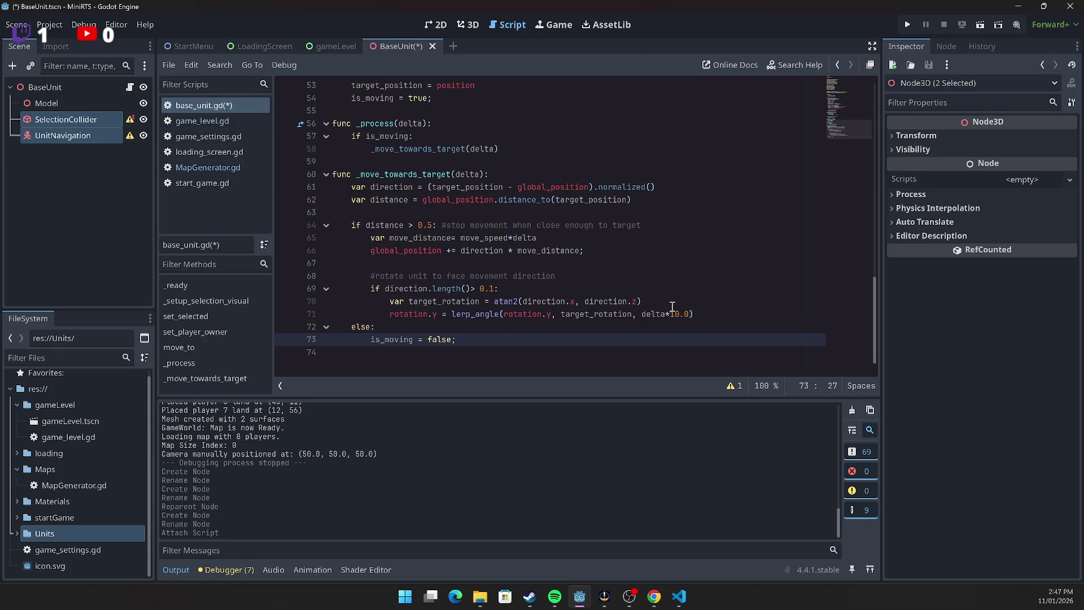
# Step: Declare a new function func take_damage(amount:float):
pyautogui.press('Return')
pyautogui.press('Return')
pyautogui.press('BackSpace')
pyautogui.press('BackSpace')
pyautogui.write('func take_Da')
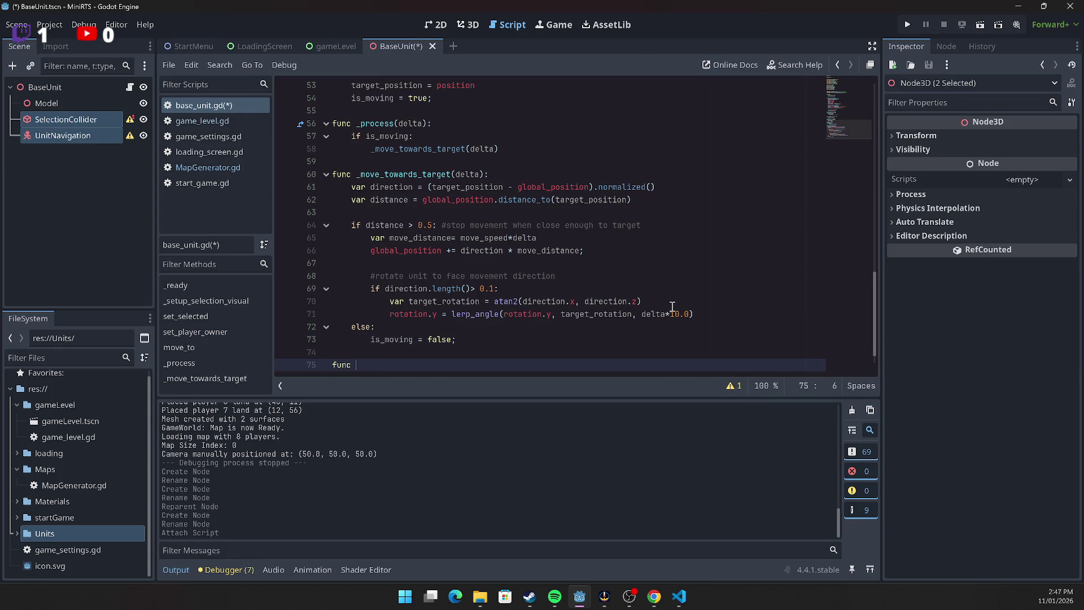
pyautogui.press('BackSpace')
pyautogui.press('BackSpace')
pyautogui.write('damage_')
pyautogui.press('BackSpace')
pyautogui.write('(am')
pyautogui.write('ount')
pyautogui.write(':float)')
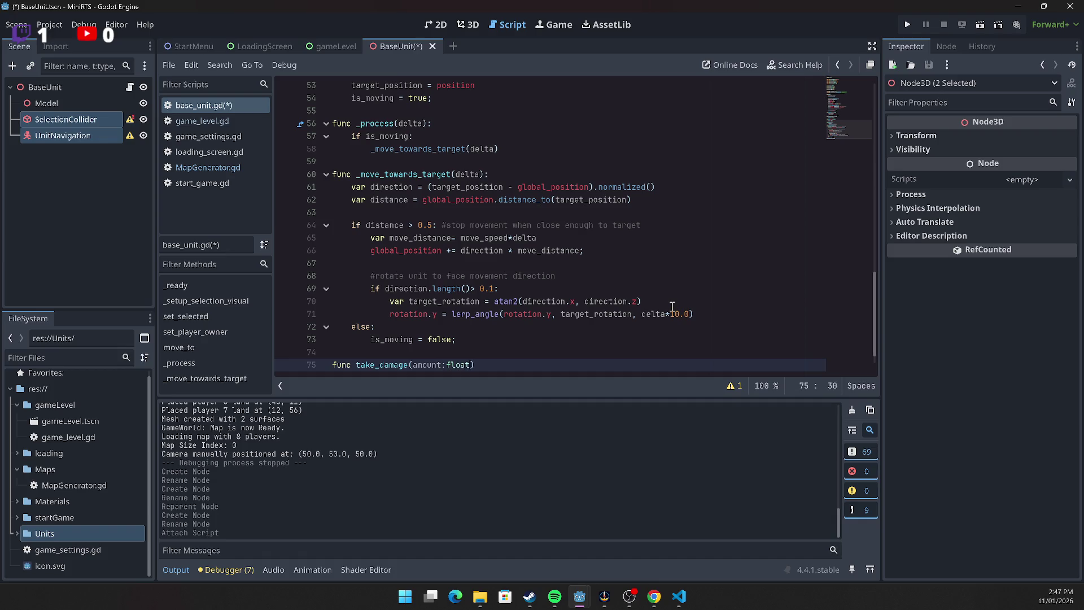
pyautogui.write(':"')
pyautogui.press('Return')
# Step: Subtract the amount from health with current_health -= amount
pyautogui.write('current')
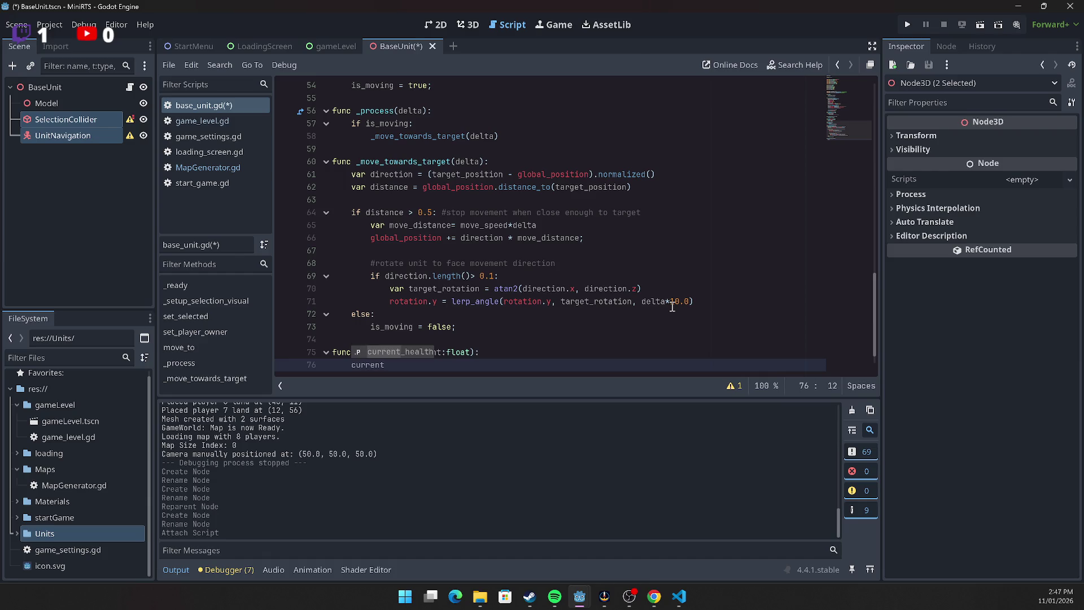
pyautogui.write('_health ')
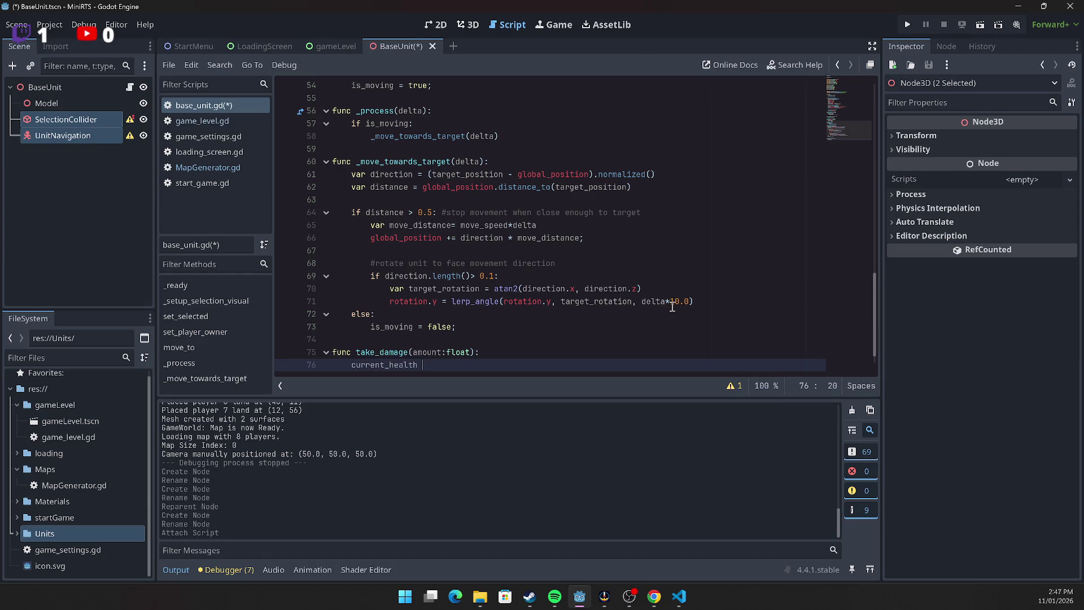
pyautogui.write('-=amoutn')
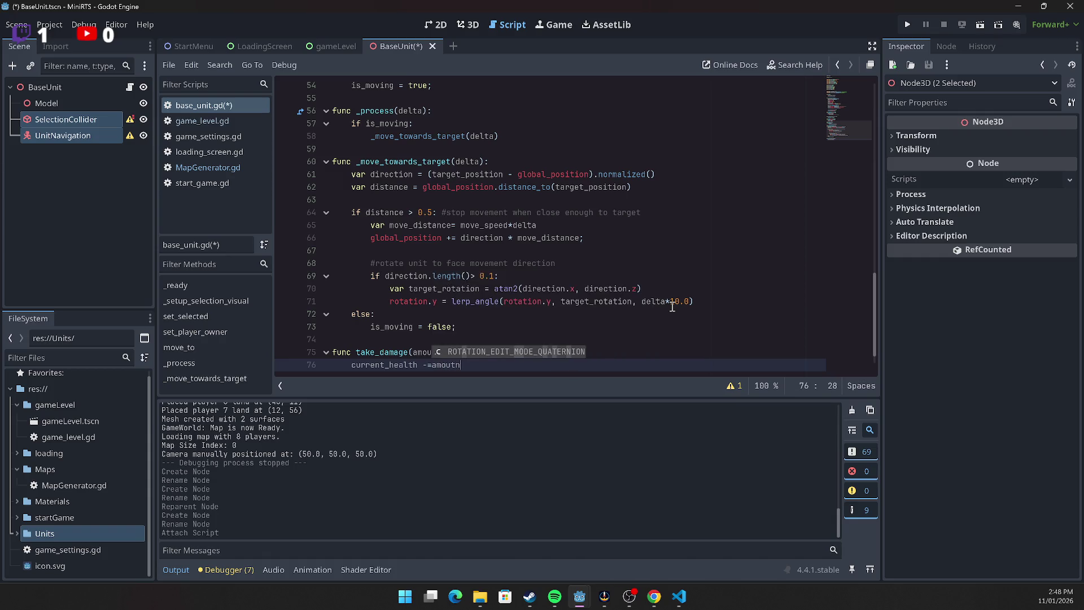
pyautogui.press('BackSpace')
pyautogui.press('BackSpace')
pyautogui.write('nt')
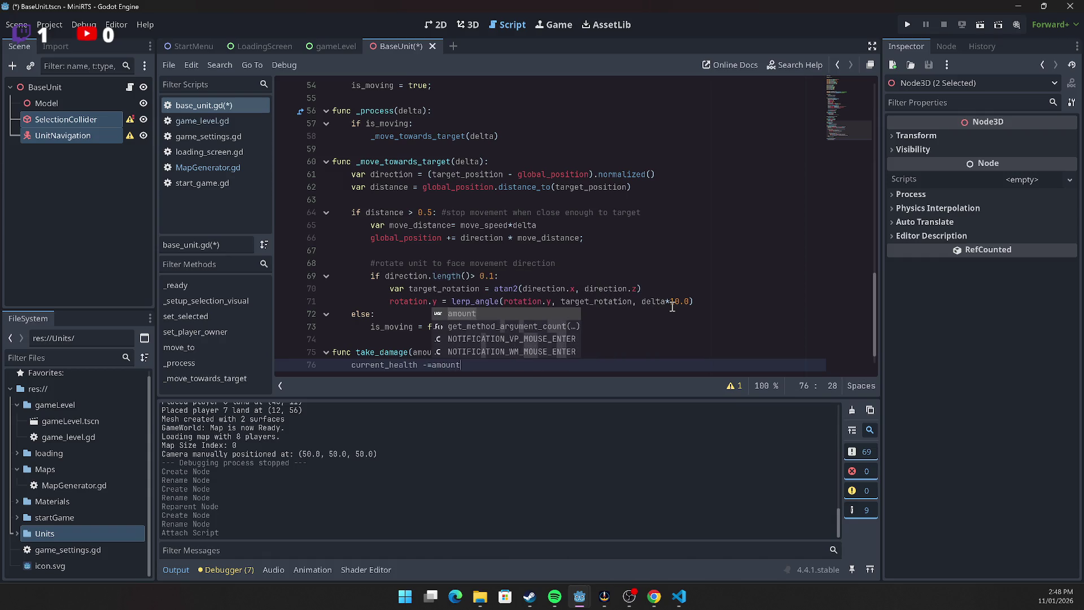
pyautogui.press('Return')
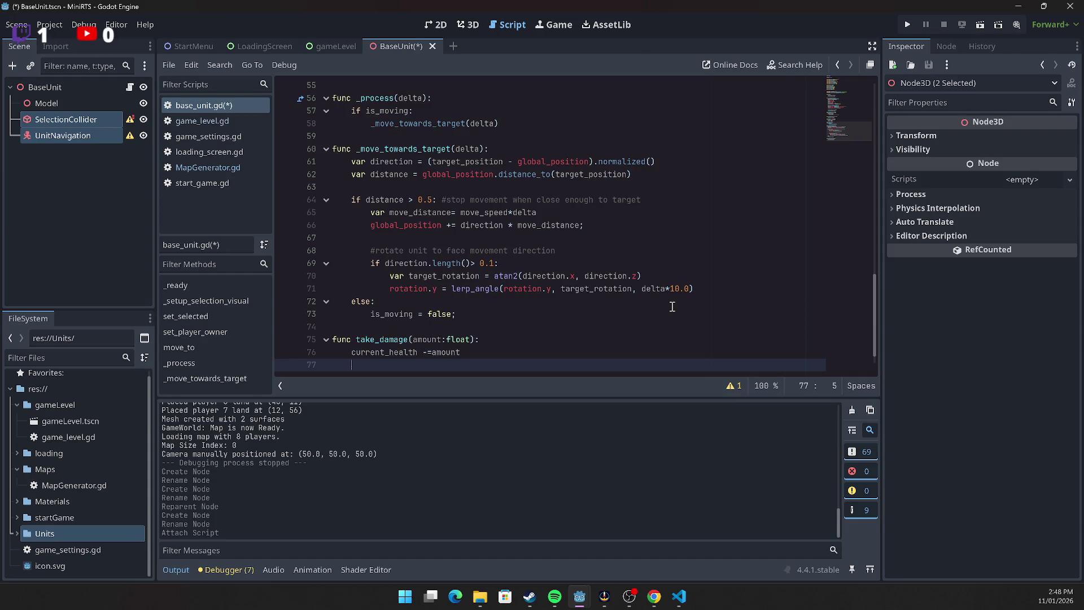
# Step: Call die() when current_health <= 0
pyautogui.write('if current_')
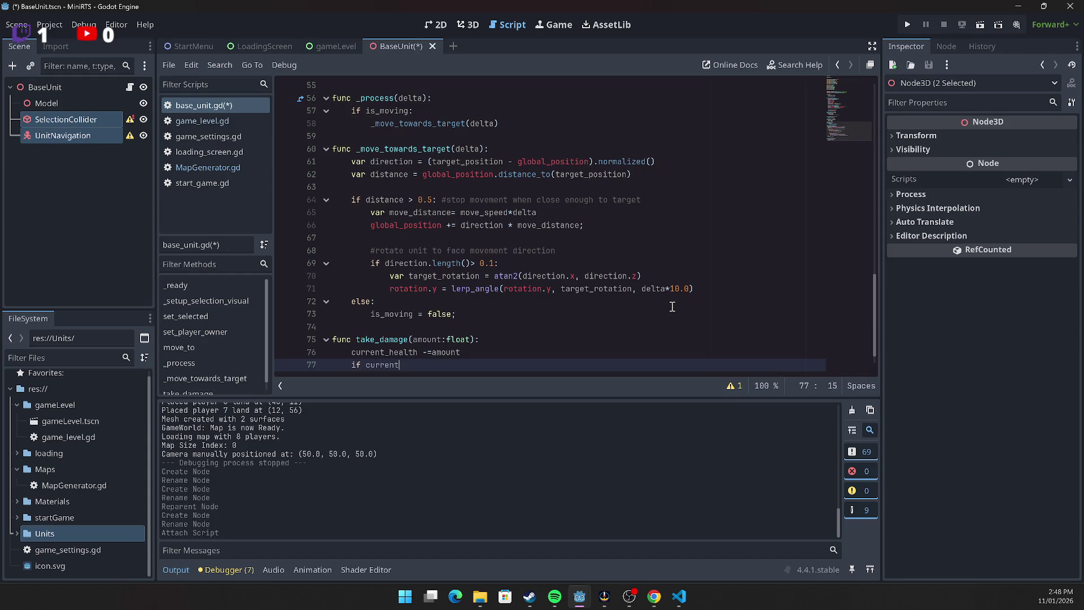
pyautogui.write('he')
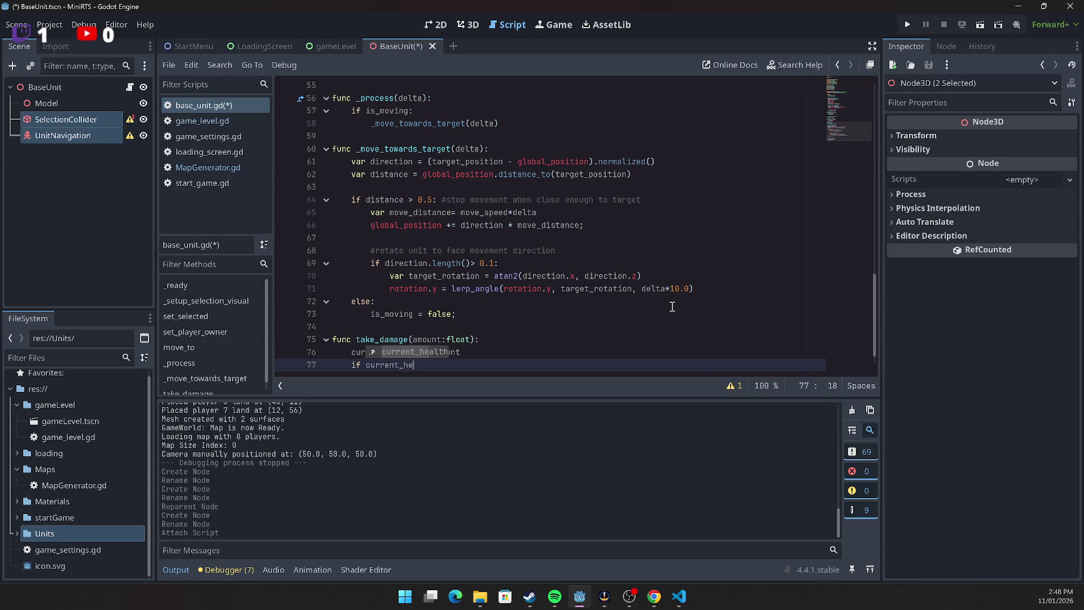
pyautogui.write('alth ')
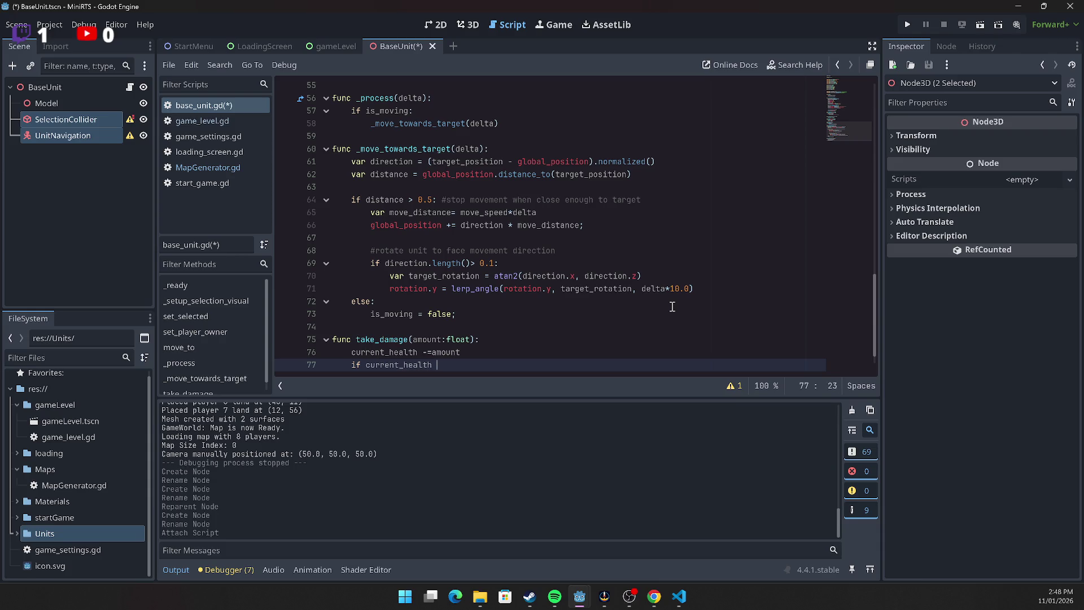
pyautogui.write('<=0')
pyautogui.press('Return')
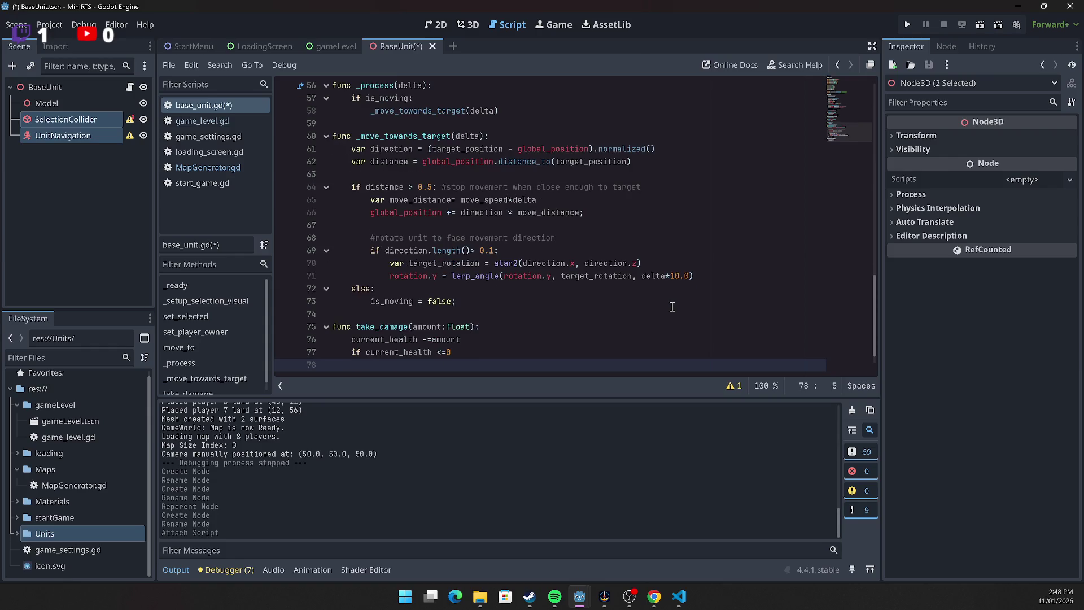
pyautogui.press('BackSpace')
pyautogui.press('BackSpace')
pyautogui.write(':')
pyautogui.press('Return')
pyautogui.write('diw')
pyautogui.press('BackSpace')
pyautogui.write('e(')
pyautogui.write(')')
pyautogui.press('Return')
pyautogui.press('Return')
pyautogui.press('BackSpace')
pyautogui.press('BackSpace')
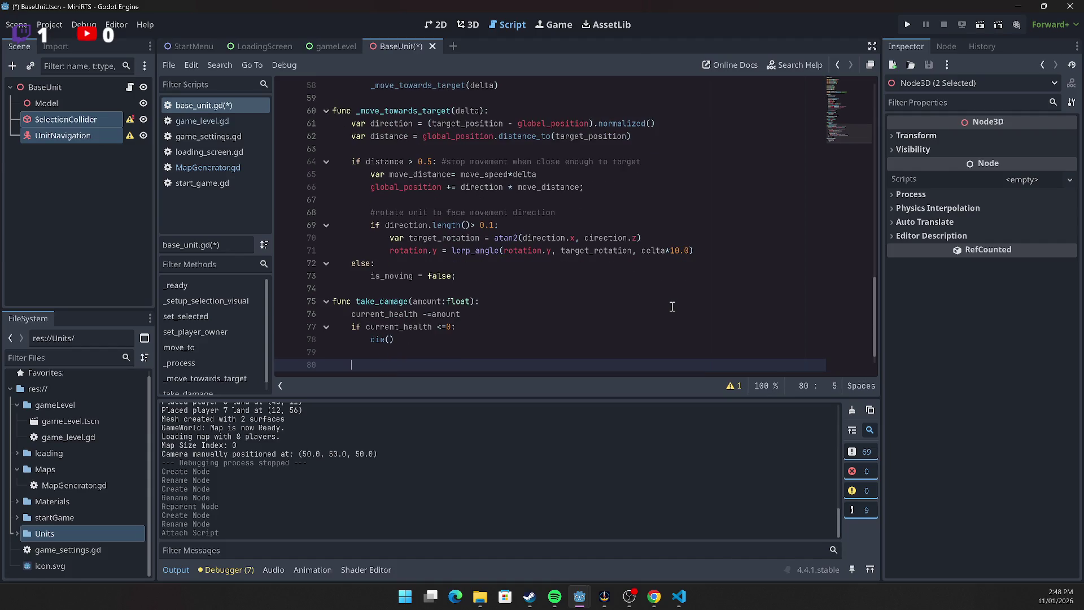
# Step: Write func die(): with queue_free() as its body
pyautogui.write('fuync')
pyautogui.press('BackSpace')
pyautogui.press('BackSpace')
pyautogui.press('BackSpace')
pyautogui.write('nc die()):')
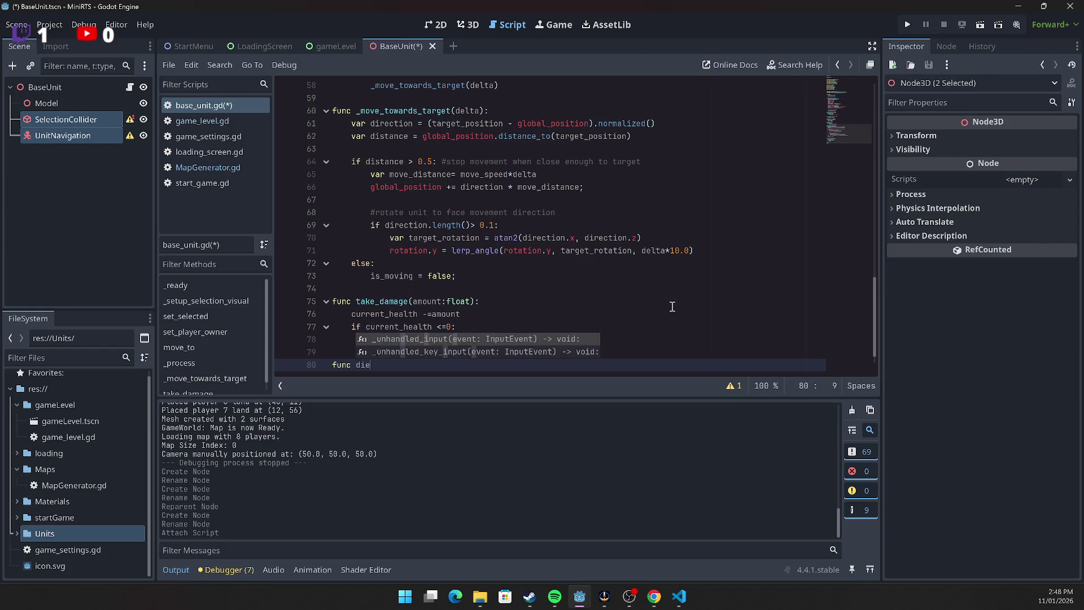
pyautogui.press('BackSpace')
pyautogui.press('BackSpace')
pyautogui.write(':')
pyautogui.press('Return')
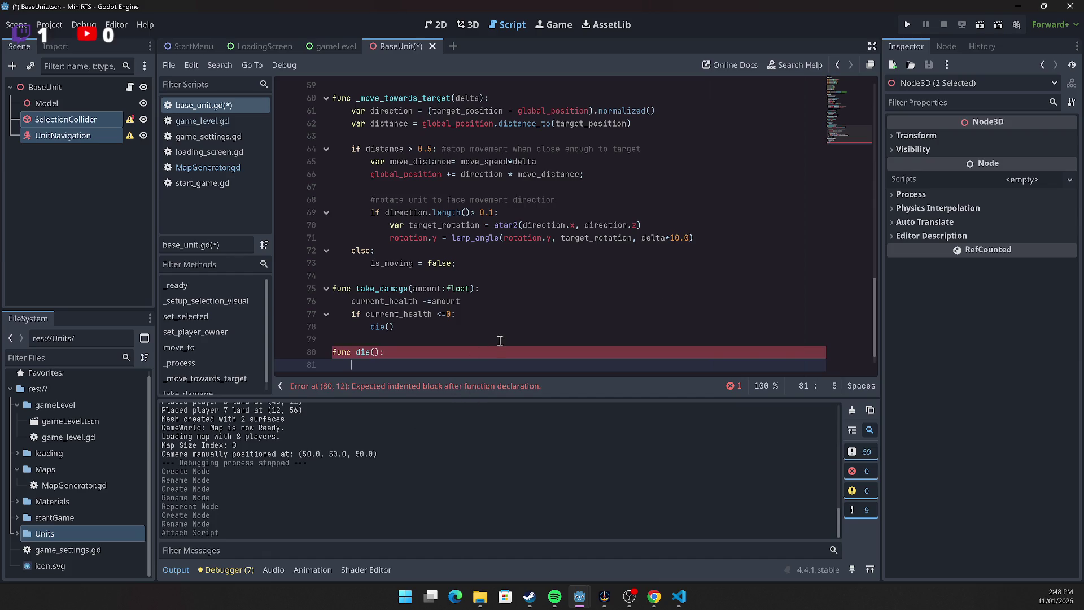
pyautogui.write('qu')
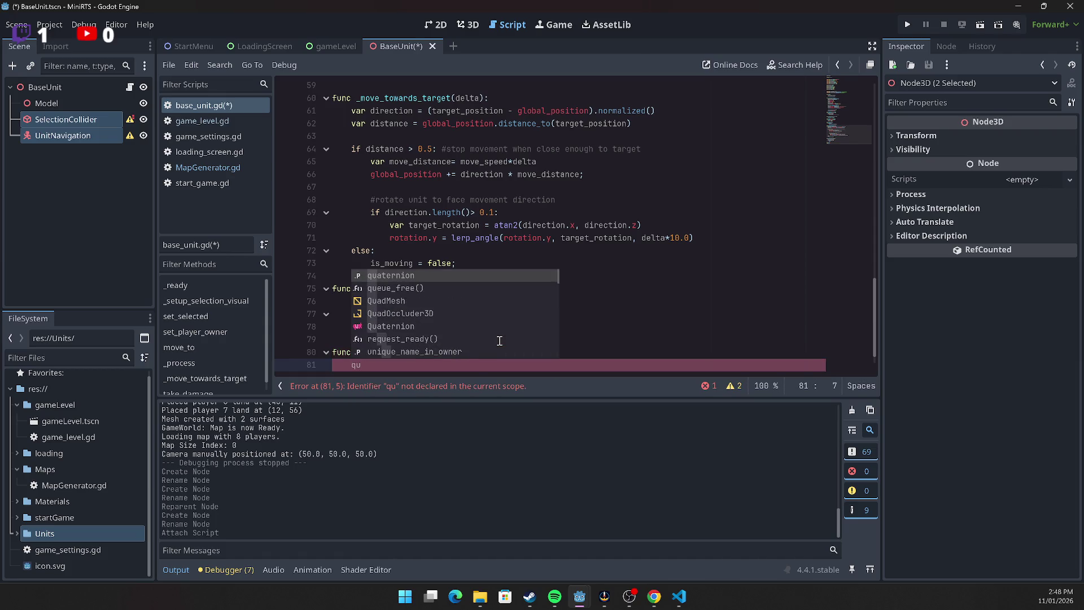
pyautogui.write('eue')
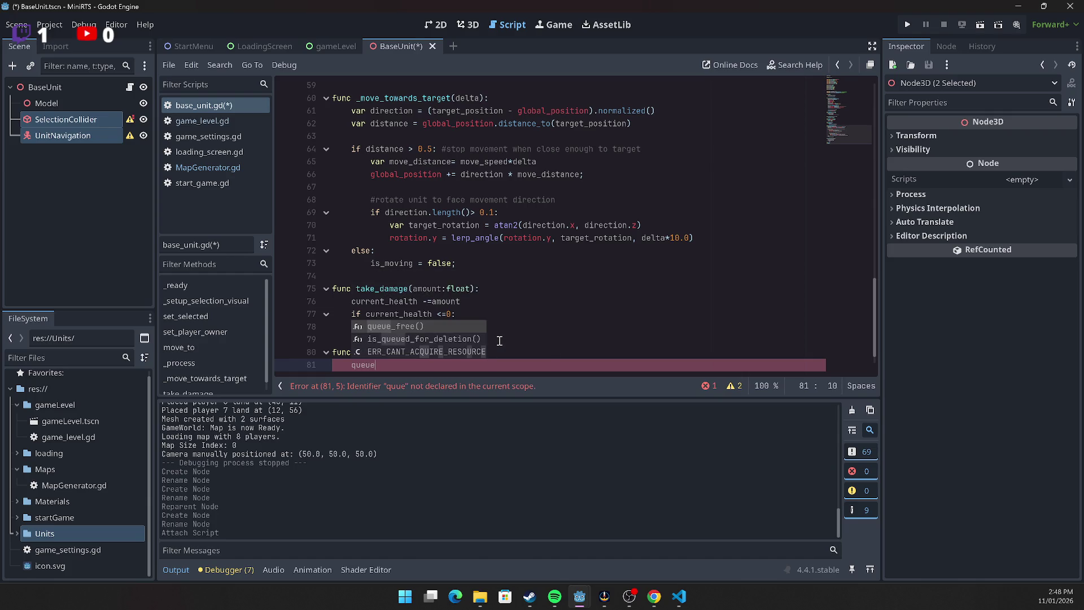
pyautogui.write('.')
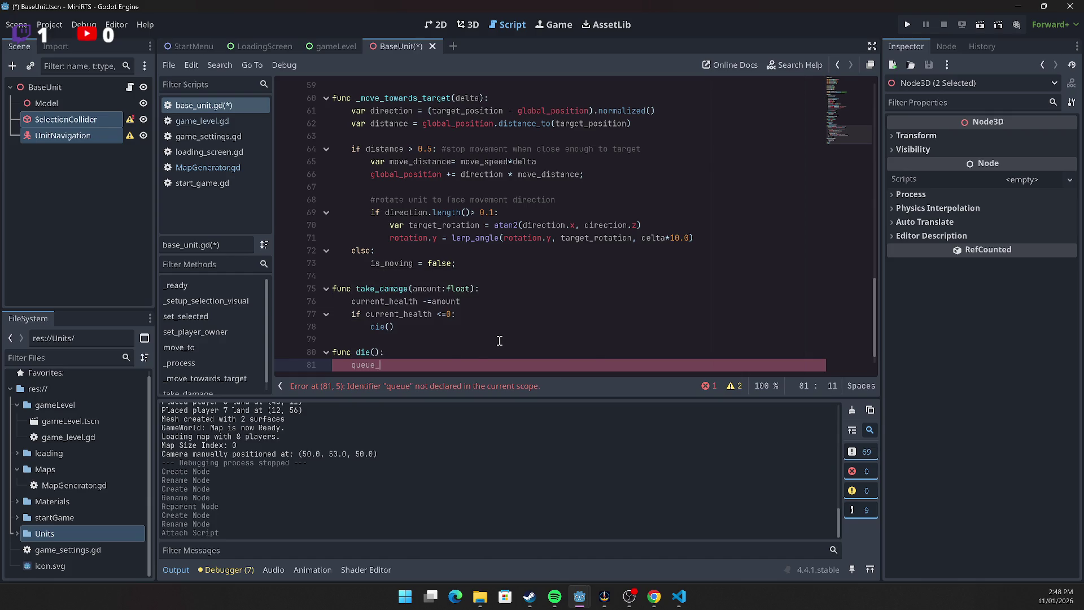
pyautogui.press('Return')
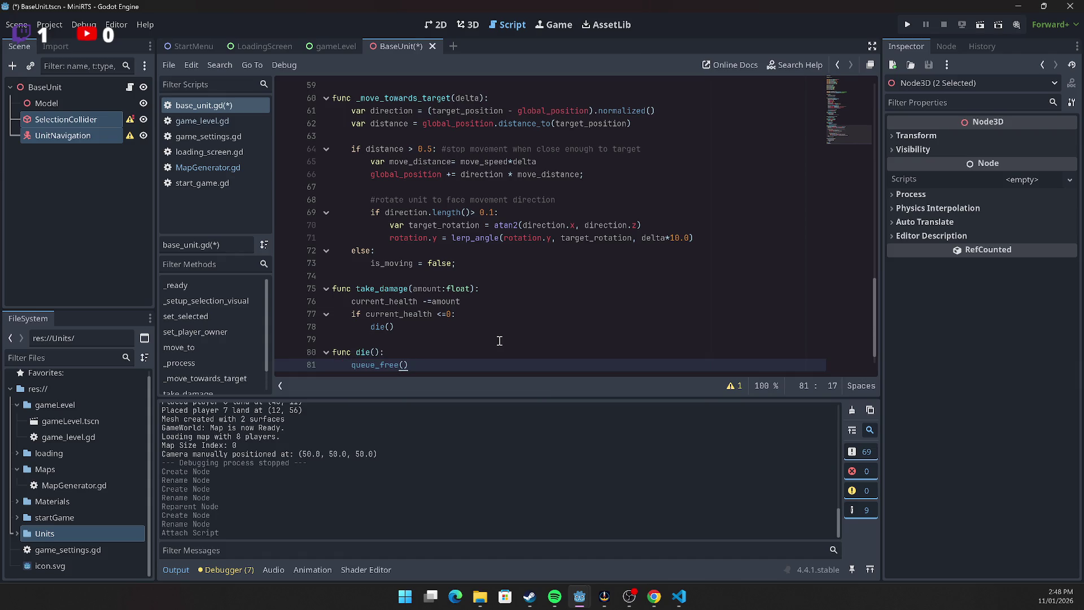
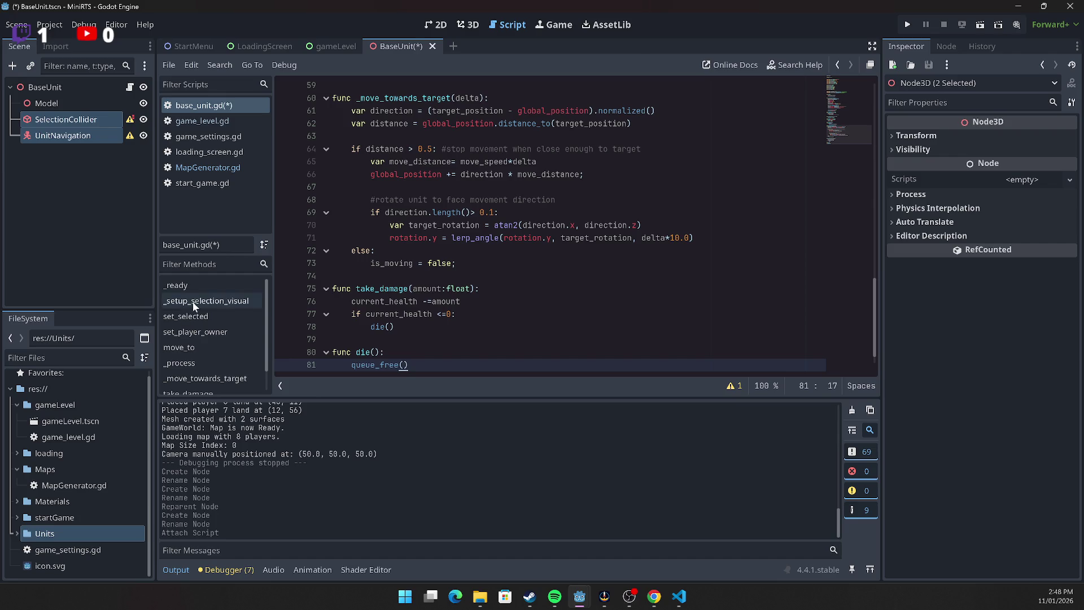
# Step: Create a new folder named Villager inside the Units folder
pyautogui.click(17, 534)
pyautogui.scroll(-2, 17, 536)
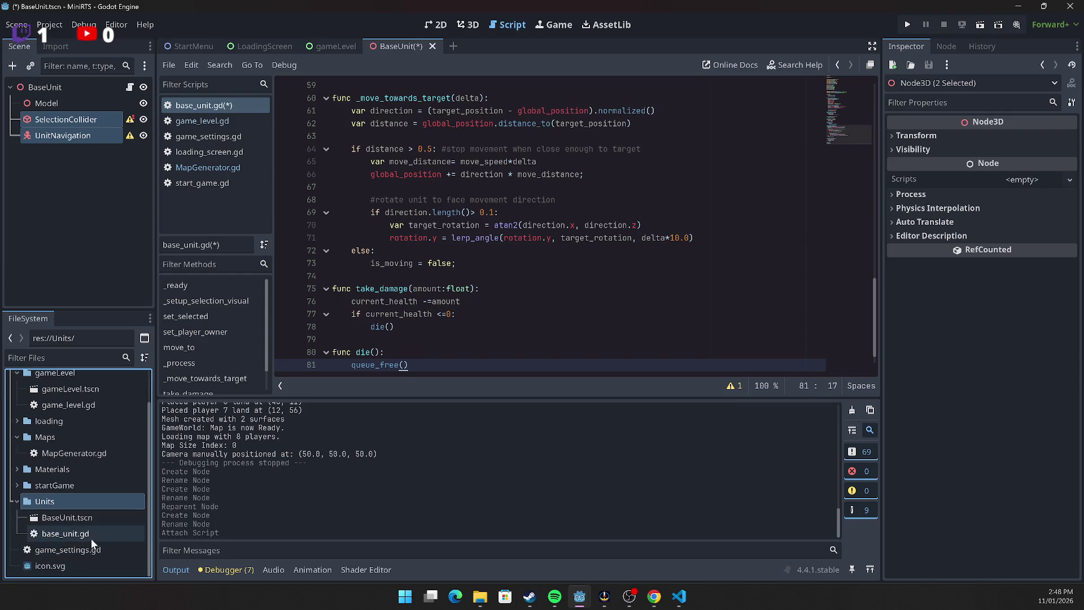
pyautogui.rightClick(58, 504)
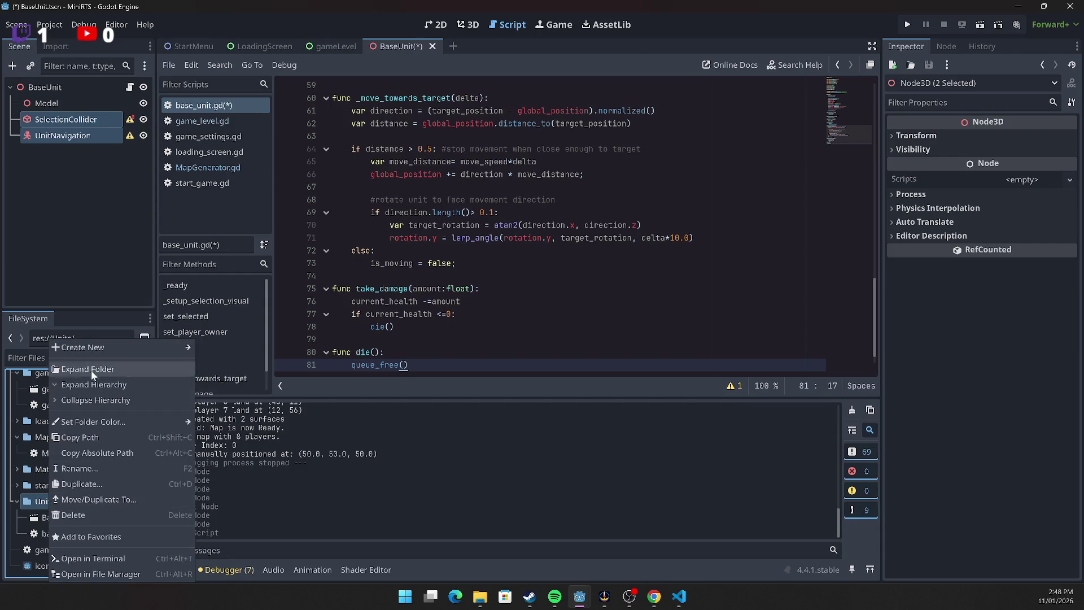
pyautogui.moveTo(158, 348)
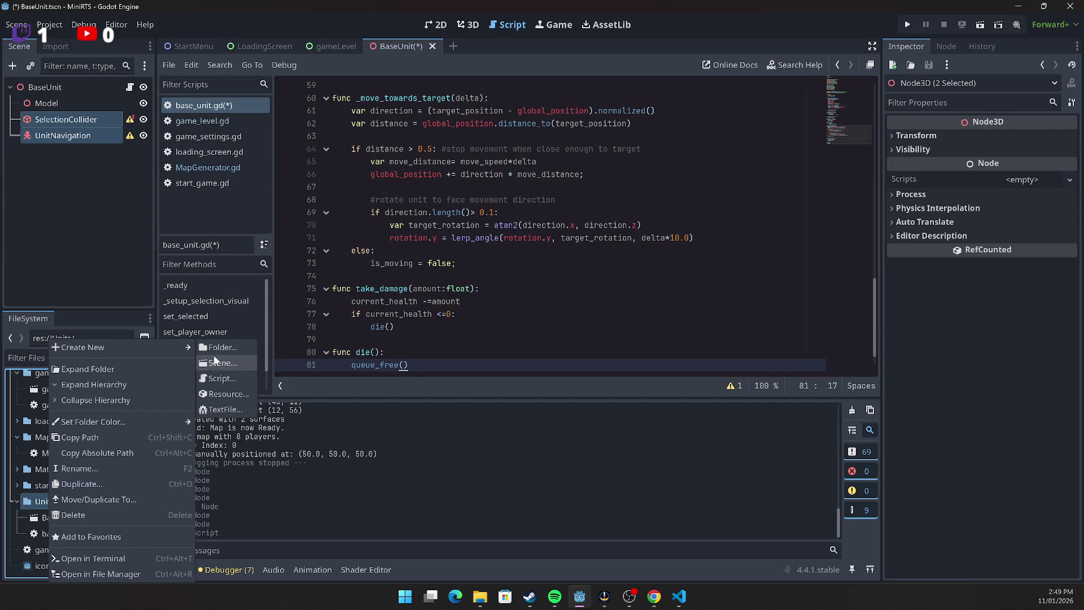
pyautogui.click(212, 348)
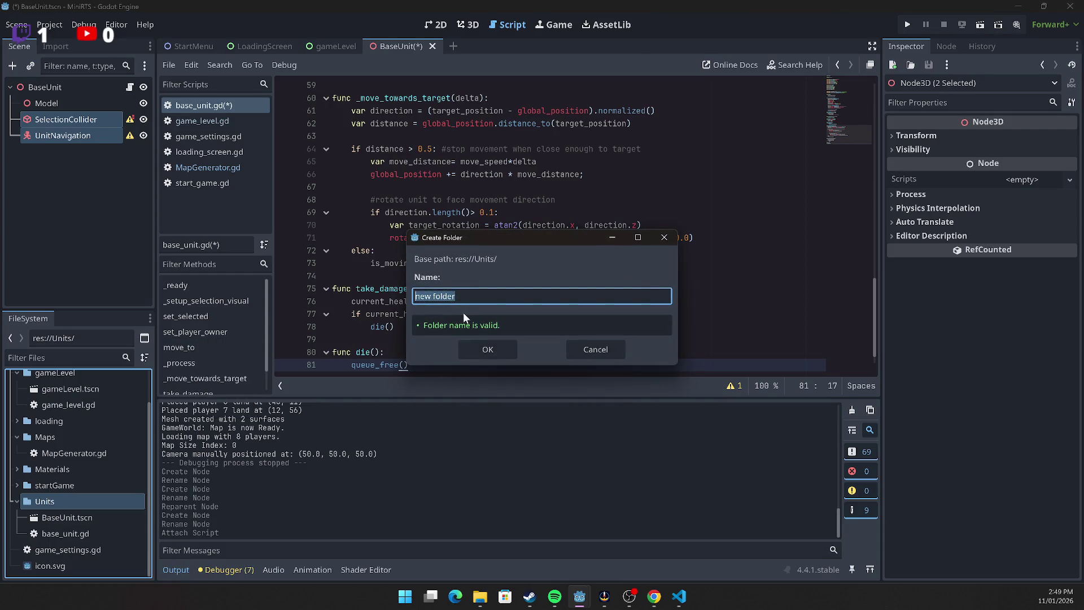
pyautogui.write('Villager')
pyautogui.press('Return')
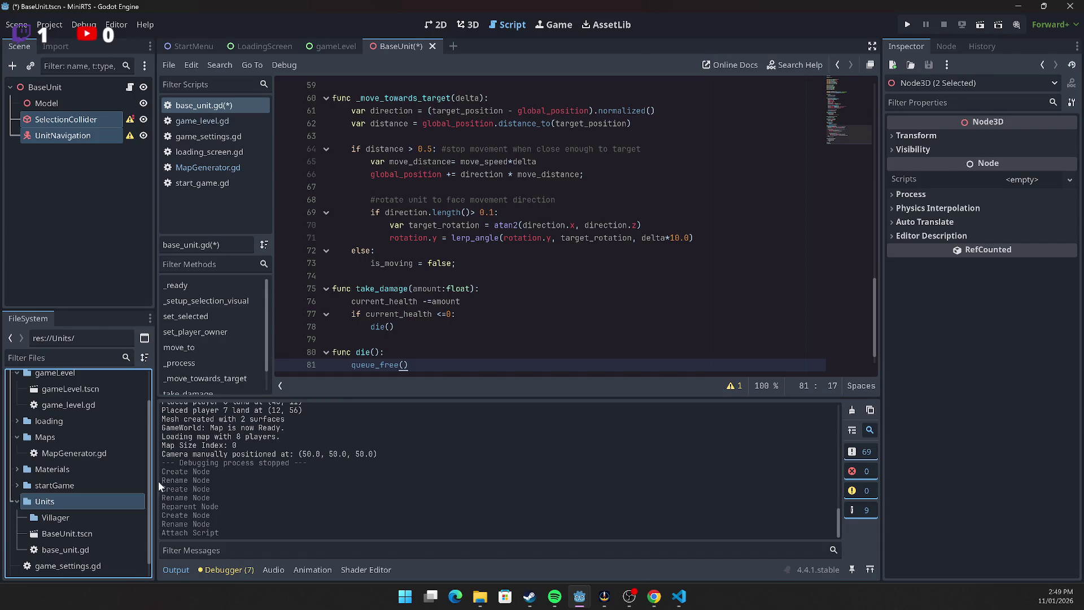
# Step: Create a 3D scene named Villager in the Villager folder
pyautogui.rightClick(60, 520)
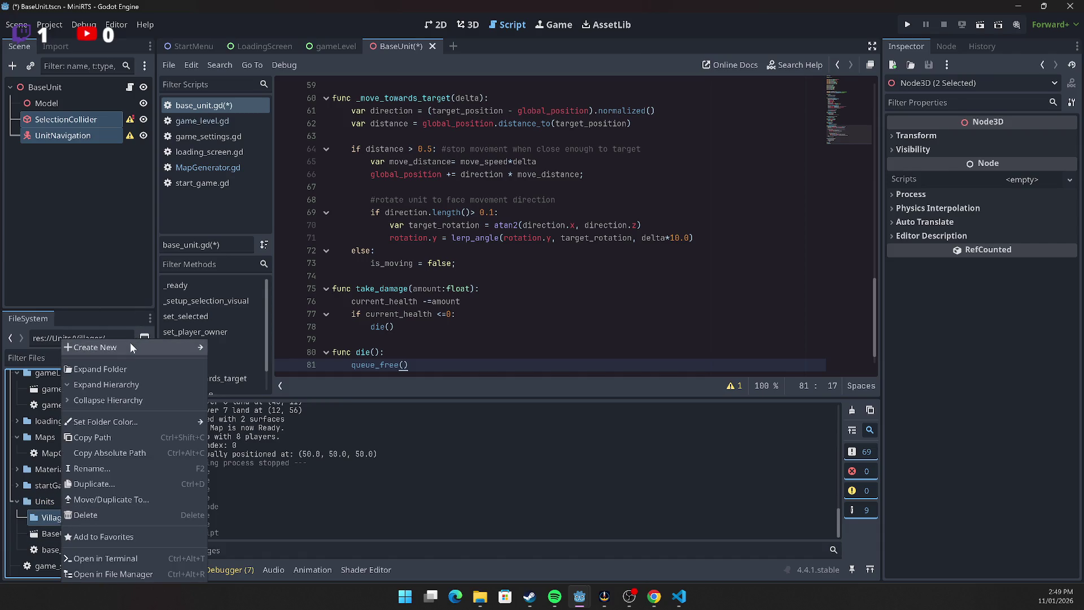
pyautogui.click(257, 364)
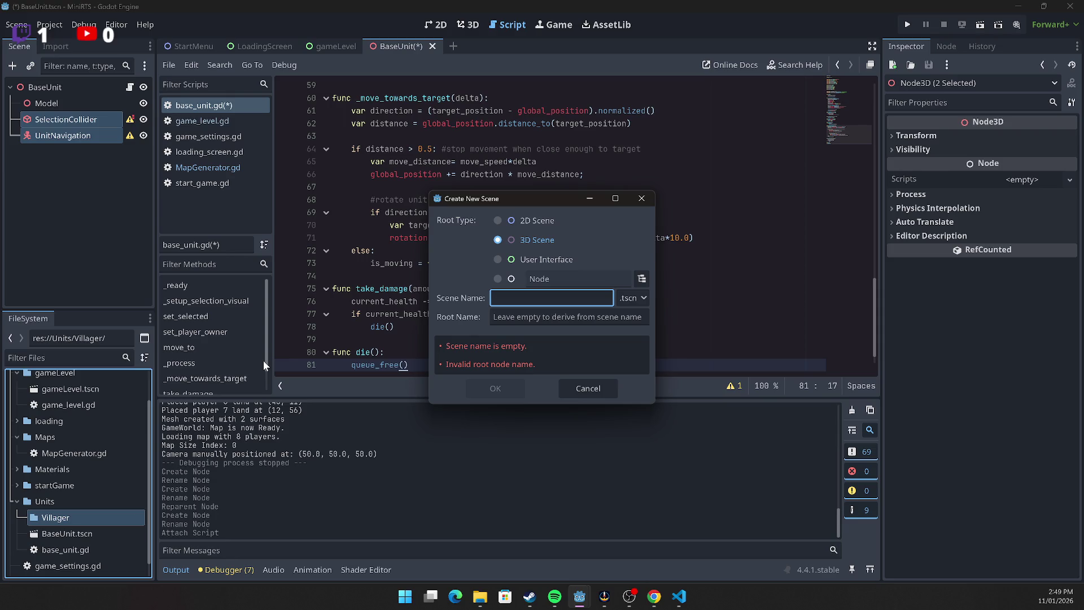
pyautogui.write('Vi')
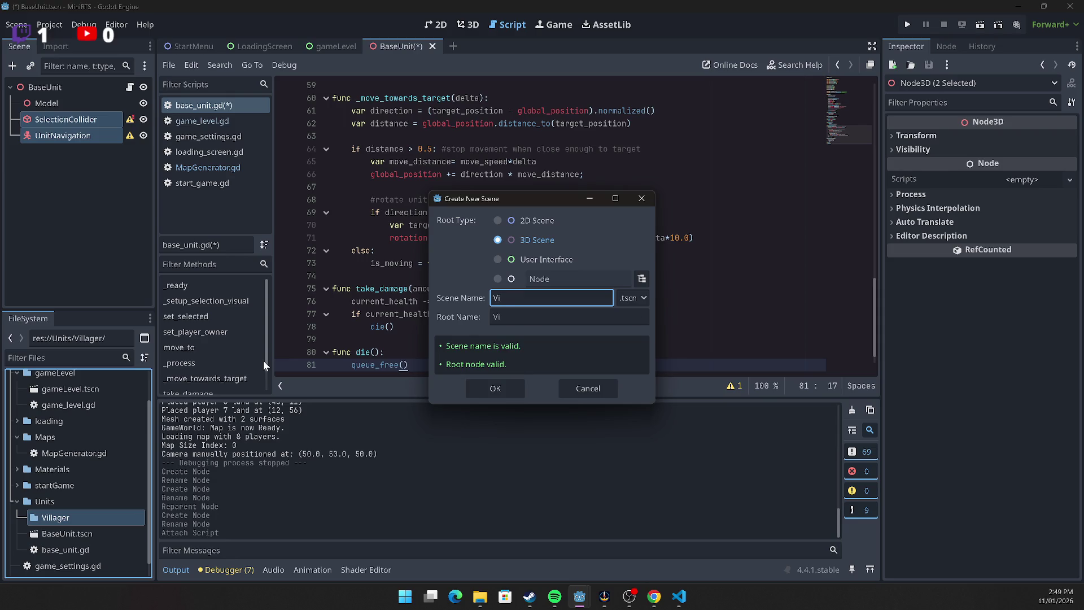
pyautogui.write('llager')
pyautogui.click(489, 389)
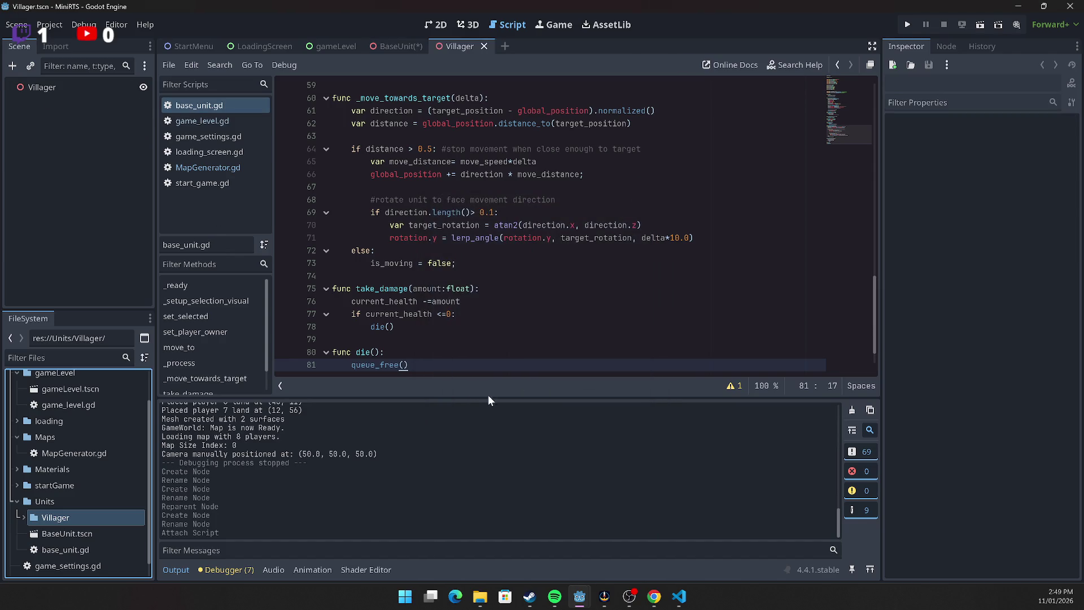
# Step: Add a Node3D child named Model under the Villager root
pyautogui.rightClick(37, 88)
pyautogui.click(71, 100)
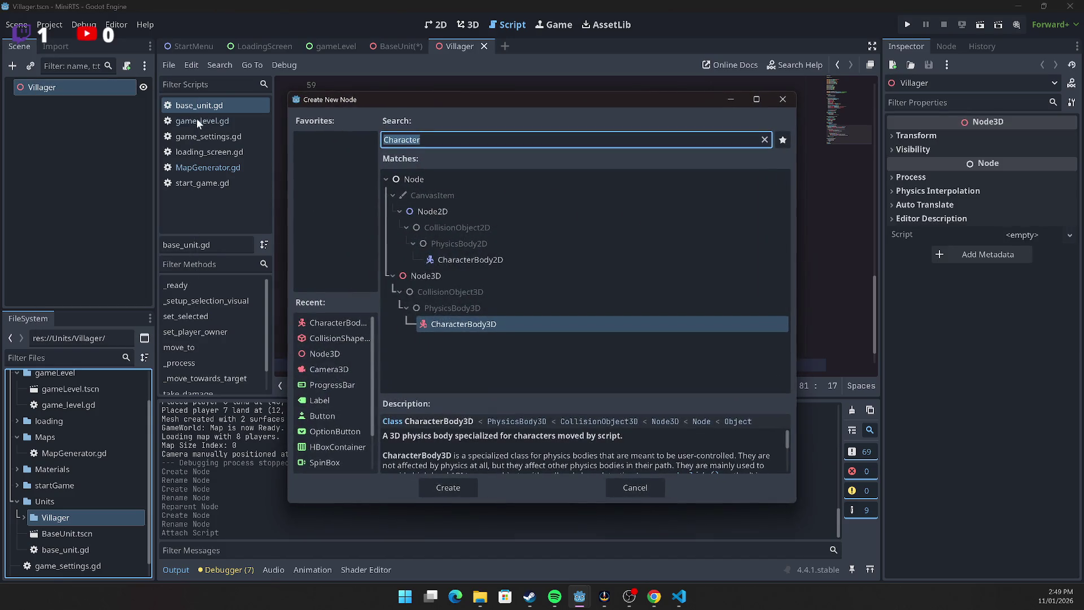
pyautogui.write('mo')
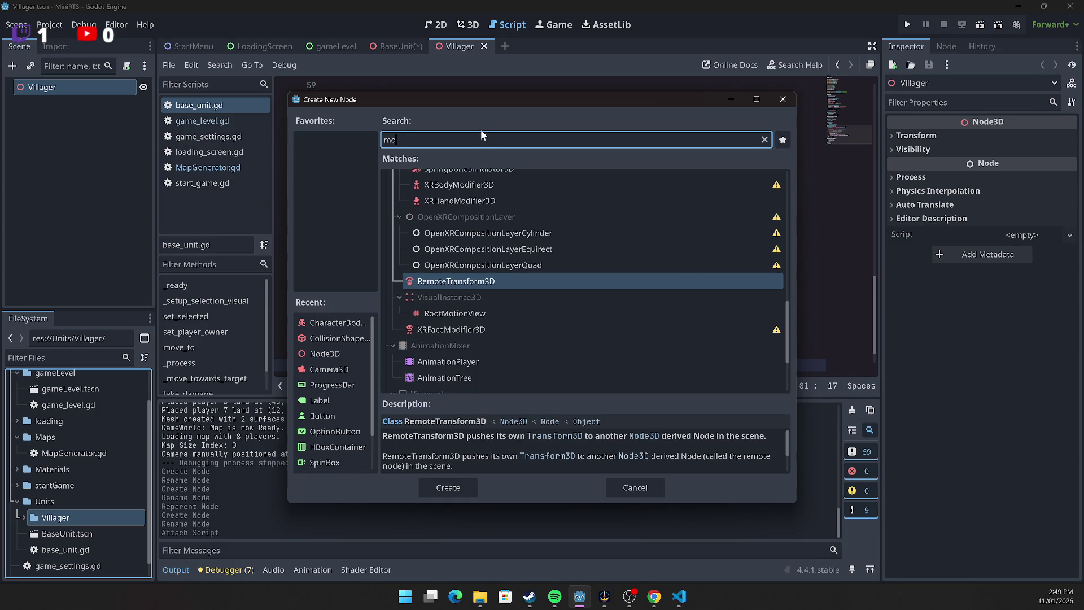
pyautogui.press('BackSpace')
pyautogui.press('BackSpace')
pyautogui.write('nodel')
pyautogui.press('BackSpace')
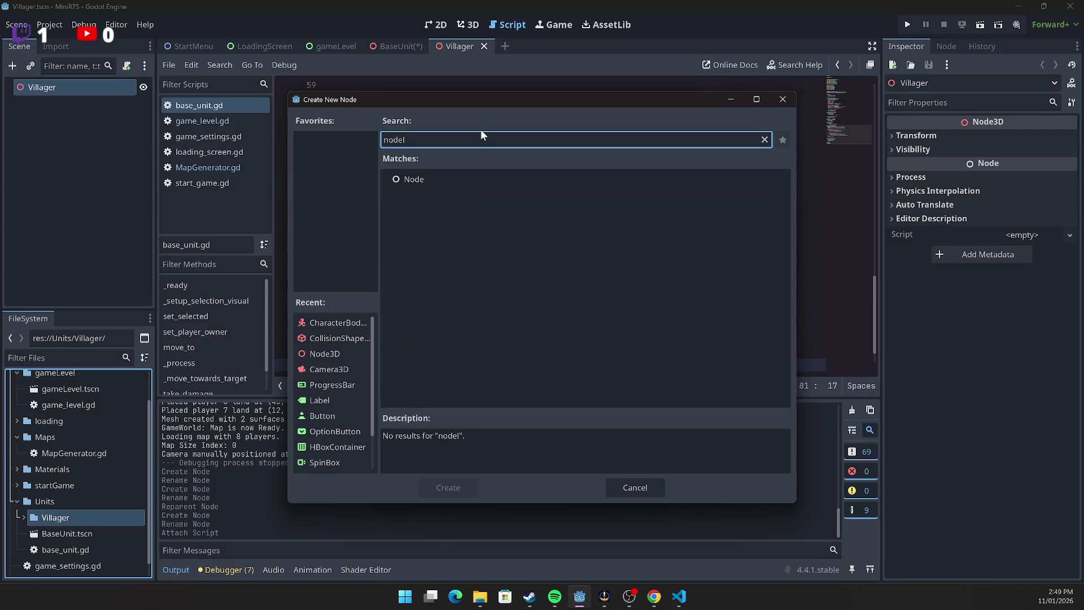
pyautogui.press('Down')
pyautogui.press('Down')
pyautogui.press('Down')
pyautogui.press('Down')
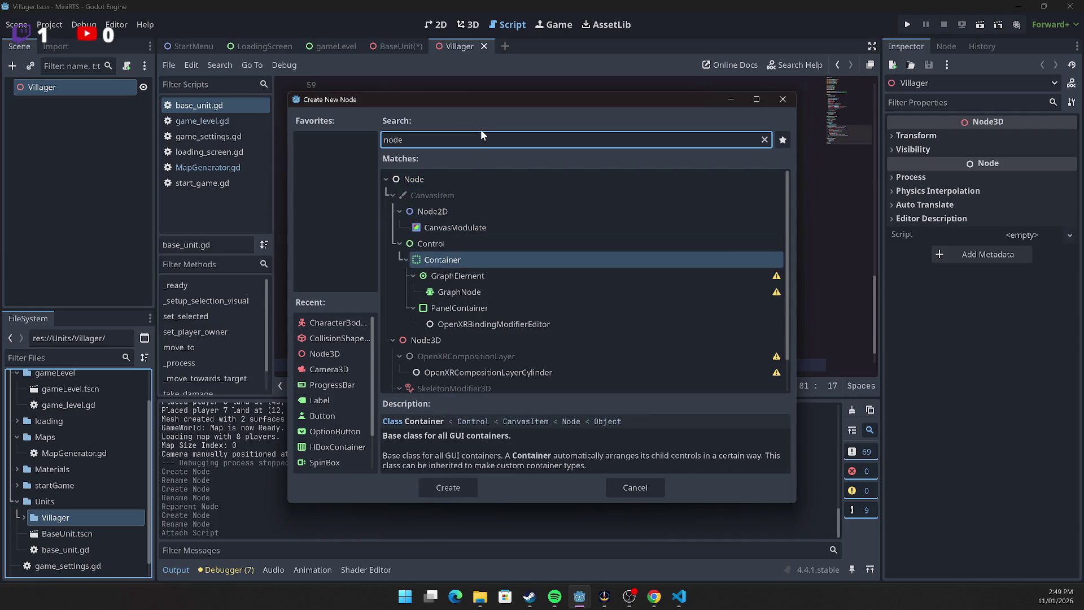
pyautogui.press('Return')
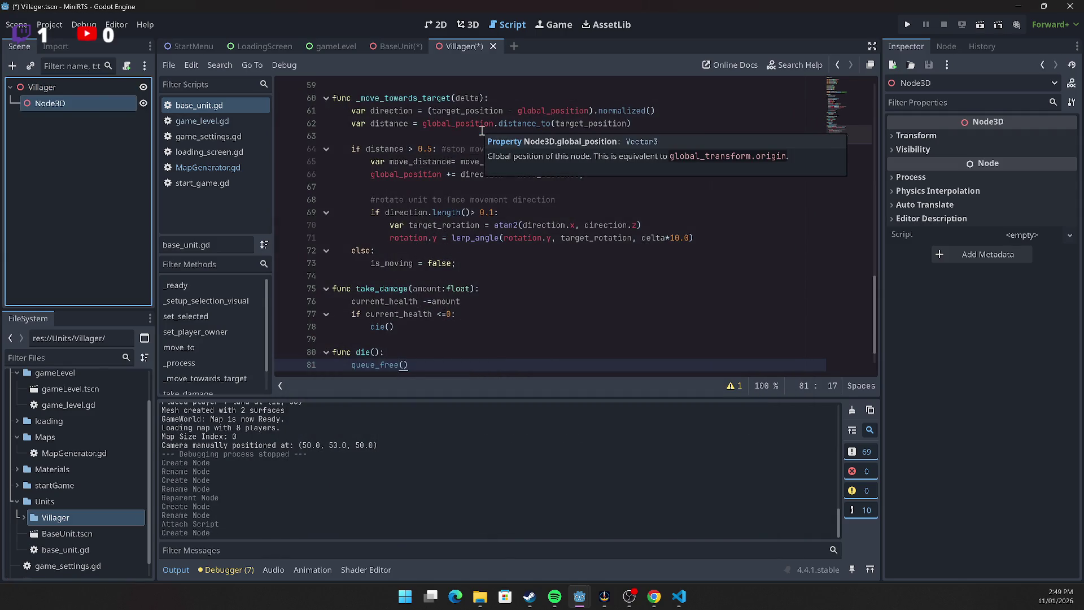
pyautogui.press('F2')
pyautogui.write('Model')
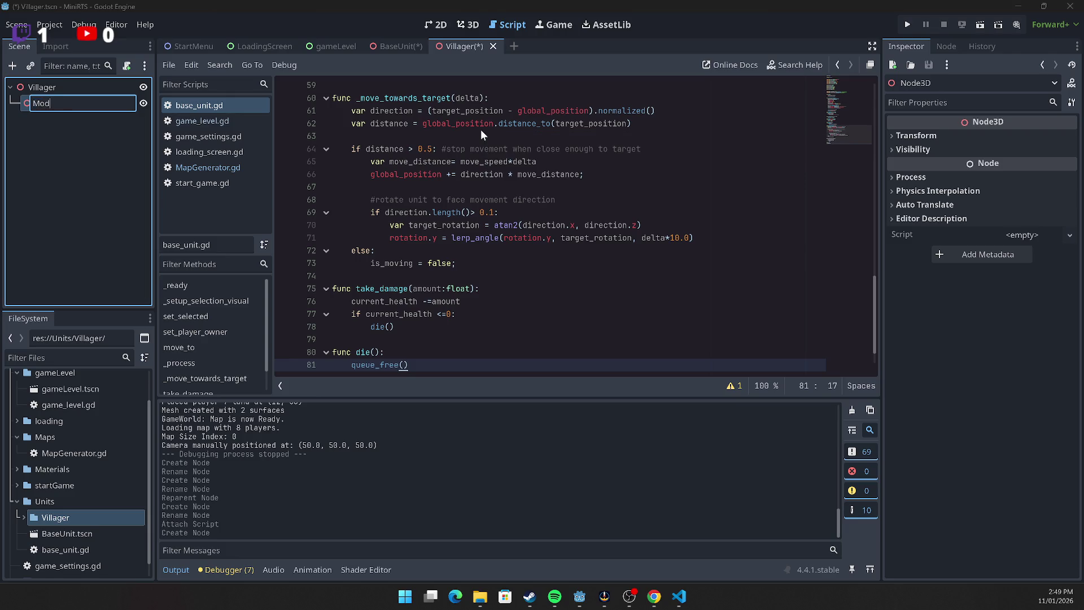
pyautogui.press('Return')
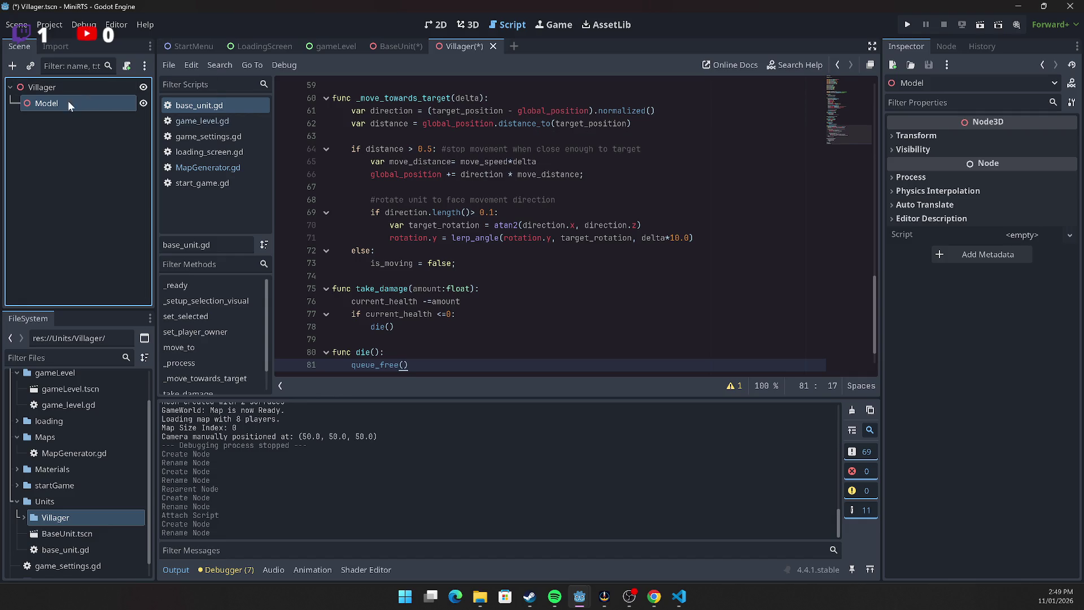
# Step: Add a MeshInstance3D child named Body under Model
pyautogui.click(12, 66)
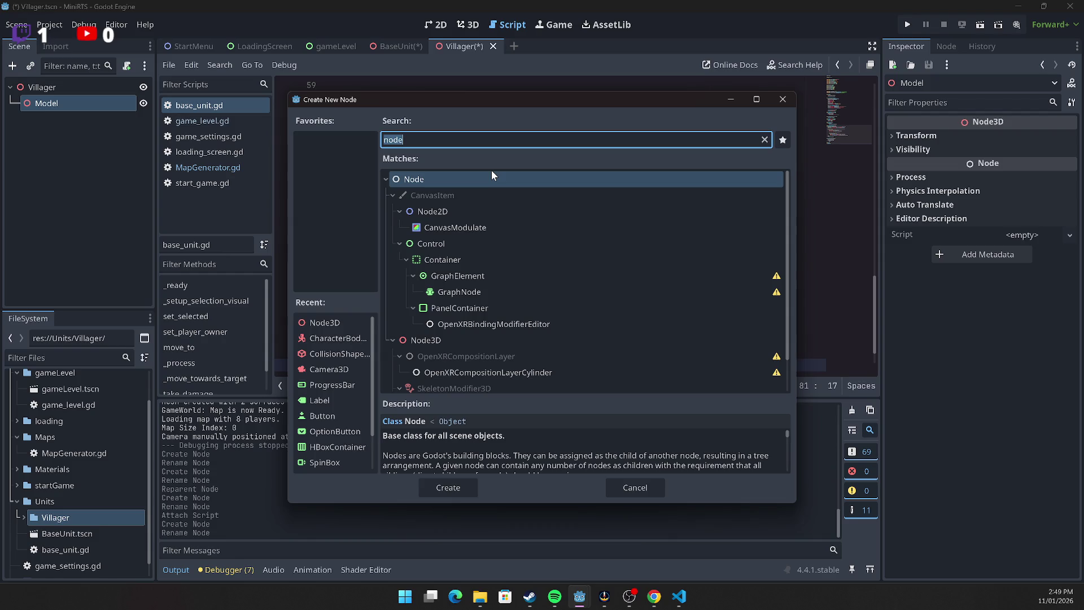
pyautogui.write('Mesh')
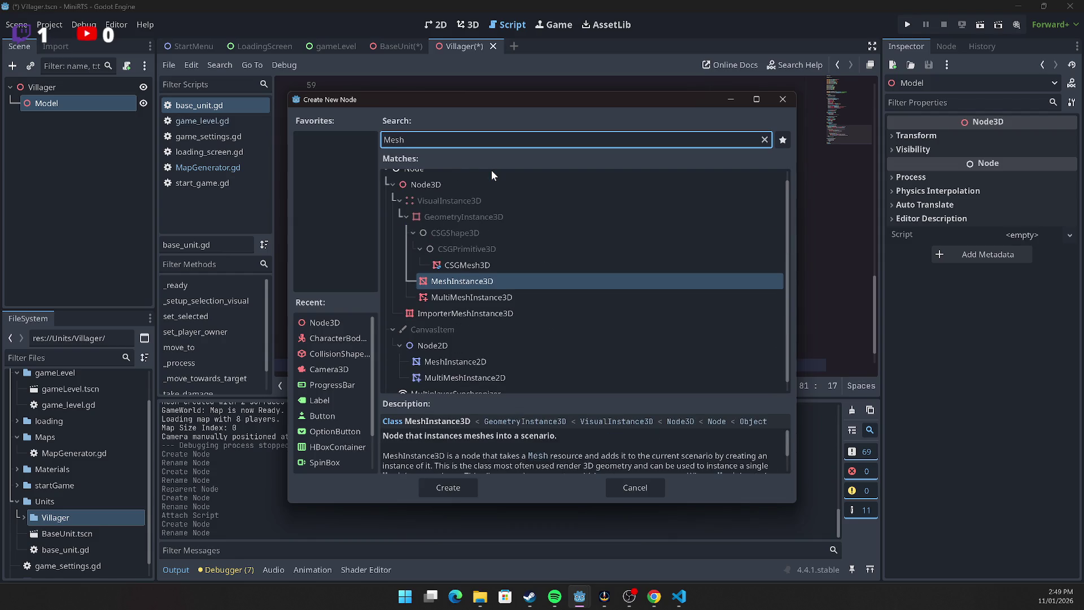
pyautogui.press('Return')
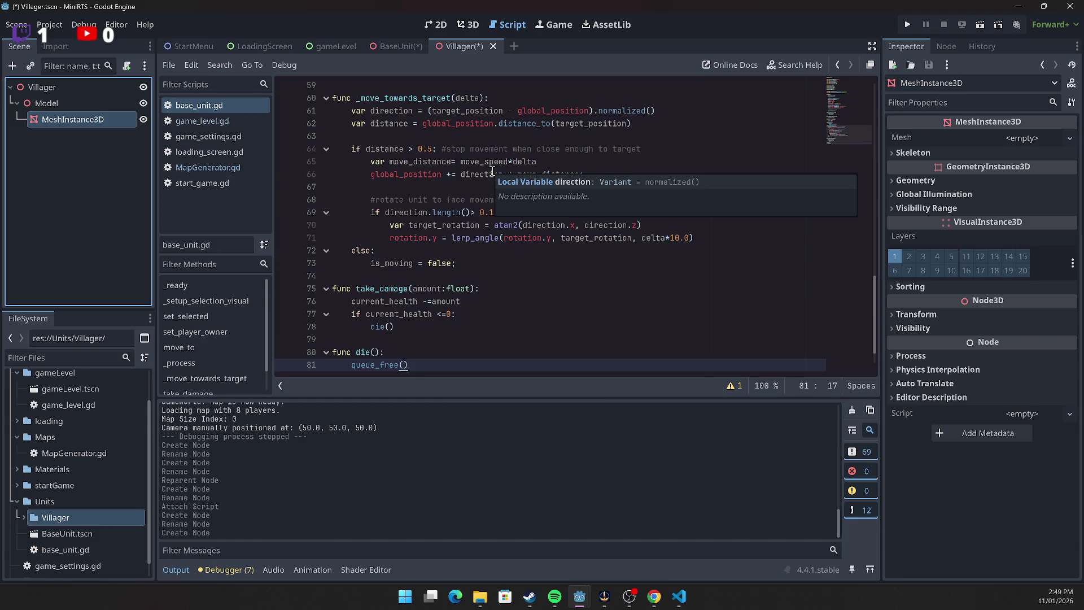
pyautogui.press('F2')
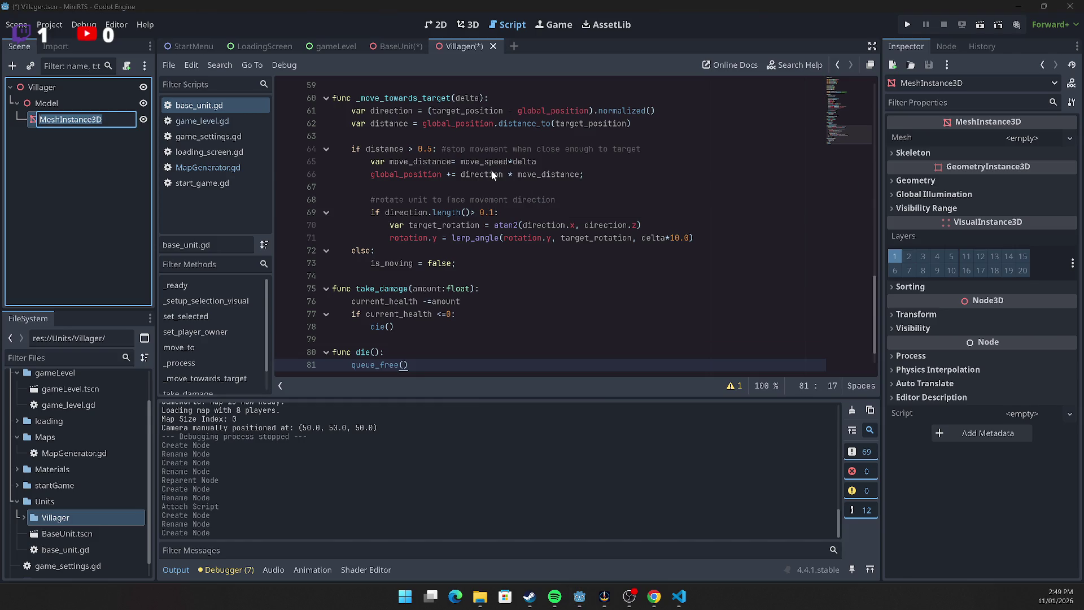
pyautogui.write('Body')
pyautogui.press('Return')
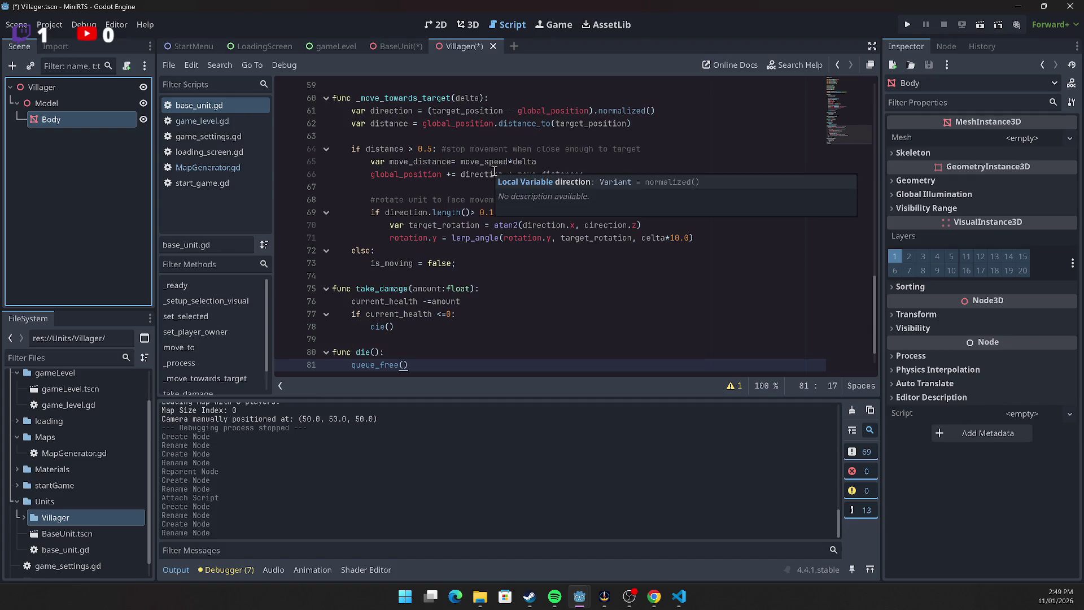
# Step: Add an AnimationPlayer child under Model
pyautogui.rightClick(73, 101)
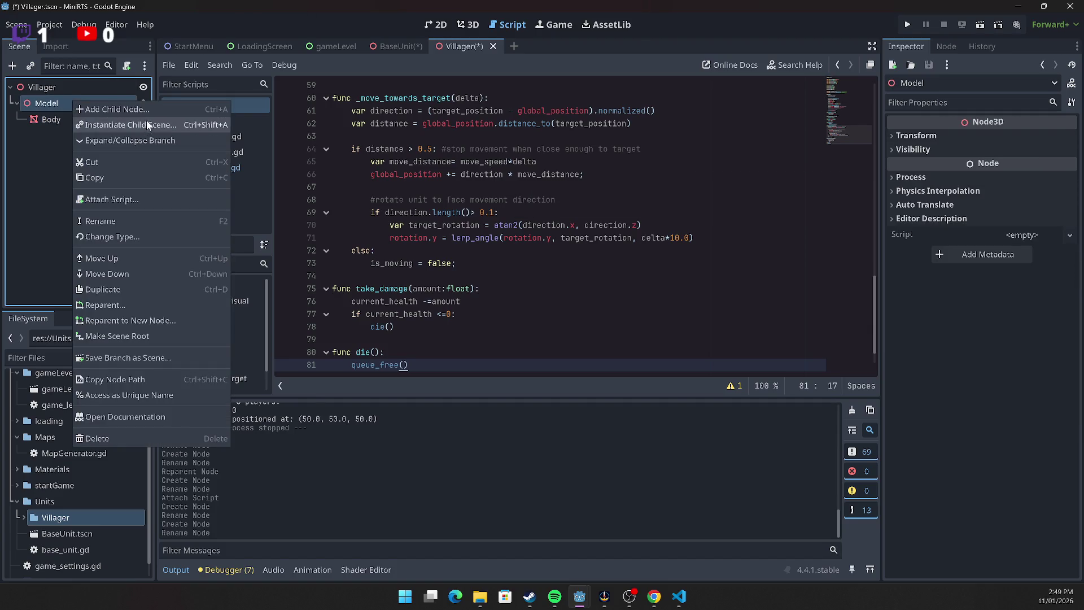
pyautogui.click(96, 109)
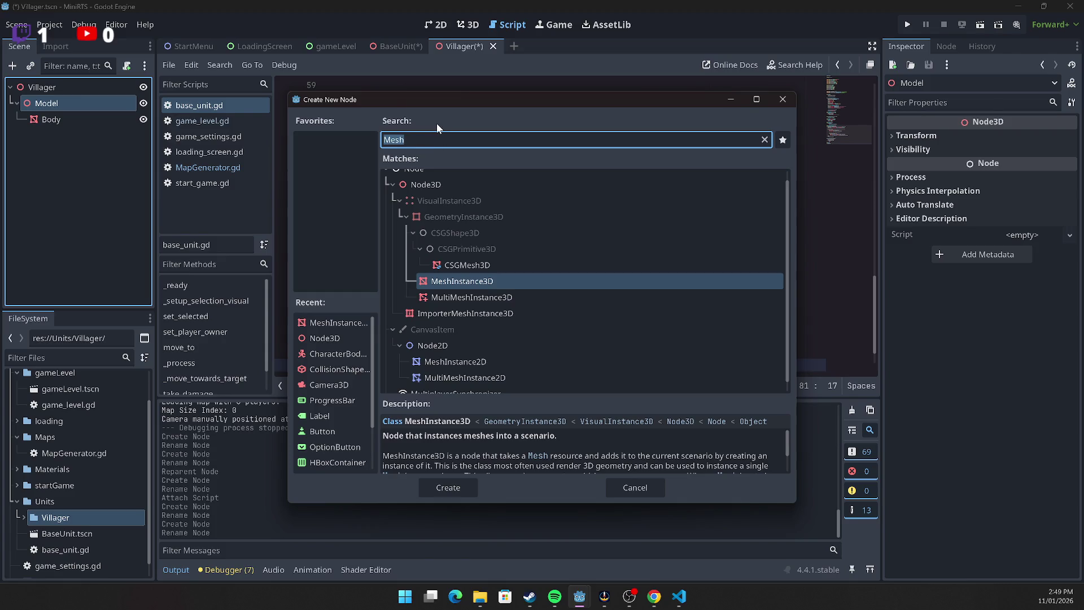
pyautogui.write('Animati')
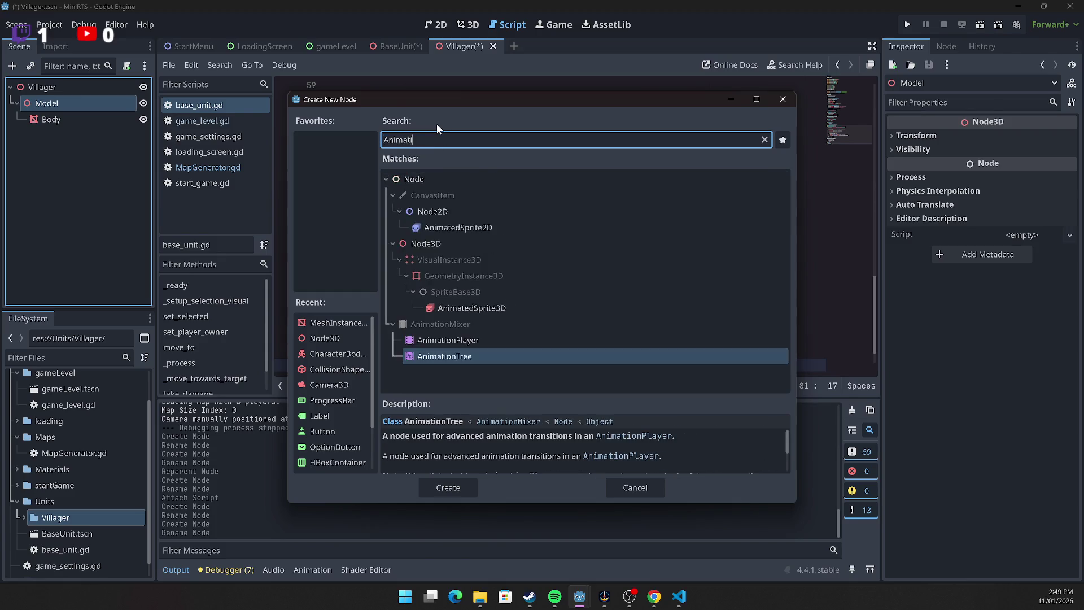
pyautogui.write('on')
pyautogui.press('Up')
pyautogui.press('Return')
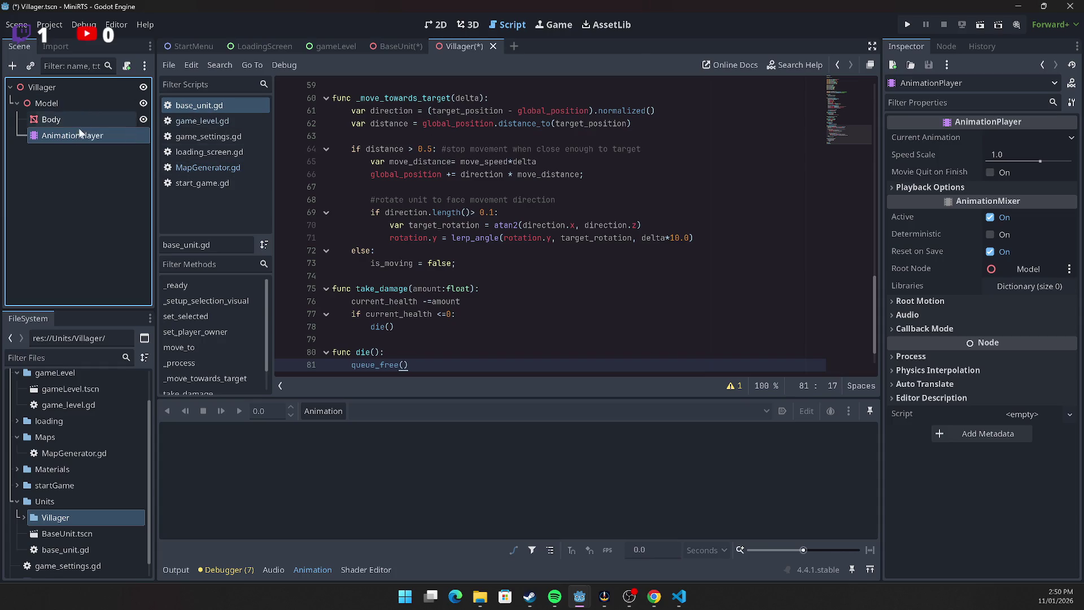
# Step: Add a CollisionShape3D under Villager and rename it SelectionCollider
pyautogui.click(49, 105)
pyautogui.click(19, 102)
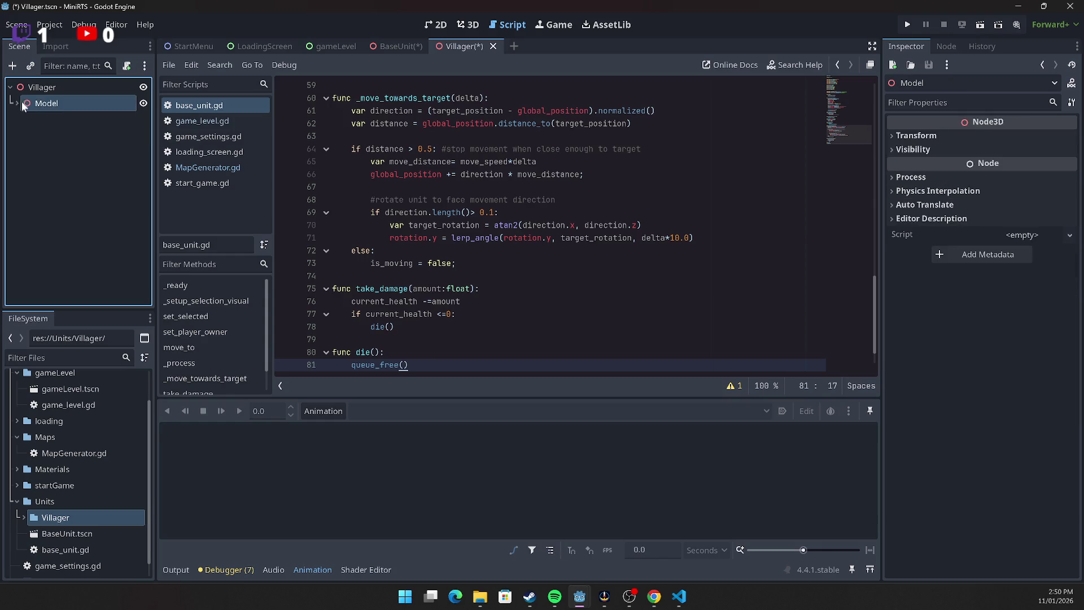
pyautogui.click(36, 90)
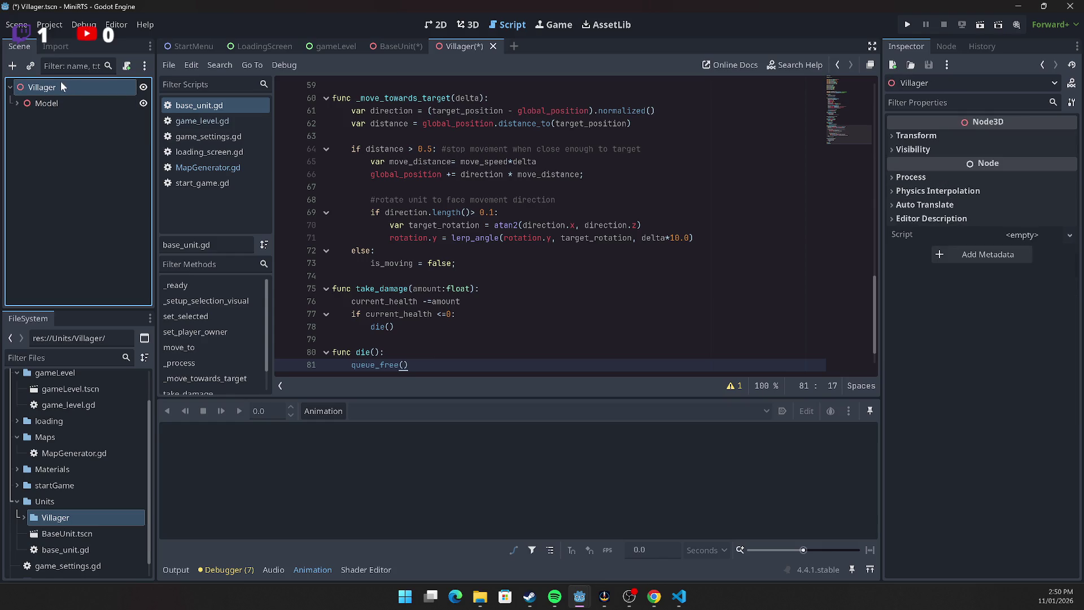
pyautogui.click(12, 65)
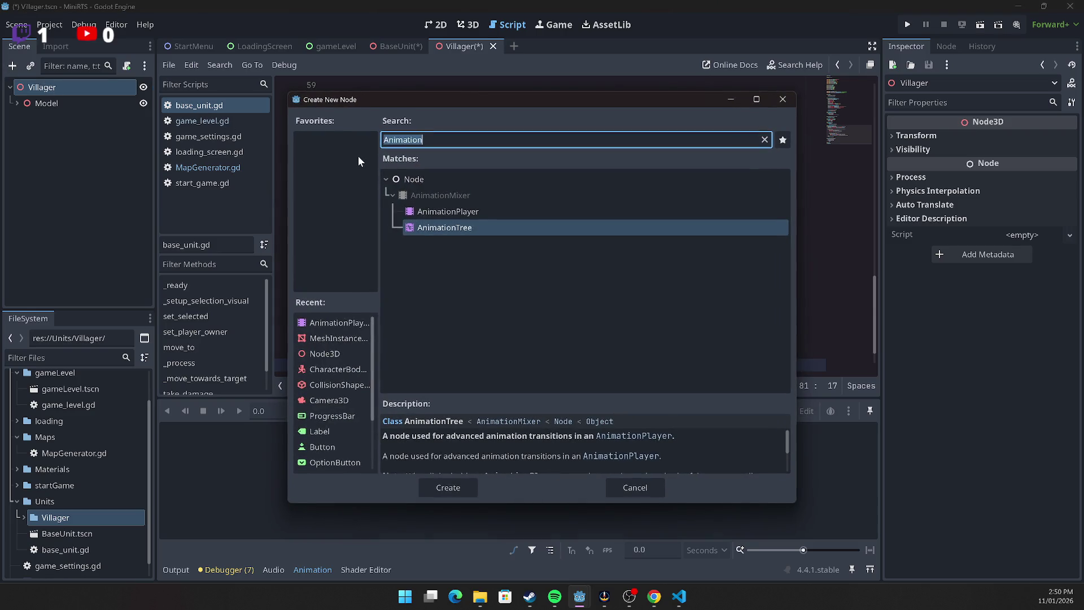
pyautogui.write('collision')
pyautogui.press('Return')
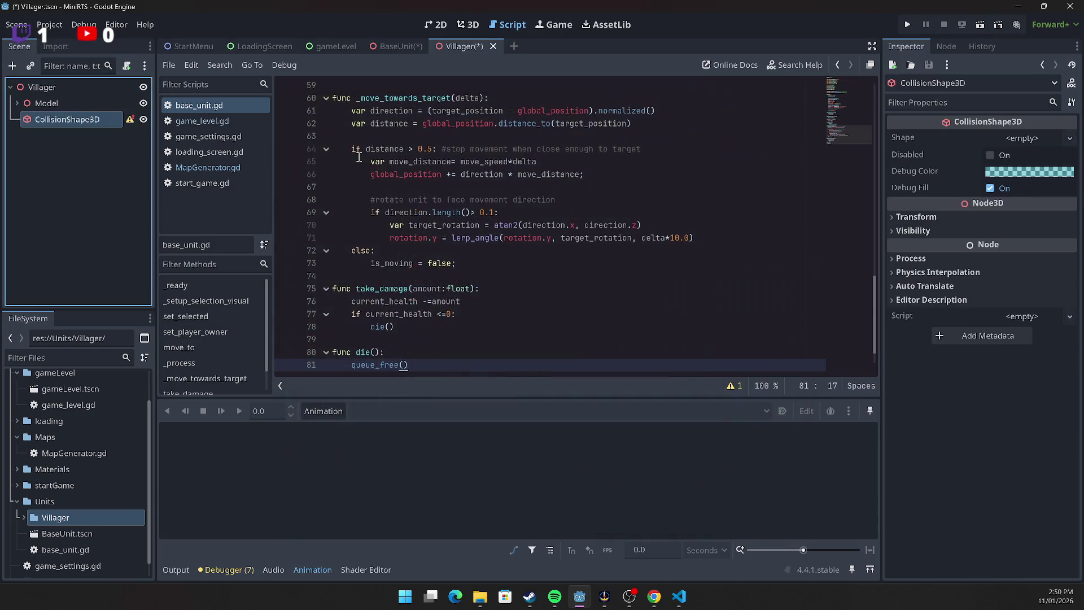
pyautogui.press('F2')
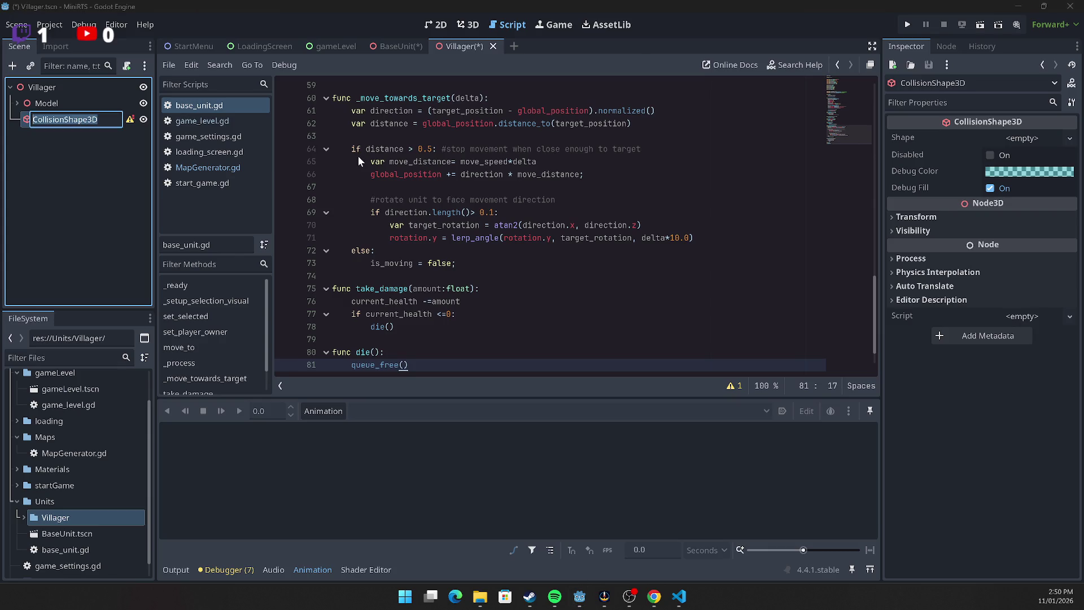
pyautogui.write('SelectionColl')
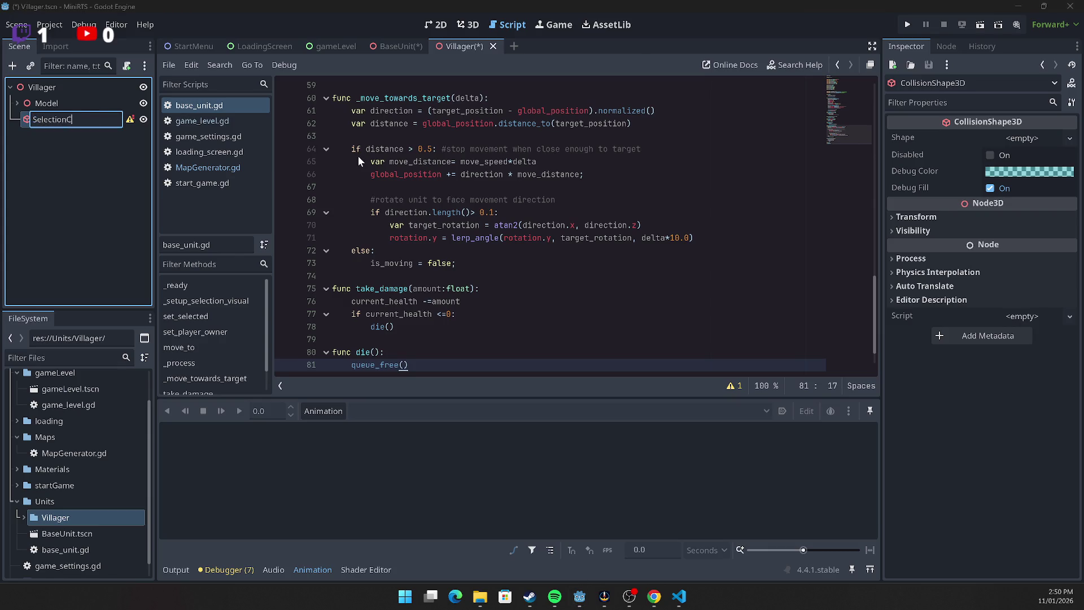
pyautogui.write('ider')
pyautogui.press('Return')
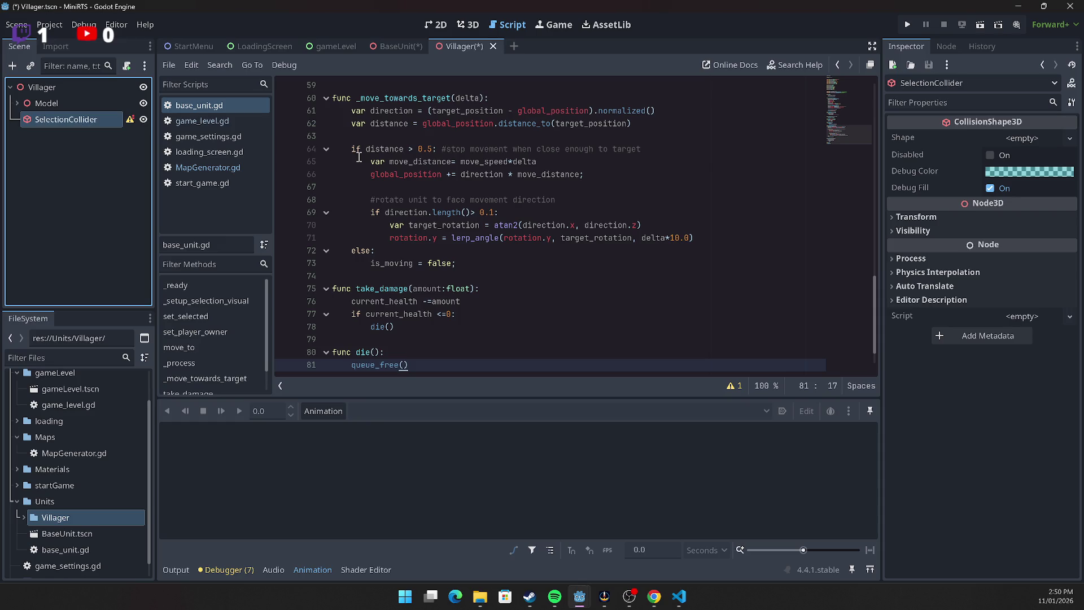
# Step: Reopen the add-child dialog for Villager and dismiss it without adding a node
pyautogui.click(51, 88)
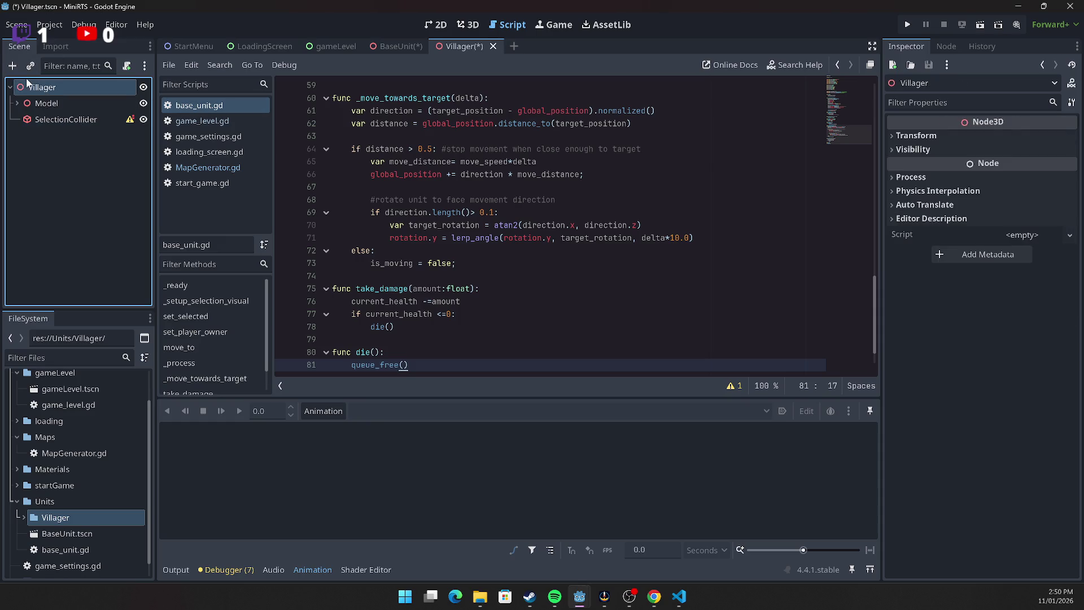
pyautogui.click(12, 66)
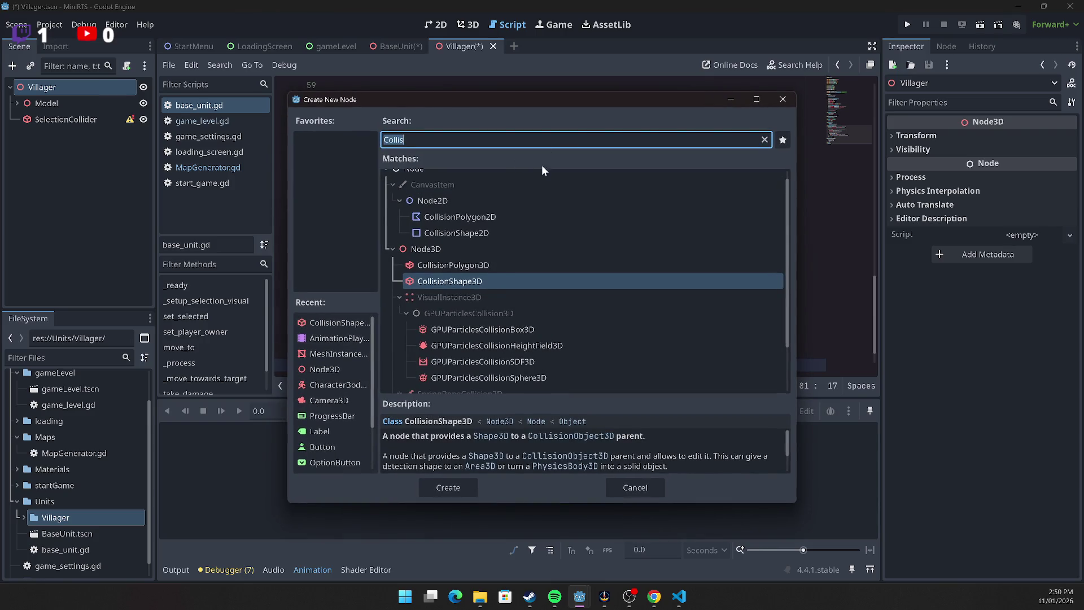
pyautogui.click(625, 481)
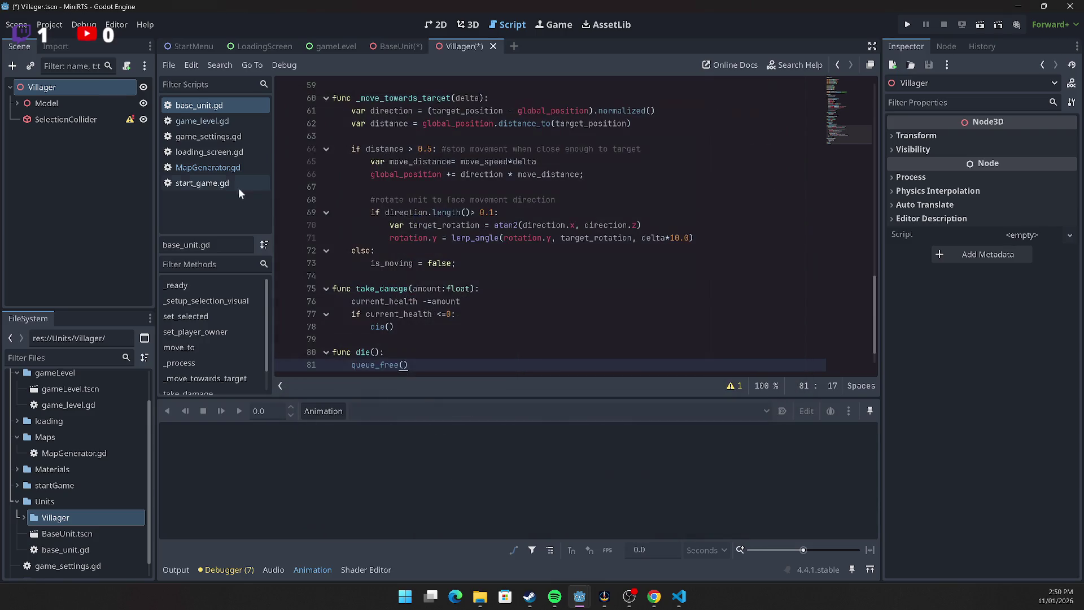
# Step: Attach a new villager.gd script to Villager and change extends Node3D to BaseUnit
pyautogui.click(127, 66)
pyautogui.press('Return')
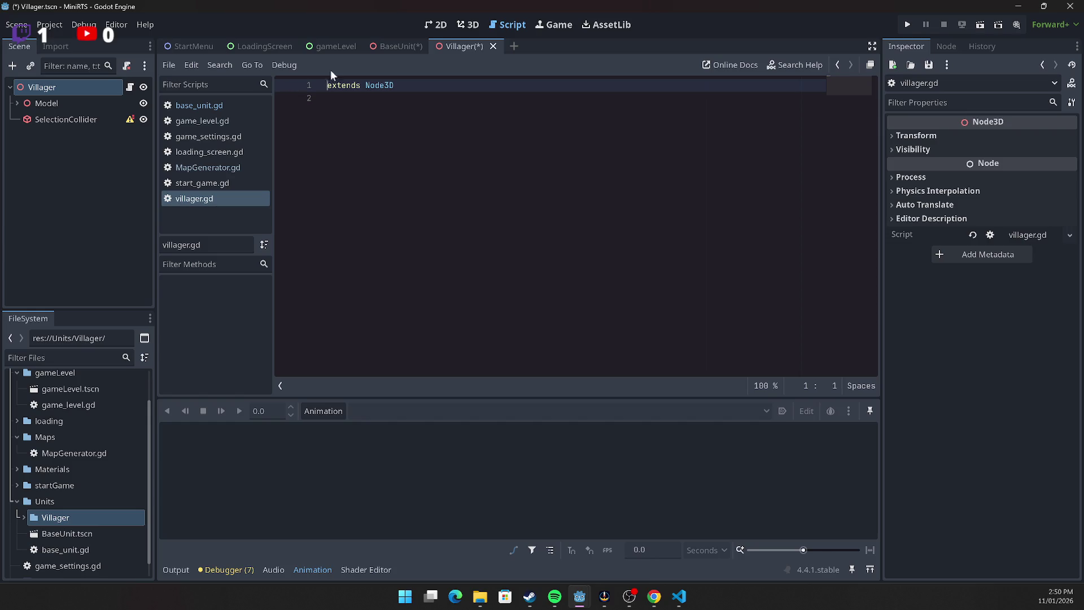
pyautogui.click(386, 85)
pyautogui.doubleClick(373, 85)
pyautogui.write('Base')
pyautogui.press('Return')
pyautogui.press('Return')
pyautogui.press('Return')
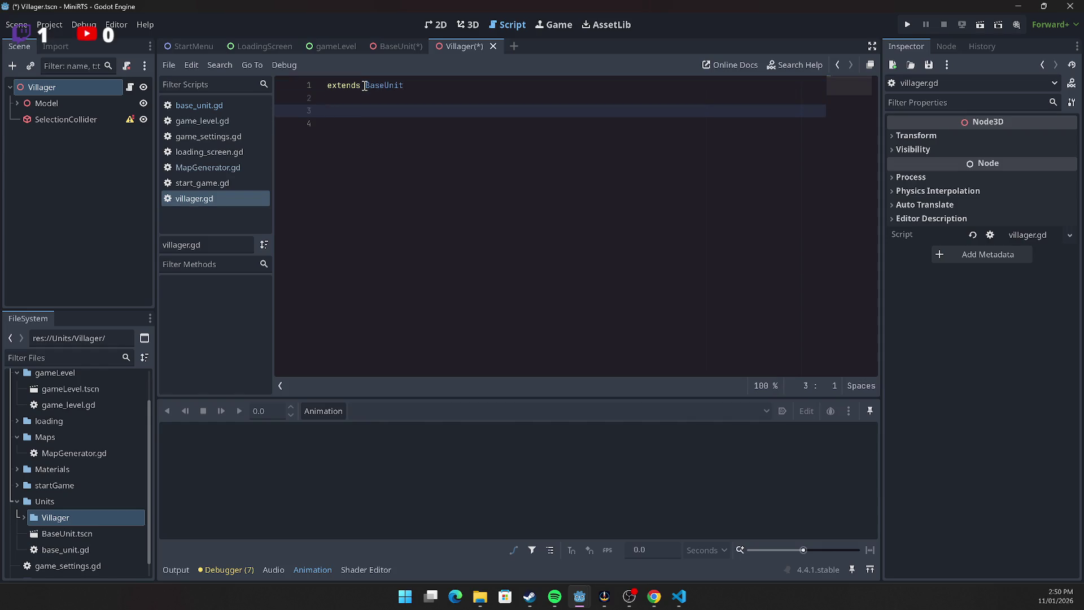
pyautogui.write('?@')
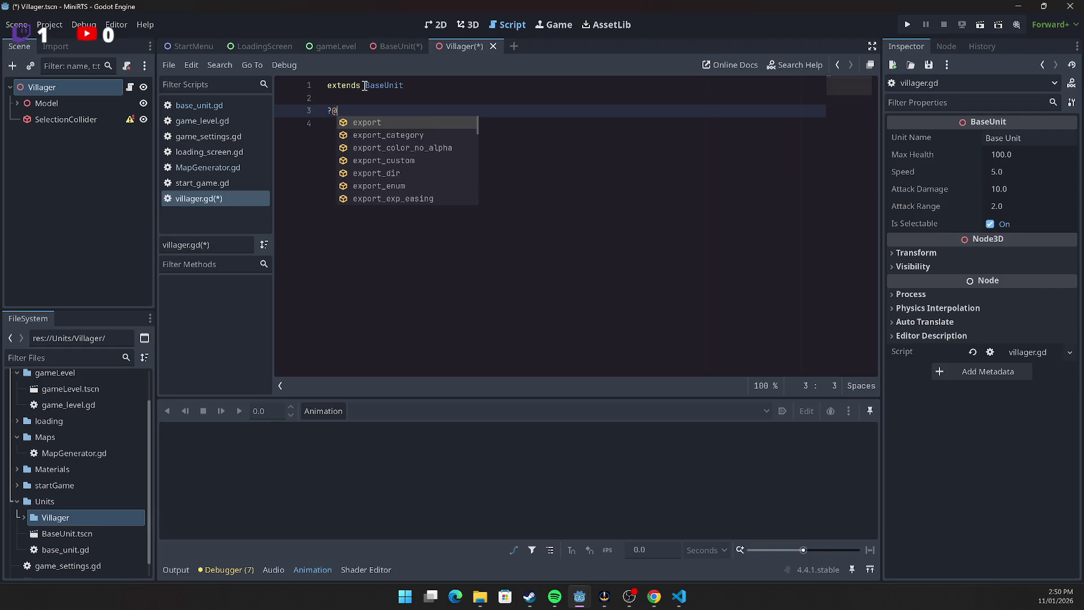
pyautogui.press('BackSpace')
pyautogui.press('BackSpace')
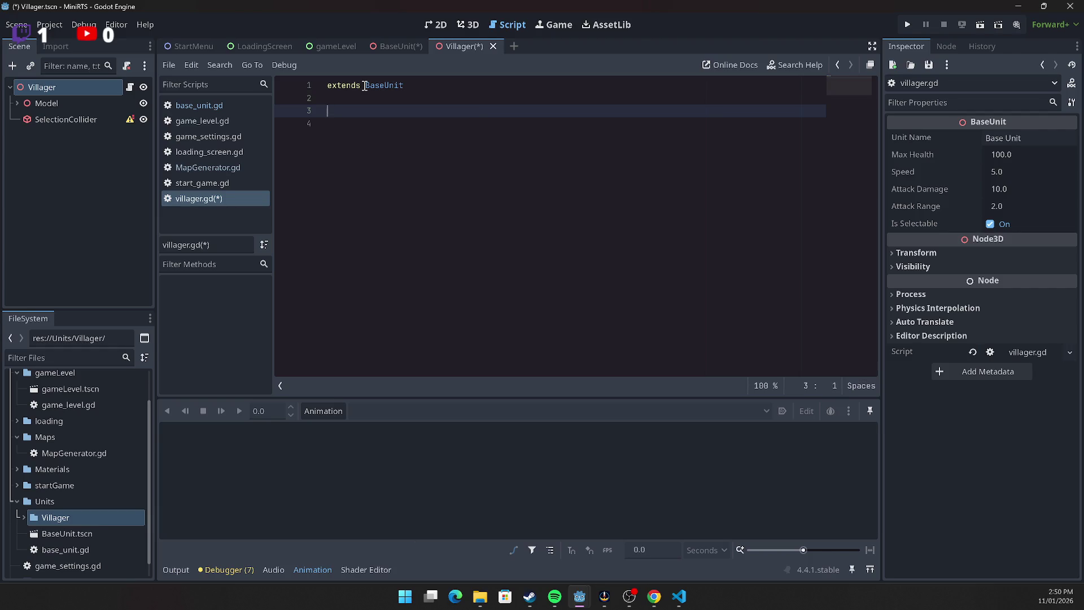
pyautogui.write('#Villager ')
pyautogui.write('specific ')
pyautogui.write('properties')
pyautogui.press('Return')
pyautogui.write('@e')
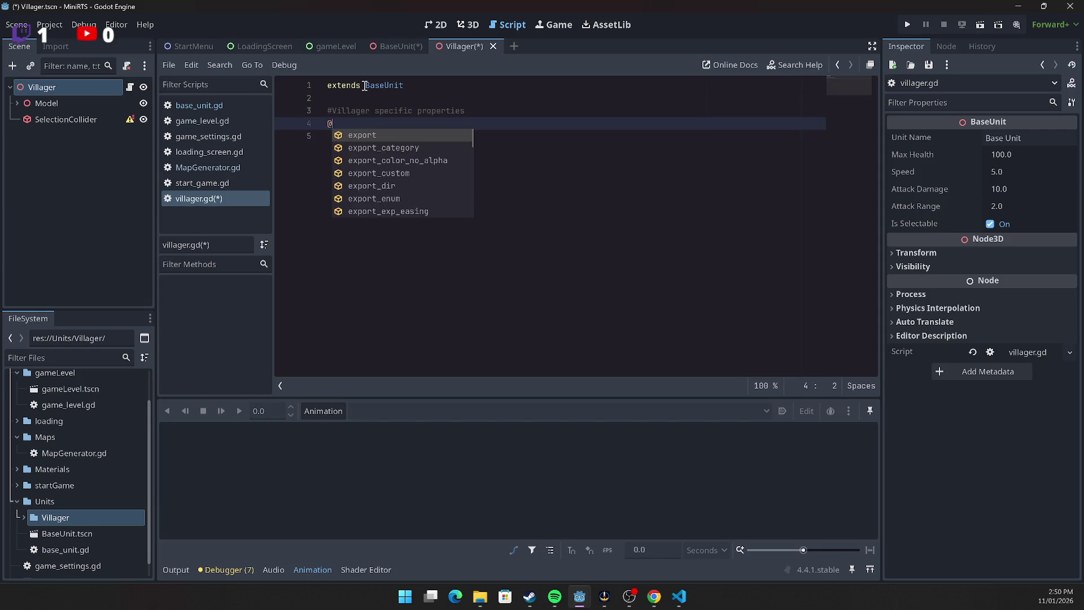
pyautogui.press('Return')
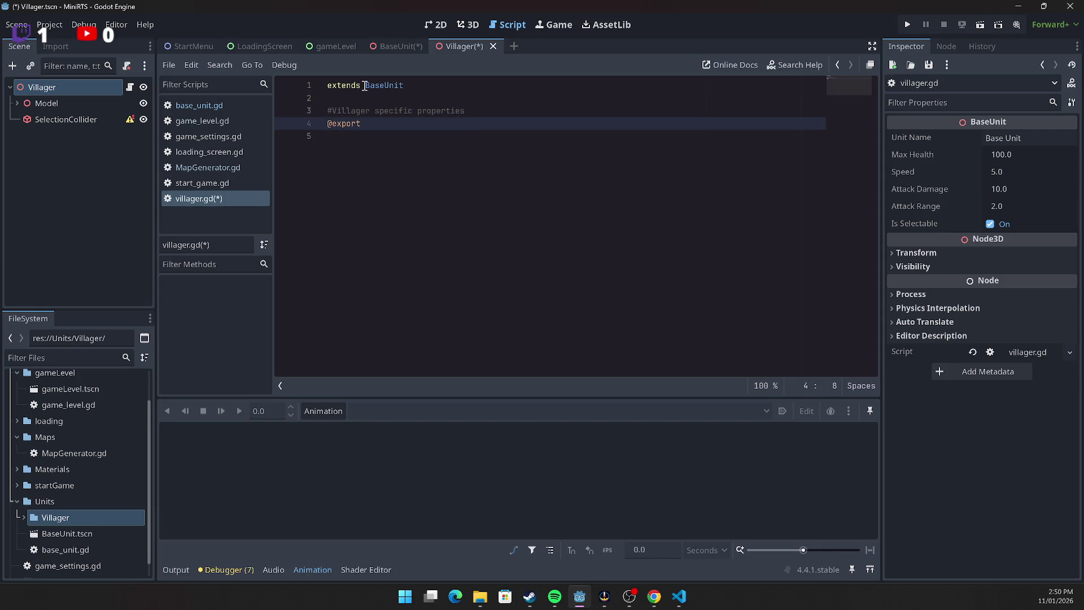
pyautogui.write('var')
pyautogui.hotkey('shift', 'Home')
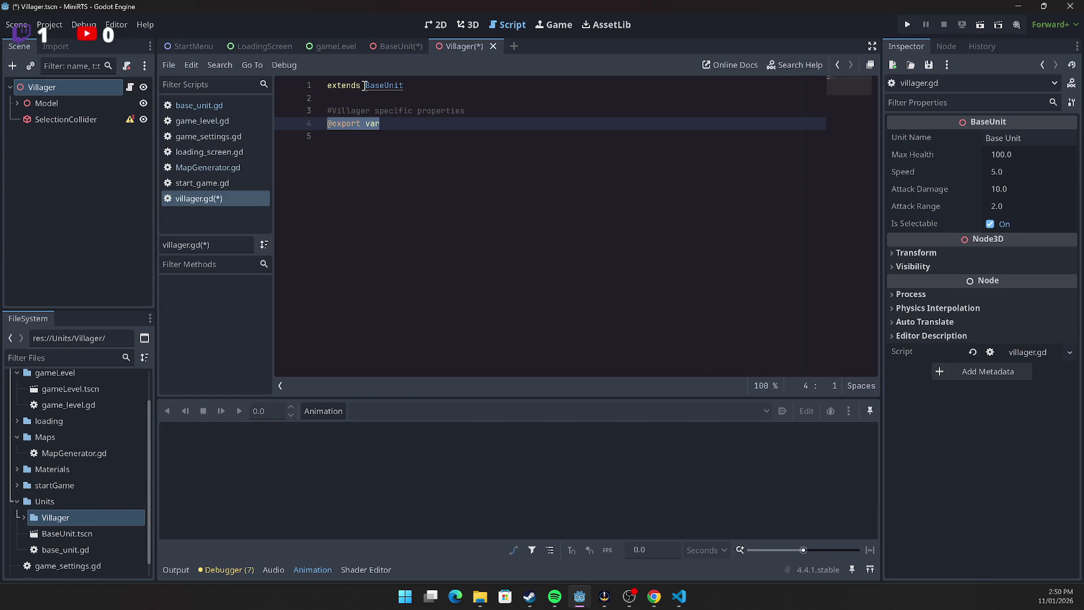
pyautogui.press('End')
pyautogui.hotkey('ctrl', 'shift', 'd')
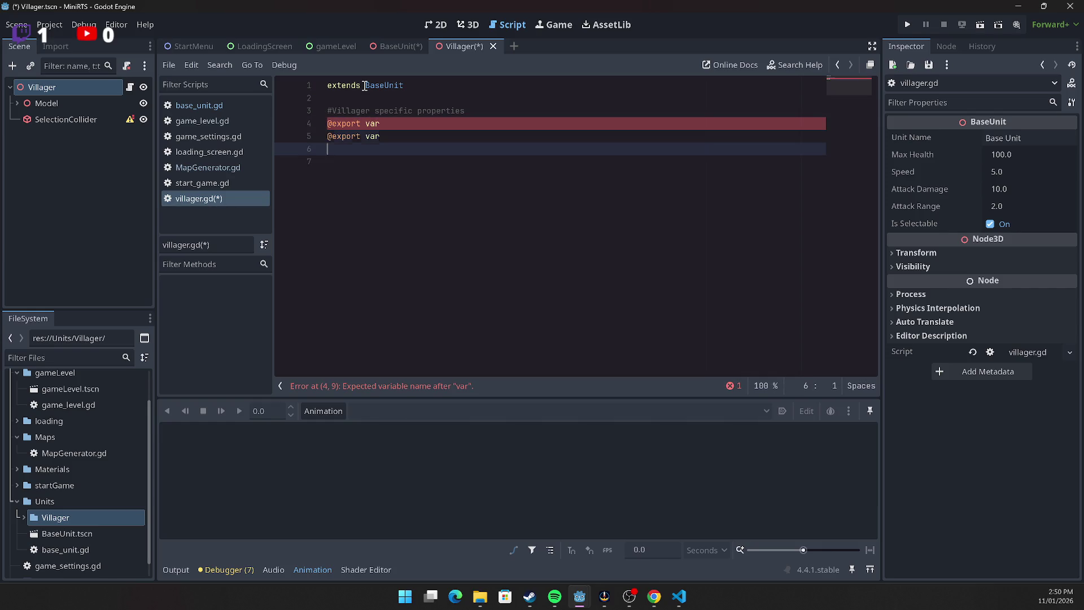
pyautogui.hotkey('ctrl', 'shift', 'd')
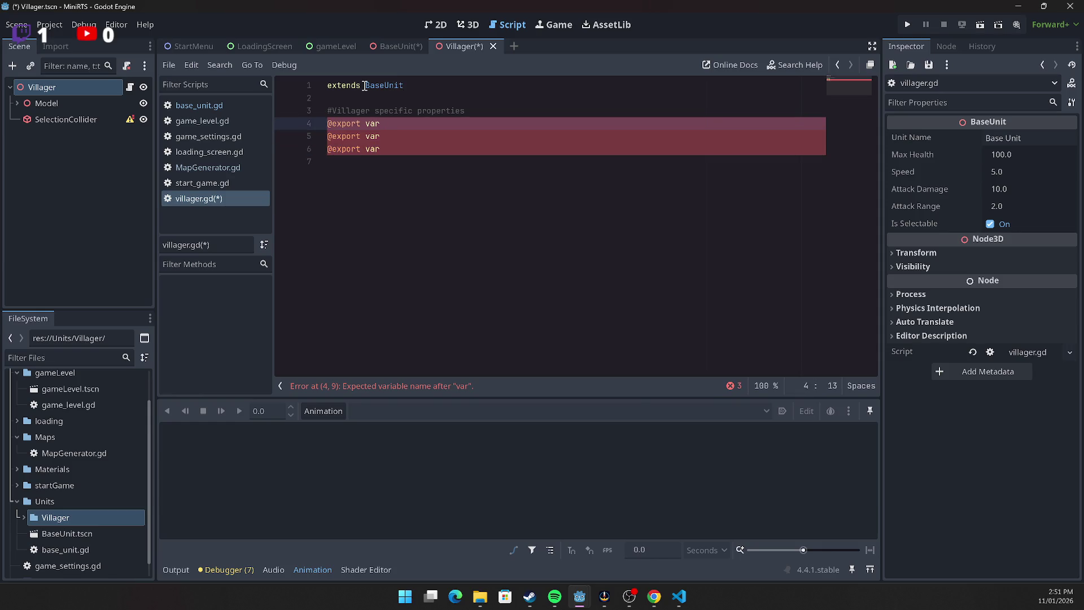
# Step: Fill in gather_rate: float = 1.0, carry_capacity: float 10.0 and build_rate : flat = 0.5
pyautogui.write('gather_')
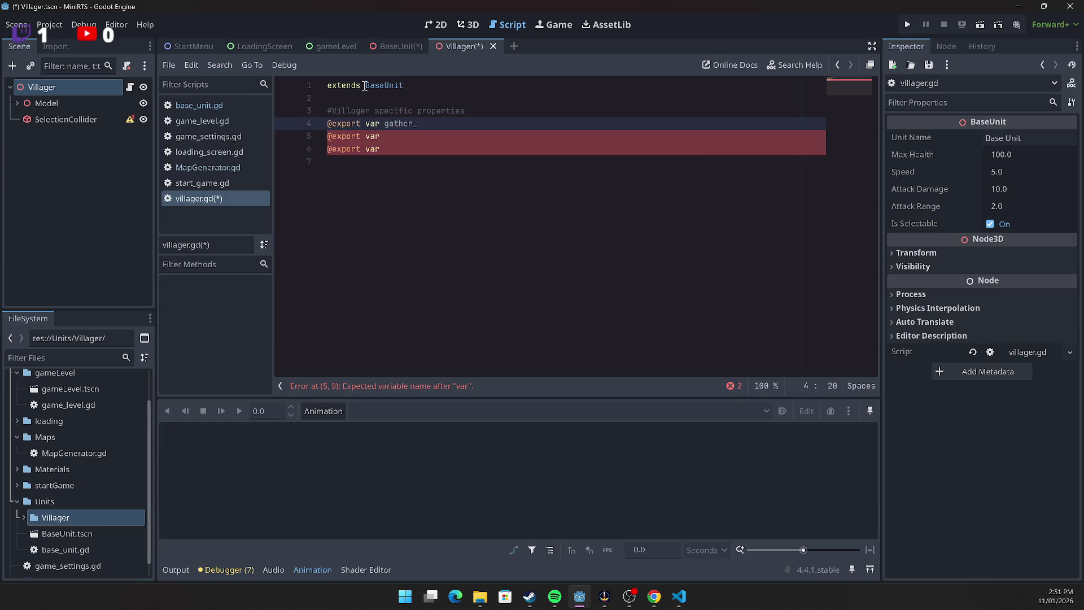
pyautogui.write('rate')
pyautogui.press('BackSpace')
pyautogui.press('BackSpace')
pyautogui.write(': float ')
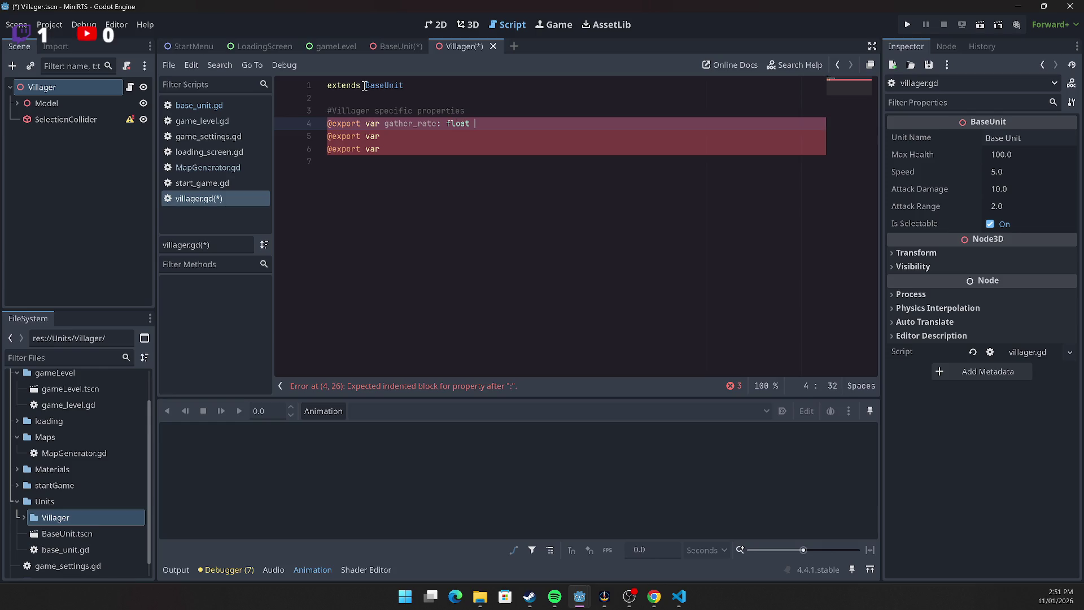
pyautogui.write('=1.0')
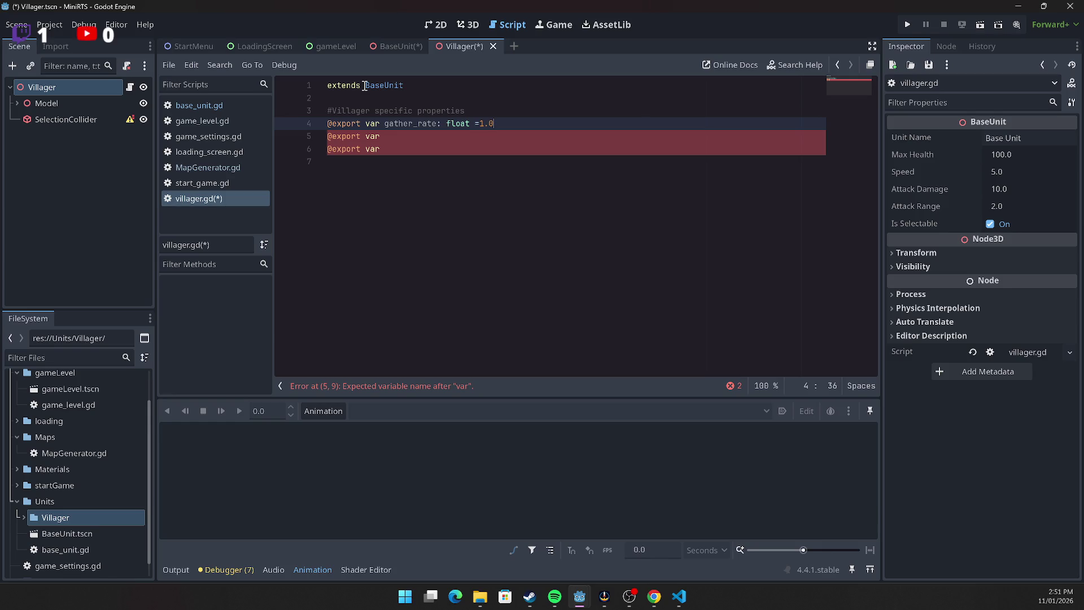
pyautogui.press('Down')
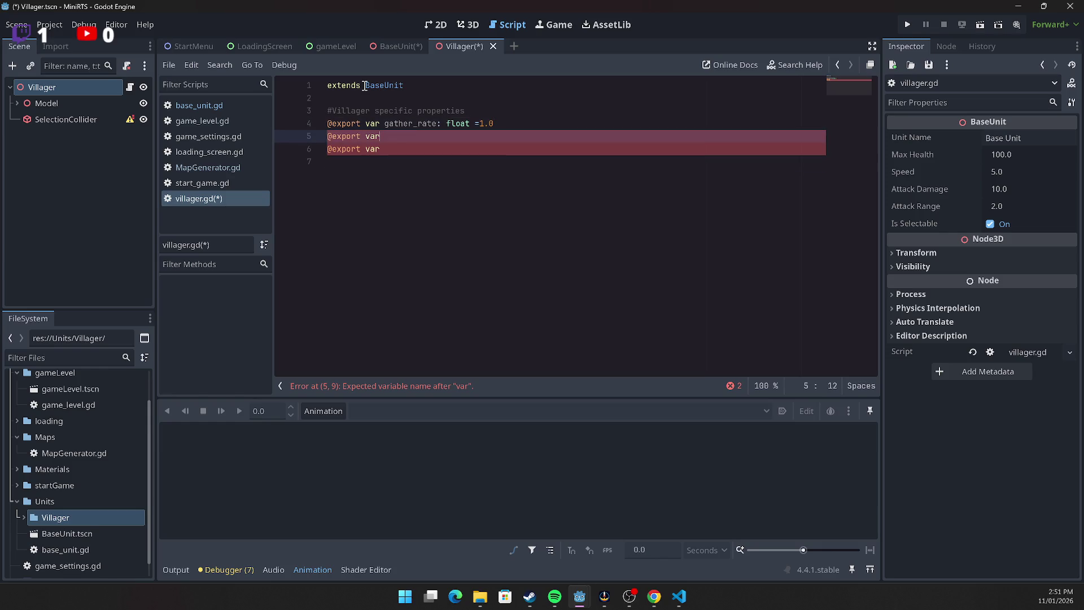
pyautogui.write('carr')
pyautogui.press('BackSpace')
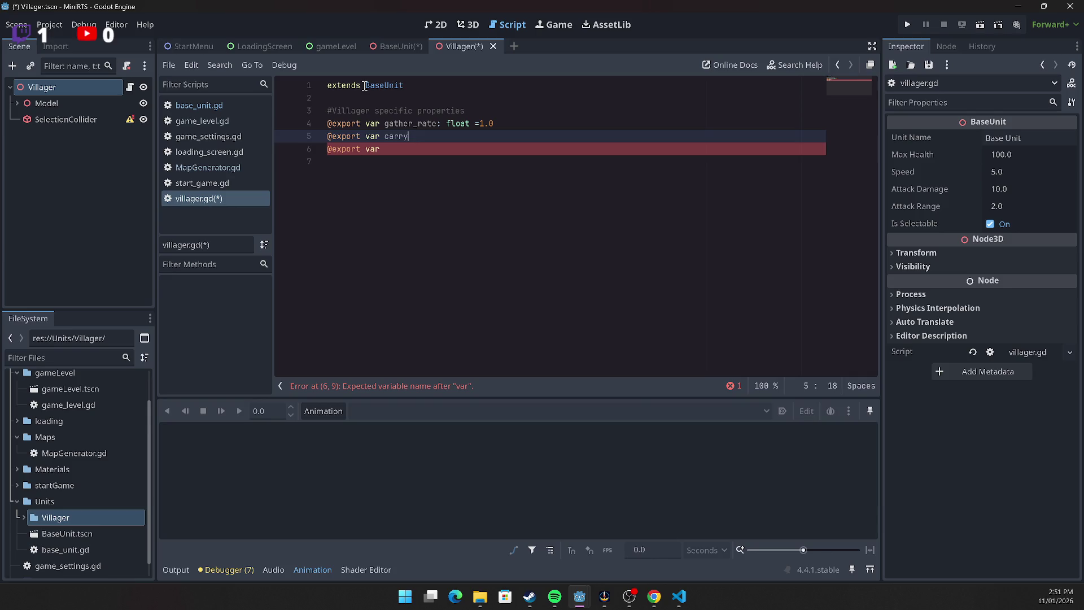
pyautogui.write('_capacity: fl')
pyautogui.write('oat ')
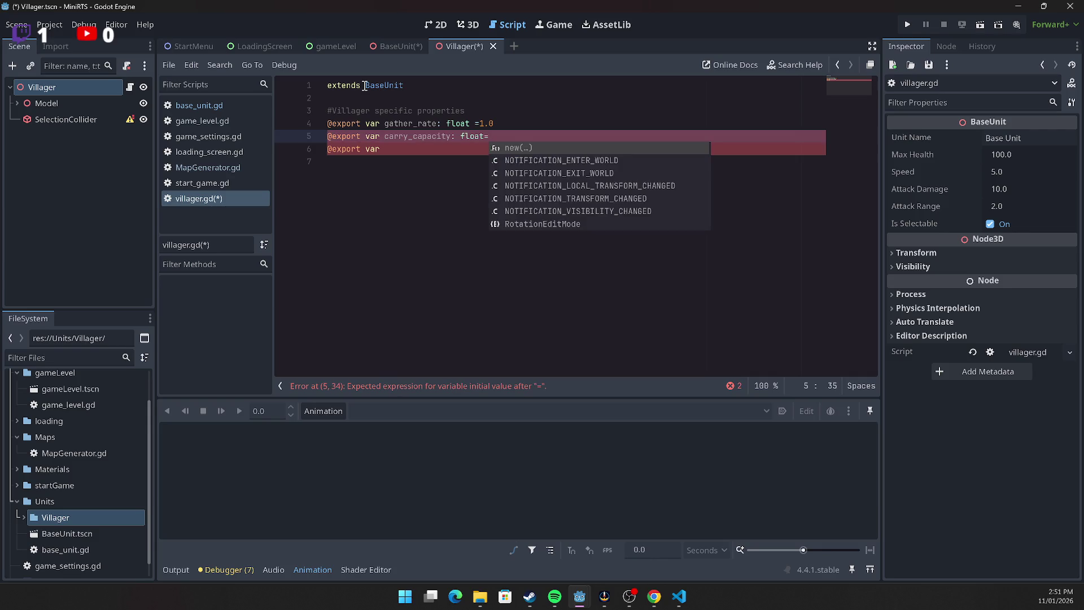
pyautogui.write('10.0')
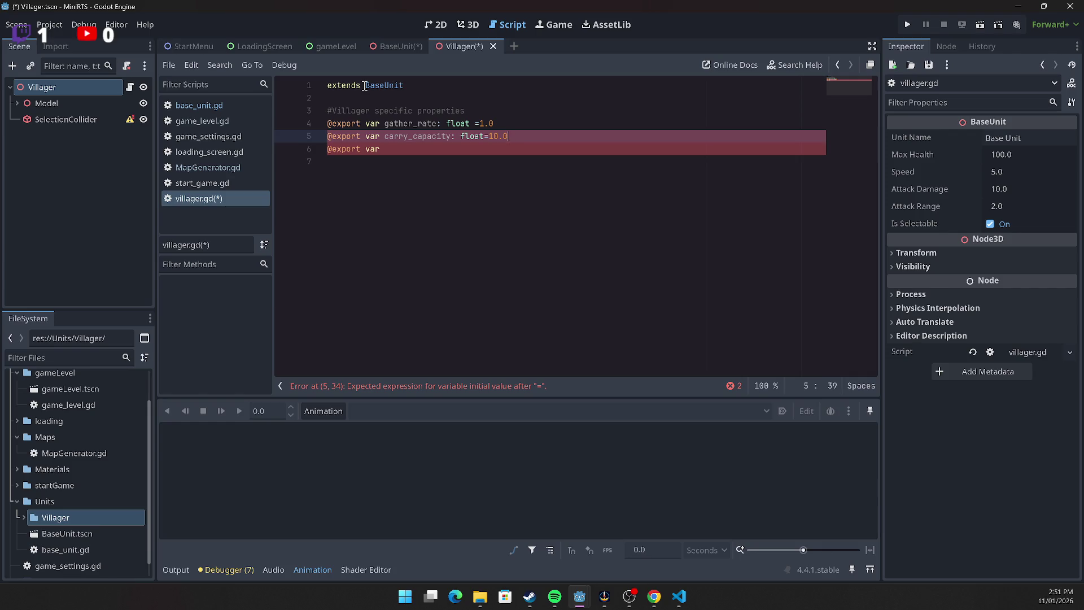
pyautogui.press('Down')
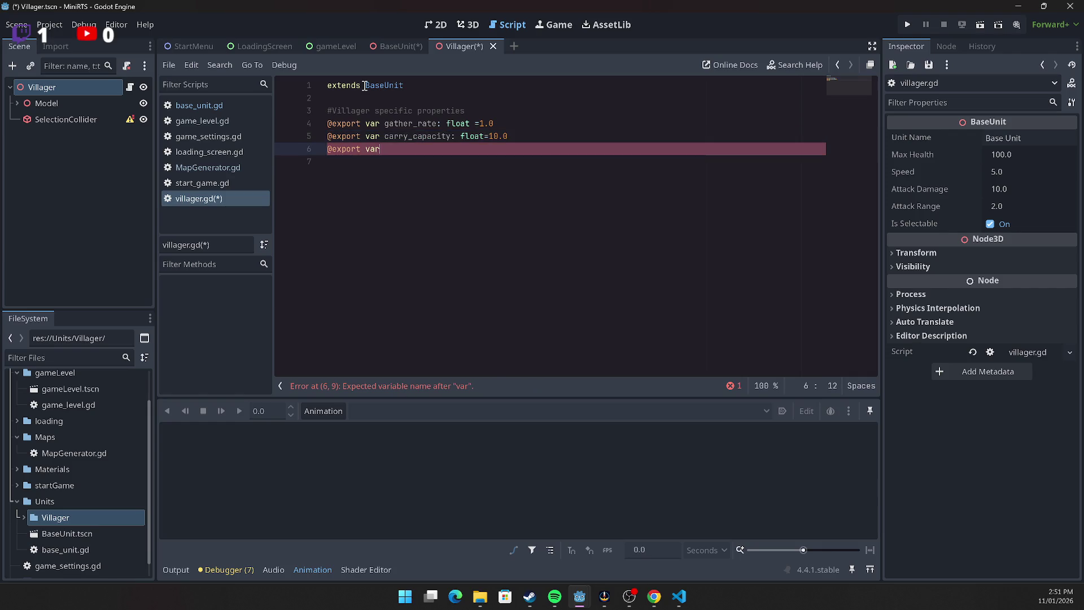
pyautogui.write('build_ra')
pyautogui.write('te : ')
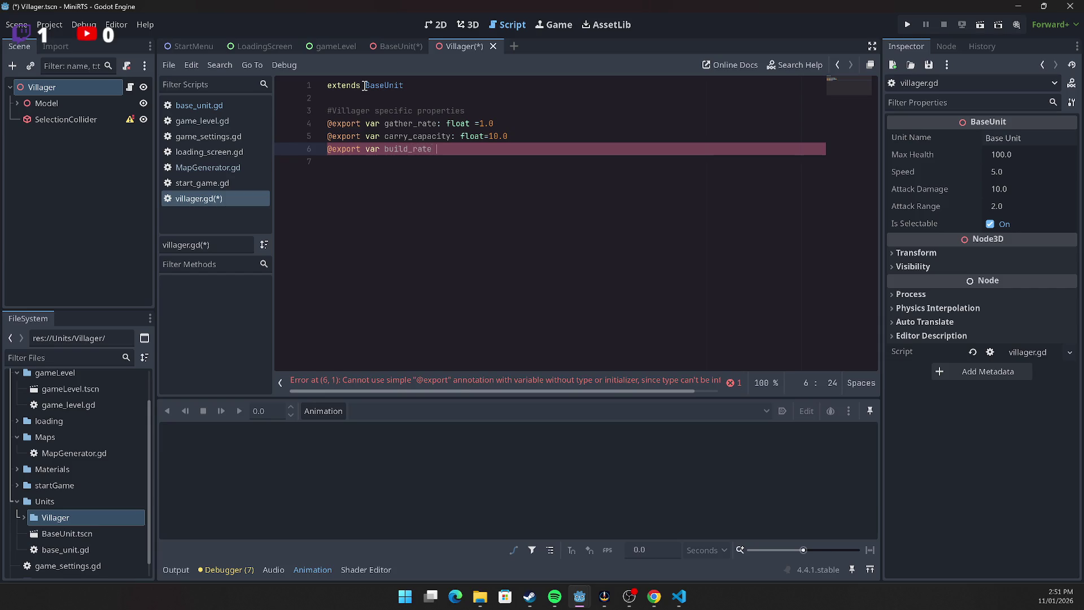
pyautogui.write('flat =')
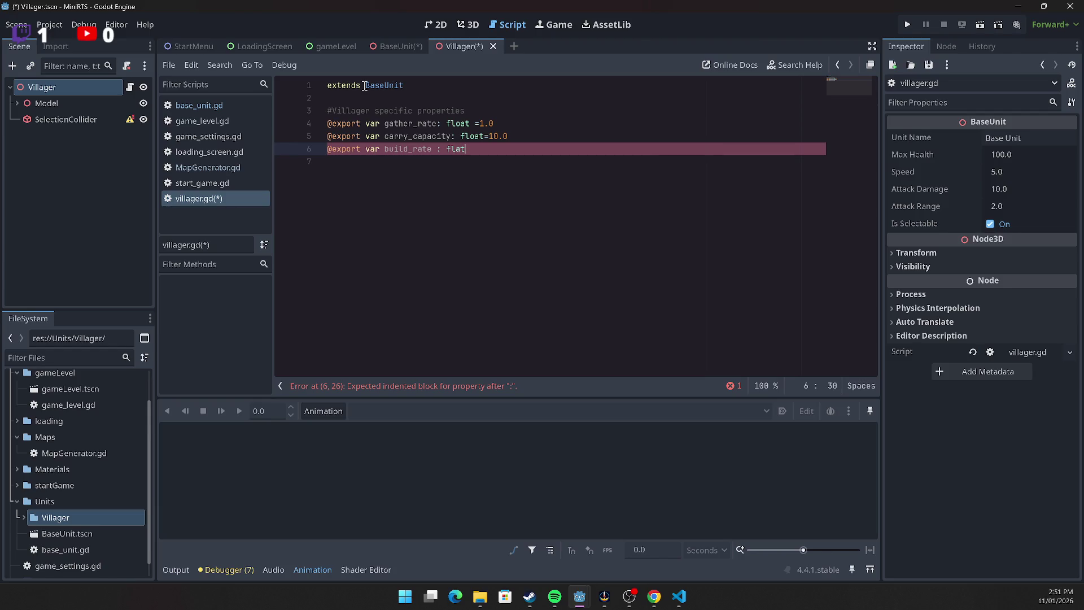
pyautogui.write('0.5')
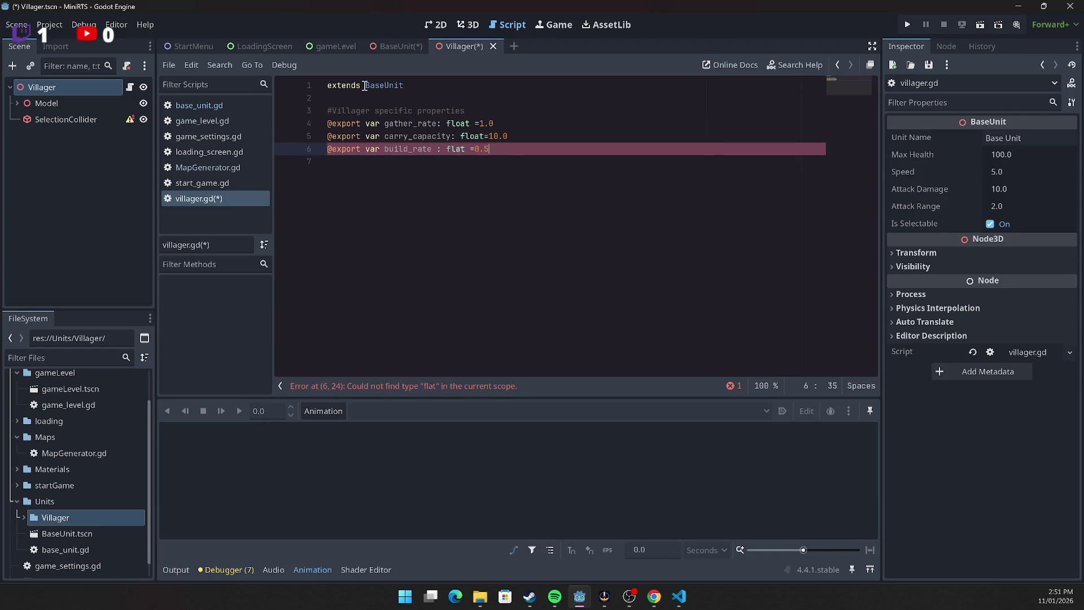
pyautogui.press('Return')
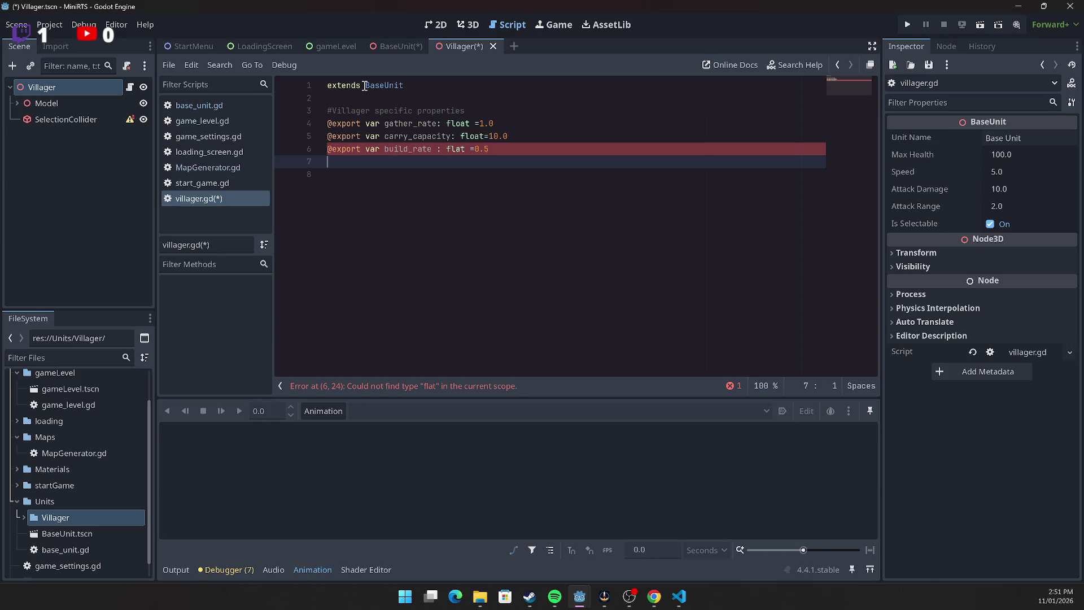
pyautogui.press('Return')
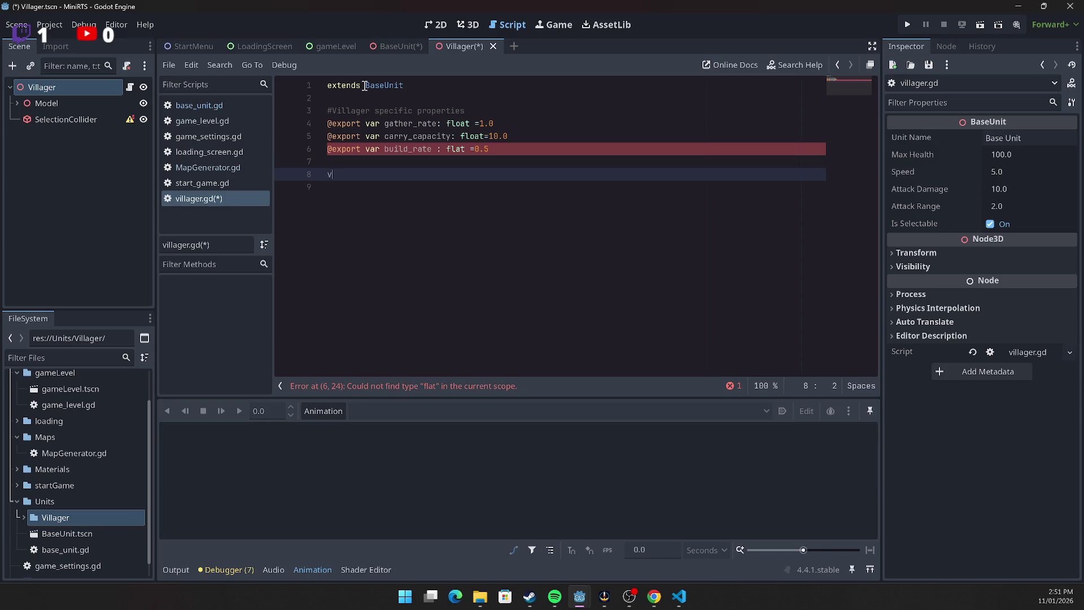
# Step: Declare current_resource: String = "" and current_carry_anmount: float = 0.0
pyautogui.write('ar current_Res')
pyautogui.press('BackSpace')
pyautogui.press('BackSpace')
pyautogui.press('BackSpace')
pyautogui.write('resourc')
pyautogui.write(': st')
pyautogui.press('BackSpace')
pyautogui.press('BackSpace')
pyautogui.write('String ')
pyautogui.write('=""')
pyautogui.press('Return')
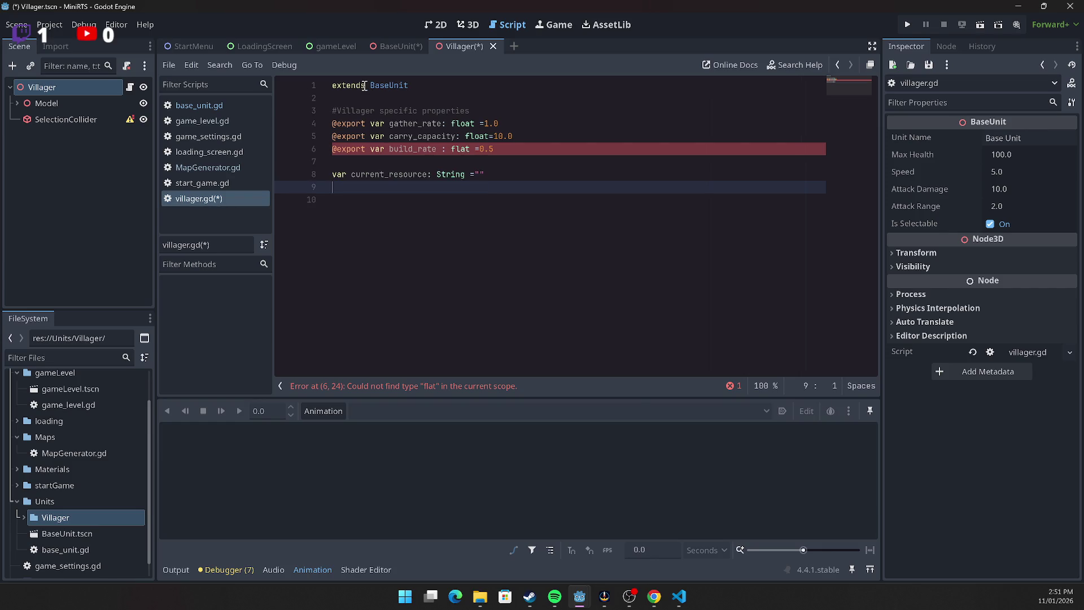
pyautogui.press('BackSpace')
pyautogui.write('var curren')
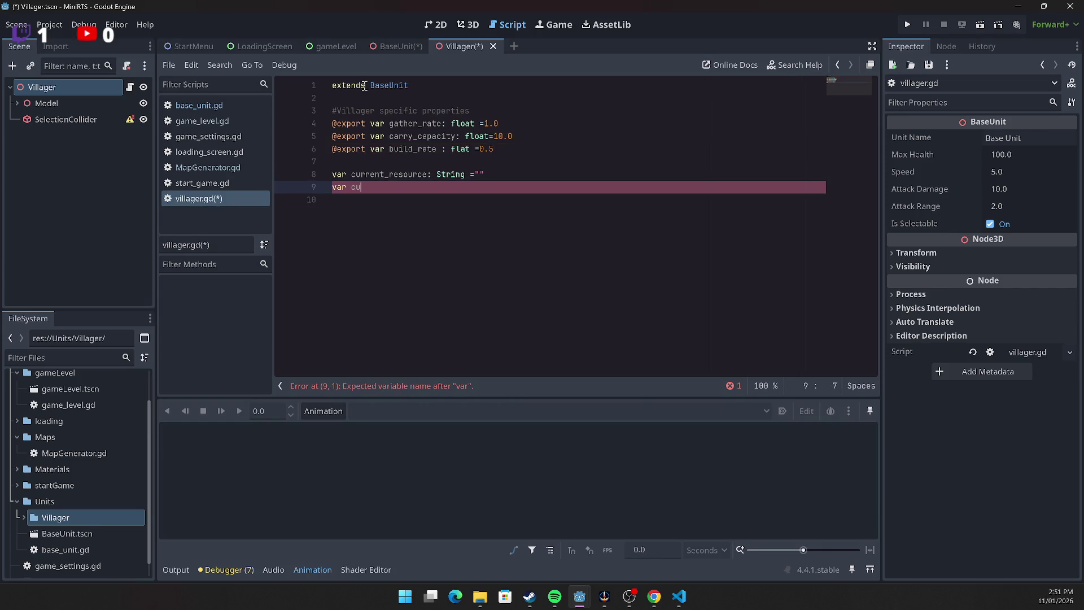
pyautogui.write('t_carry_anmount: ')
pyautogui.write('float = 0')
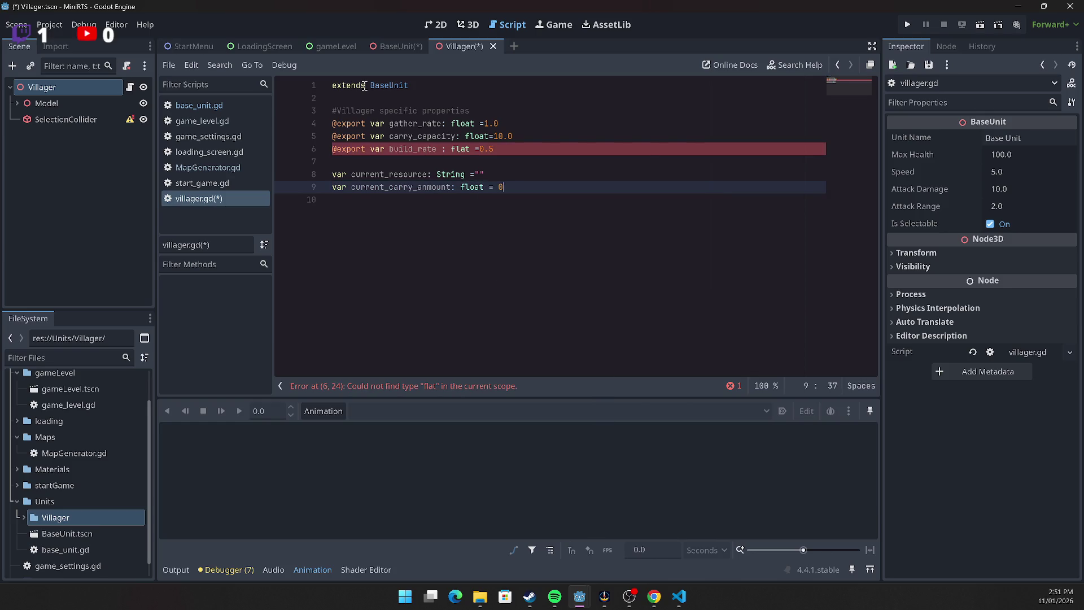
pyautogui.write('.0')
pyautogui.press('Return')
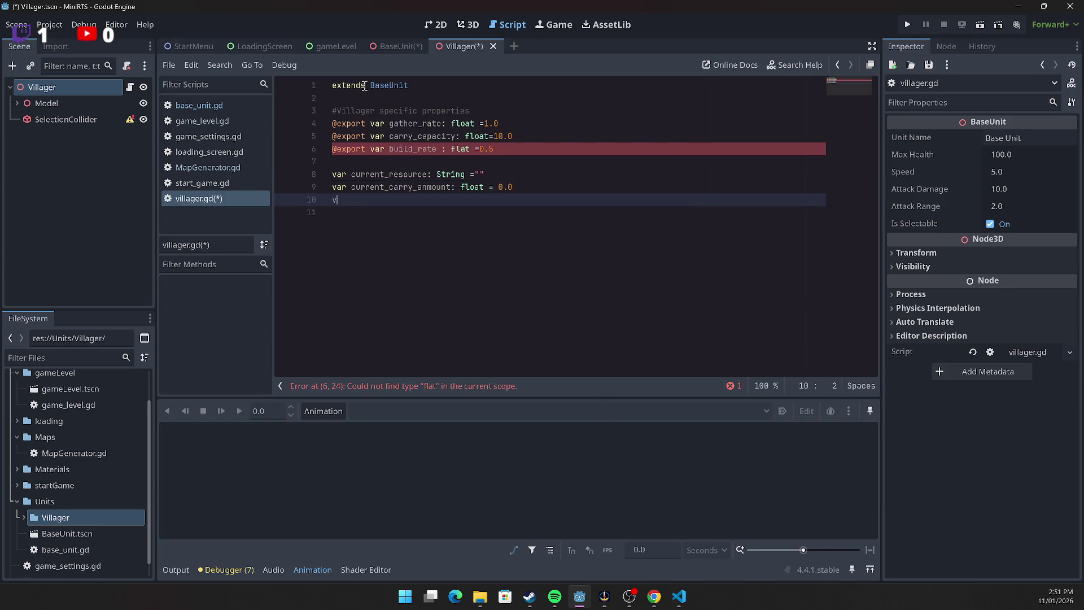
# Step: Declare is_gathering and is_building boolean flags defaulting to false
pyautogui.write('ar is_g')
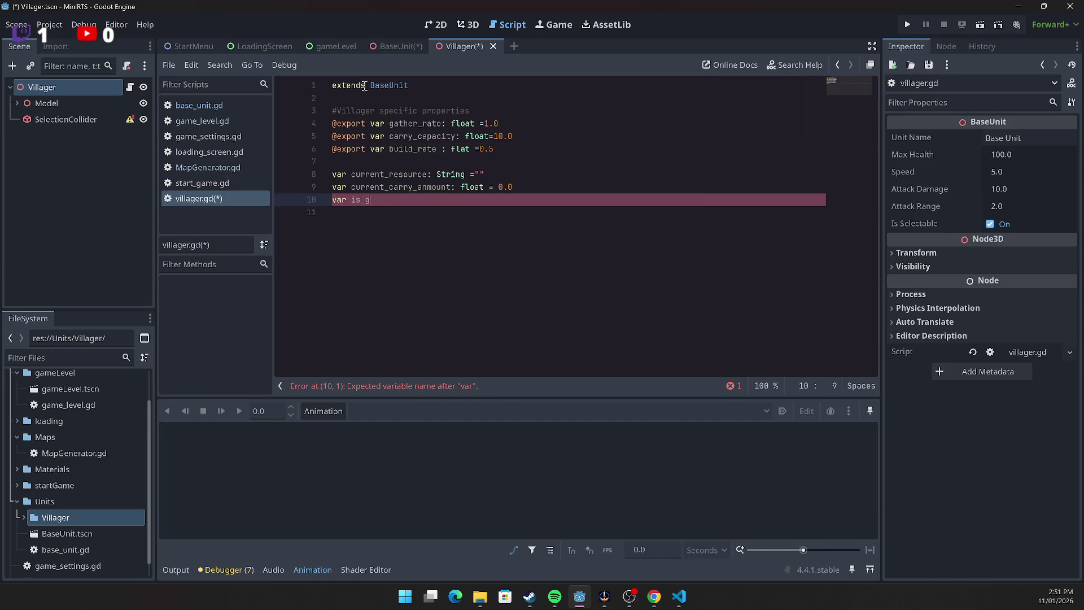
pyautogui.write('athering: ')
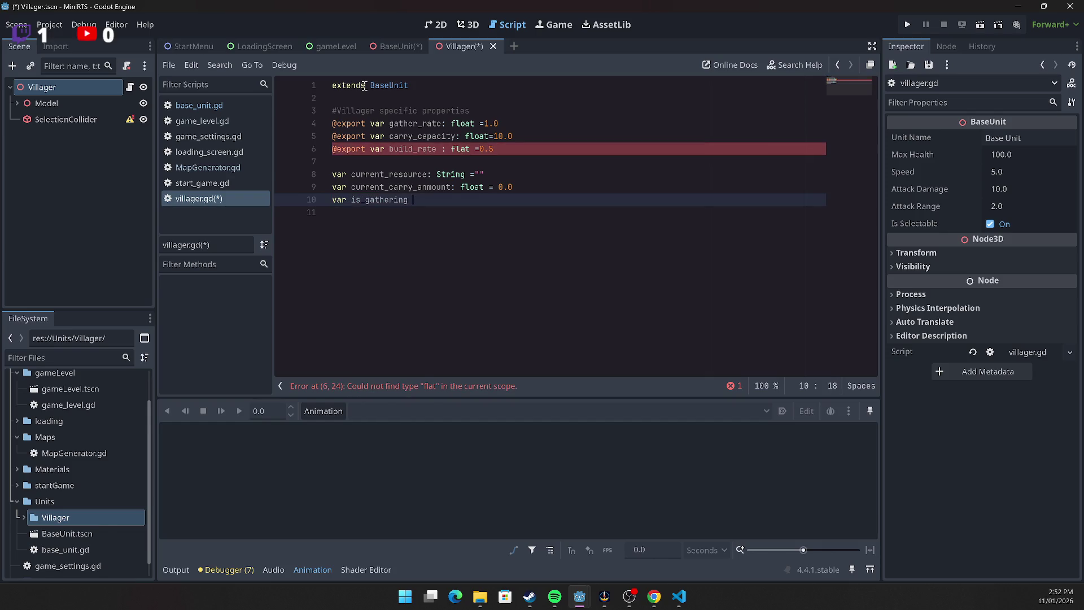
pyautogui.write('blool =')
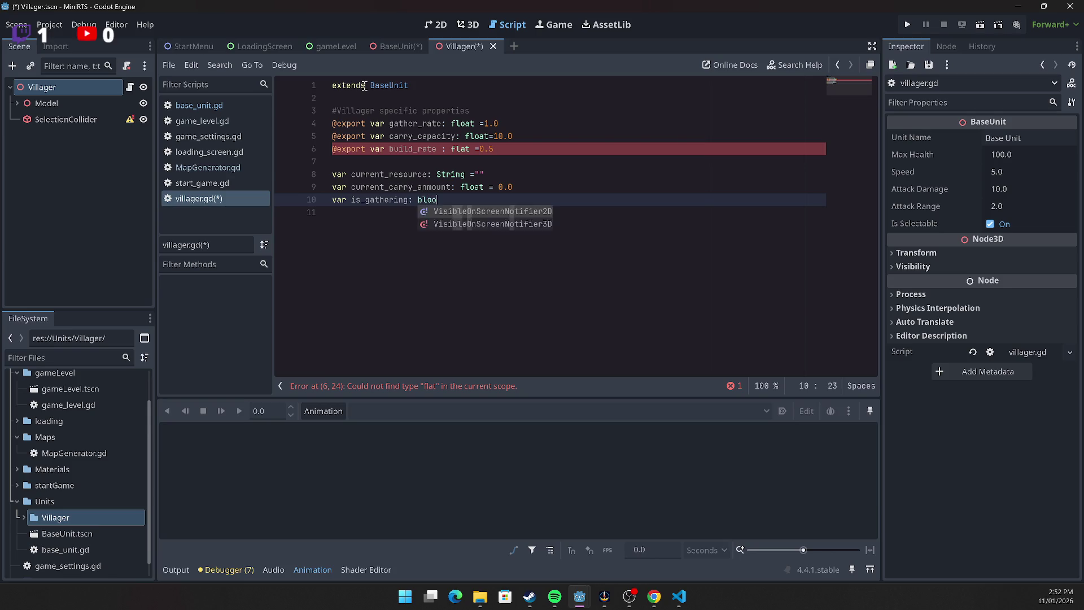
pyautogui.write(' false;')
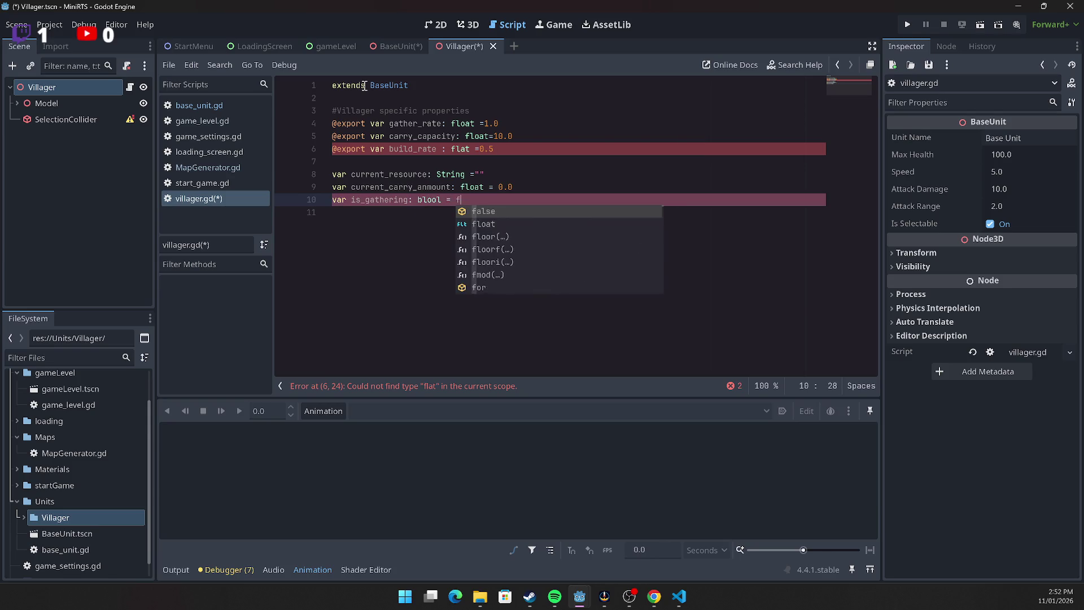
pyautogui.press('BackSpace')
pyautogui.press('Return')
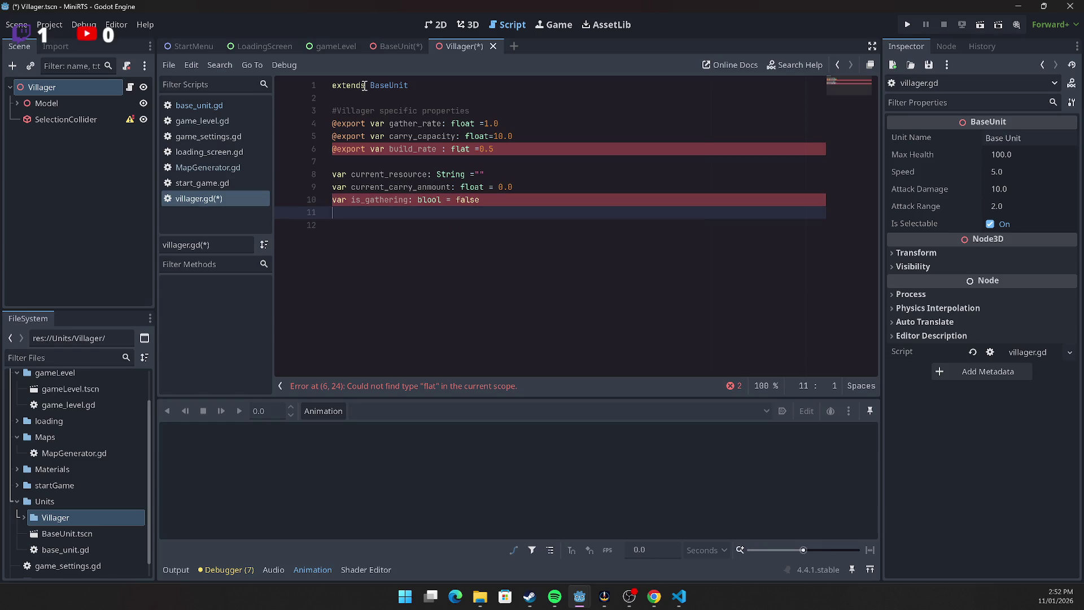
pyautogui.write('var is_building: ')
pyautogui.write('bool = g')
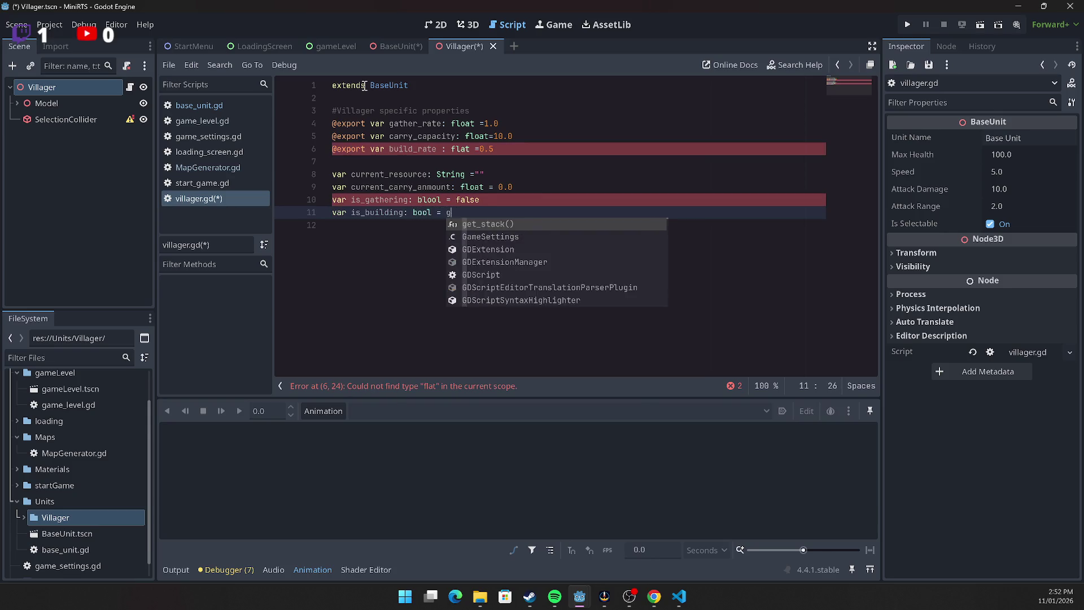
pyautogui.press('BackSpace')
pyautogui.write('fa')
pyautogui.press('Return')
pyautogui.press('Return')
# Step: Declare current_building_tasrget and current_resource_target, both set to null
pyautogui.write('var current_')
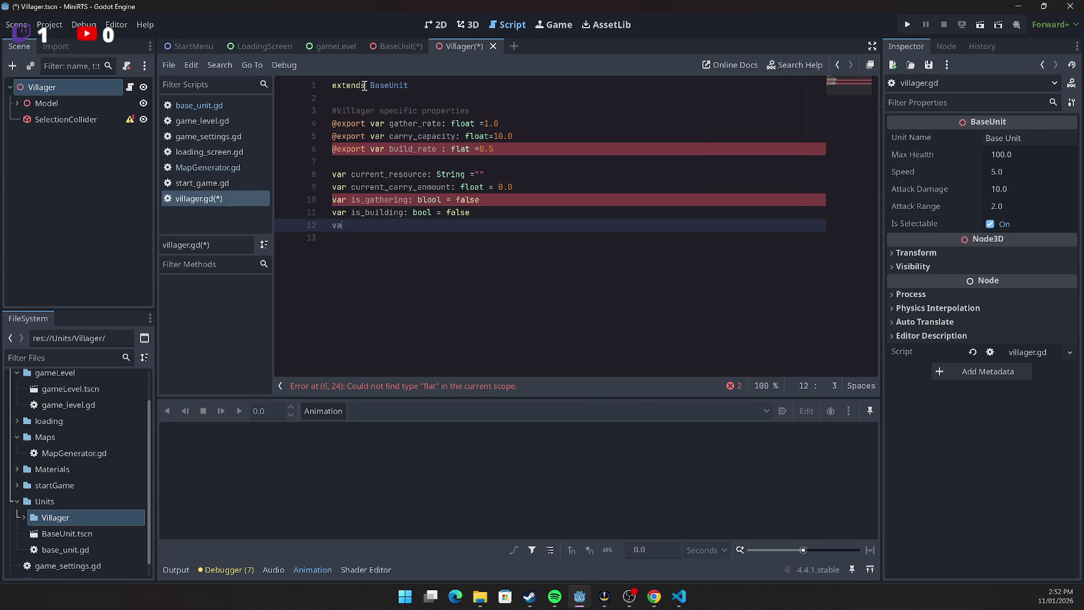
pyautogui.write('building_t')
pyautogui.write('asrget= n')
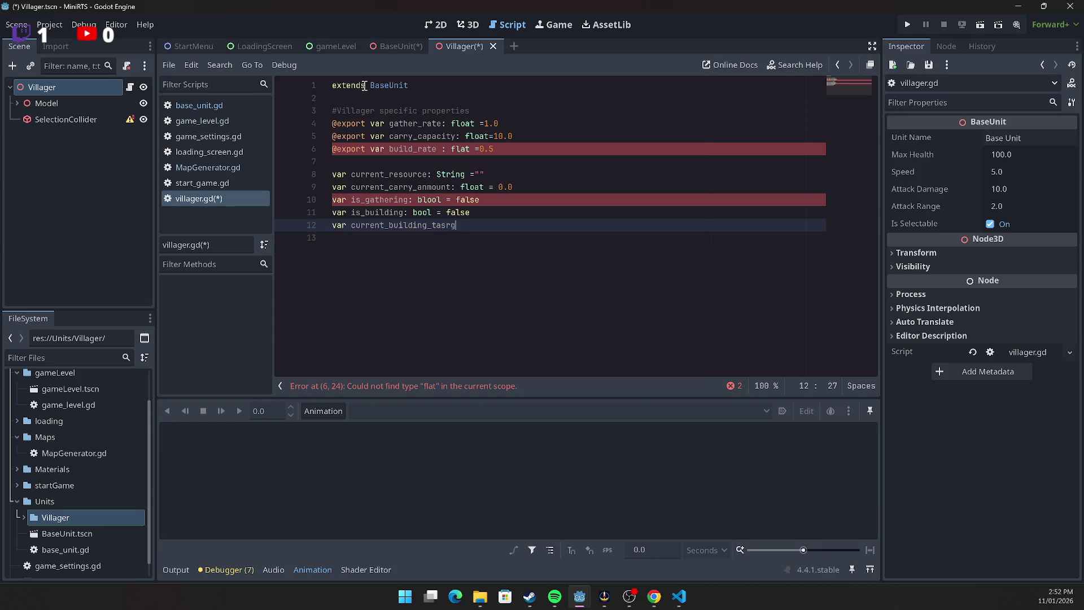
pyautogui.write('ullv')
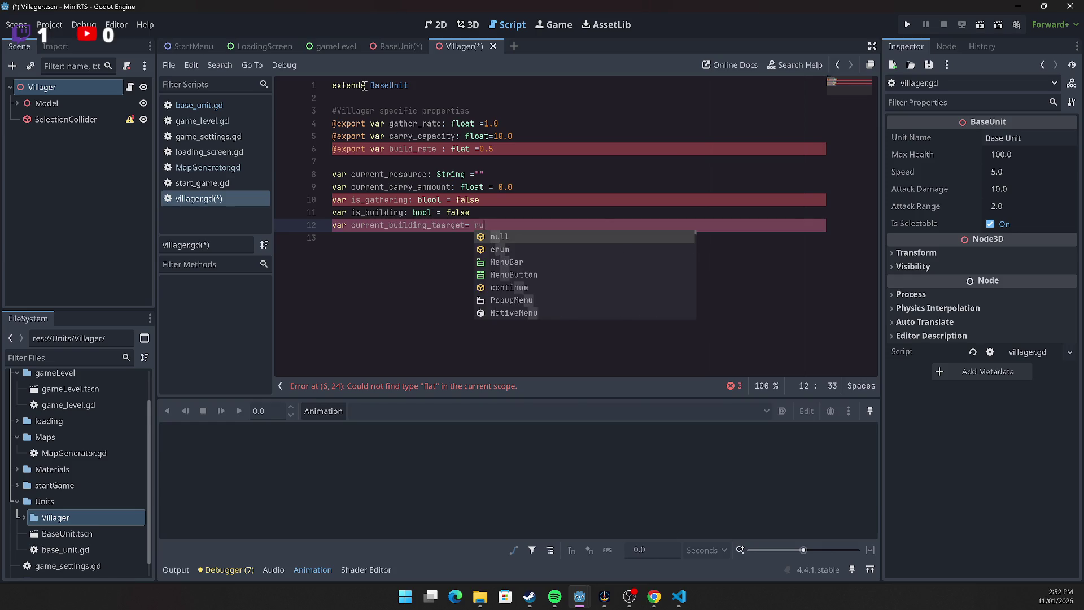
pyautogui.press('BackSpace')
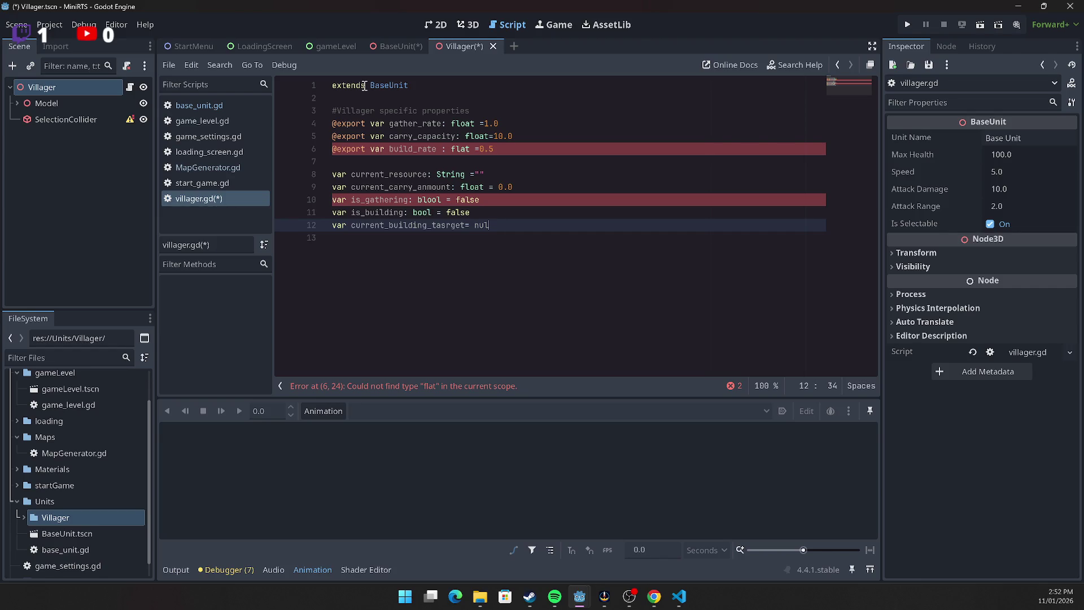
pyautogui.press('Return')
pyautogui.write('var current_re')
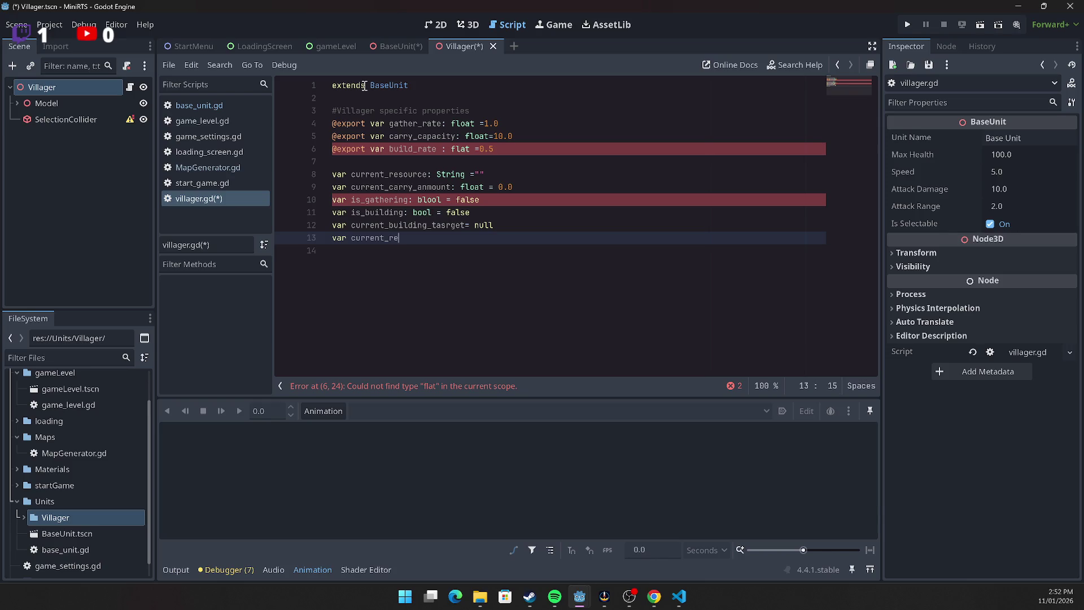
pyautogui.write('soiur')
pyautogui.press('BackSpace')
pyautogui.write('urce')
pyautogui.write('_target')
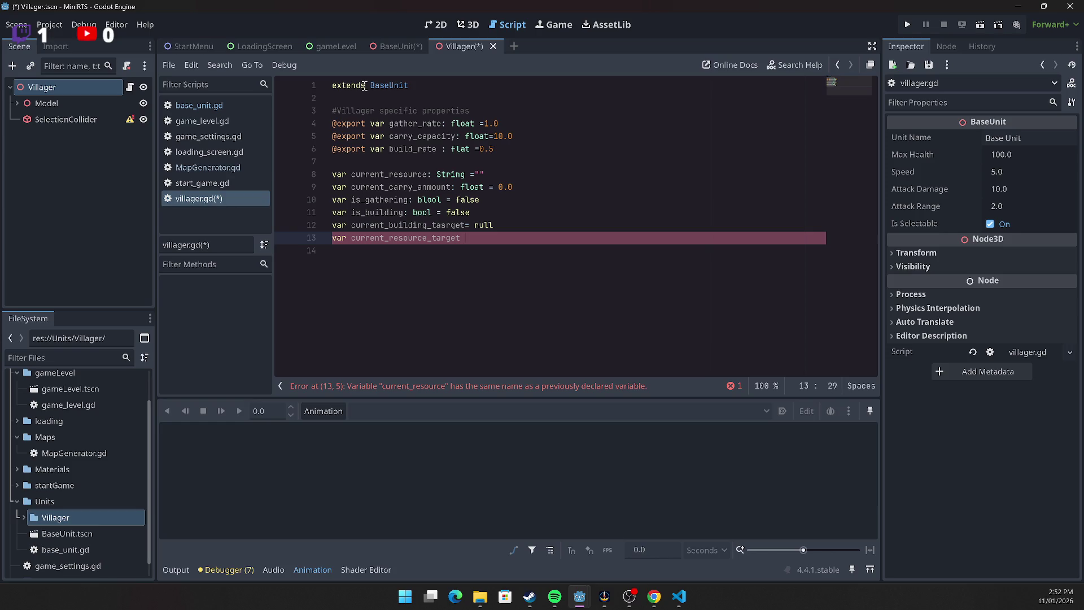
pyautogui.write(' = nul')
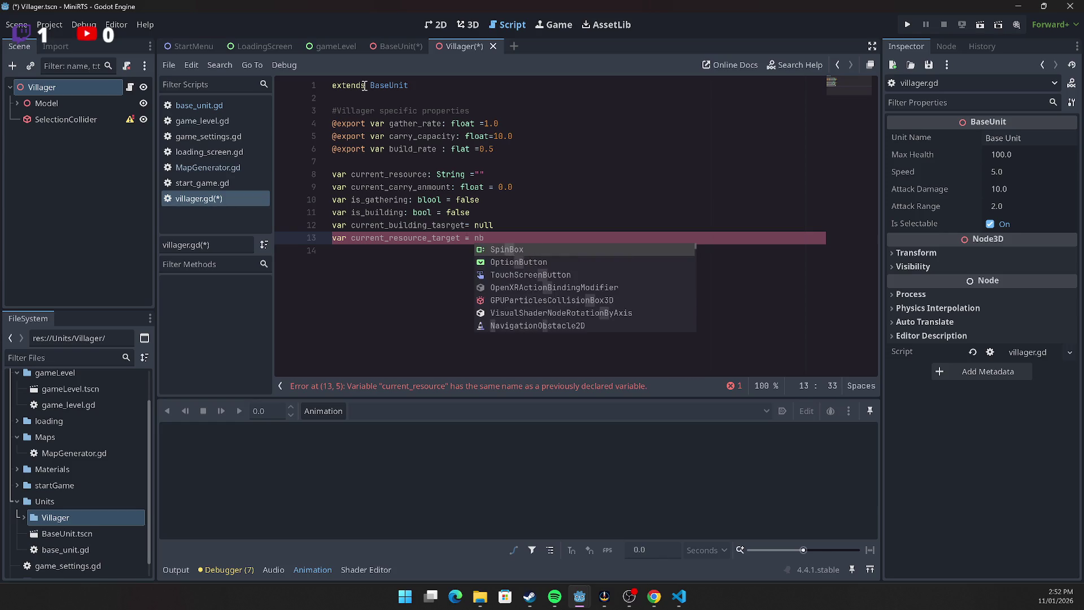
pyautogui.press('Return')
pyautogui.press('Return')
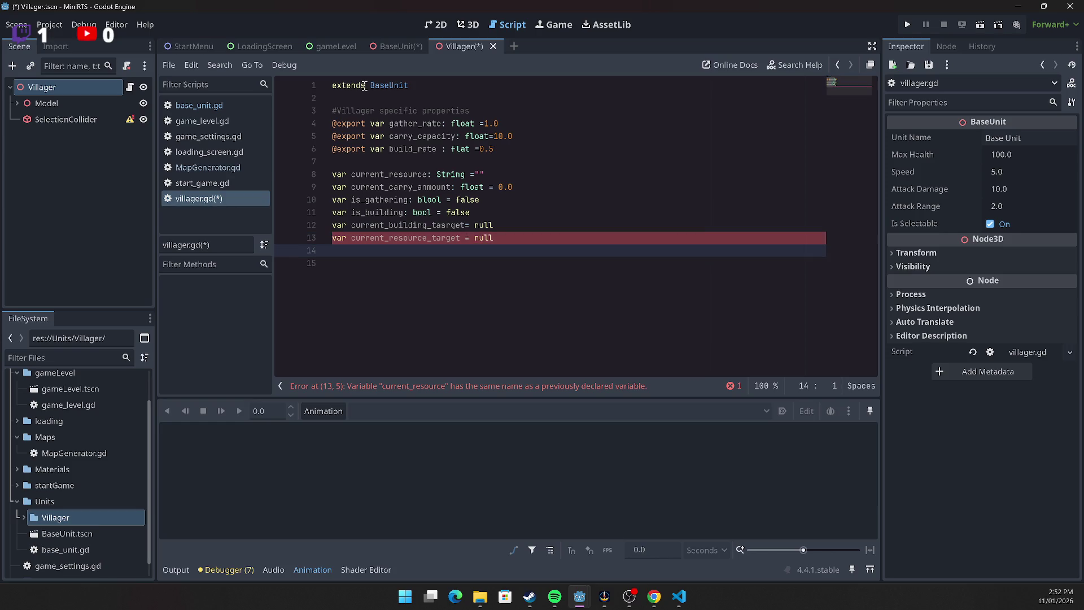
# Step: Begin a state enum listing IDLE, MOVING, GATHERING and BUILDING
pyautogui.write('enum V')
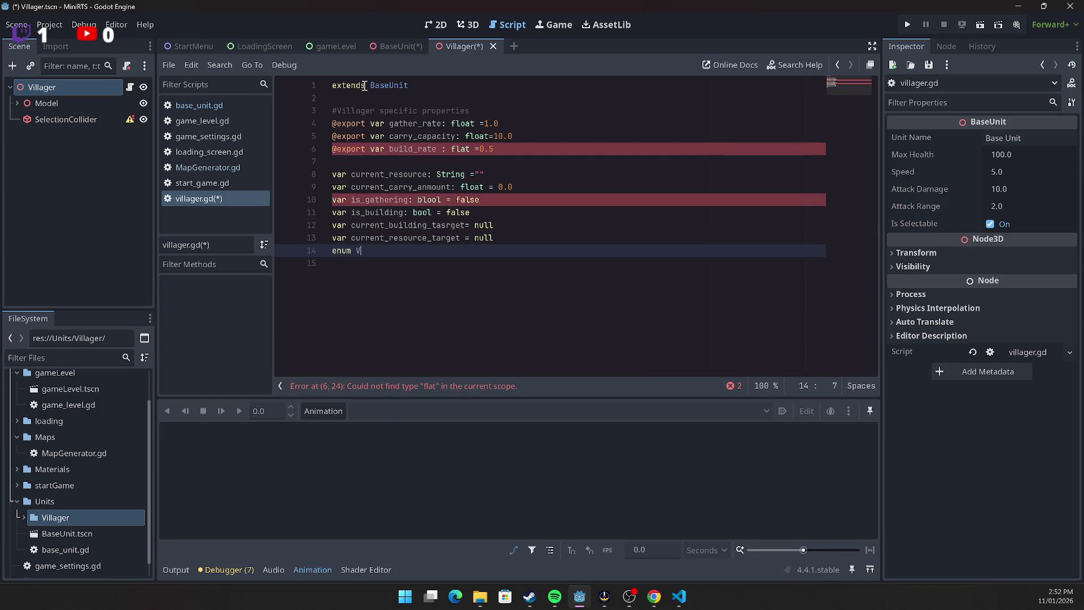
pyautogui.press('BackSpace')
pyautogui.press('BackSpace')
pyautogui.press('BackSpace')
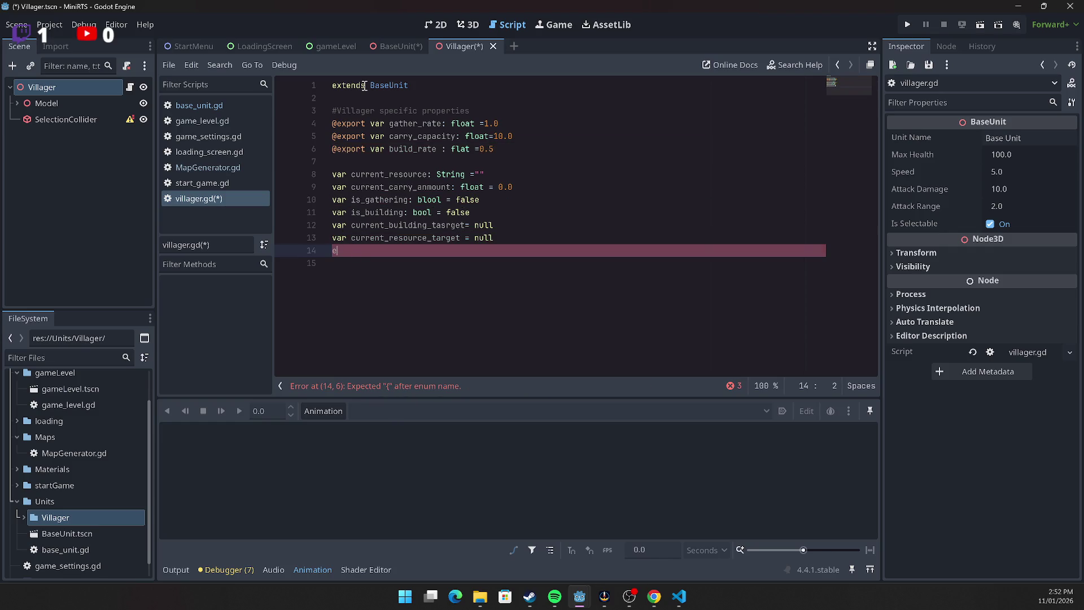
pyautogui.press('Return')
pyautogui.write('enum ')
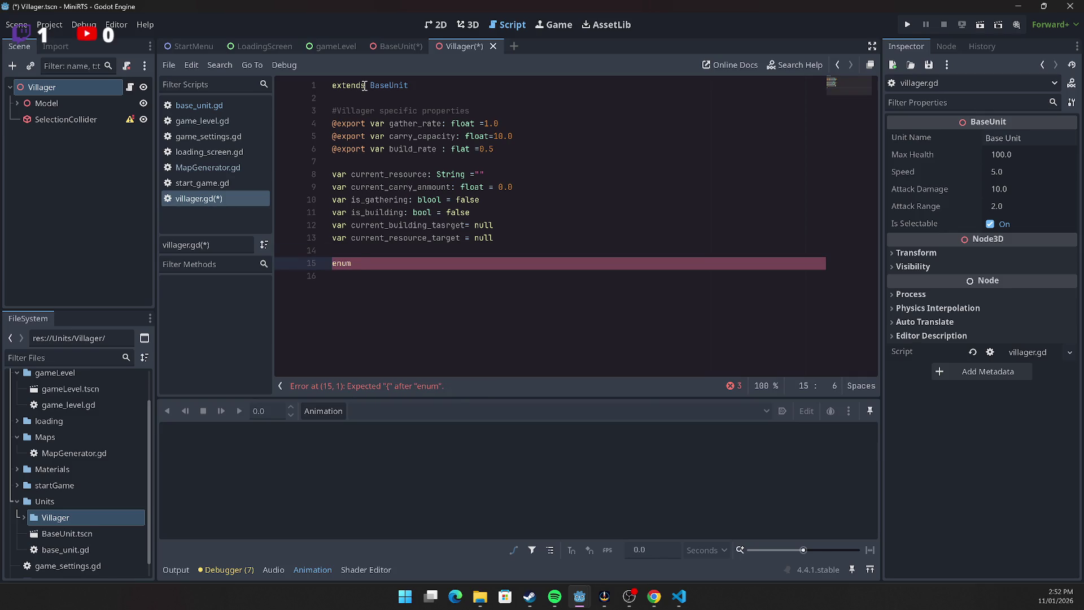
pyautogui.write('lager_')
pyautogui.write('ate')
pyautogui.write('{IDLE, M')
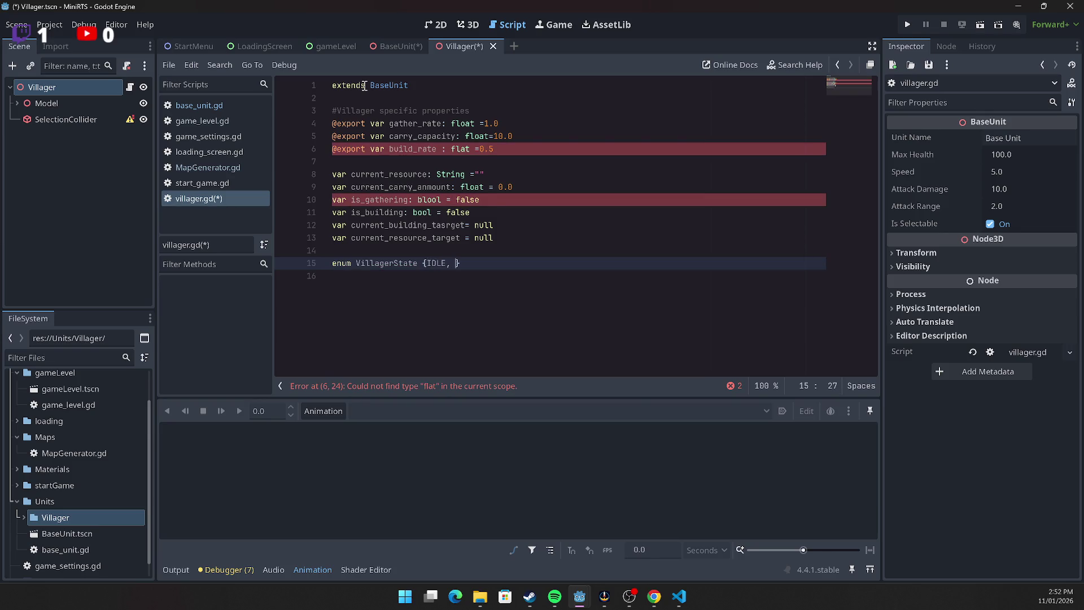
pyautogui.write('OVING, GATH')
pyautogui.write('ERING, ')
pyautogui.write('BUILDING,m')
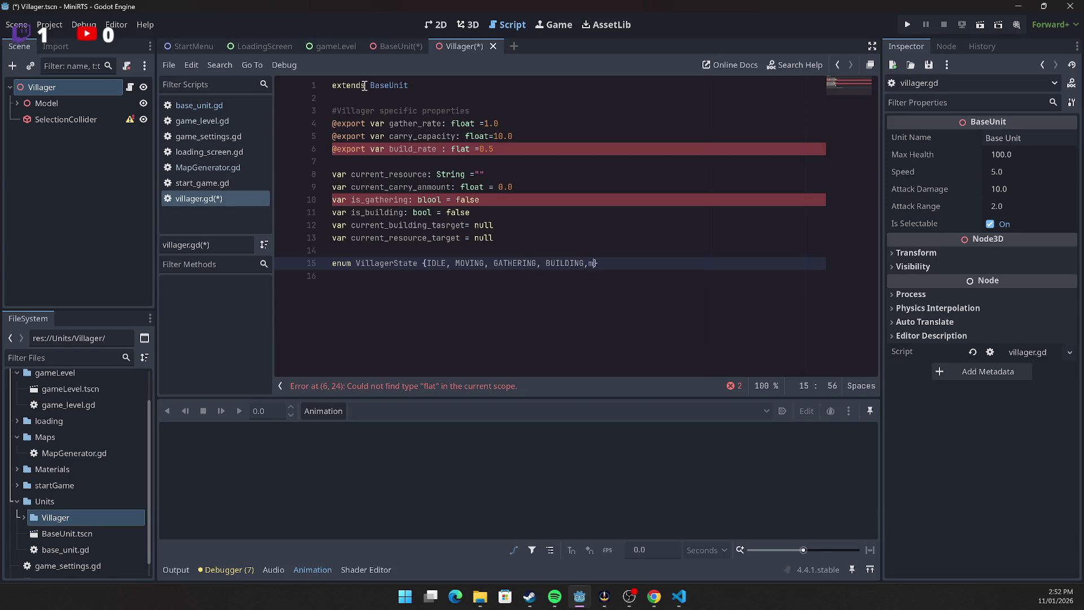
# Step: Finish the enum with RETURNING and declare current_state as VillagerState.IDLE
pyautogui.press('BackSpace')
pyautogui.press('BackSpace')
pyautogui.write('RETURNI')
pyautogui.write('GN }')
pyautogui.press('Return')
pyautogui.write('ar current_sta')
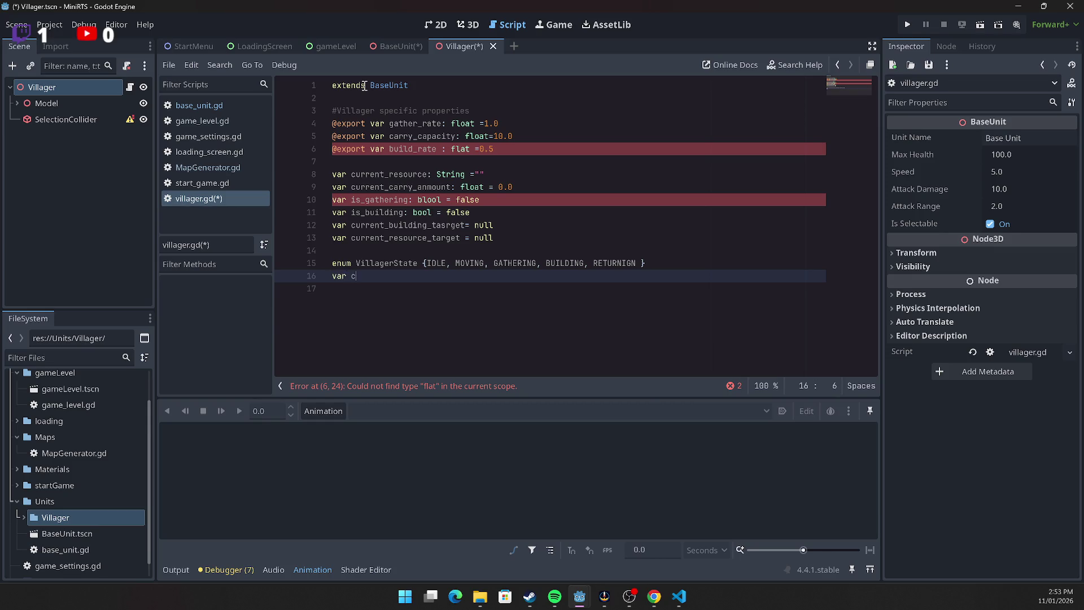
pyautogui.write('tr')
pyautogui.write('VillagerState = BV')
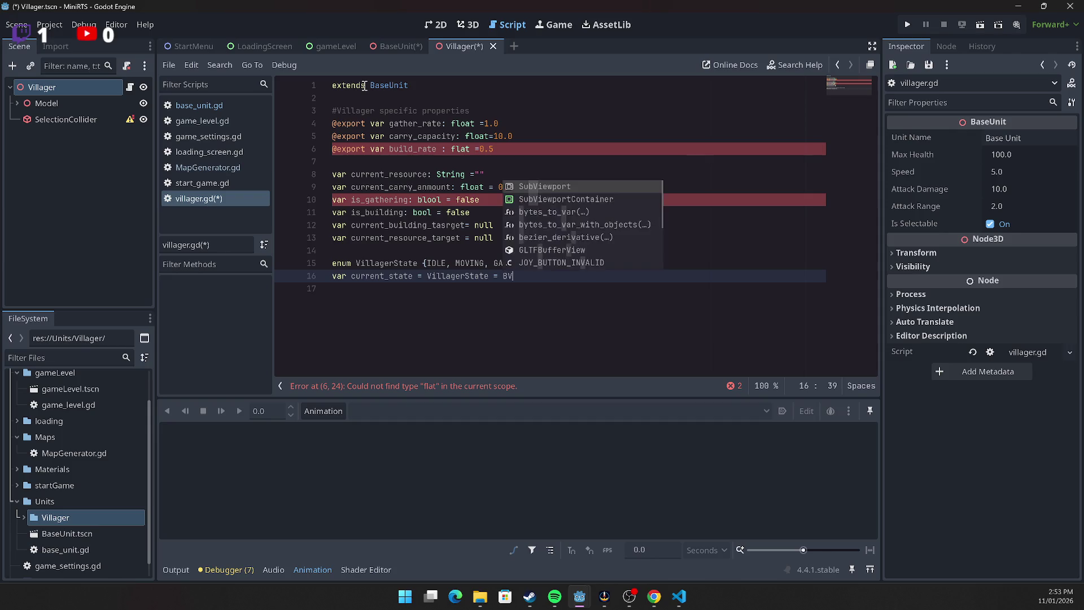
pyautogui.write('illagerState.I')
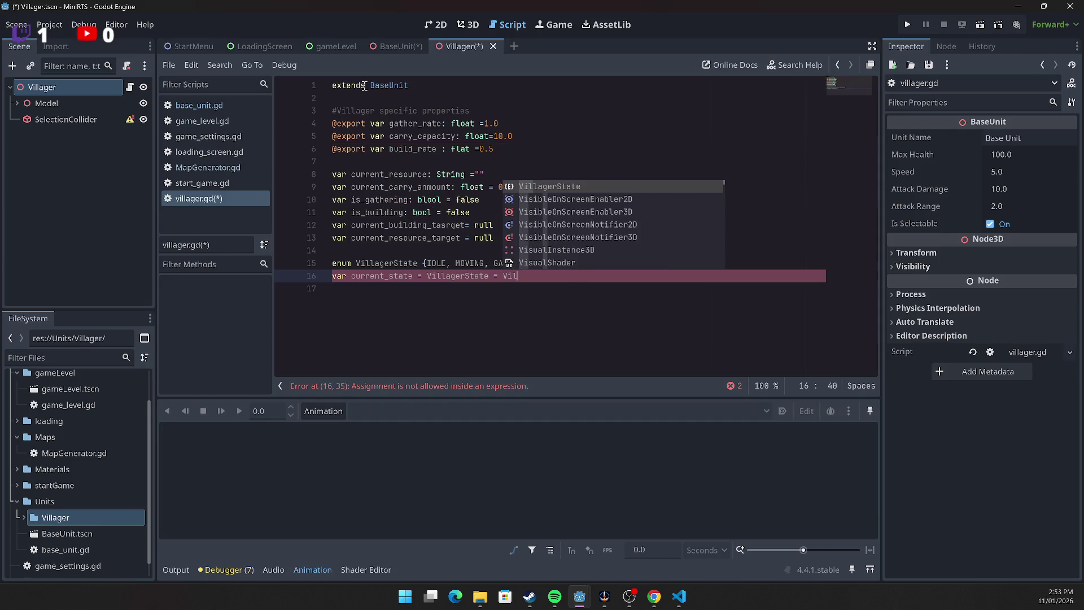
pyautogui.press('Return')
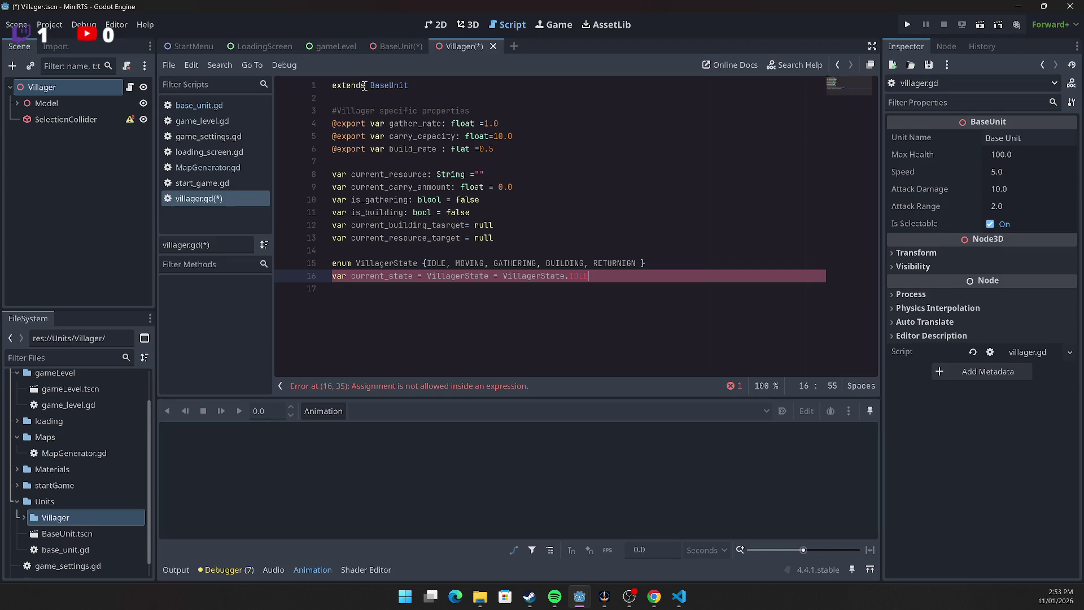
pyautogui.press('Return')
pyautogui.press('Return')
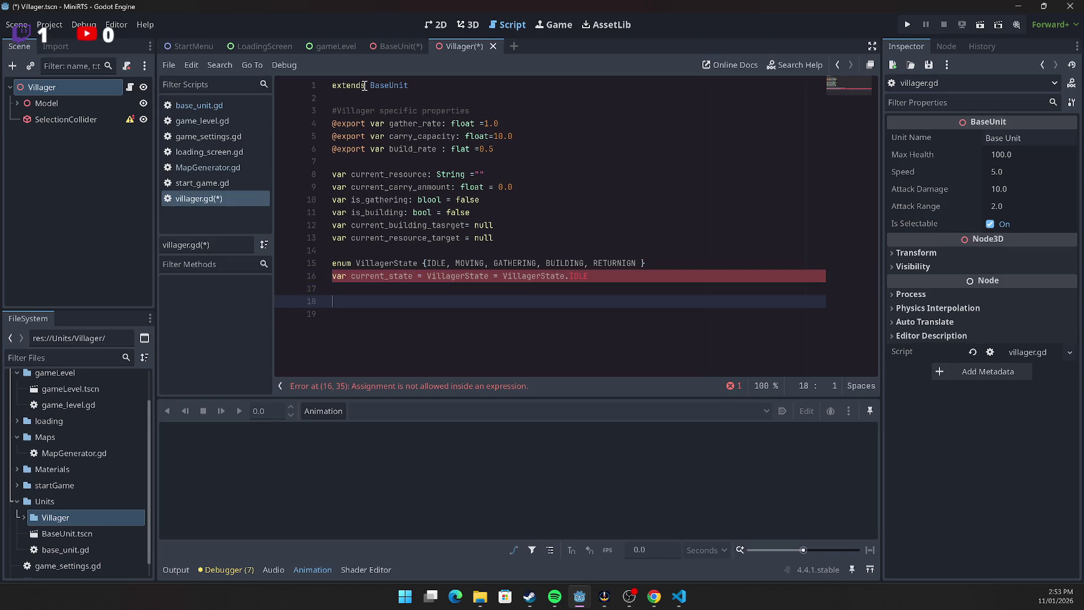
# Step: Write a _ready function calling super._ready() and setting unit_name to "Villager"
pyautogui.write('unc _read')
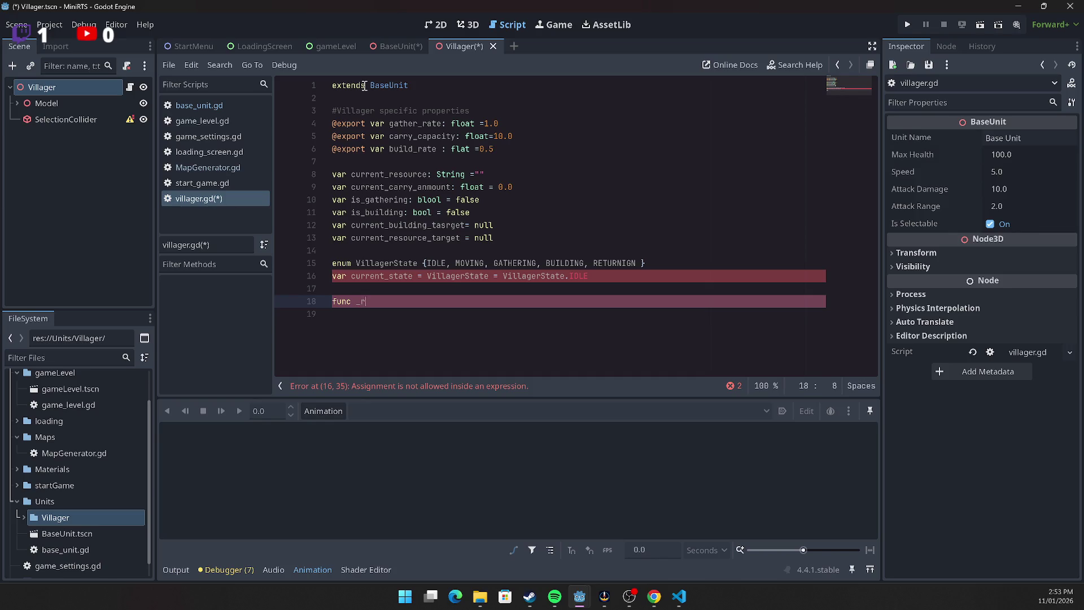
pyautogui.write('y():')
pyautogui.press('Return')
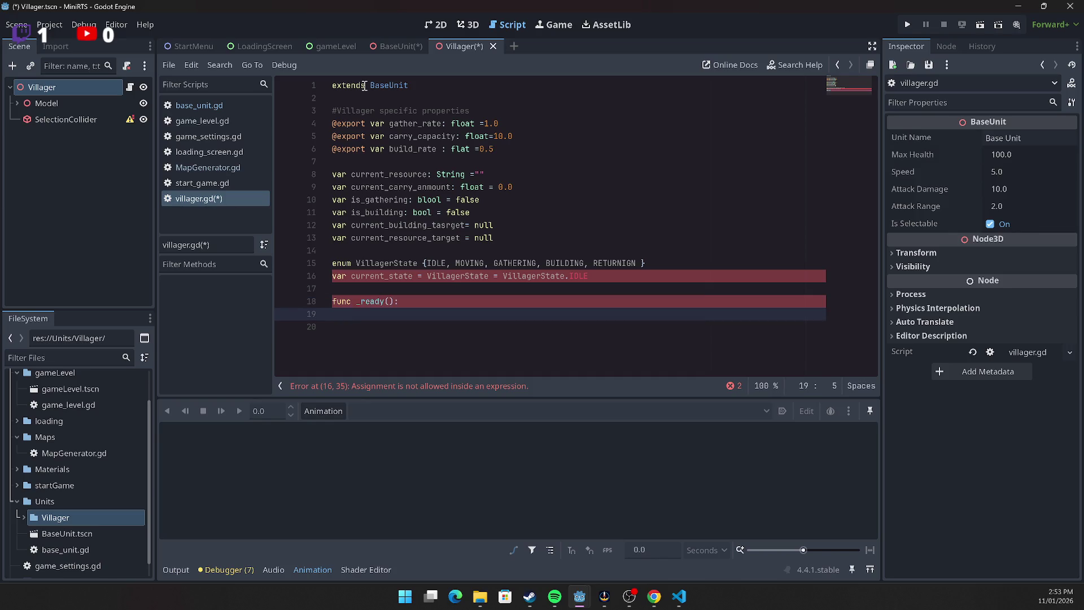
pyautogui.write('per._')
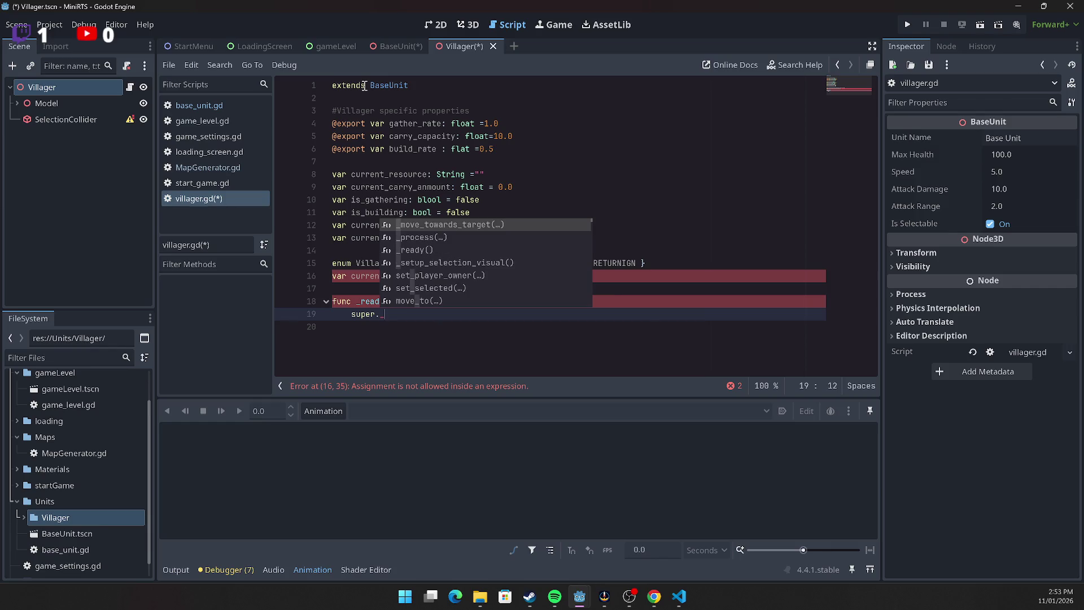
pyautogui.write('ready')
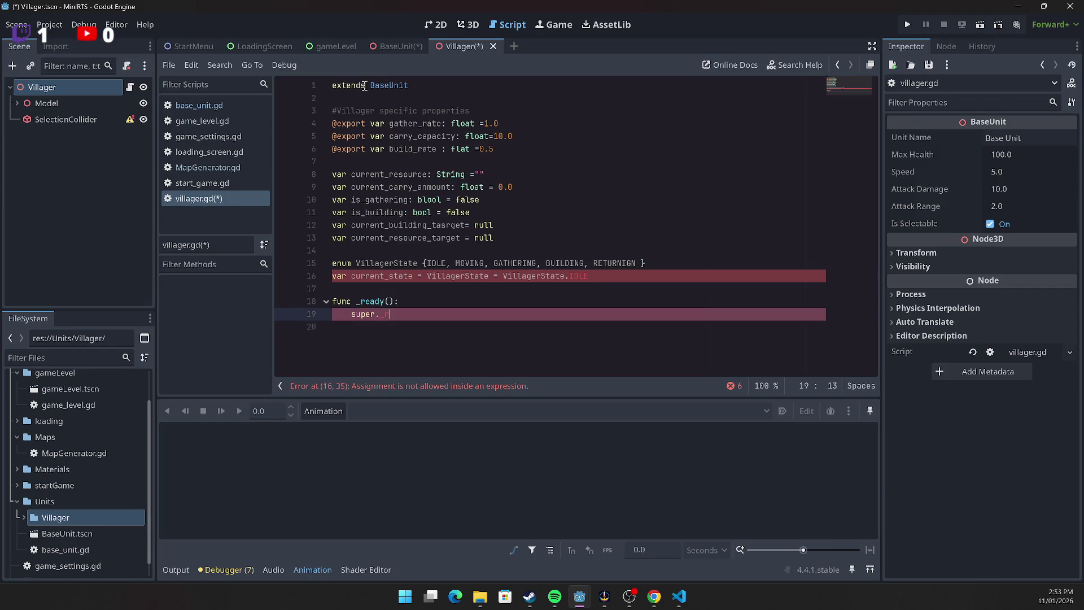
pyautogui.write('()')
pyautogui.press('Return')
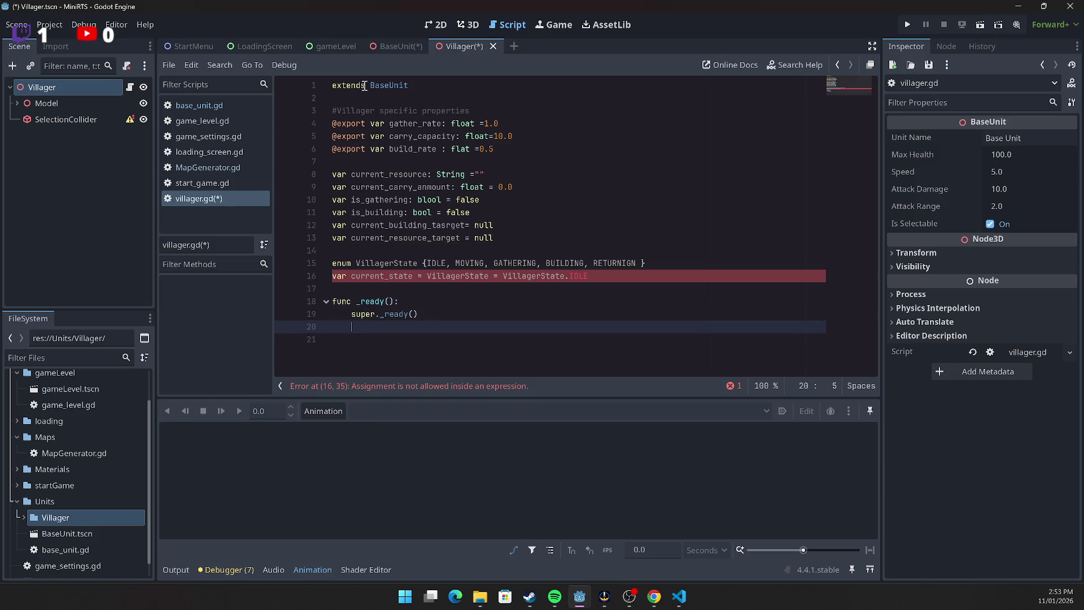
pyautogui.write('unit_')
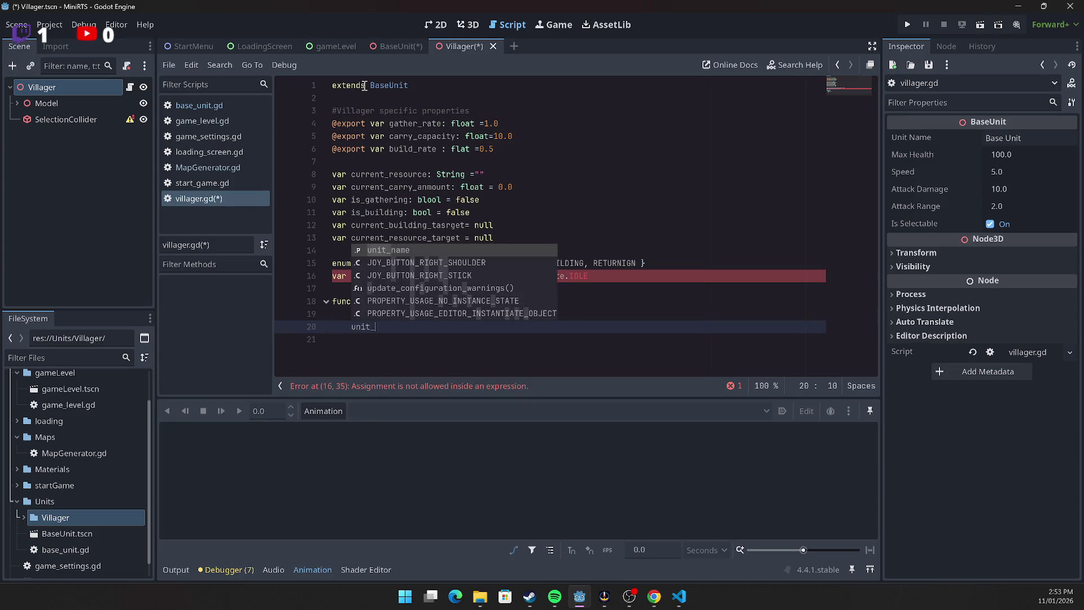
pyautogui.press('Return')
pyautogui.write('= "')
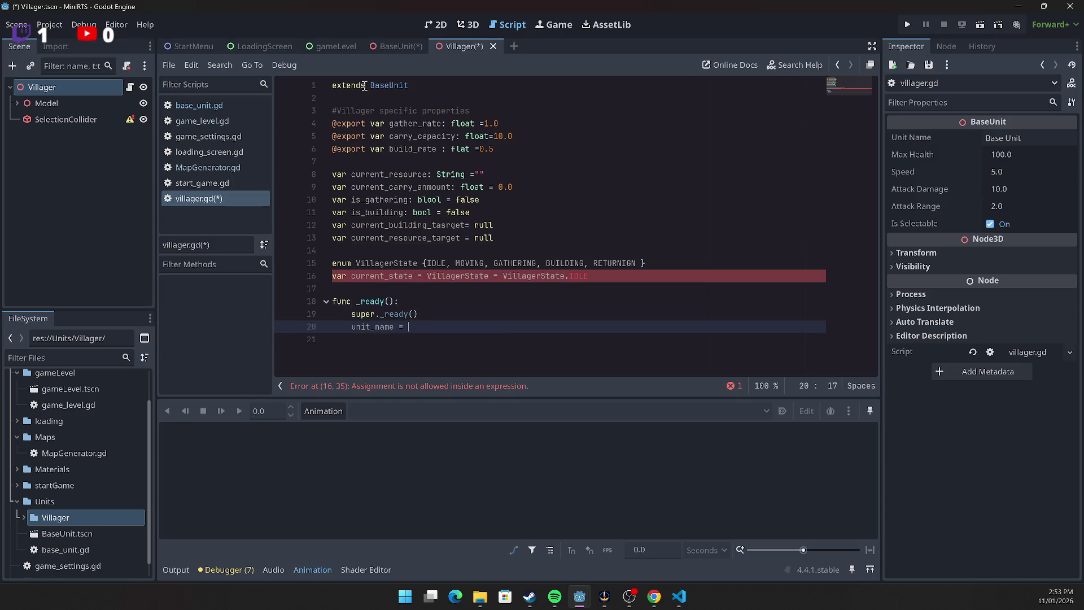
pyautogui.write('Villager')
pyautogui.press('Return')
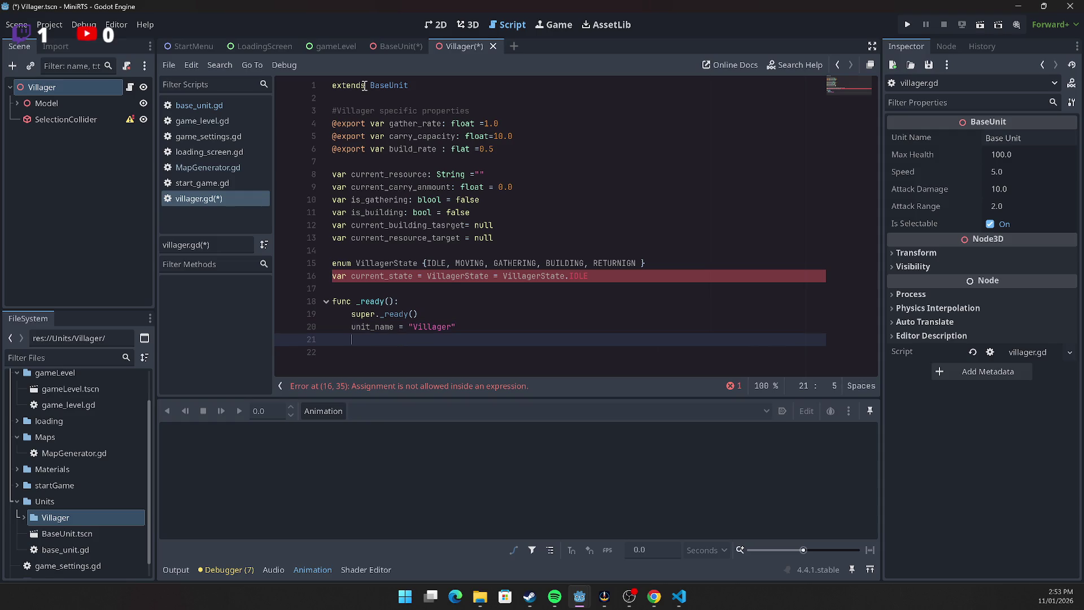
# Step: In _ready, set max_health to 50, speed to 3.0 and move_speed to speed
pyautogui.write('max_h')
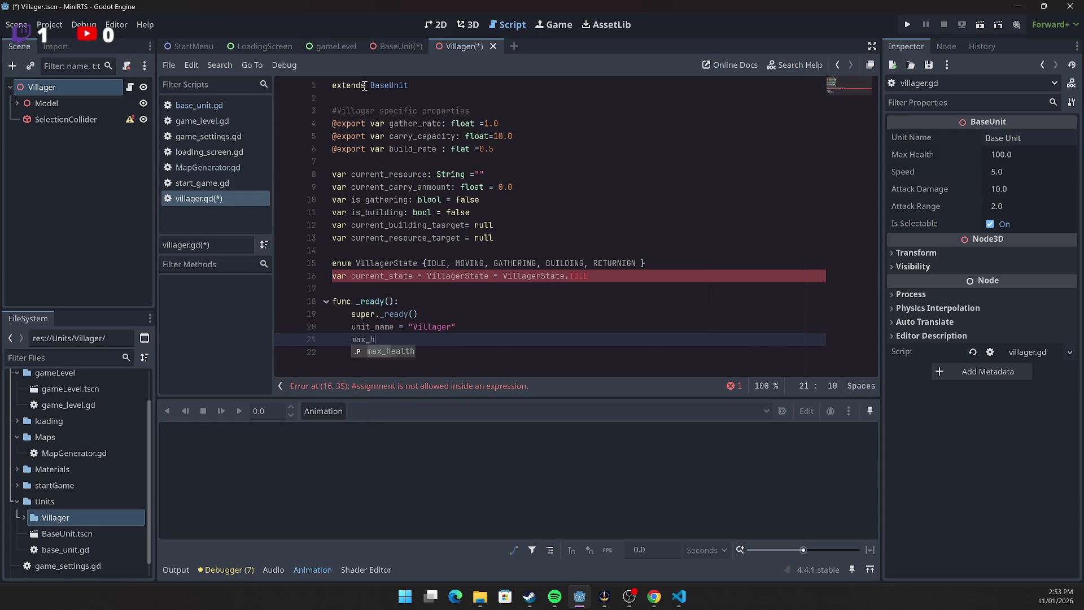
pyautogui.write('ealth=')
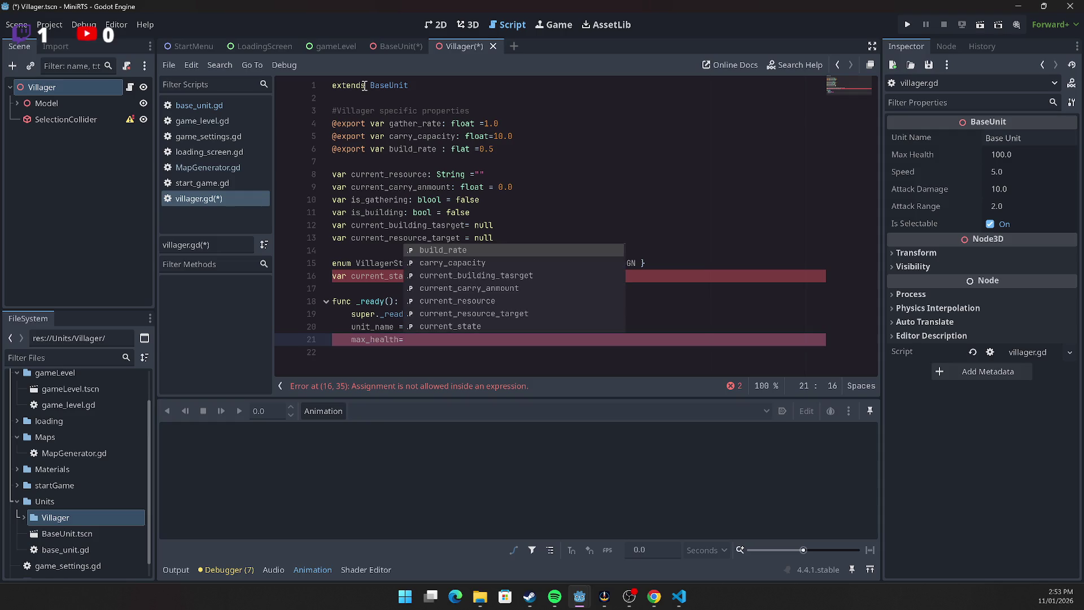
pyautogui.write('50.0')
pyautogui.press('Return')
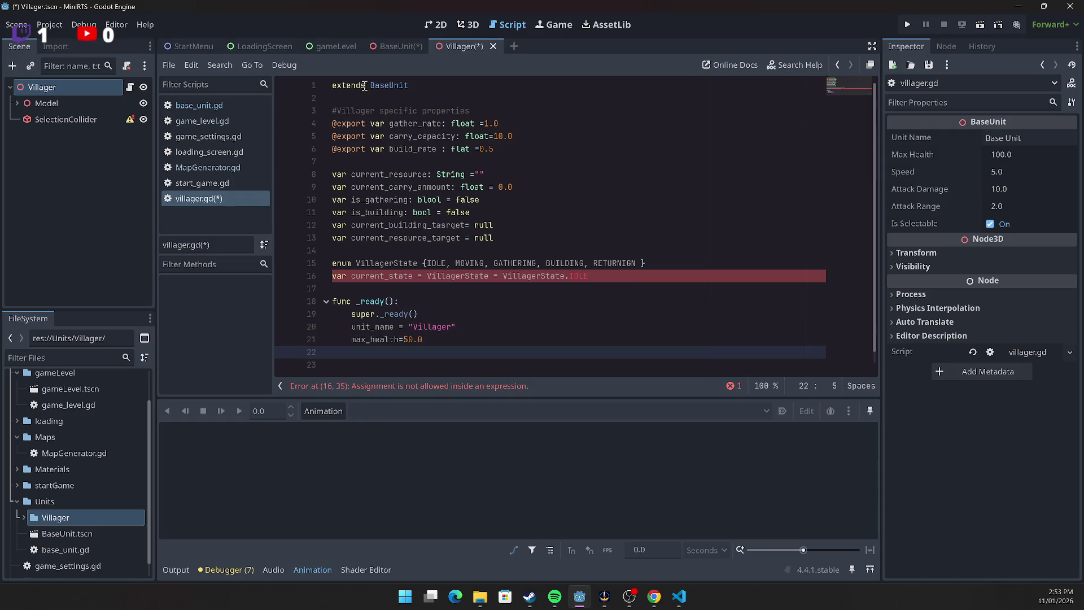
pyautogui.write('speed=4.')
pyautogui.press('BackSpace')
pyautogui.press('BackSpace')
pyautogui.write('3.0')
pyautogui.press('Return')
pyautogui.write('move_')
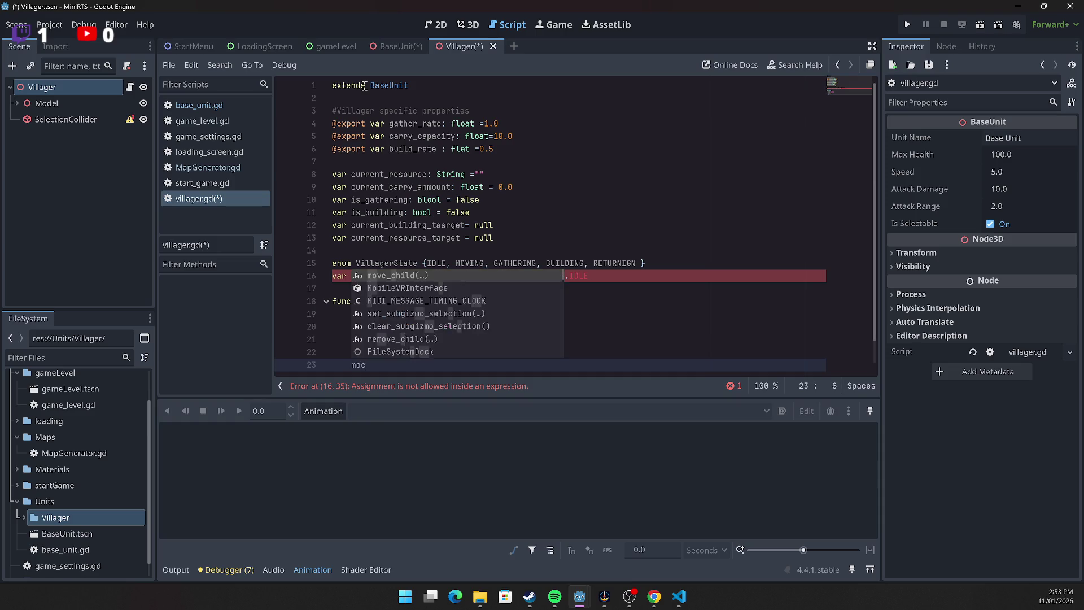
pyautogui.press('Return')
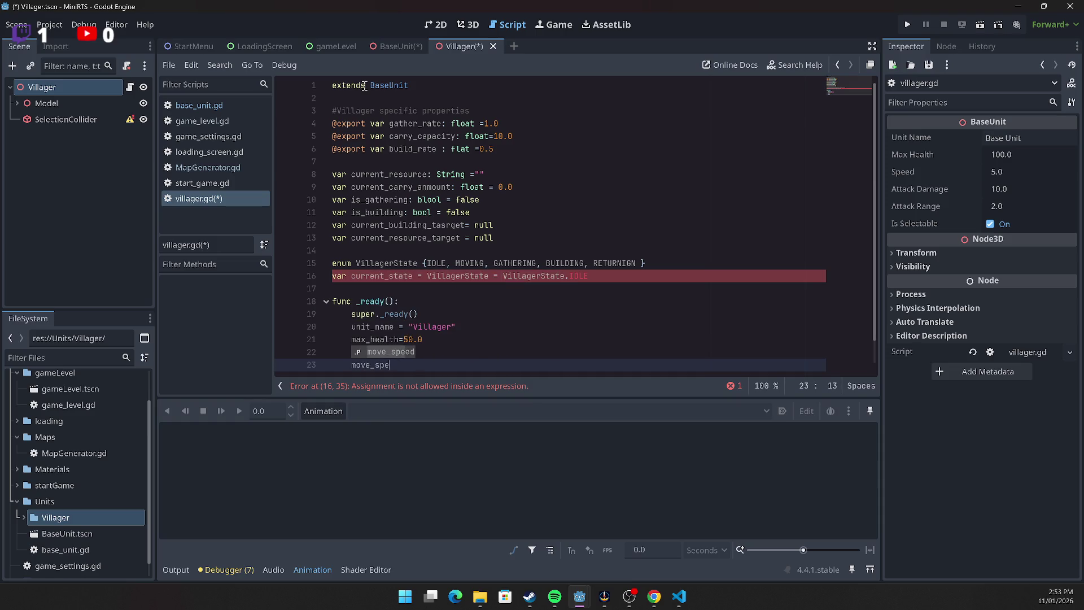
pyautogui.write('= speed')
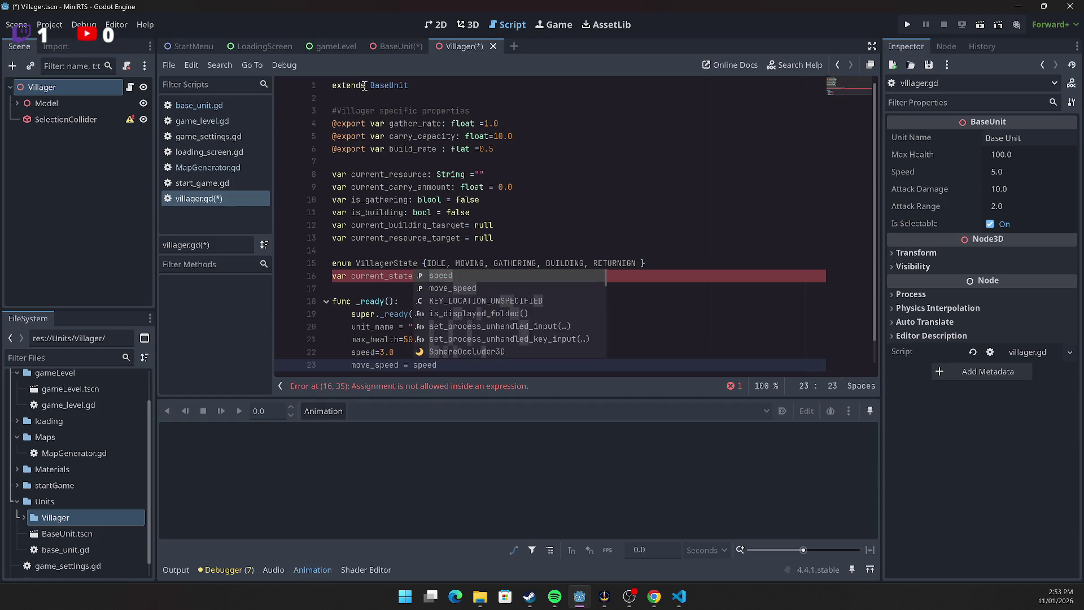
pyautogui.press('Return')
pyautogui.press('Return')
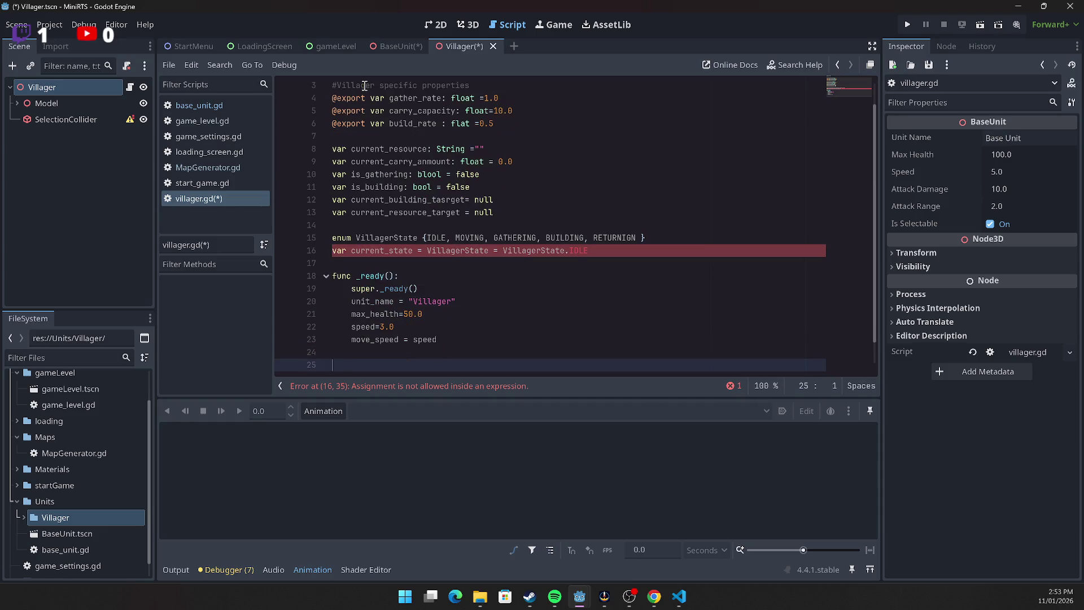
pyautogui.write('fuinct u')
# Step: Write the function header update_State(new_state: VillagerState):
pyautogui.press('BackSpace')
pyautogui.press('BackSpace')
pyautogui.press('BackSpace')
pyautogui.write('c update')
pyautogui.write('_State)(')
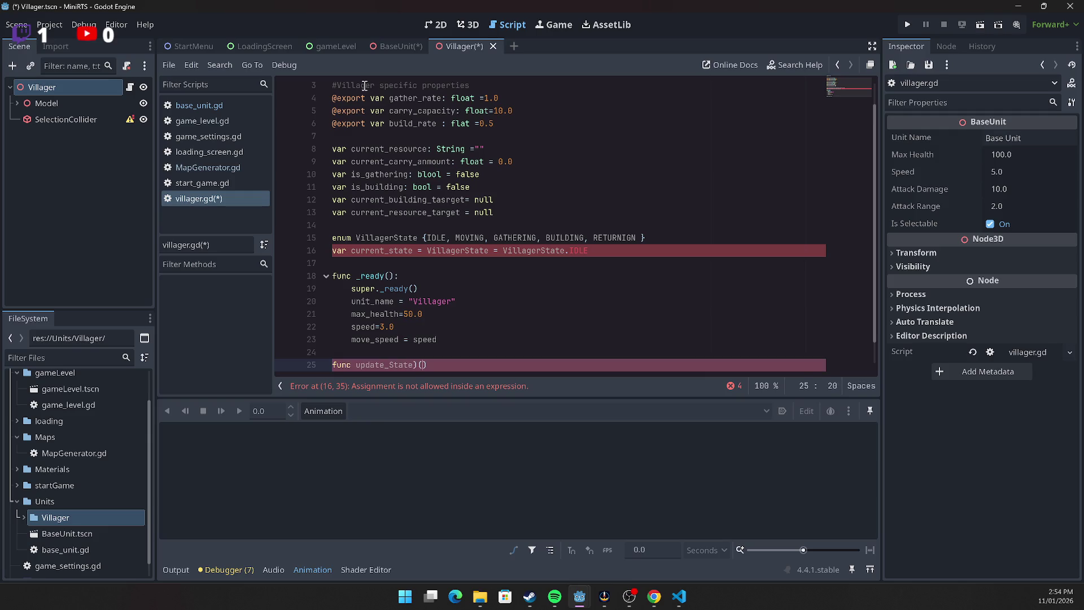
pyautogui.press('BackSpace')
pyautogui.press('BackSpace')
pyautogui.press('BackSpace')
pyautogui.write('(ne')
pyautogui.press('BackSpace')
pyautogui.write('st')
pyautogui.write('ate: ')
pyautogui.write('Villager')
pyautogui.write('State)')
pyautogui.write(':')
pyautogui.press('Return')
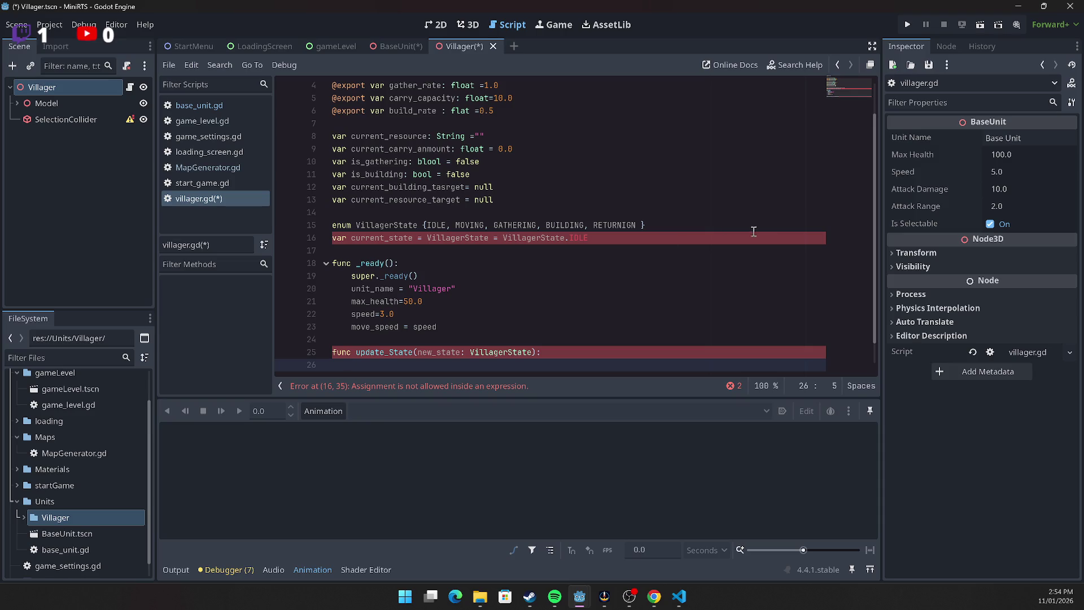
# Step: Replace the '=' after current_state on line 16 with ':', then begin update_State's body
pyautogui.scroll(-1, 584, 292)
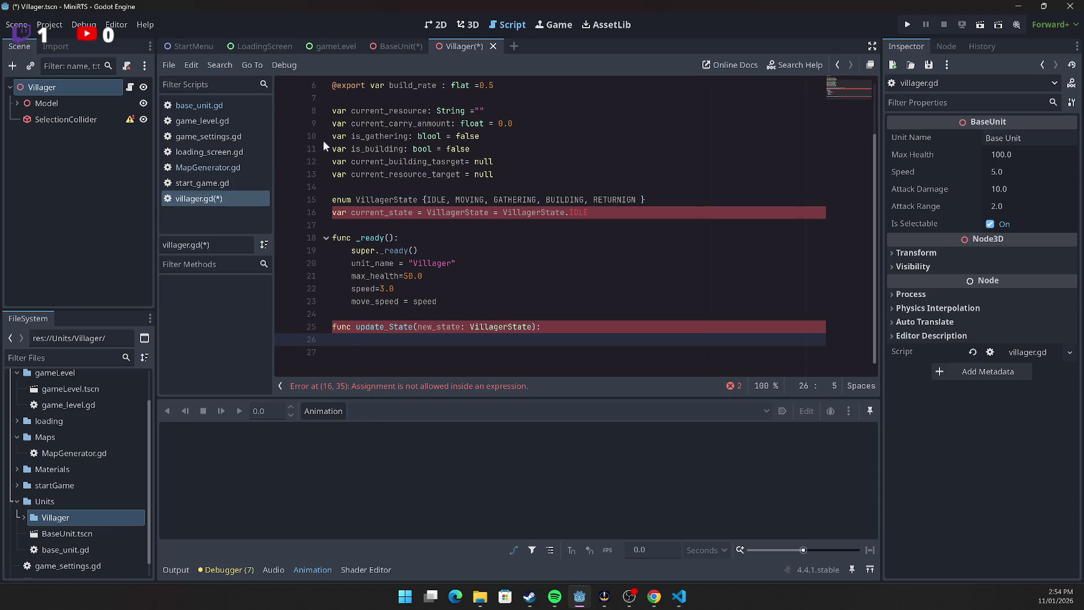
pyautogui.click(418, 214)
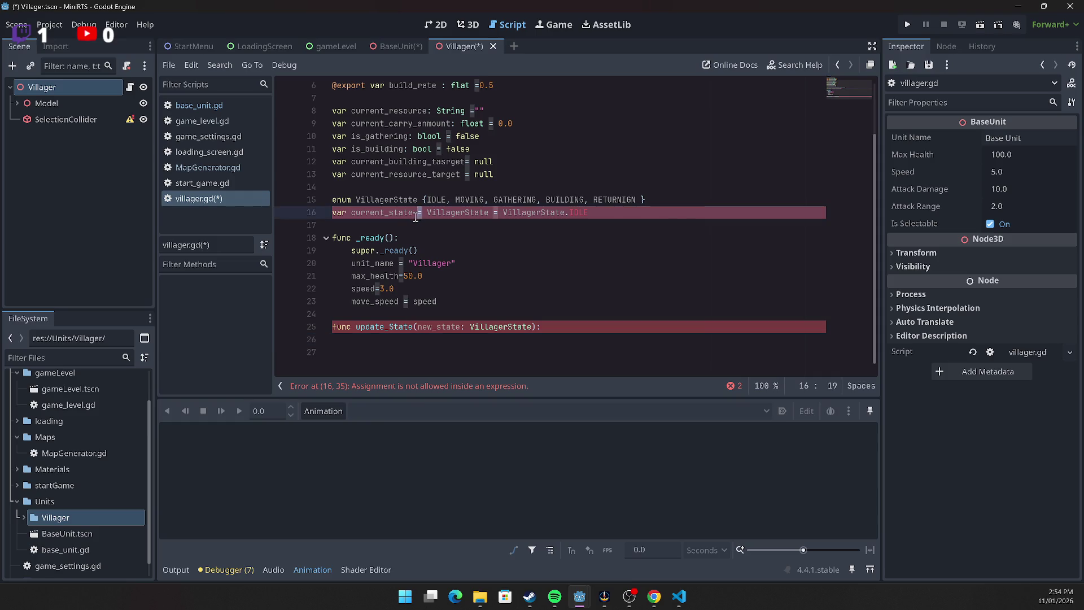
pyautogui.press('BackSpace')
pyautogui.write(':')
pyautogui.press('Down')
pyautogui.press('Down')
pyautogui.press('Down')
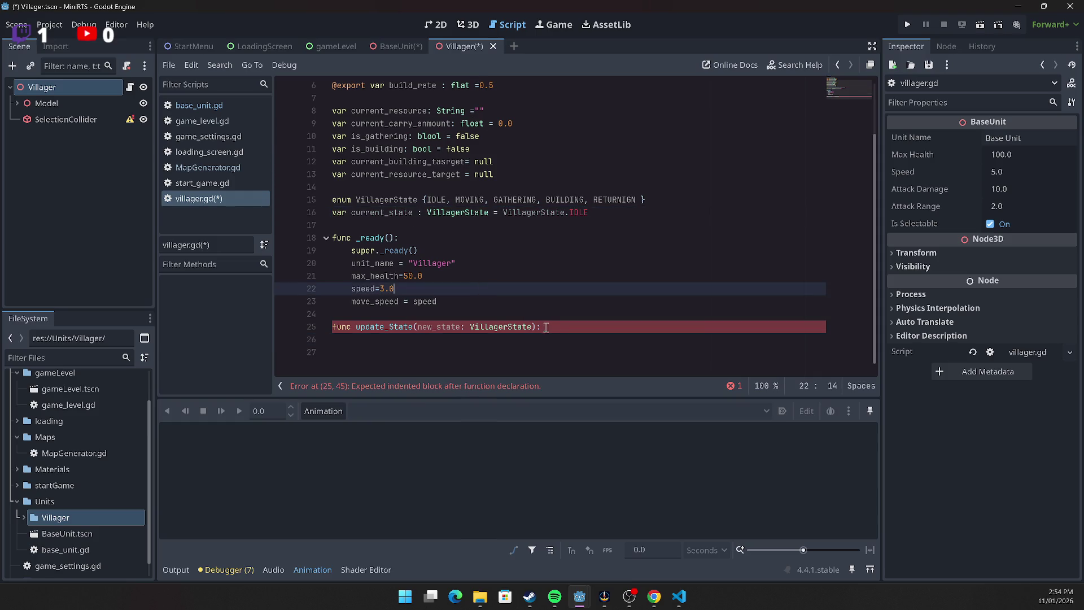
pyautogui.click(546, 327)
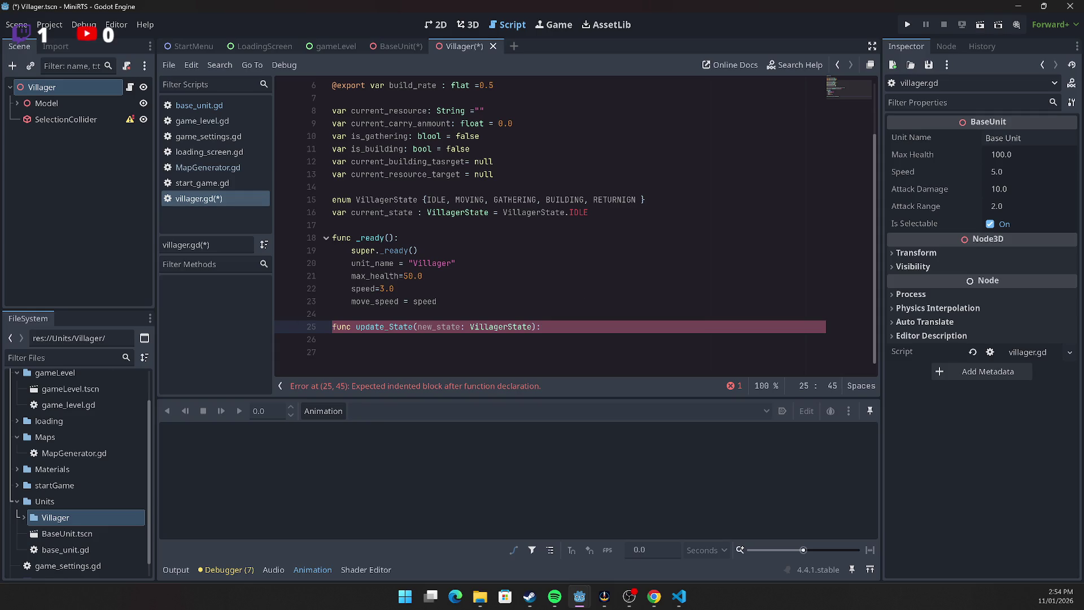
pyautogui.press('Return')
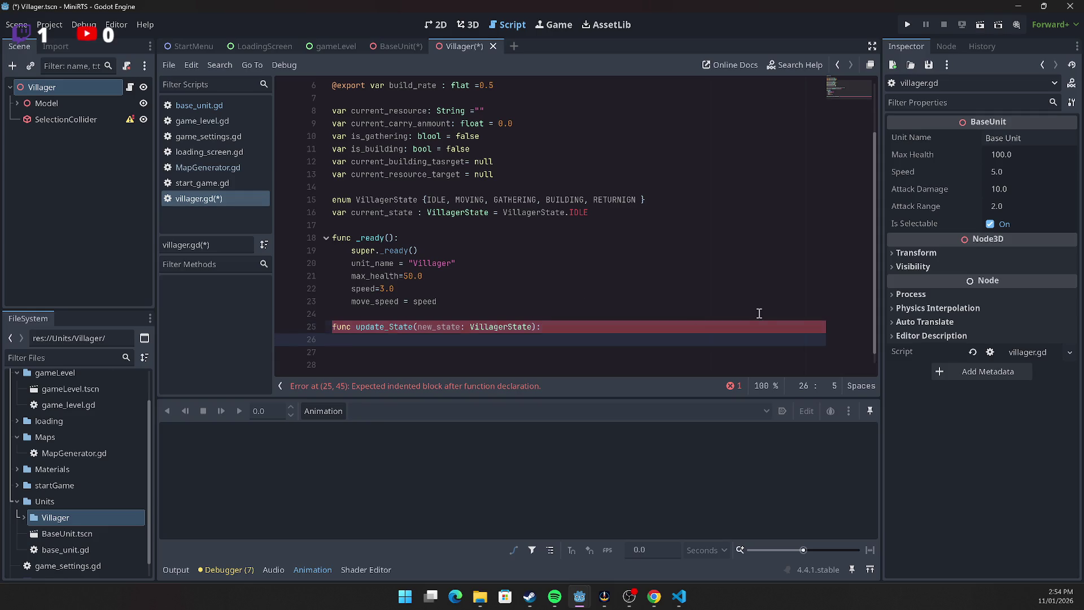
# Step: Assign current_state = new_state and open a match on current_state
pyautogui.write('current_st')
pyautogui.write('ate = new_st')
pyautogui.write('ate')
pyautogui.press('Return')
pyautogui.write('match curren')
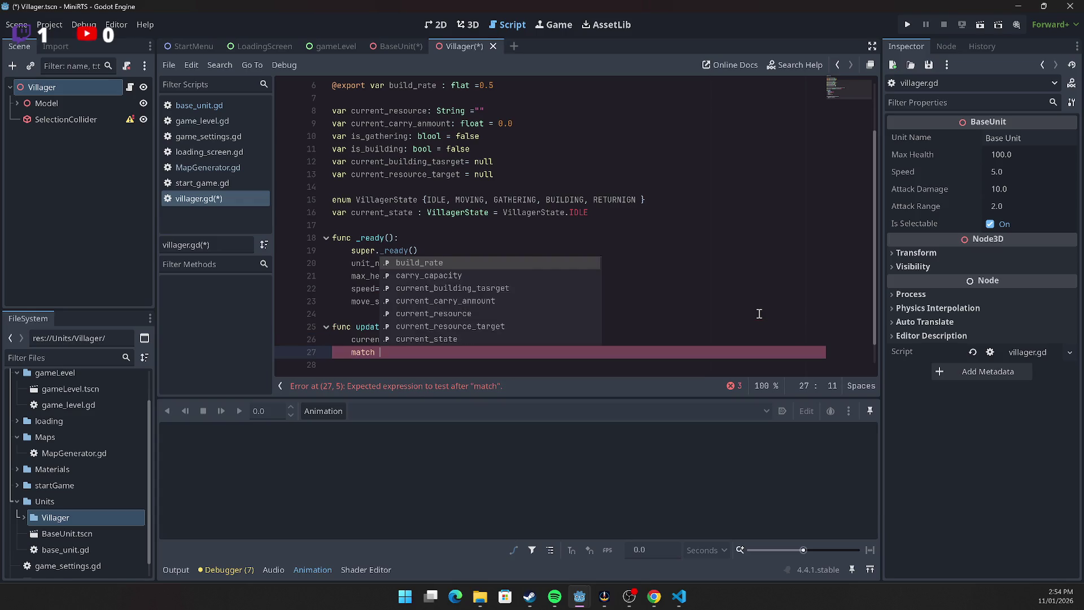
pyautogui.write('t_state:')
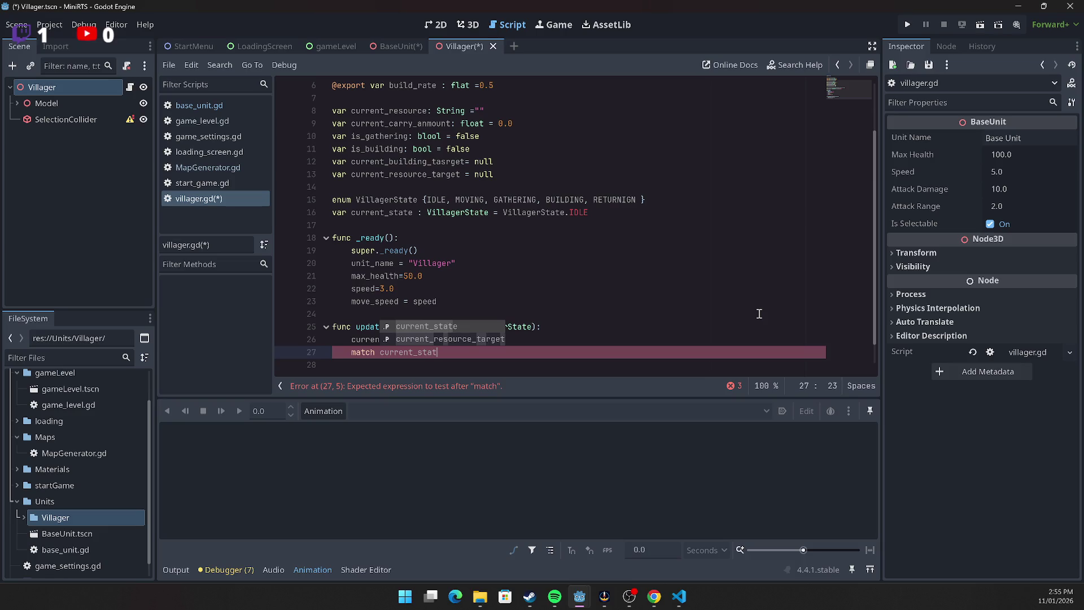
pyautogui.press('Return')
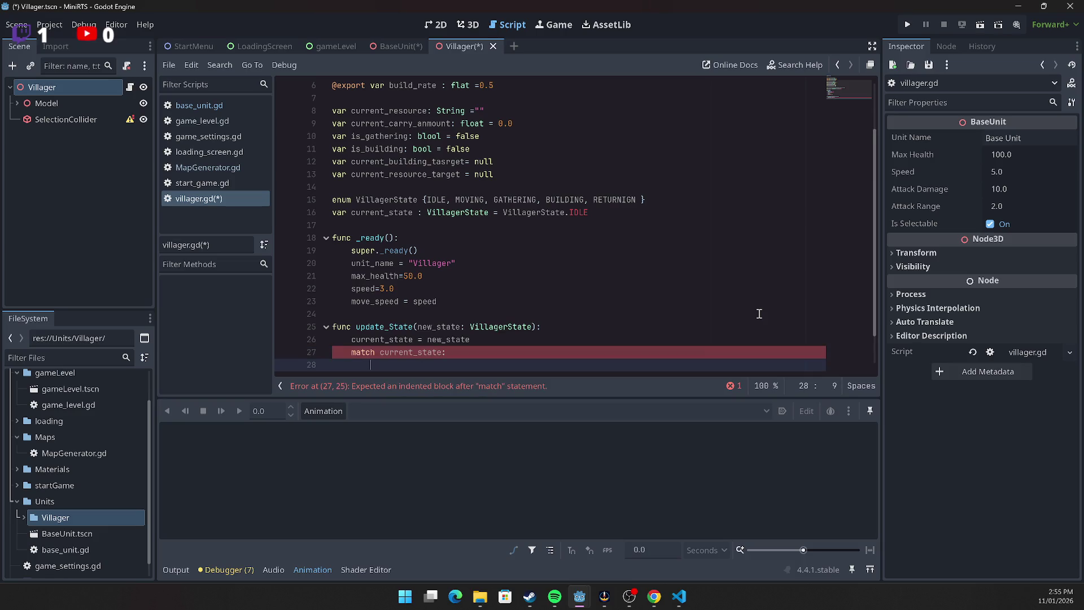
# Step: Add a VillagerState.IDLE case setting is_moving, is_gathering and is_building to false
pyautogui.write('VillagerState.')
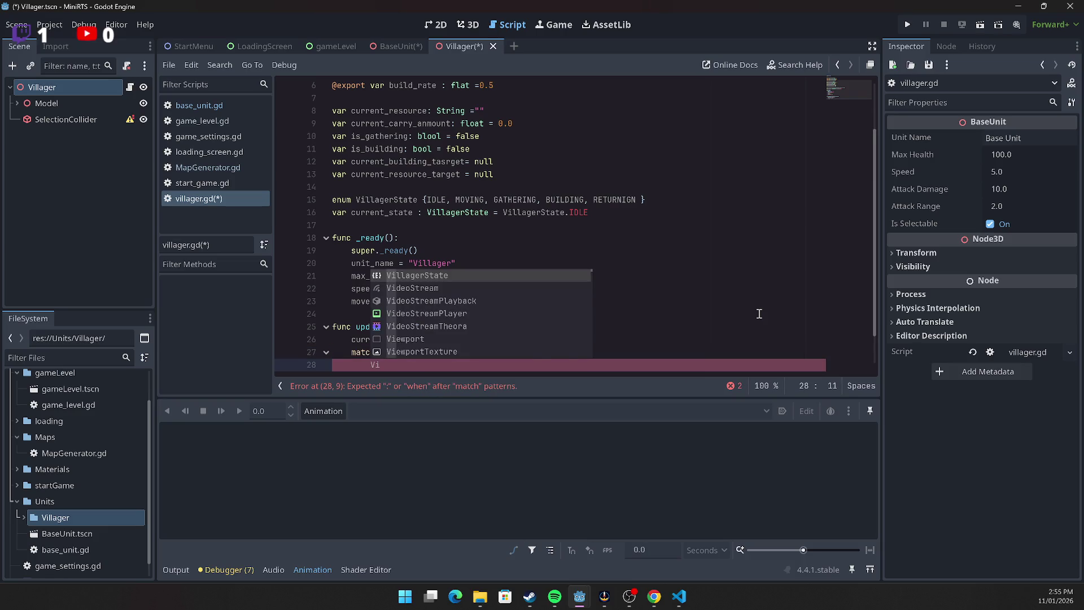
pyautogui.write('I')
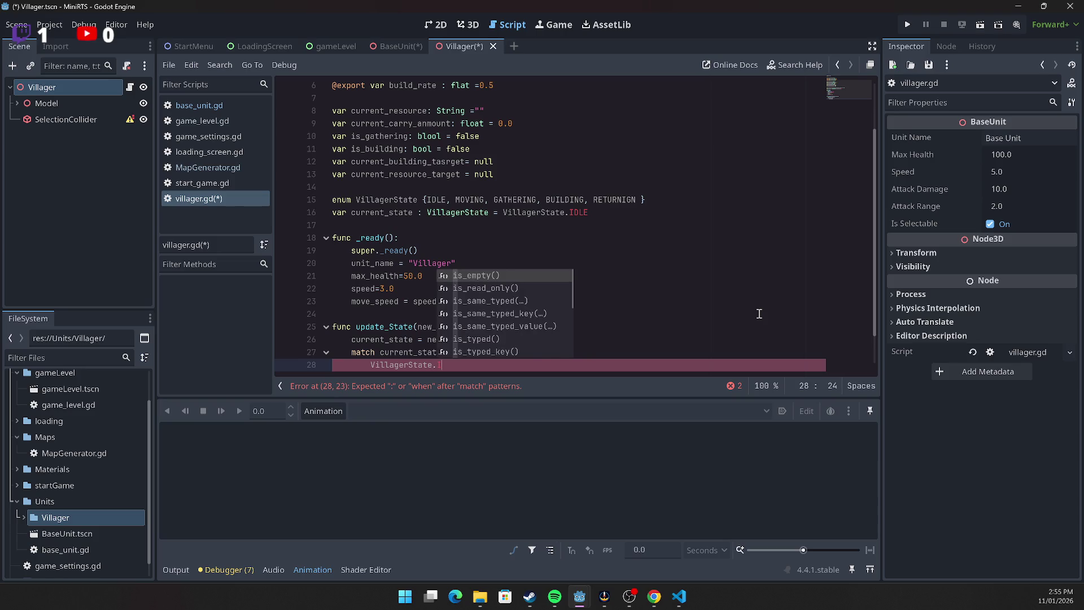
pyautogui.write('D')
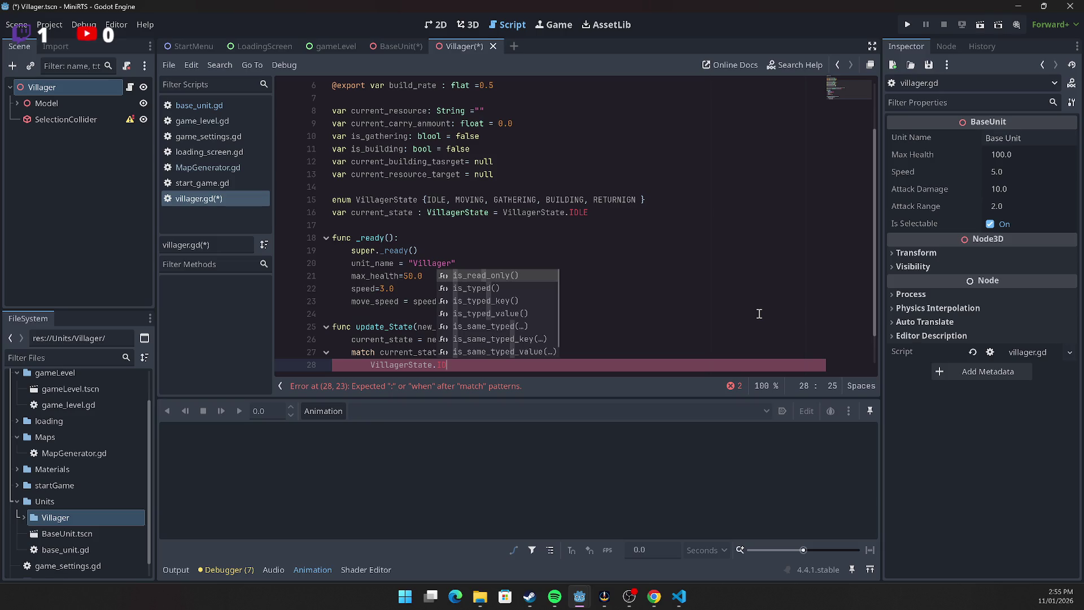
pyautogui.write('LE"')
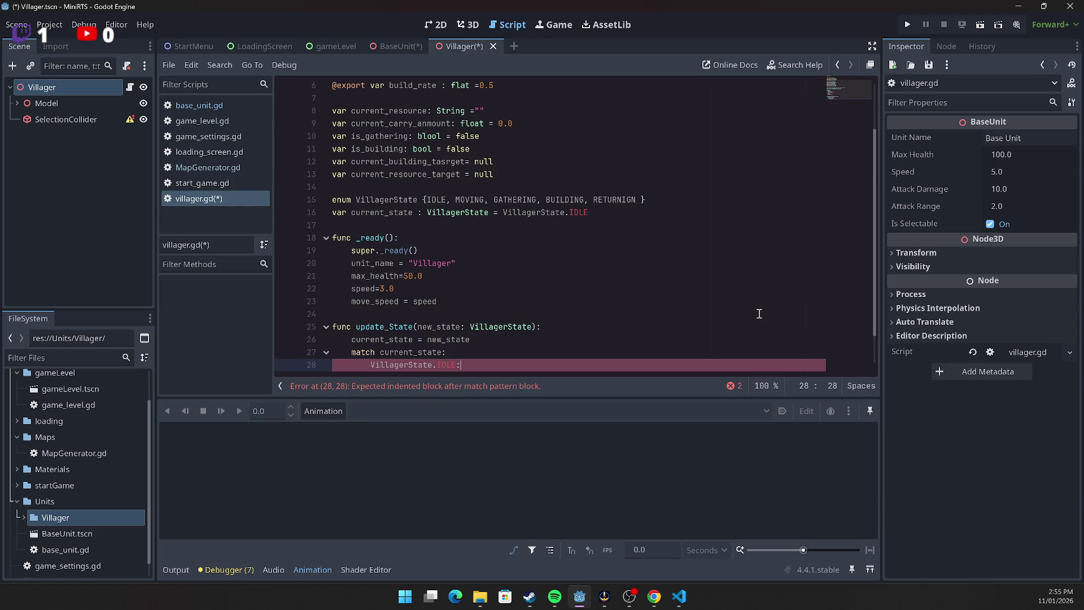
pyautogui.press('Return')
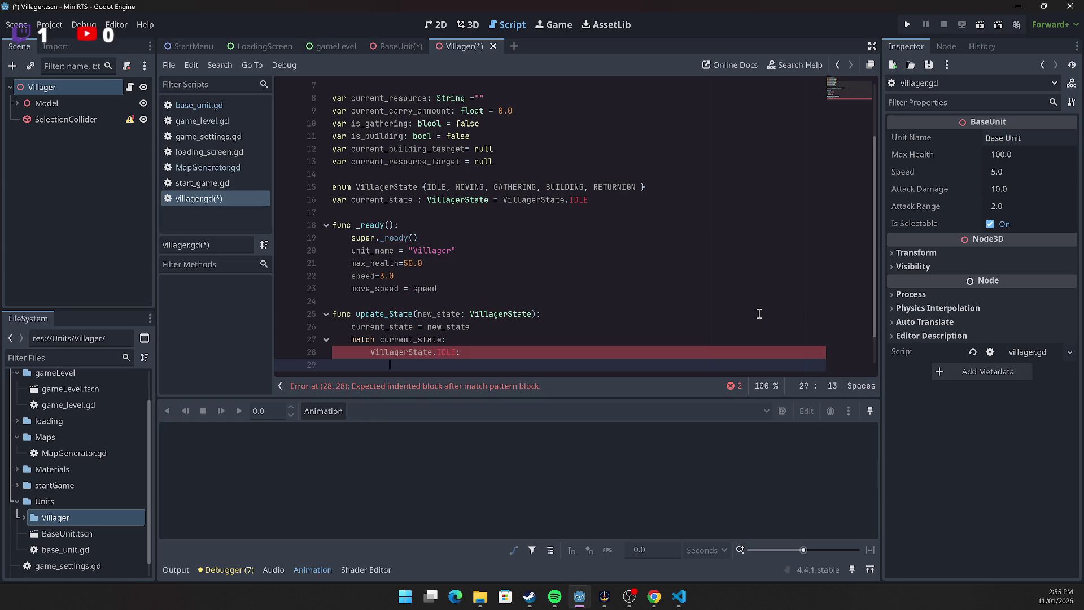
pyautogui.write('is_')
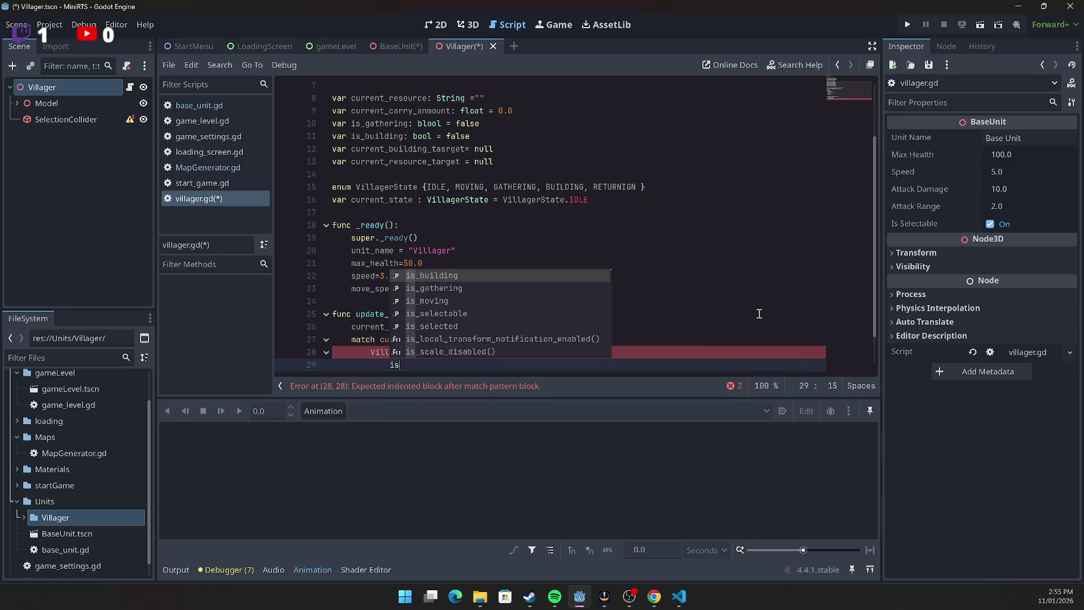
pyautogui.write('moving = ')
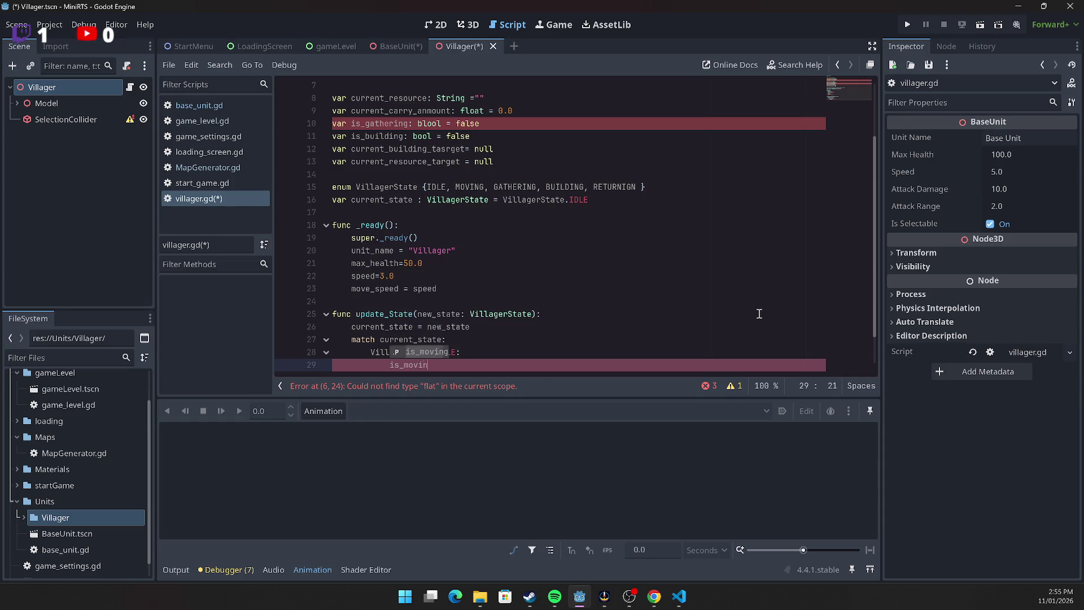
pyautogui.write('false')
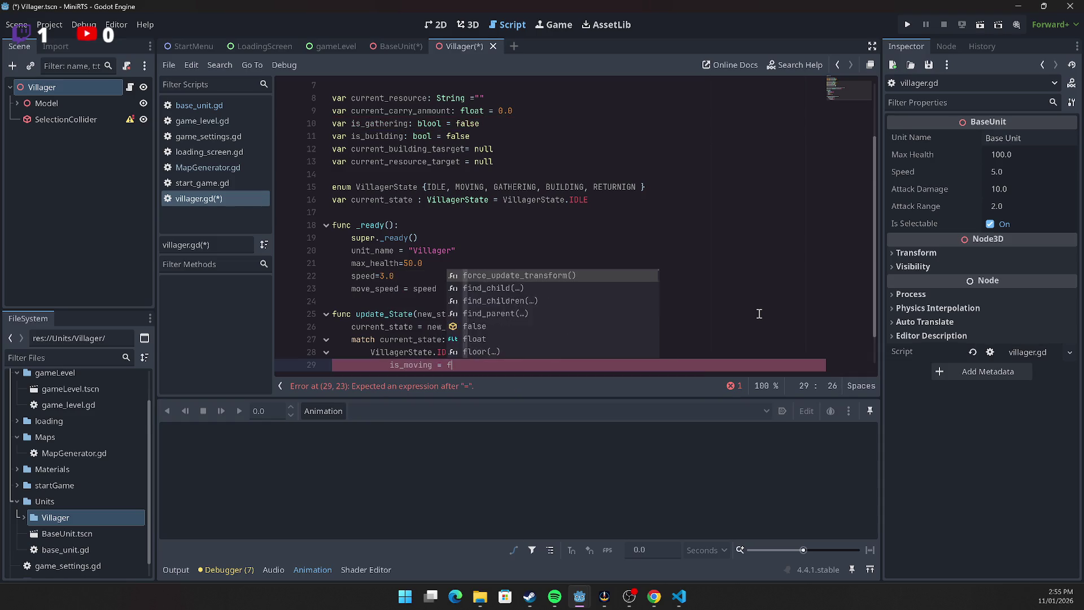
pyautogui.press('Return')
pyautogui.write('is_gather')
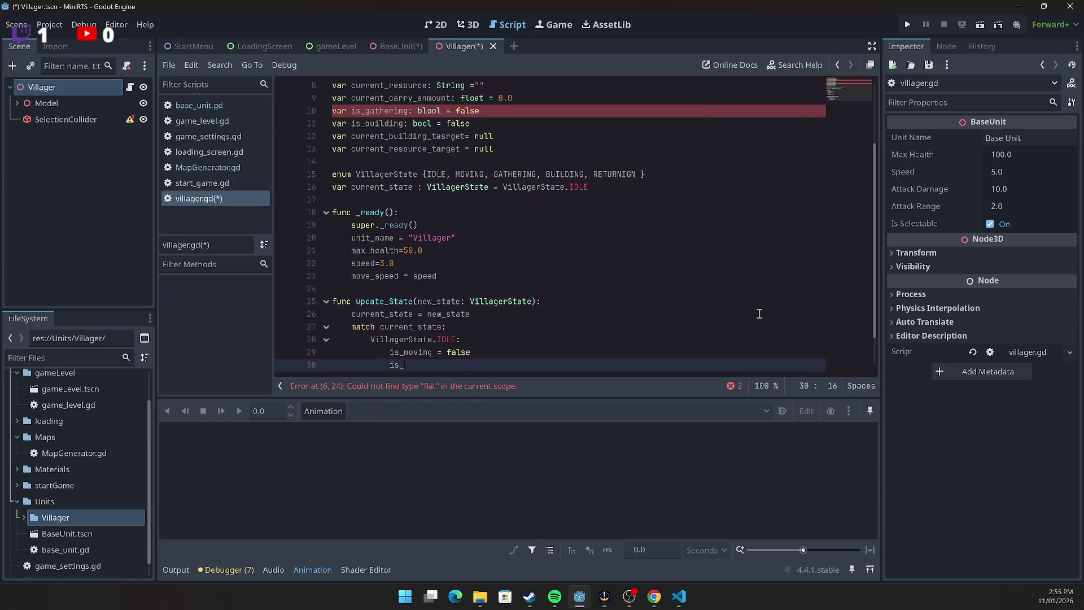
pyautogui.write('ing = ')
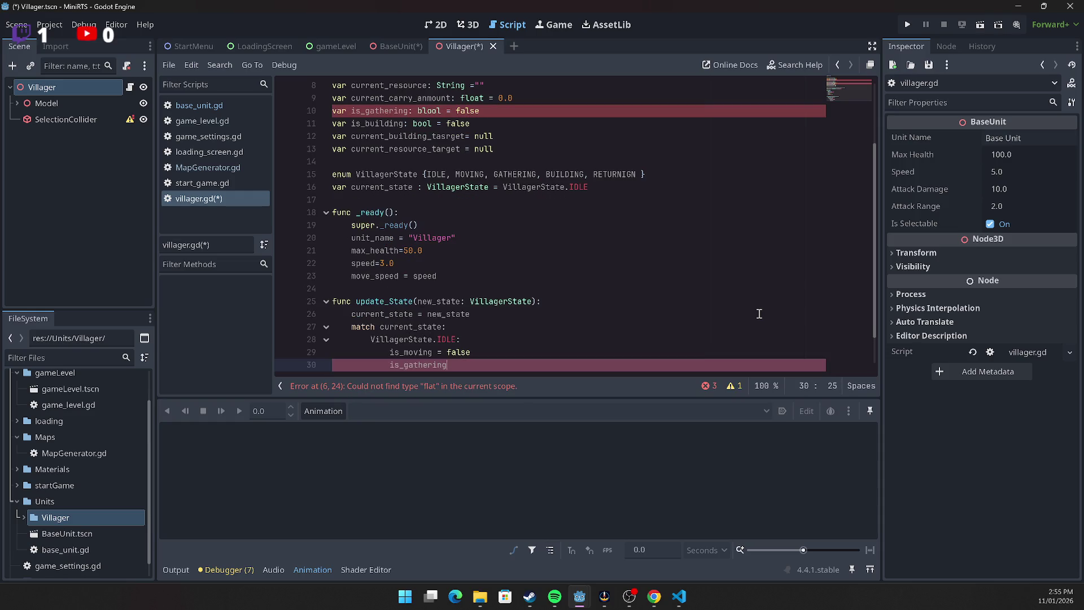
pyautogui.write('false')
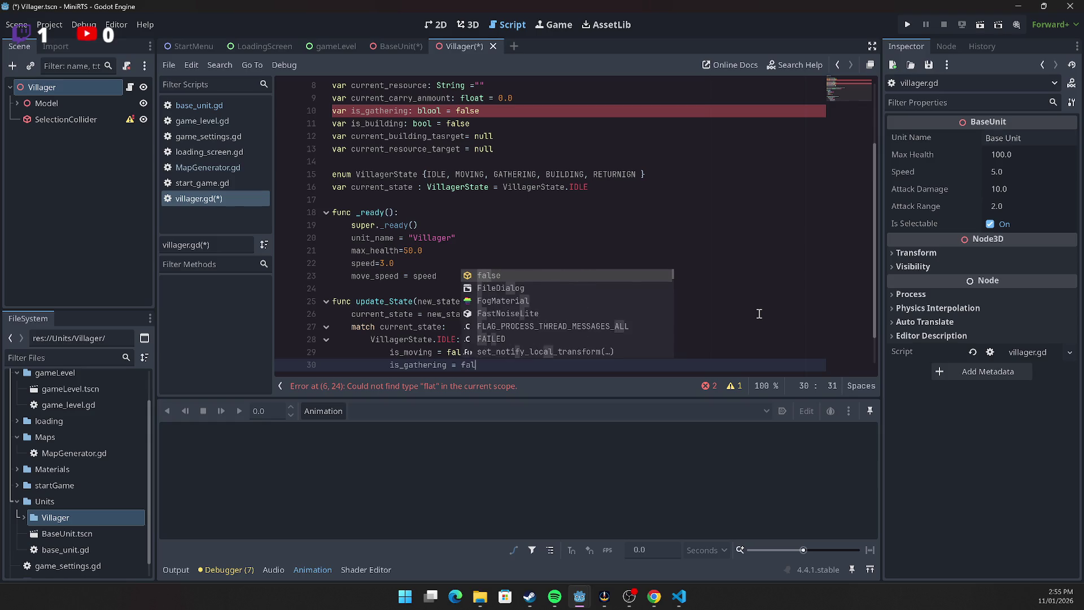
pyautogui.press('Return')
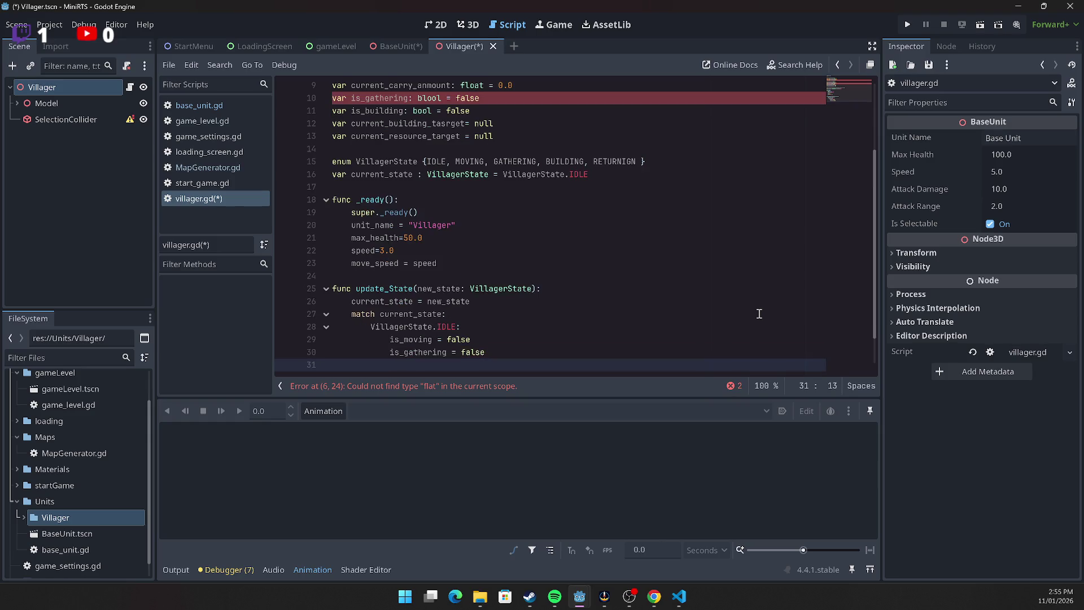
pyautogui.write('is_nuild')
pyautogui.press('BackSpace')
pyautogui.press('BackSpace')
pyautogui.press('BackSpace')
pyautogui.write('building')
pyautogui.write('= false')
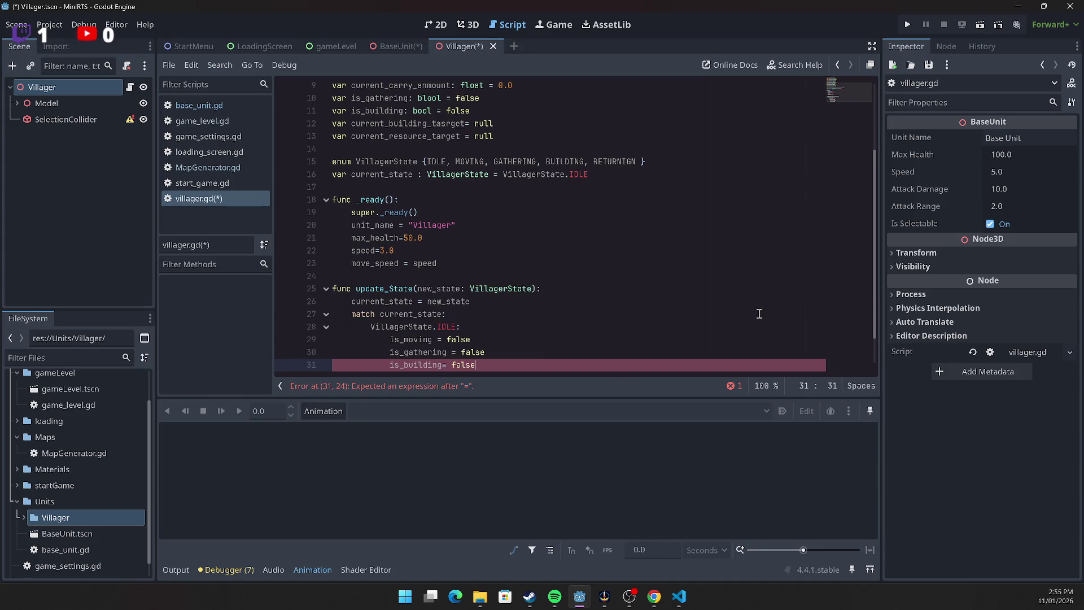
pyautogui.press('Return')
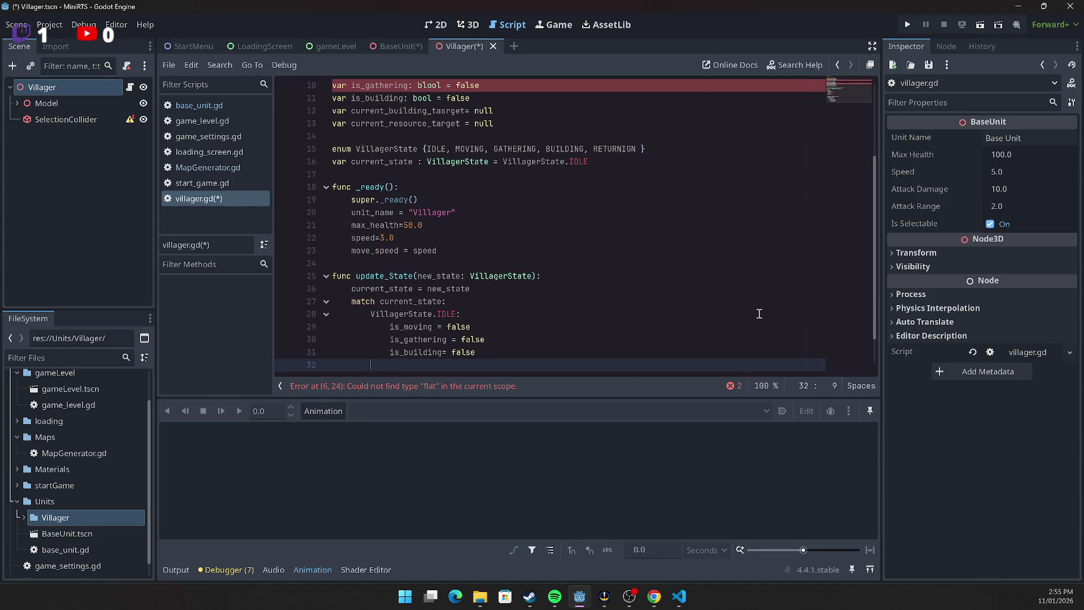
pyautogui.write('VillagerState')
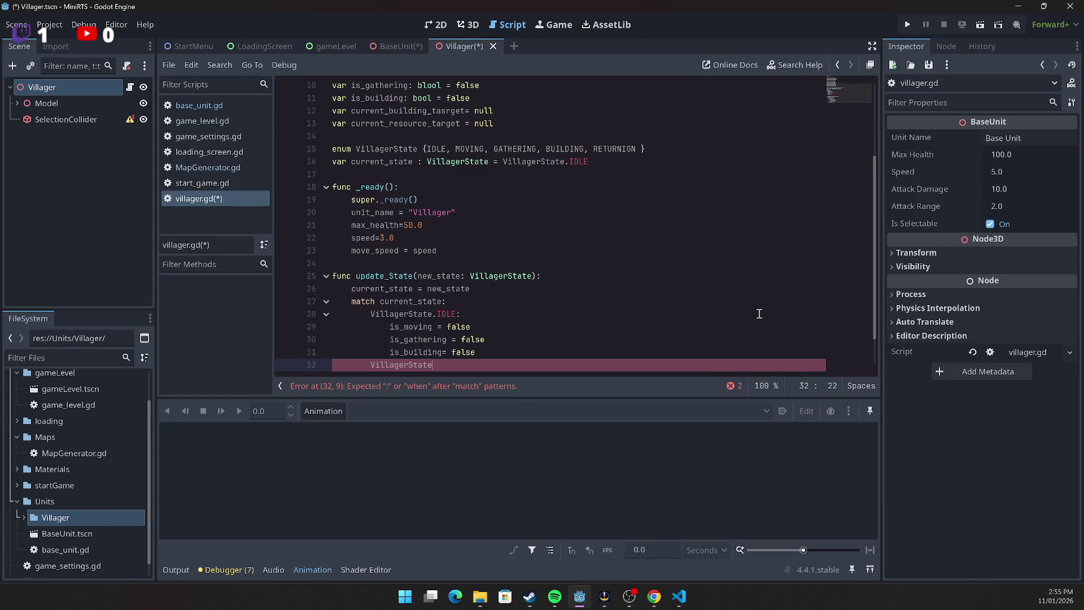
pyautogui.write('.MO')
pyautogui.write('VING:')
# Step: Give the VillagerState.MOVING case the body is_moving = true
pyautogui.press('Return')
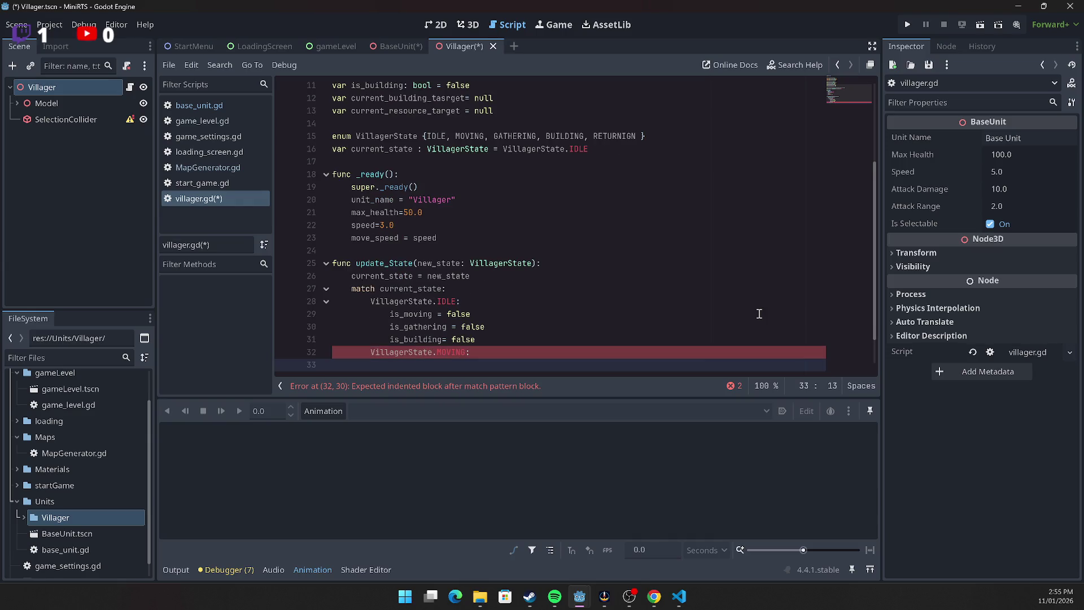
pyautogui.write('is_moving')
pyautogui.write(' = true')
pyautogui.press('Return')
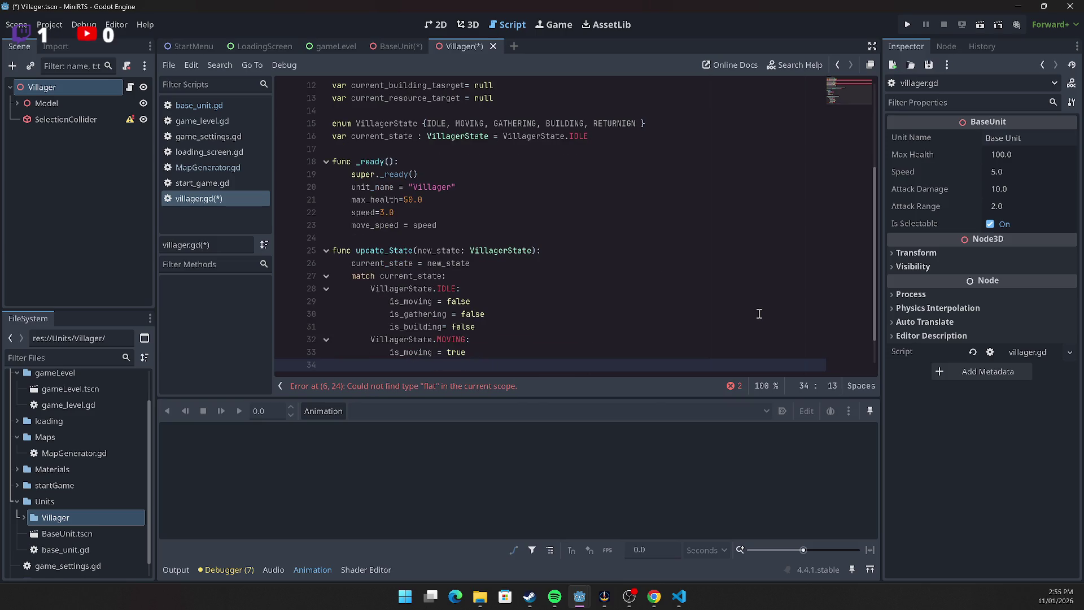
# Step: Add a VillagerState.GATHERING case that sets is_gathering true and calls start_gathering()
pyautogui.press('BackSpace')
pyautogui.write('VIlager')
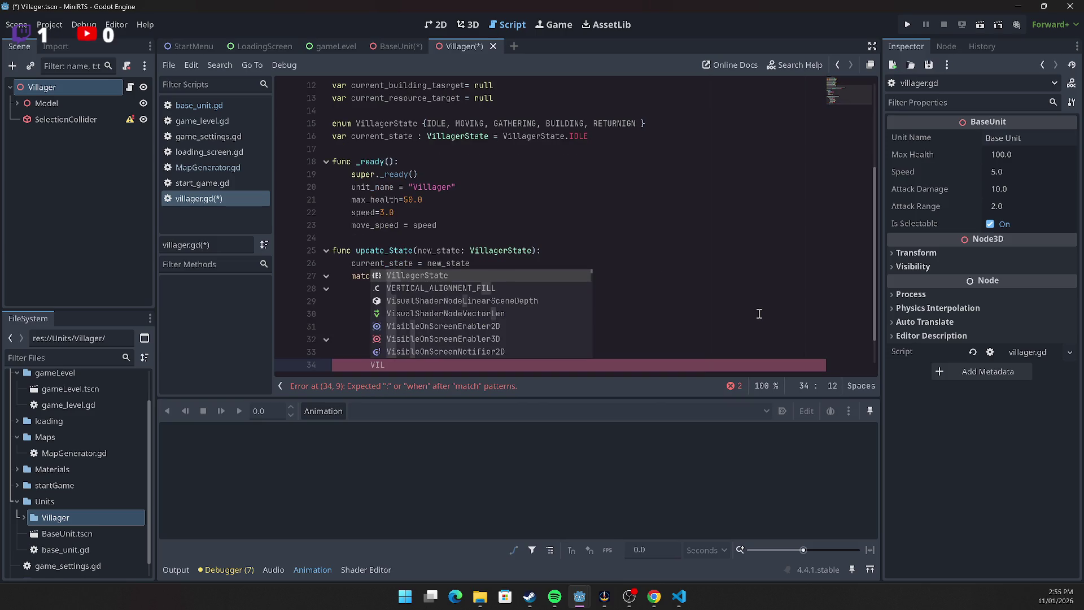
pyautogui.press('Return')
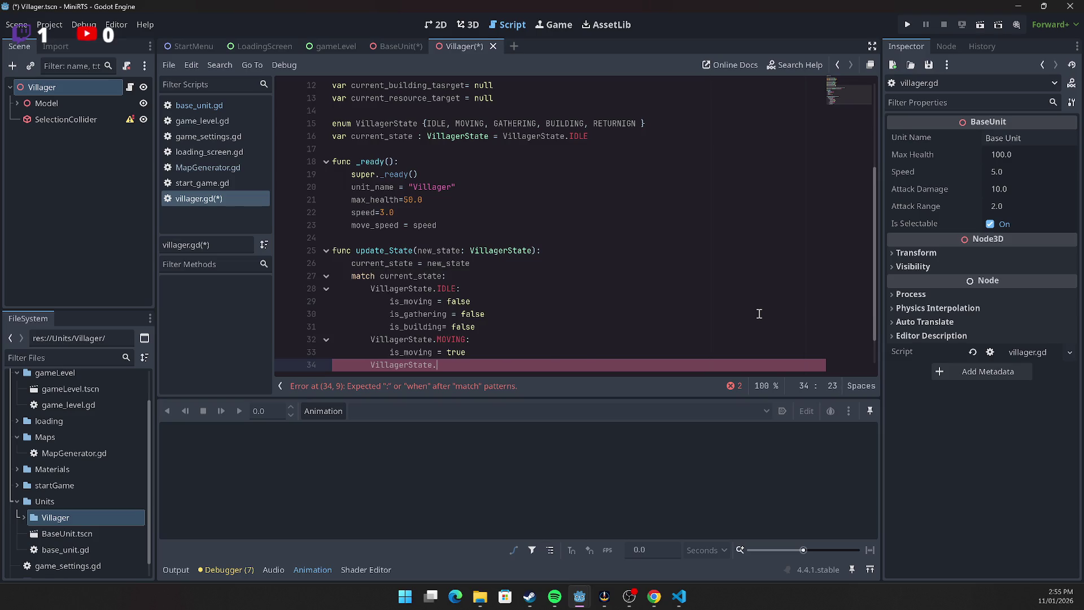
pyautogui.write('GATHERING')
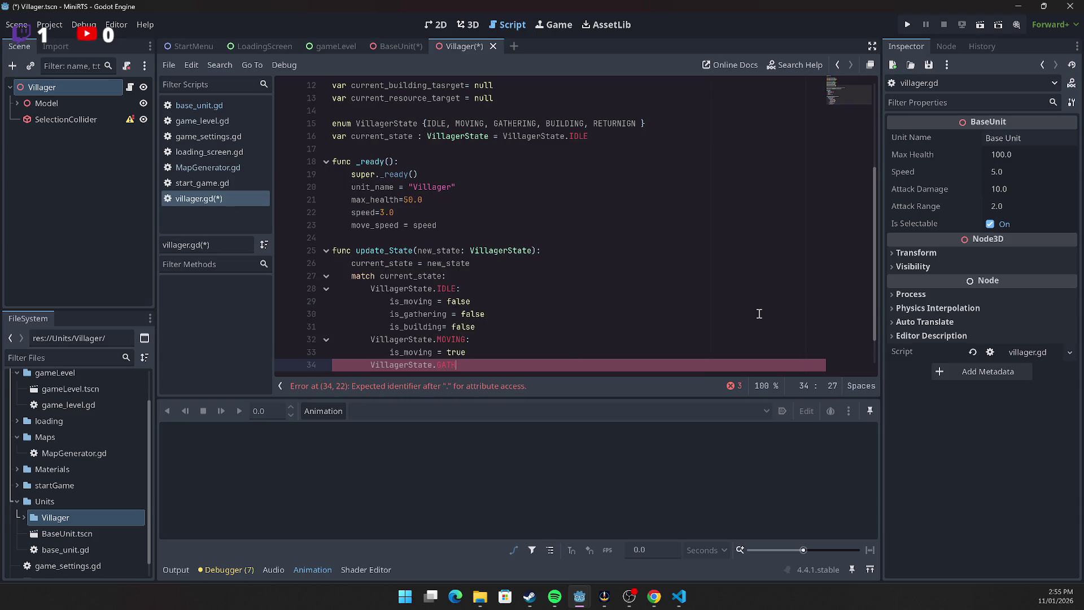
pyautogui.write(':')
pyautogui.press('Return')
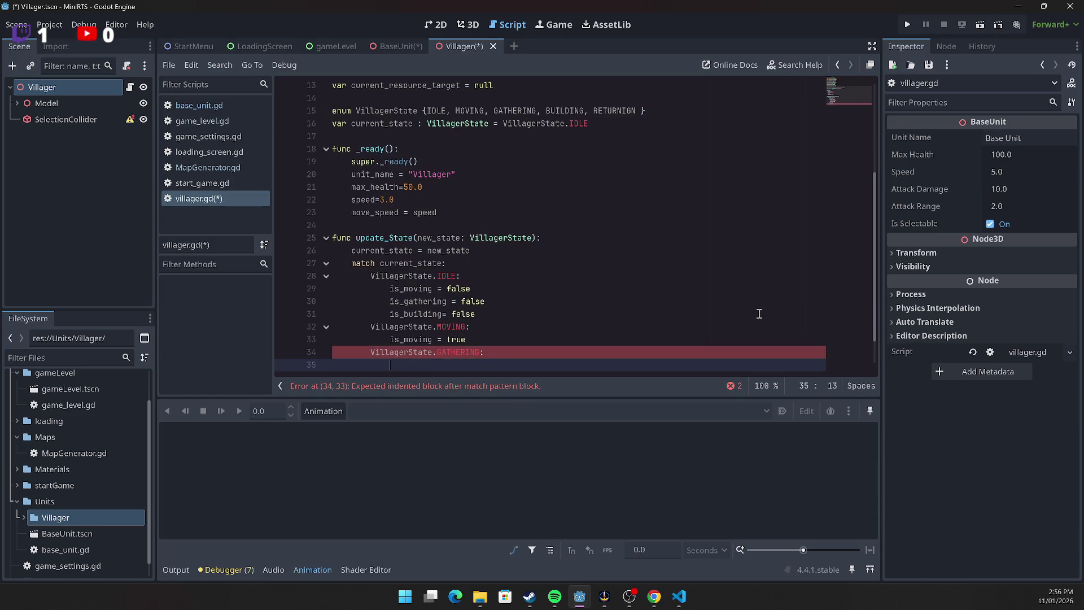
pyautogui.write('is_gather')
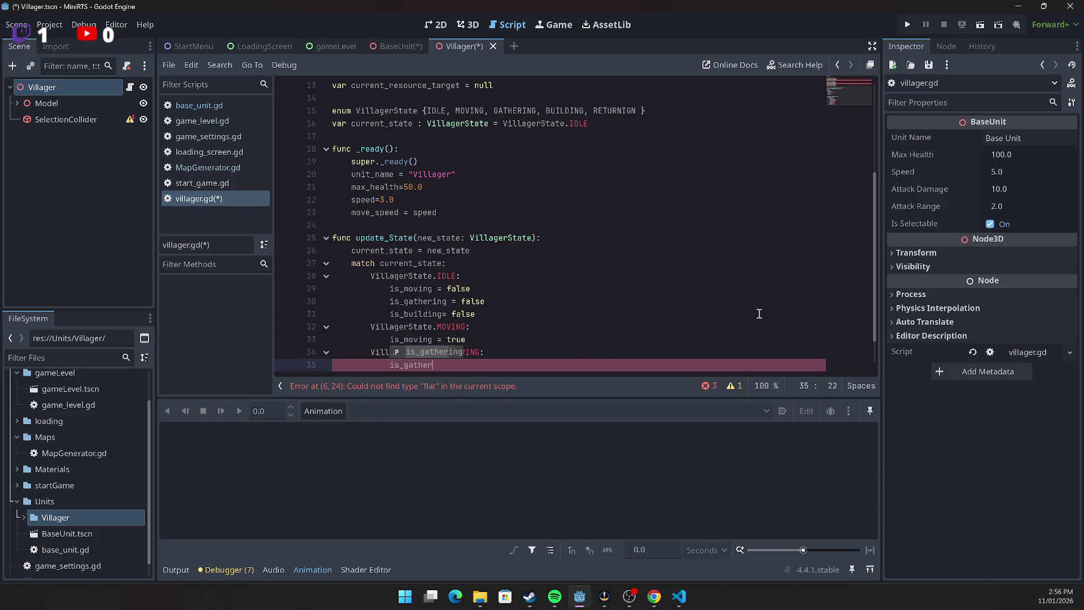
pyautogui.write('nf')
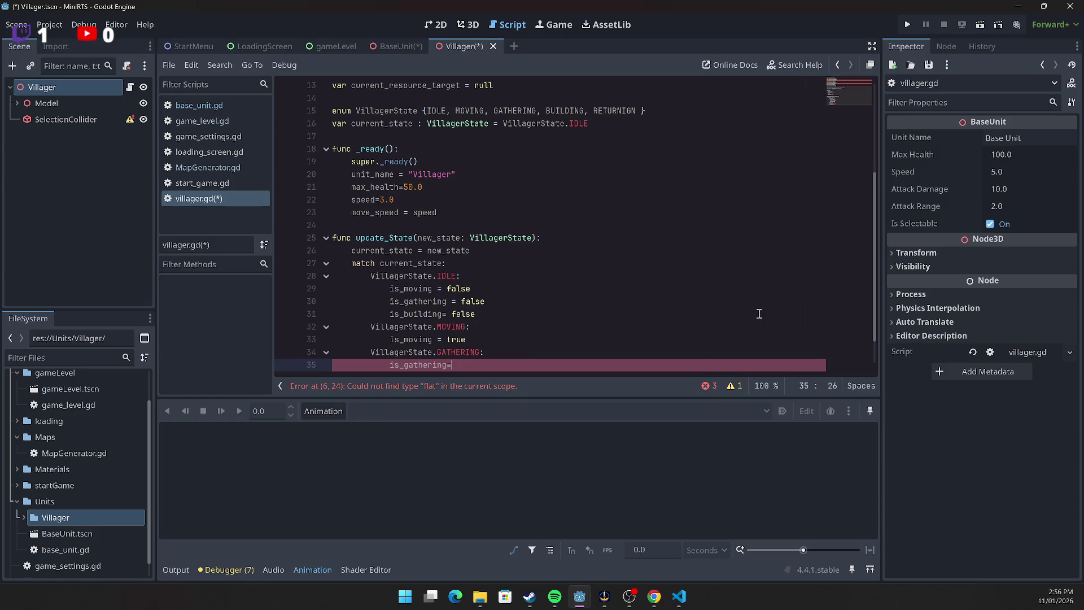
pyautogui.write('true;')
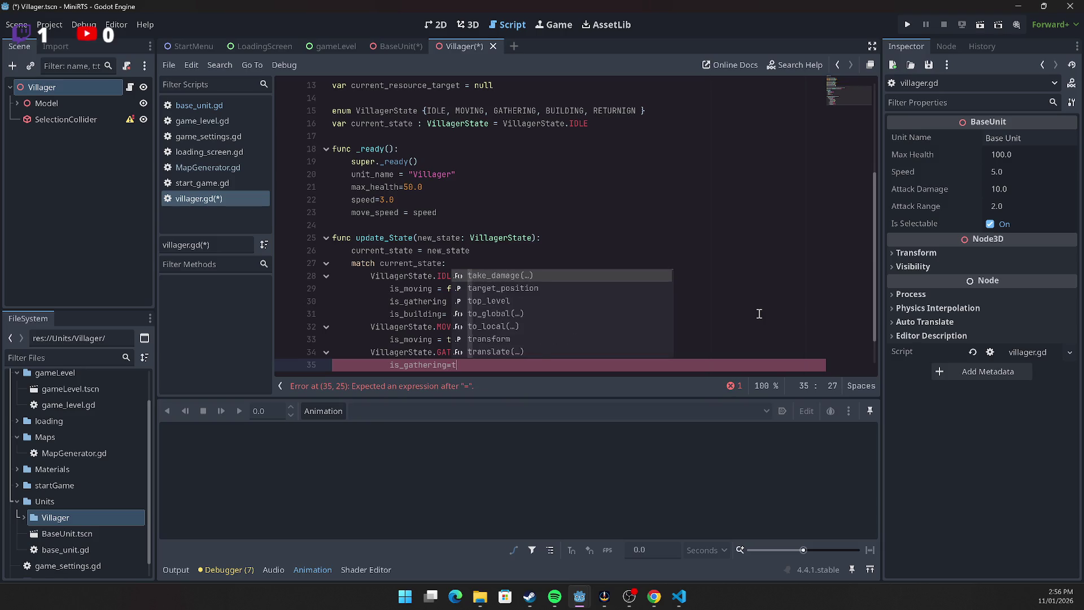
pyautogui.press('Return')
pyautogui.press('BackSpace')
pyautogui.press('BackSpace')
pyautogui.press('BackSpace')
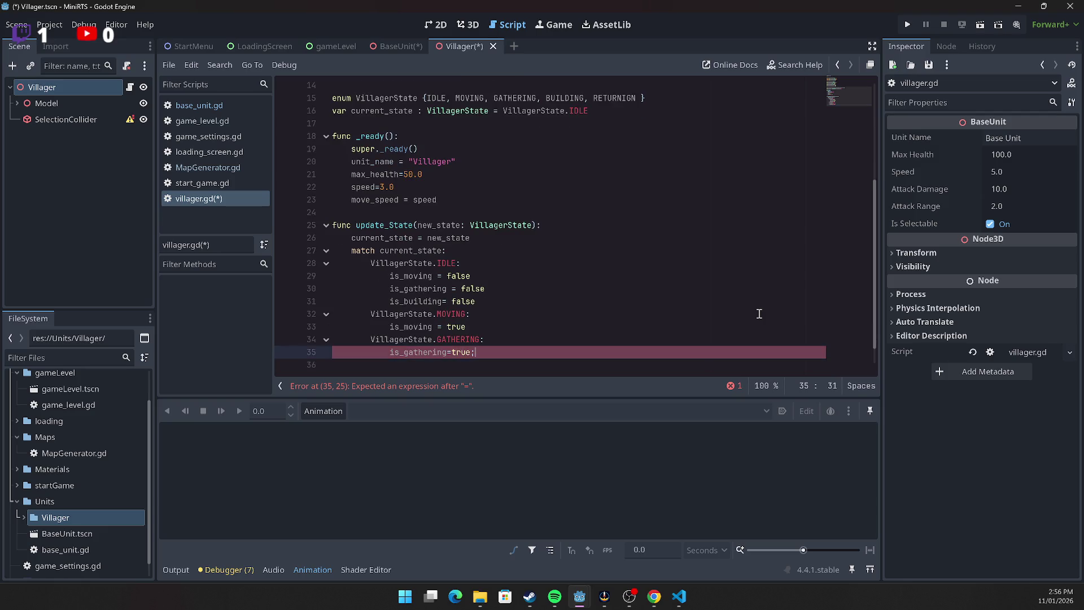
pyautogui.press('Return')
pyautogui.write('star')
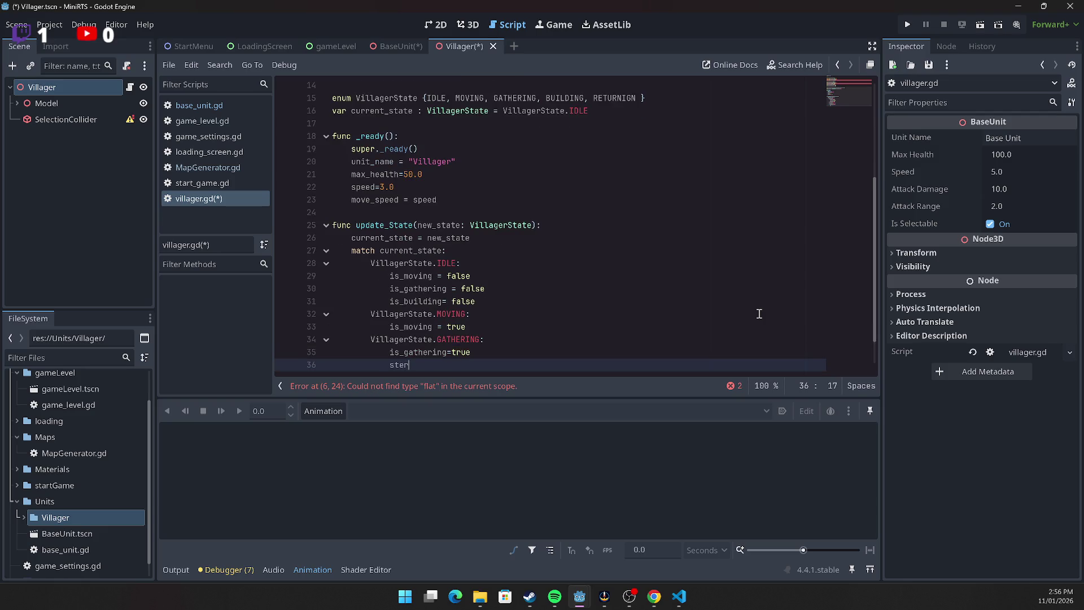
pyautogui.write('t_gatherign')
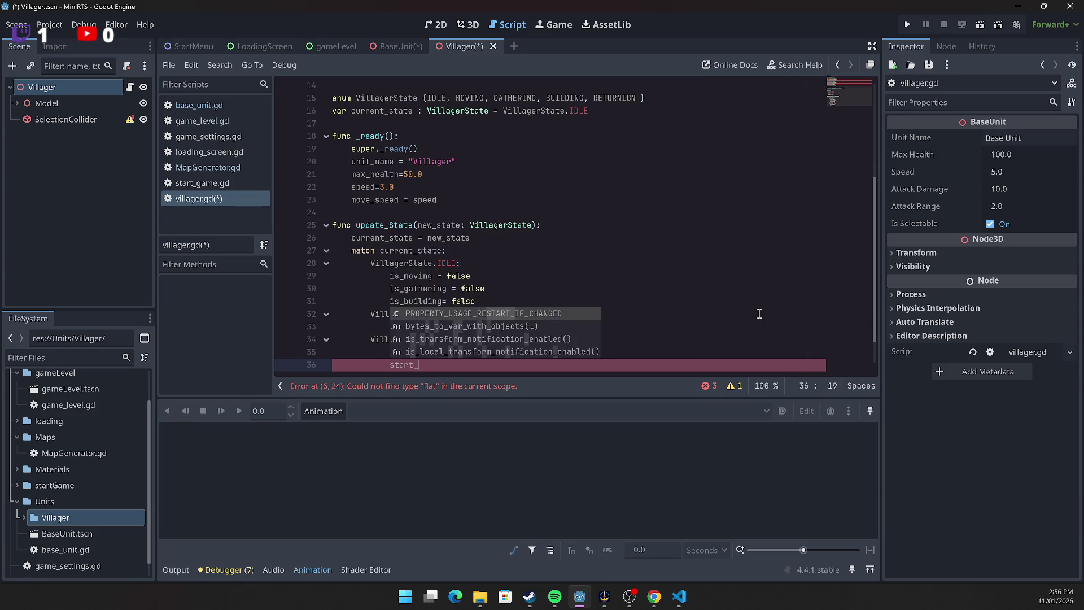
pyautogui.press('Return')
pyautogui.press('Return')
pyautogui.press('BackSpace')
pyautogui.write('VillagerState.Building')
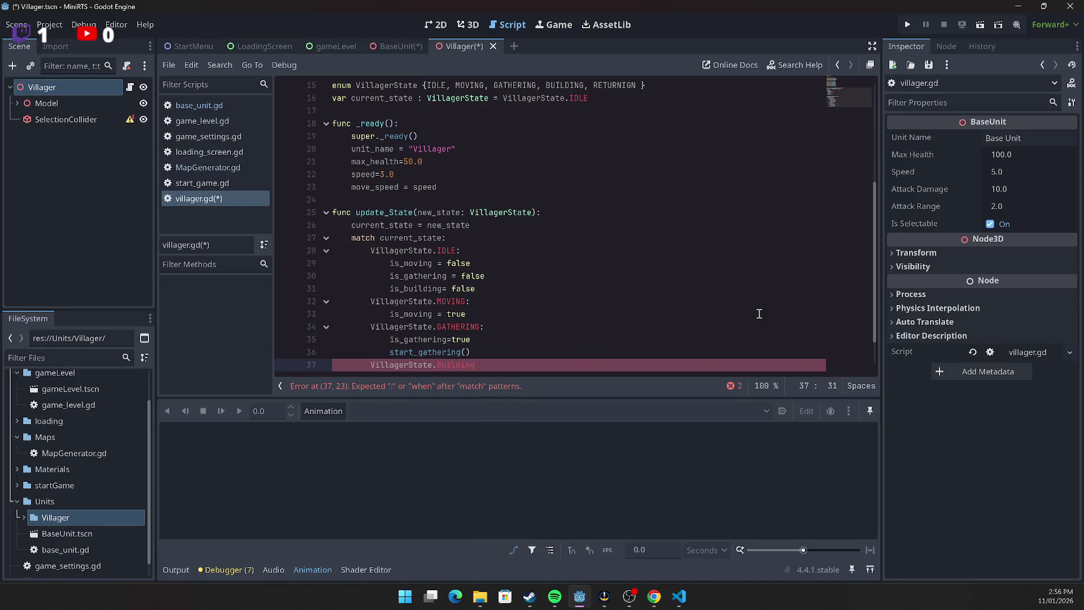
# Step: Fix the case name to VillagerState.BUILDING with is_building = true and start_building()
pyautogui.press('BackSpace')
pyautogui.press('BackSpace')
pyautogui.press('BackSpace')
pyautogui.write('DIGN')
pyautogui.press('BackSpace')
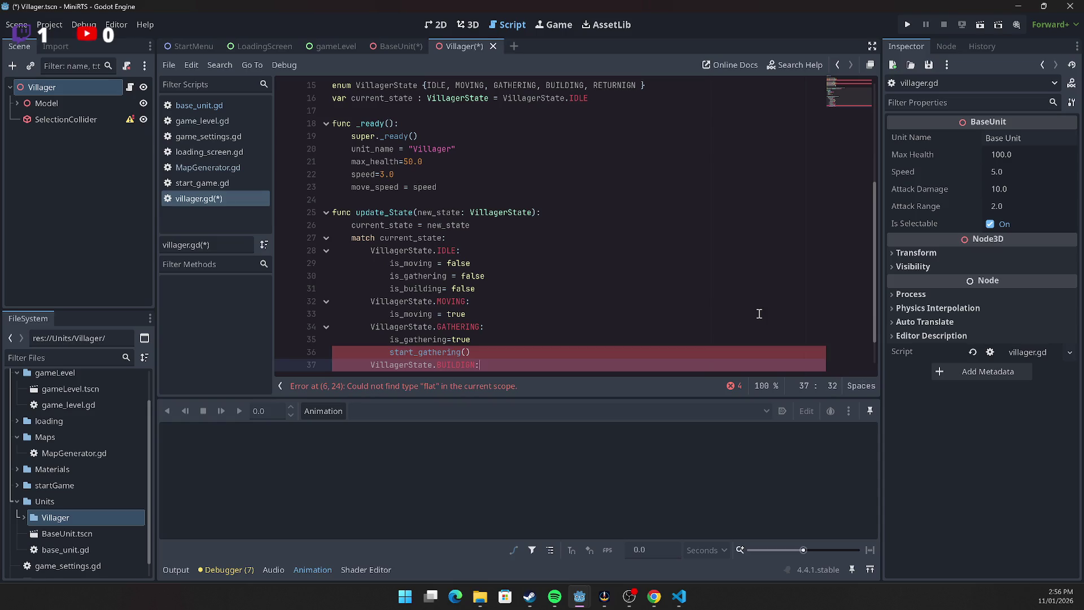
pyautogui.press('BackSpace')
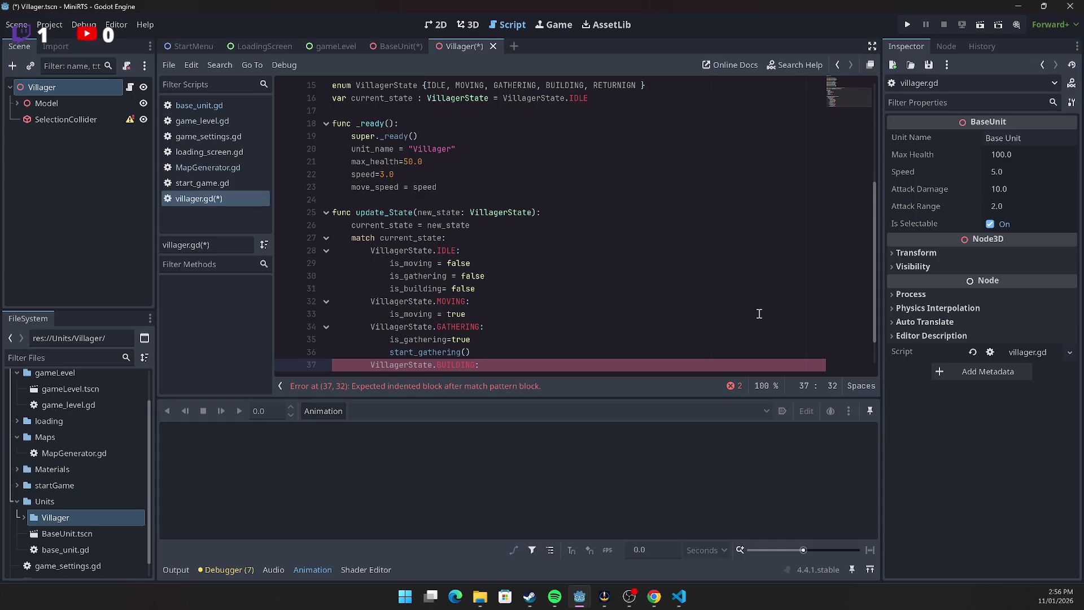
pyautogui.press('Return')
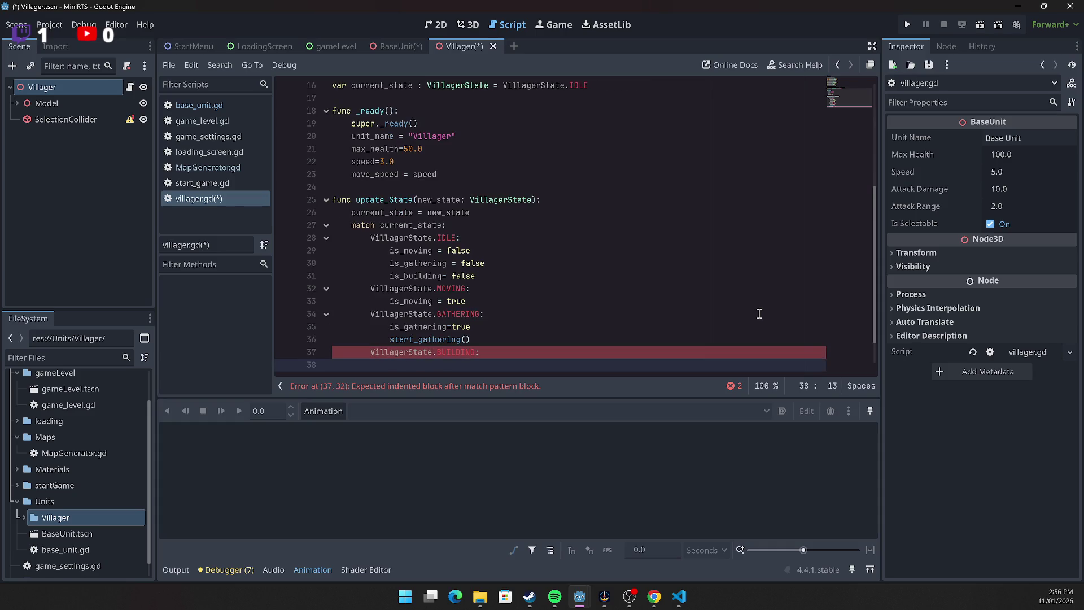
pyautogui.write('is_building = ')
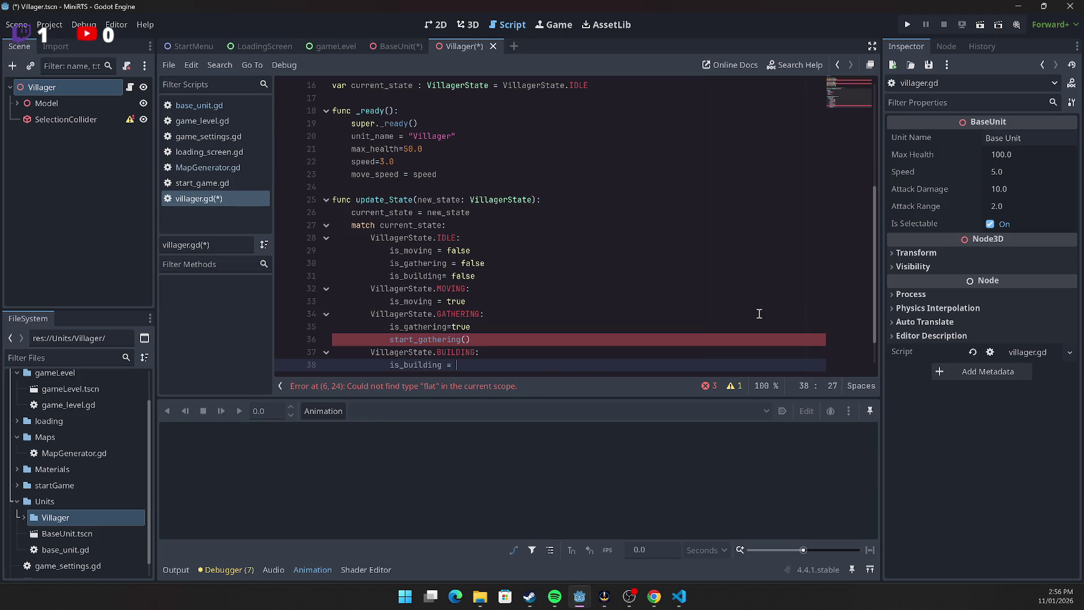
pyautogui.write('true')
pyautogui.press('Return')
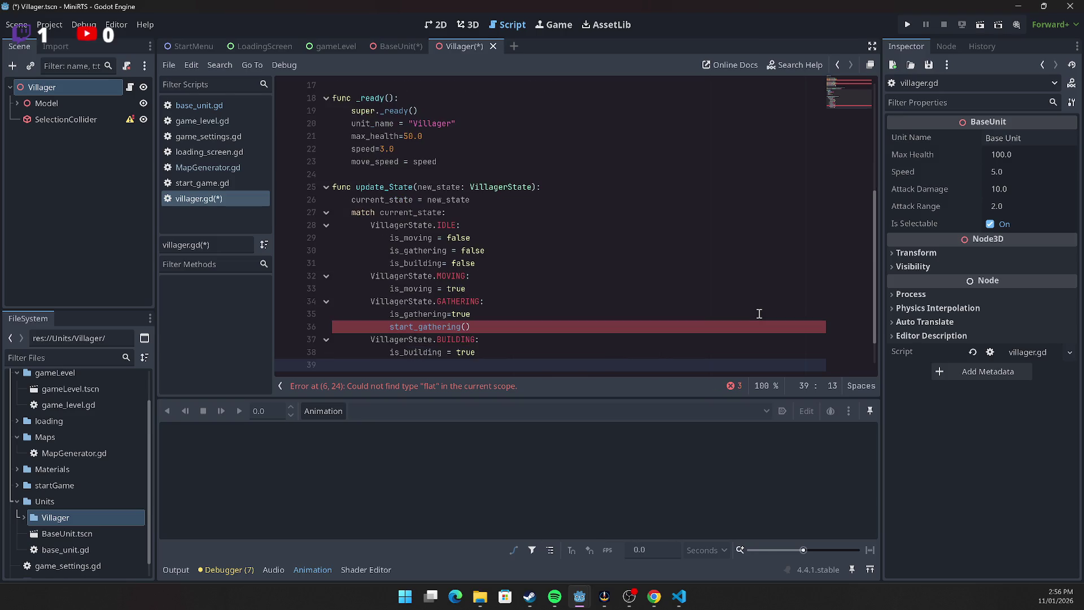
pyautogui.write('start_b')
pyautogui.write('uilding(')
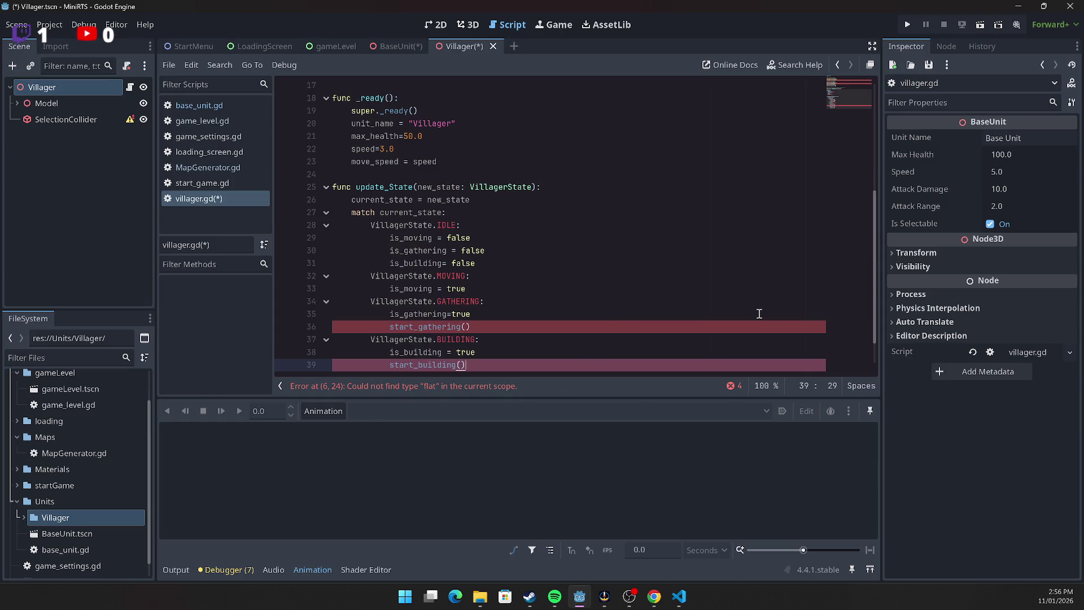
pyautogui.press('End')
pyautogui.press('Return')
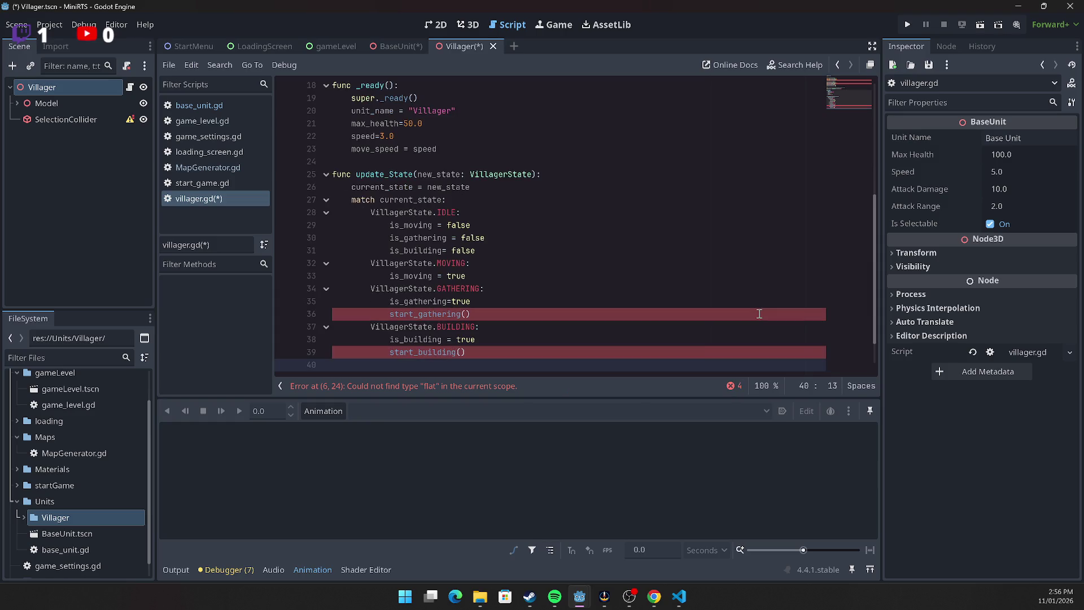
# Step: Add a VillagerState.RETURNING case that sets is_moving = true
pyautogui.press('BackSpace')
pyautogui.write('Vi')
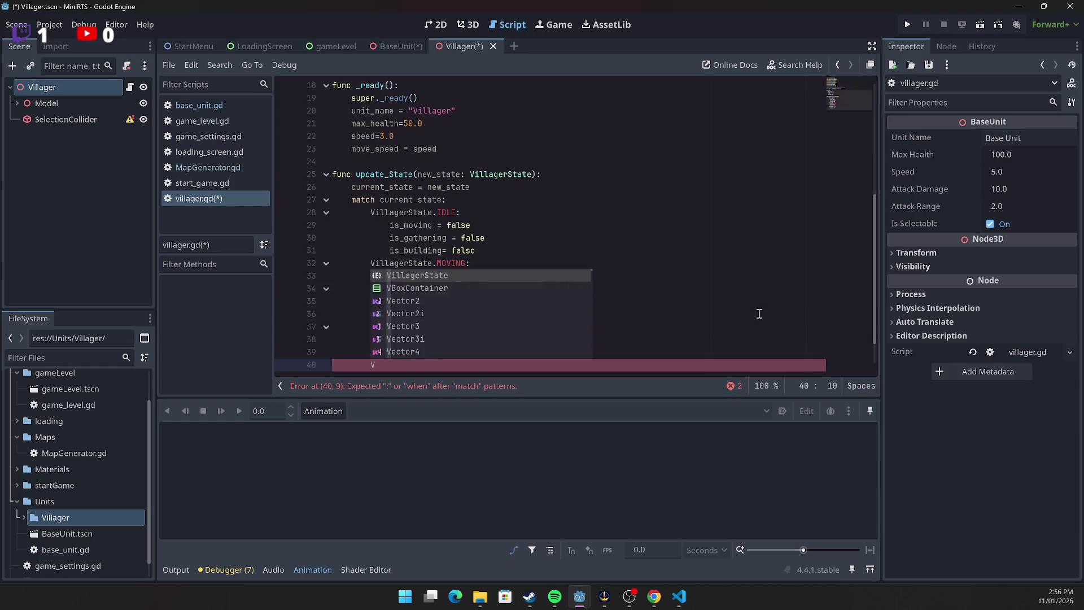
pyautogui.write('llagerSta')
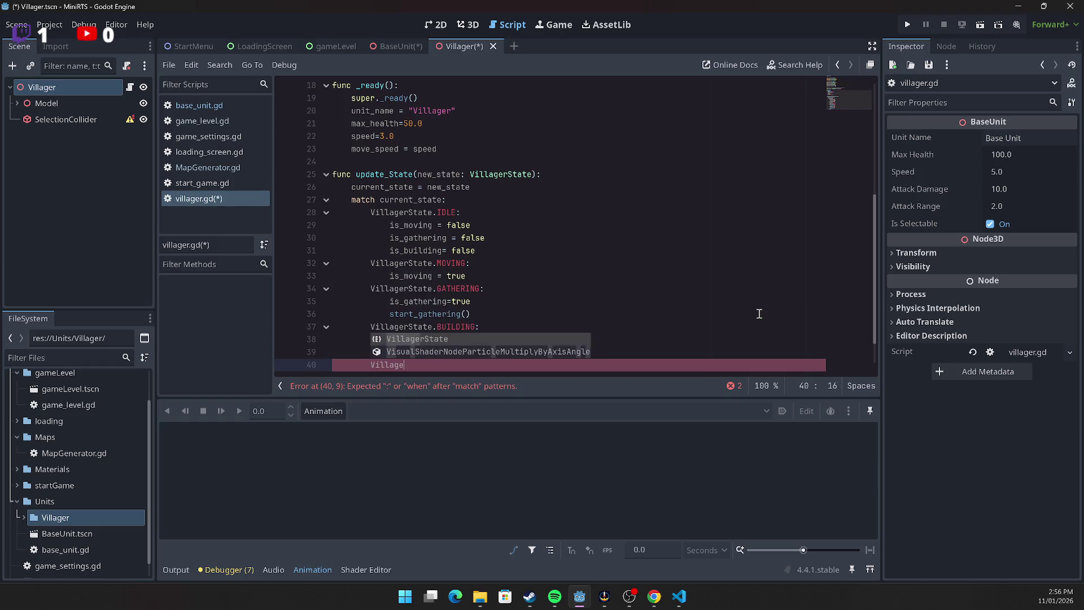
pyautogui.write('te.RE')
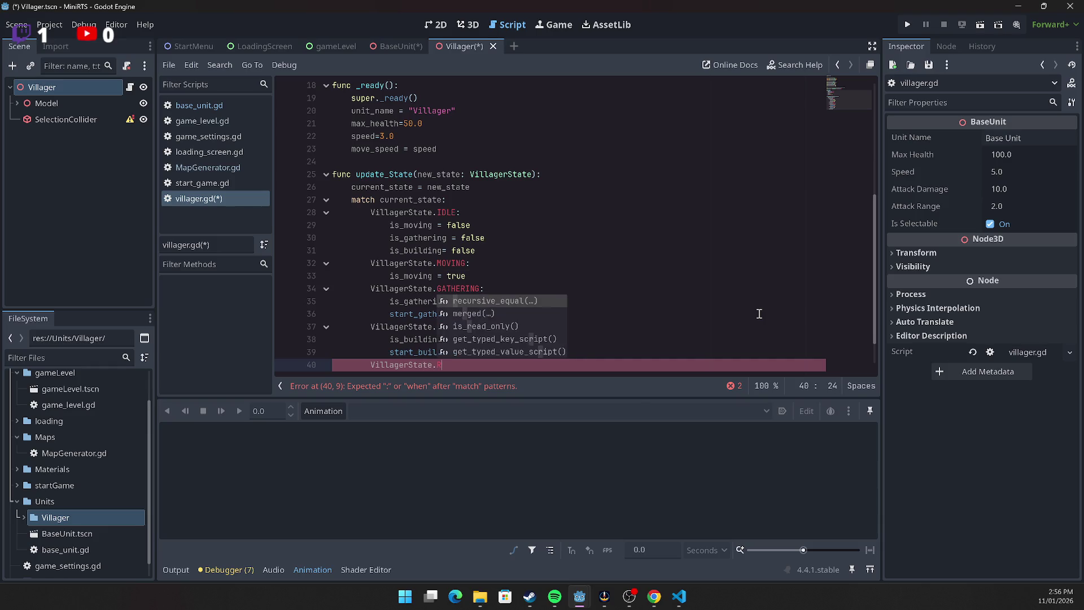
pyautogui.write('TURNING:')
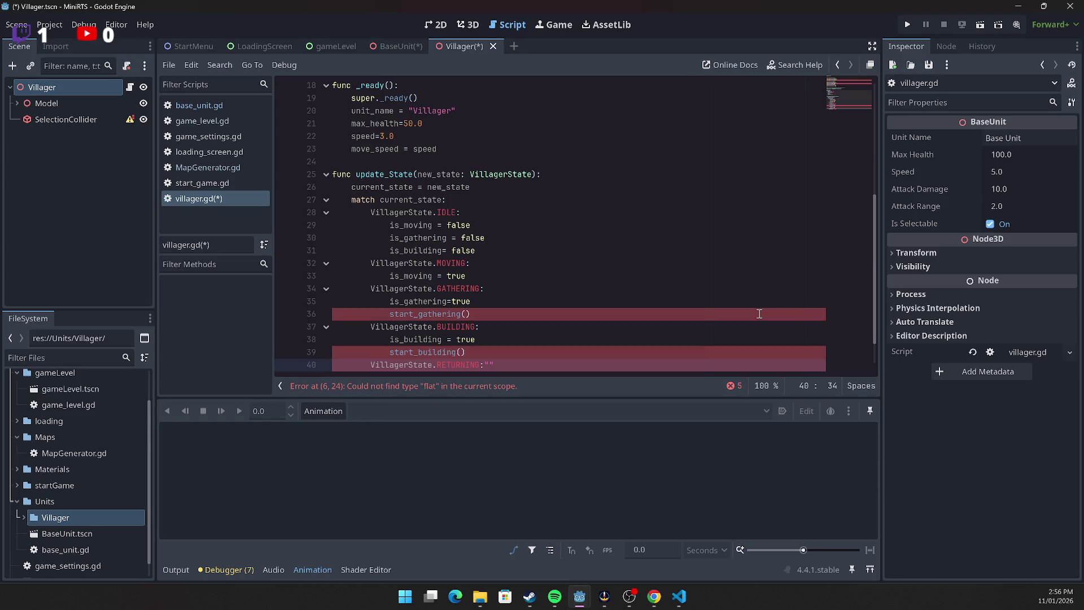
pyautogui.press('Return')
pyautogui.write('is_mo')
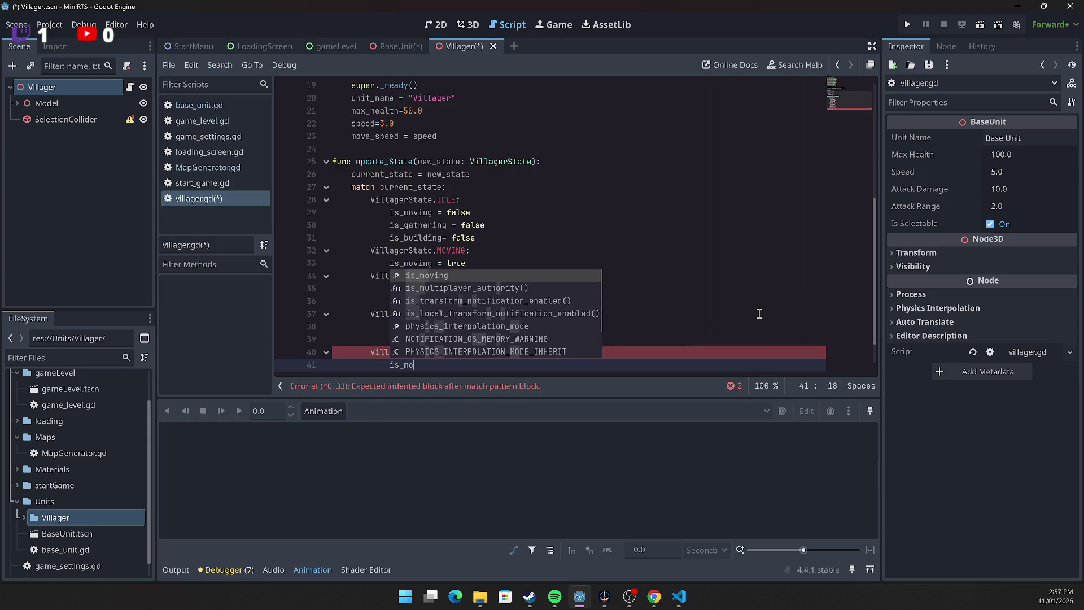
pyautogui.press('Return')
pyautogui.write('= tre')
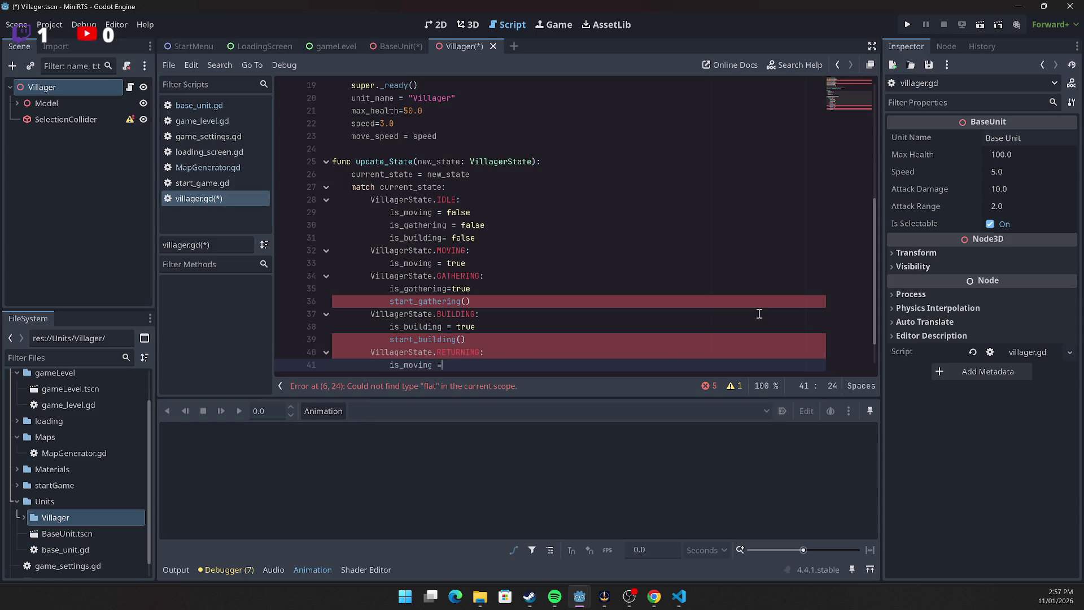
pyautogui.press('BackSpace')
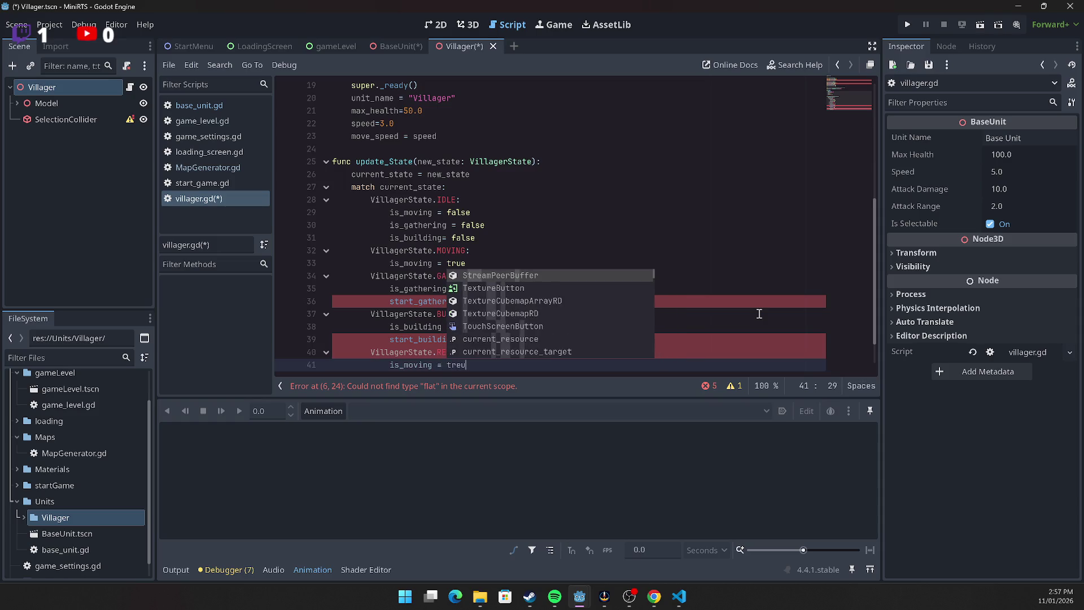
pyautogui.write('ue')
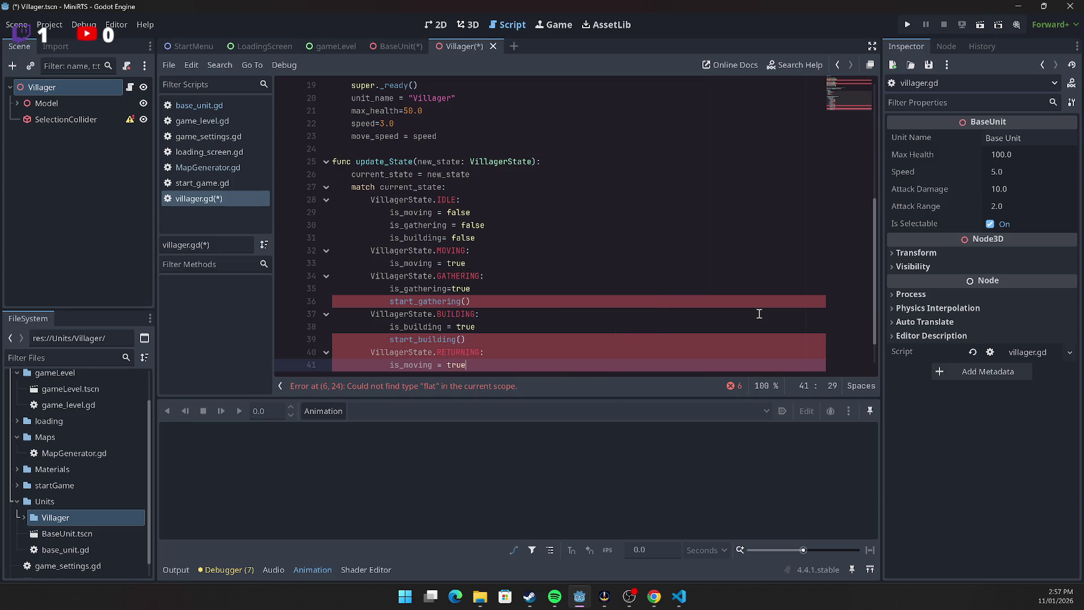
pyautogui.scroll(-1, 751, 308)
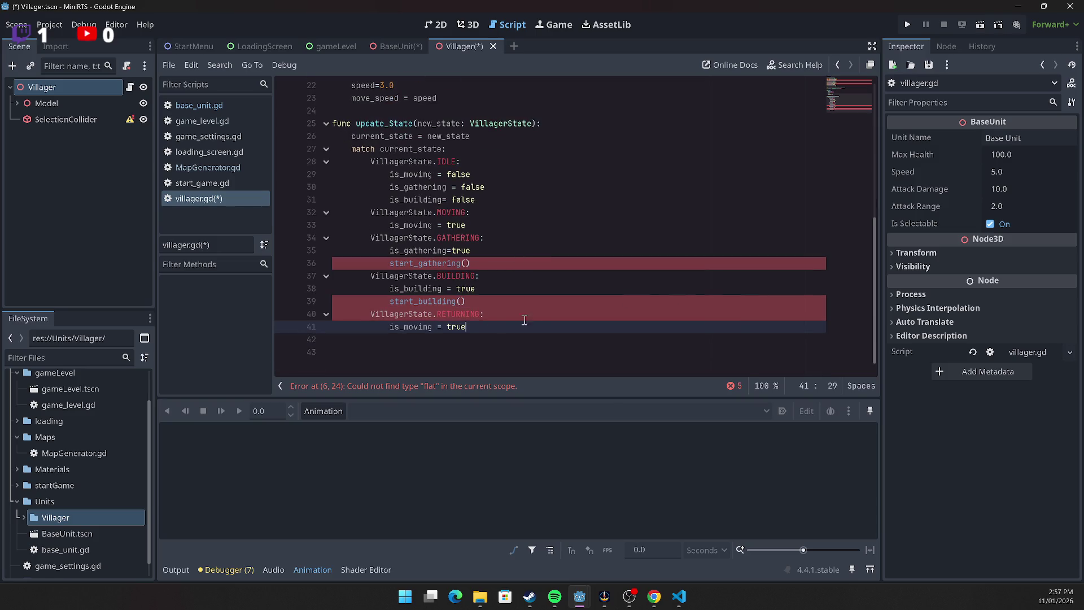
# Step: Correct build_rate's type from 'flat' to 'float' on line 6
pyautogui.click(439, 341)
pyautogui.click(483, 328)
pyautogui.click(458, 387)
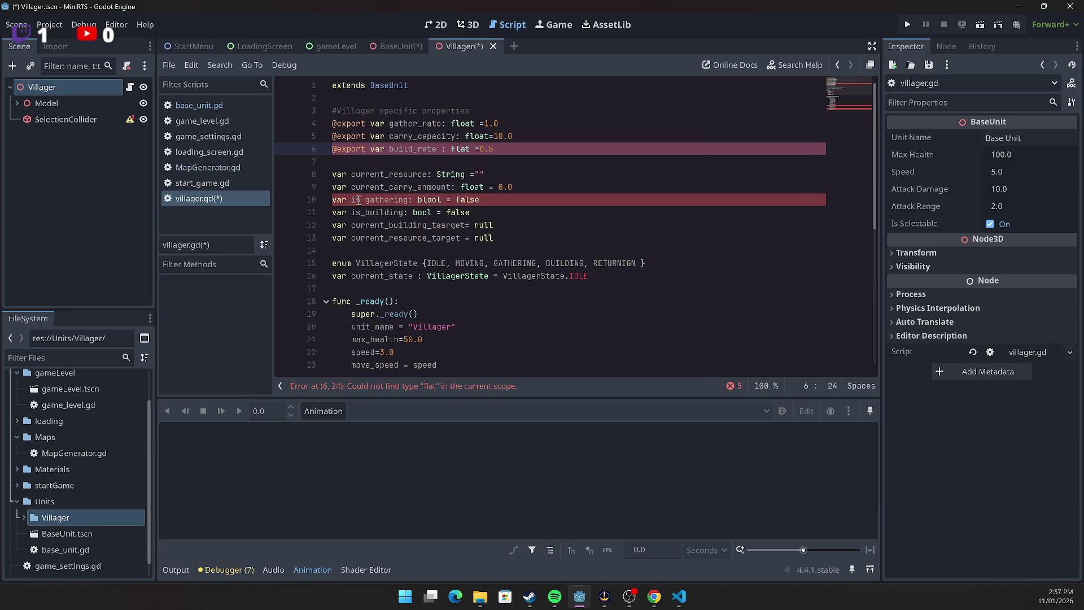
pyautogui.click(461, 148)
pyautogui.write('o')
pyautogui.write('o')
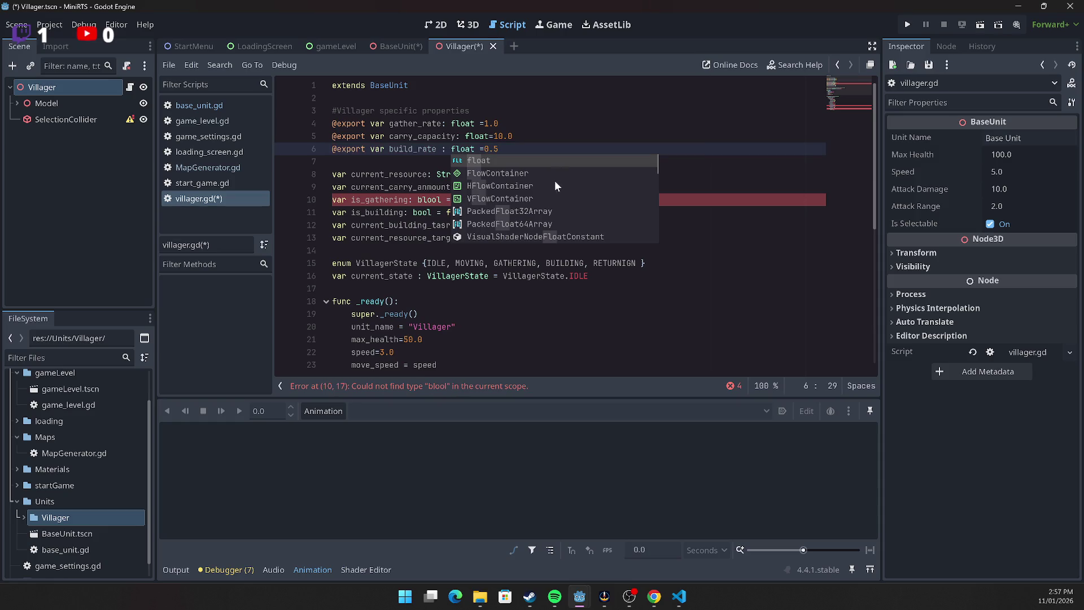
pyautogui.click(537, 125)
# Step: Correct is_gathering's type from 'blool' to 'bool' on line 10
pyautogui.scroll(-2, 508, 169)
pyautogui.scroll(2, 485, 197)
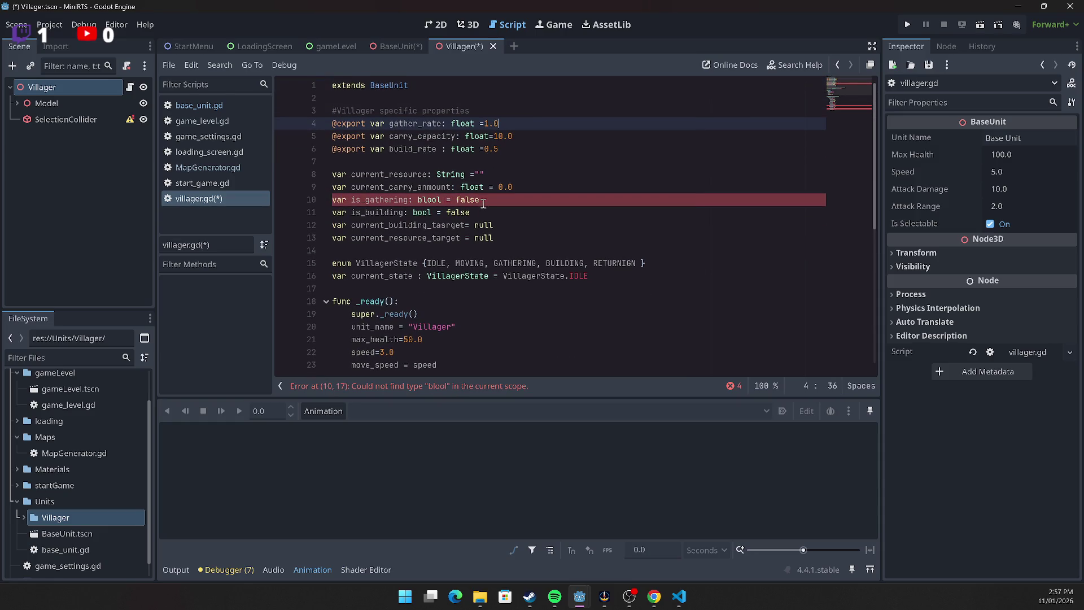
pyautogui.click(427, 200)
pyautogui.press('BackSpace')
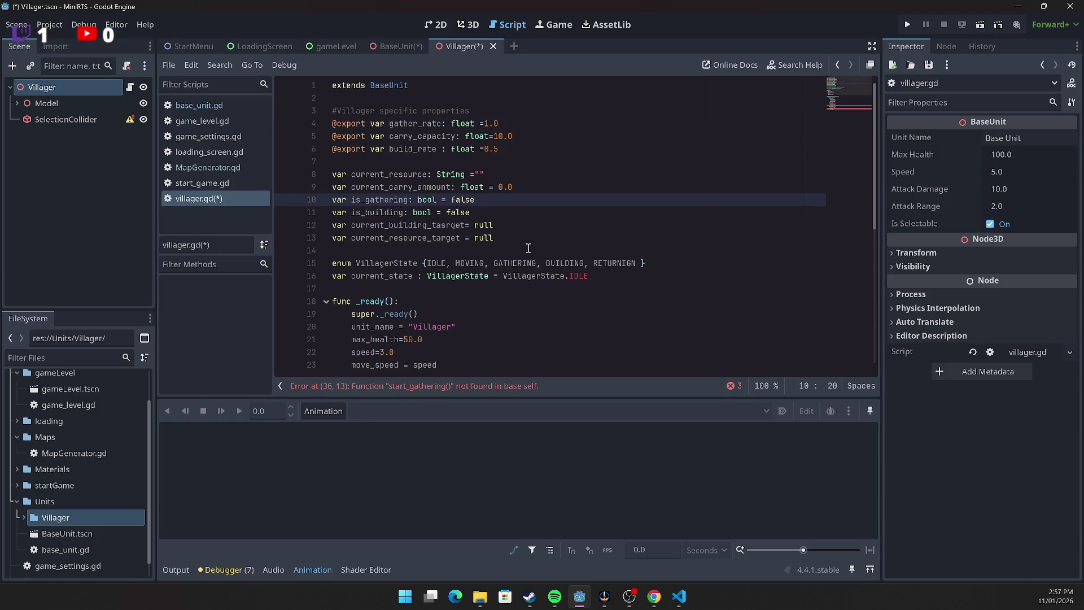
pyautogui.scroll(-7, 474, 282)
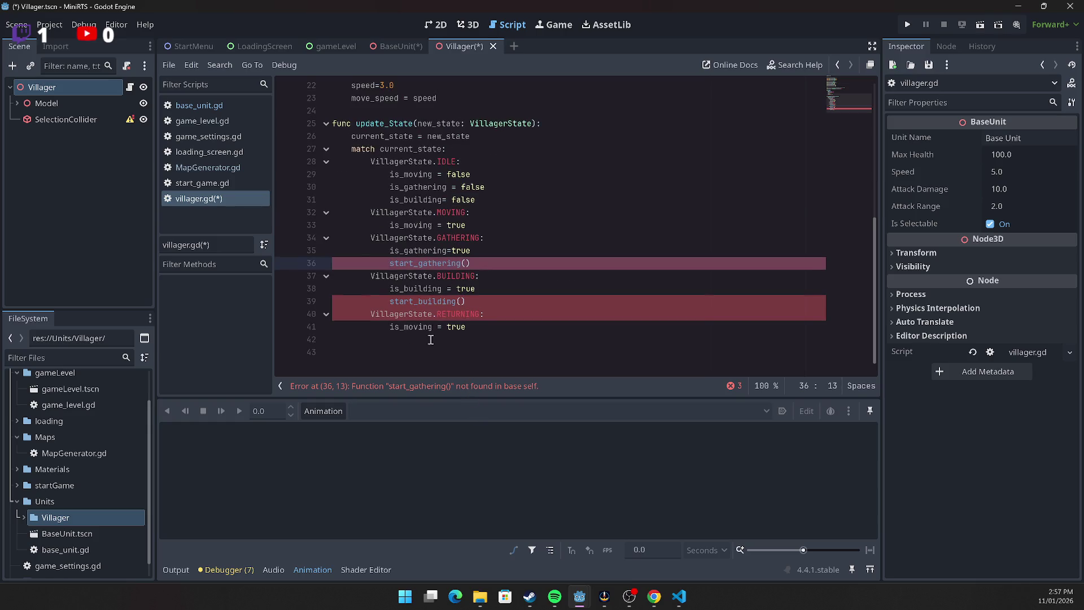
# Step: Write start_gathering() printing "Villager starting to gather from " with current_resource_target when that target exists
pyautogui.click(354, 352)
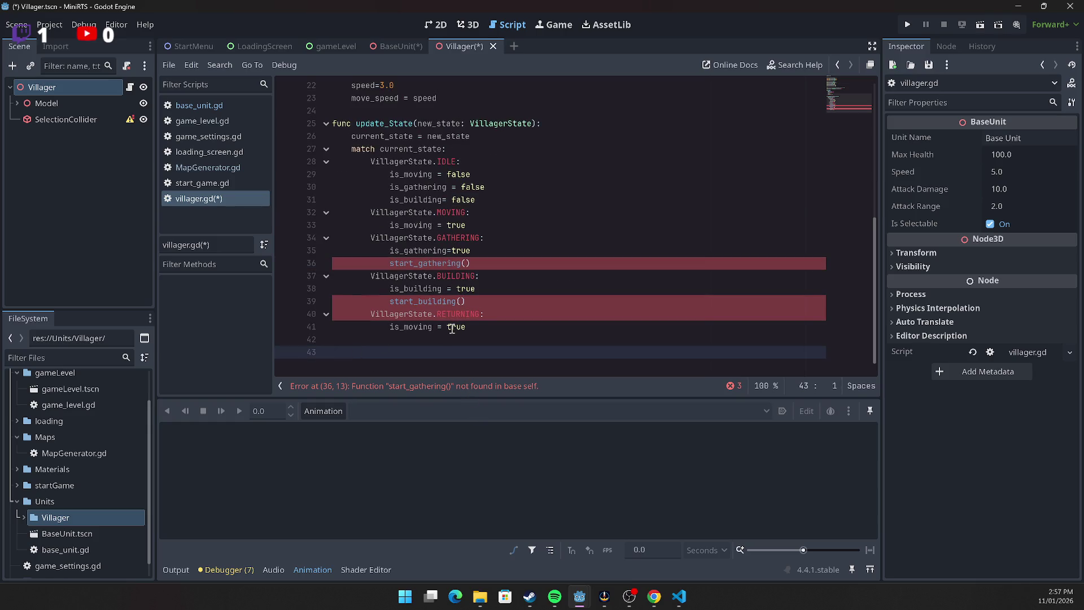
pyautogui.write('func start')
pyautogui.write('_gathering():')
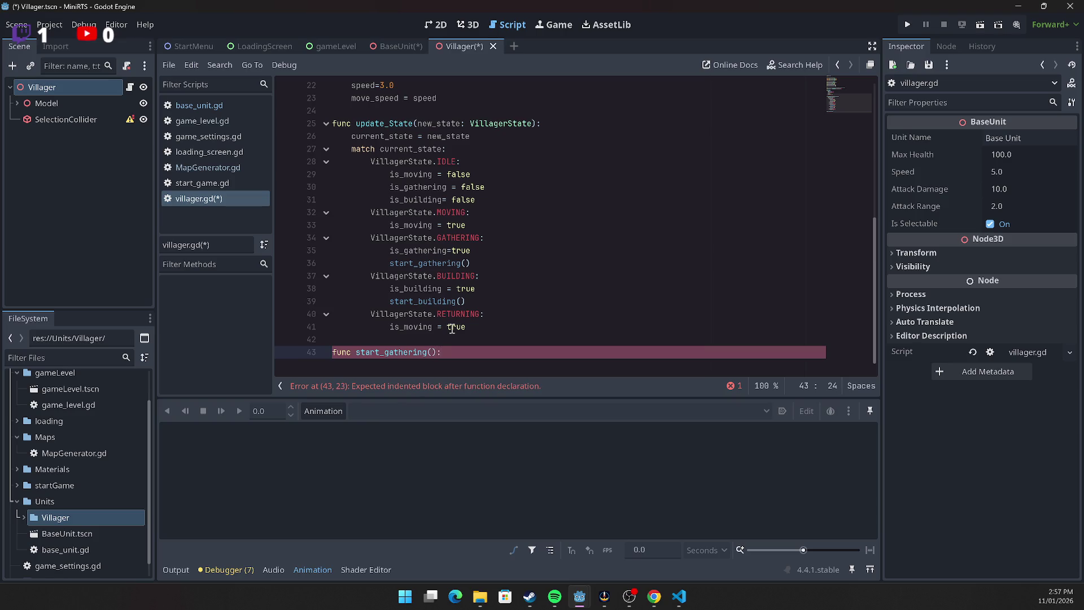
pyautogui.press('Return')
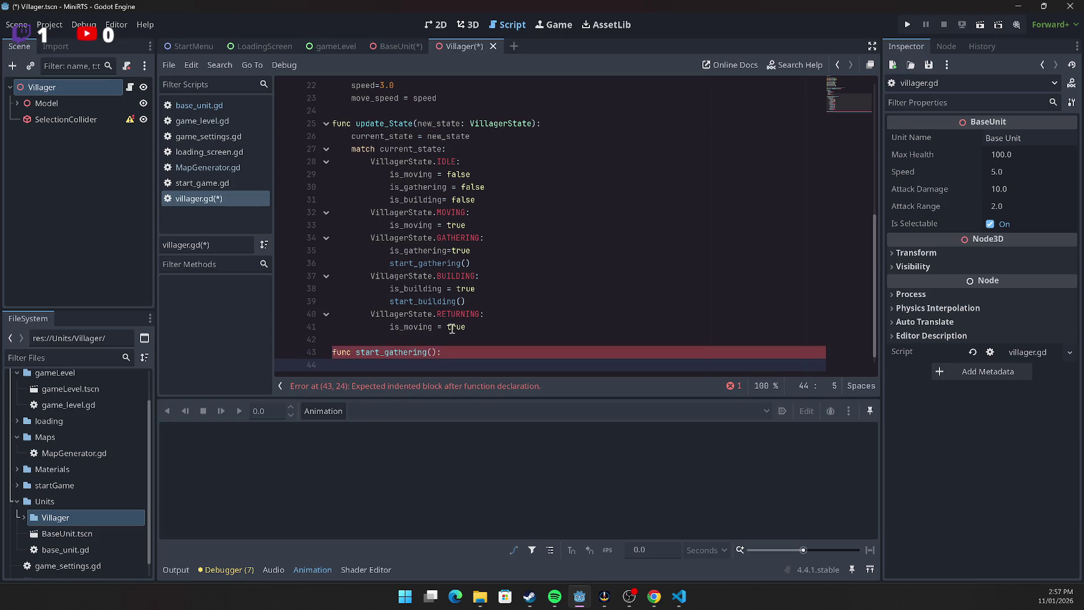
pyautogui.write('f current_r')
pyautogui.write('esource_')
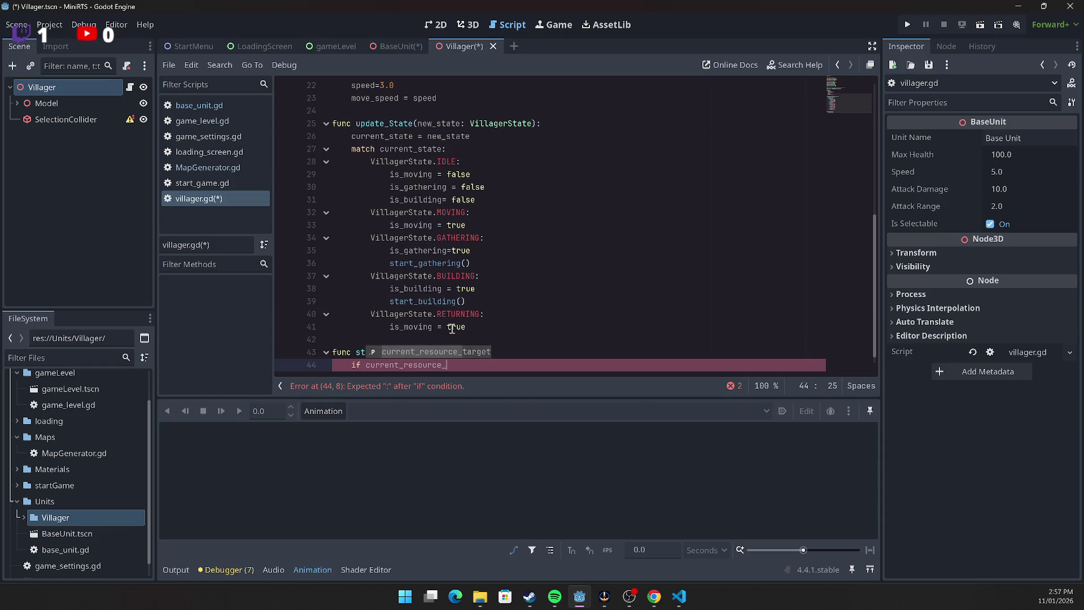
pyautogui.write('target:')
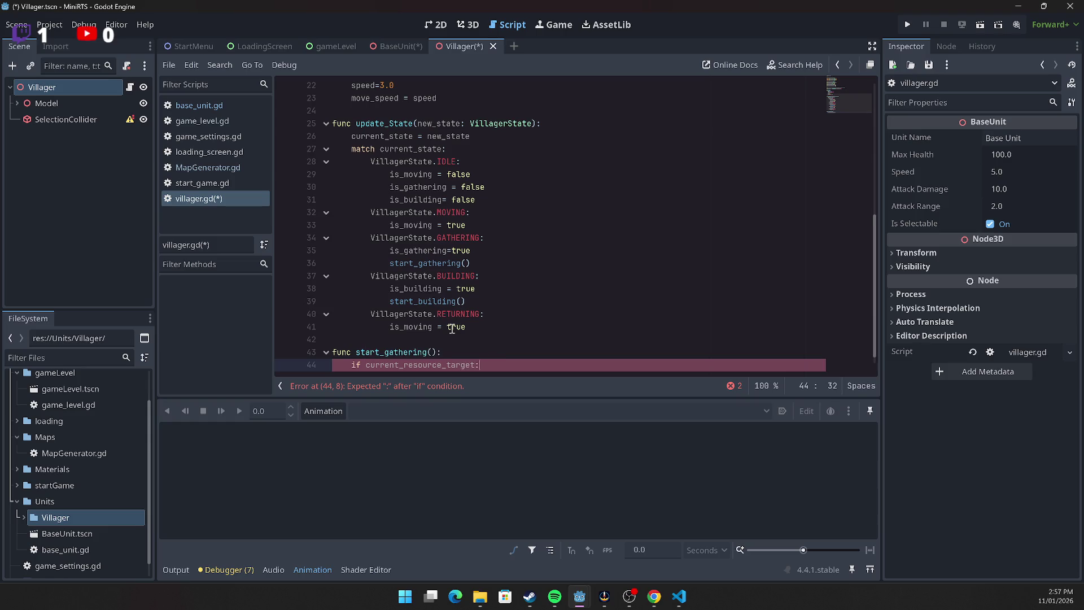
pyautogui.press('Return')
pyautogui.write('print("')
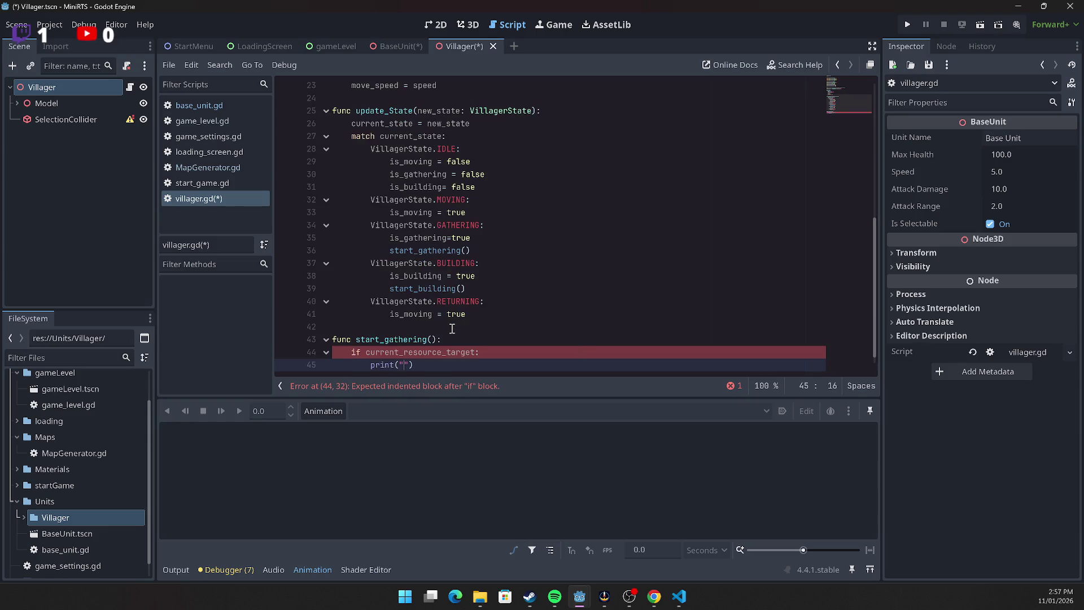
pyautogui.write('Villager')
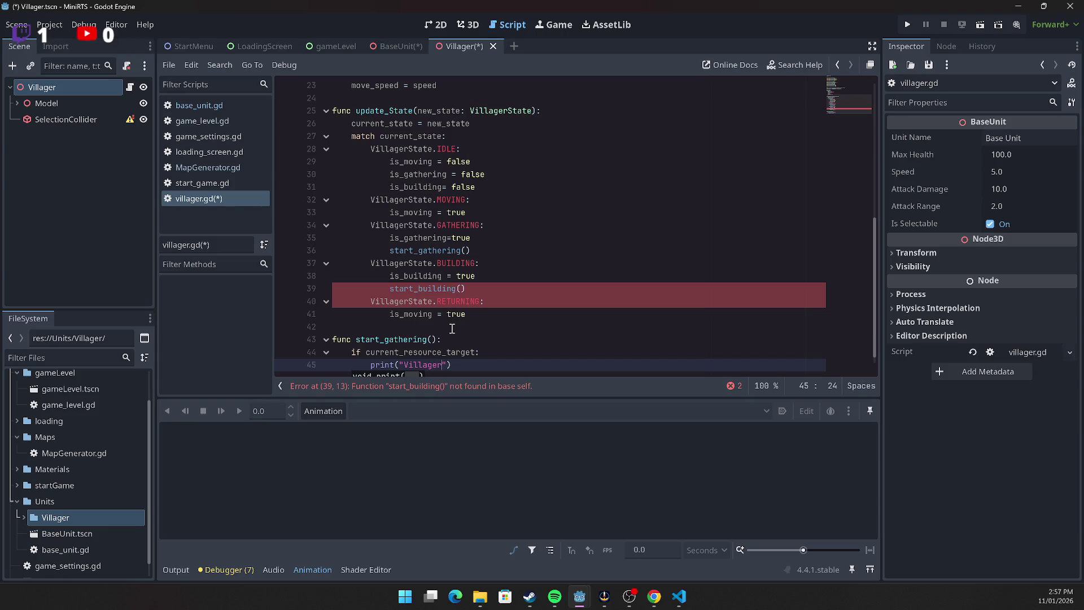
pyautogui.write(' starting to g')
pyautogui.write('ather f')
pyautogui.write('rom ", ')
pyautogui.write('current_res')
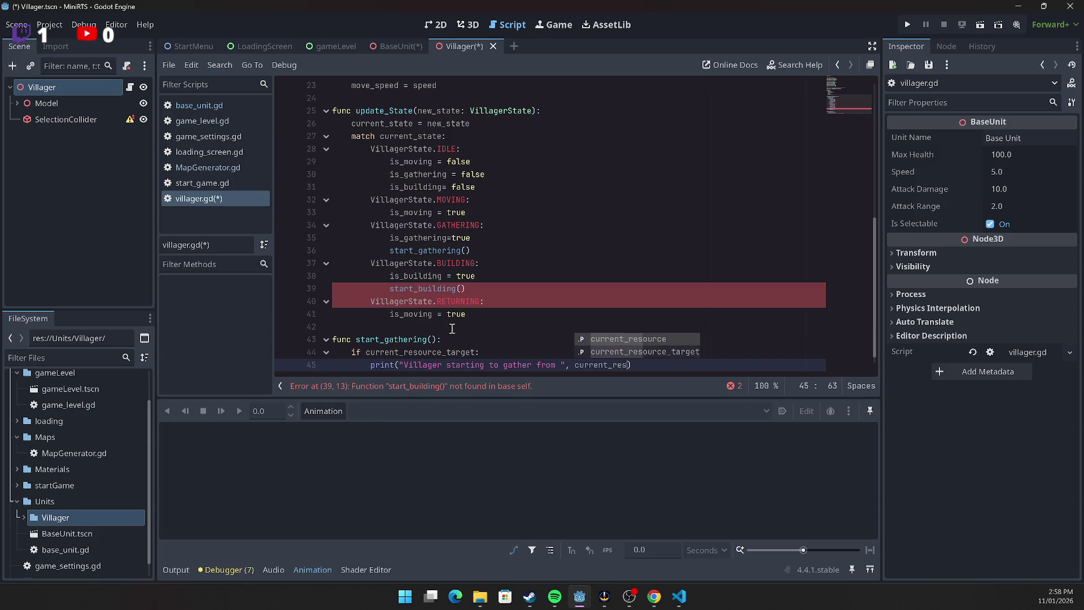
pyautogui.write('o')
pyautogui.press('Return')
pyautogui.write('_target')
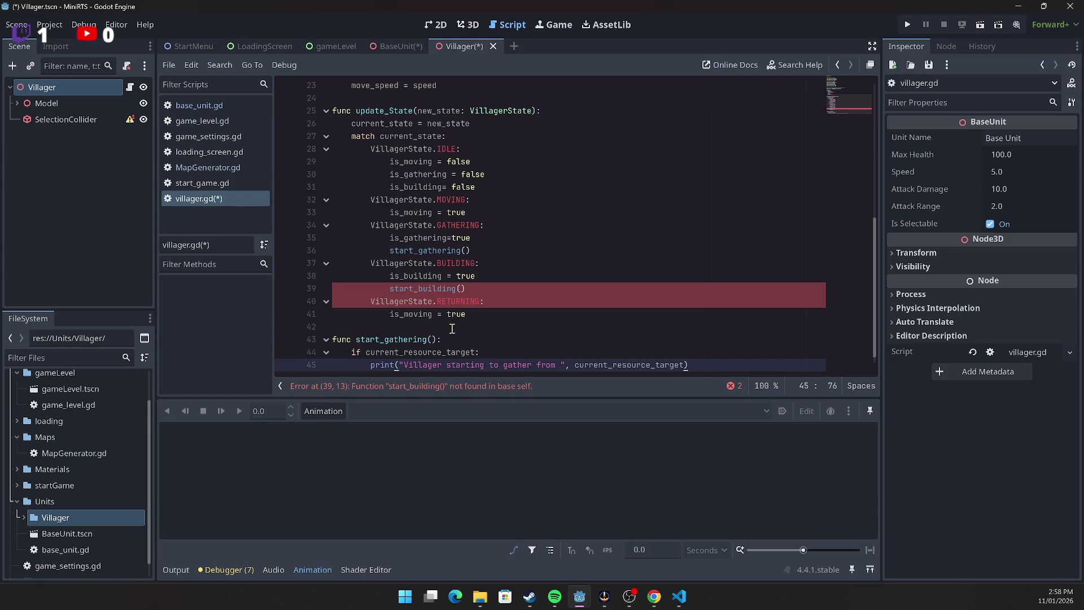
pyautogui.press('Return')
pyautogui.press('Return')
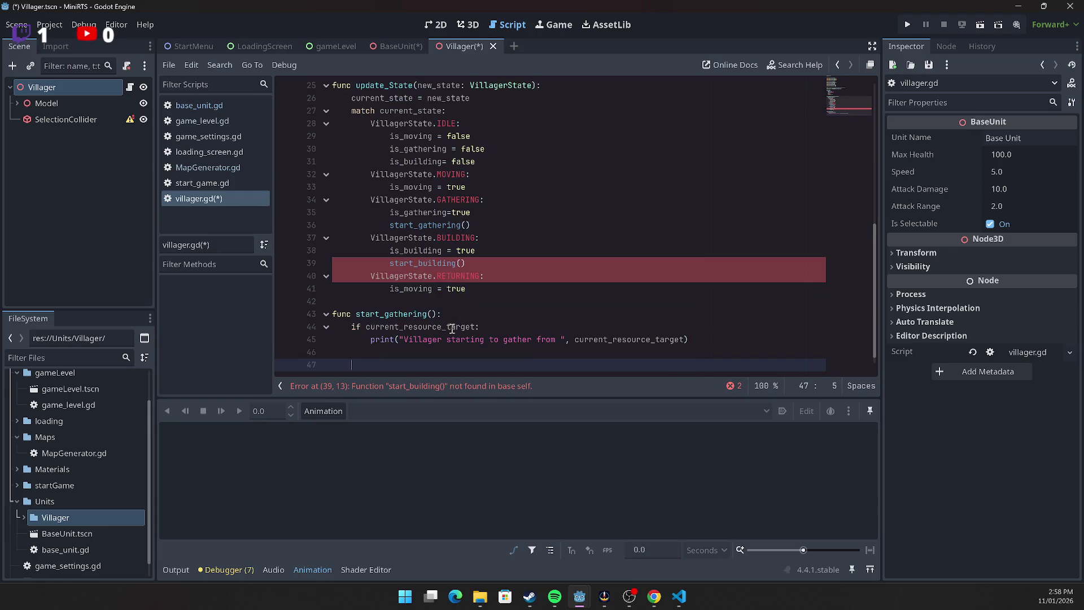
# Step: Declare a new function func start_building():
pyautogui.write('funct')
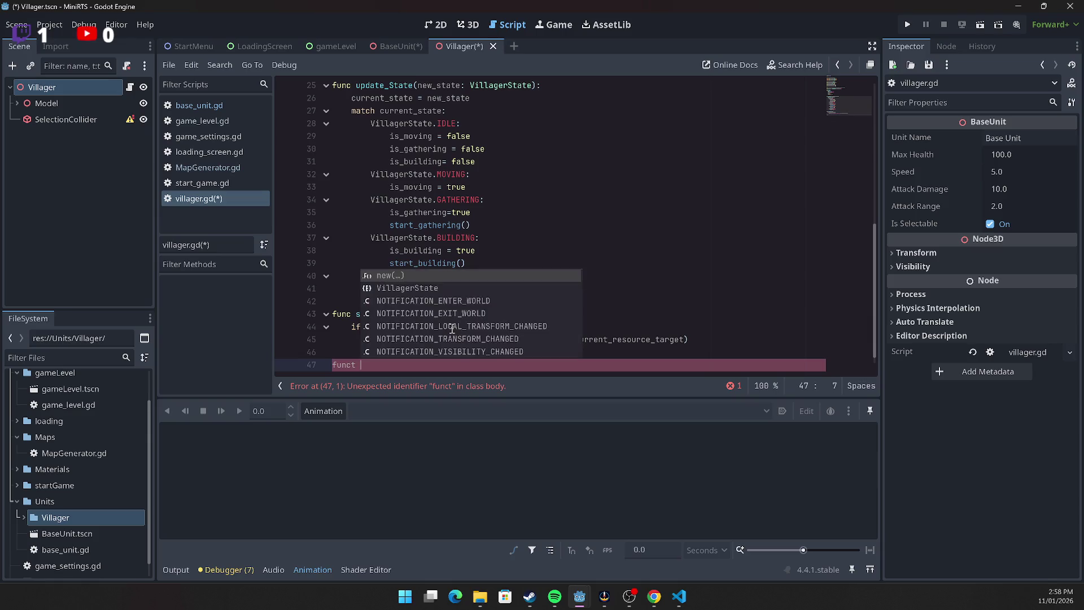
pyautogui.press('BackSpace')
pyautogui.press('BackSpace')
pyautogui.write('c St')
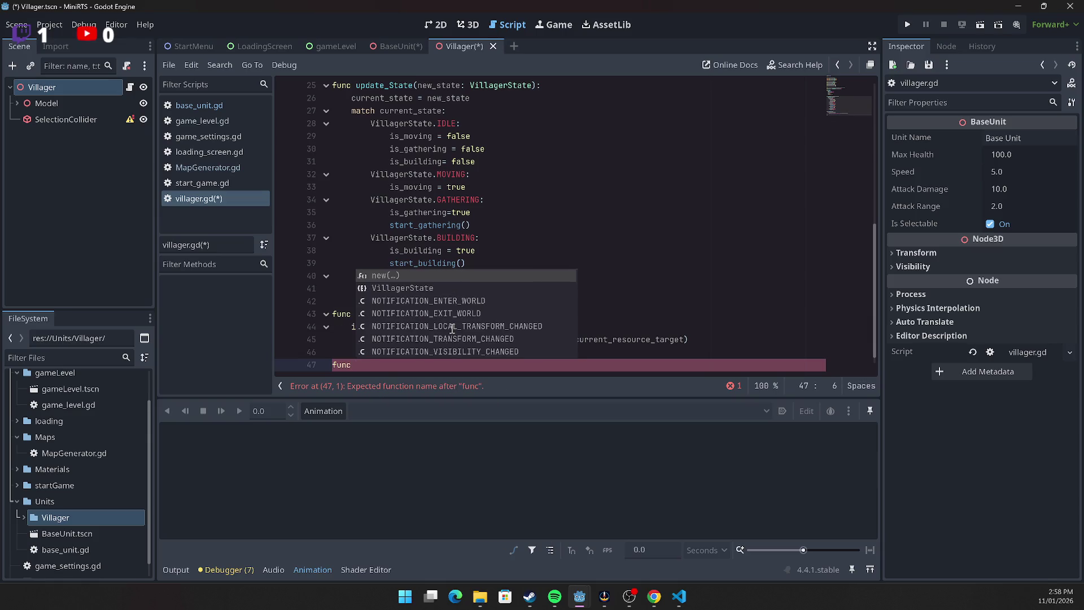
pyautogui.press('BackSpace')
pyautogui.press('BackSpace')
pyautogui.write('start_n')
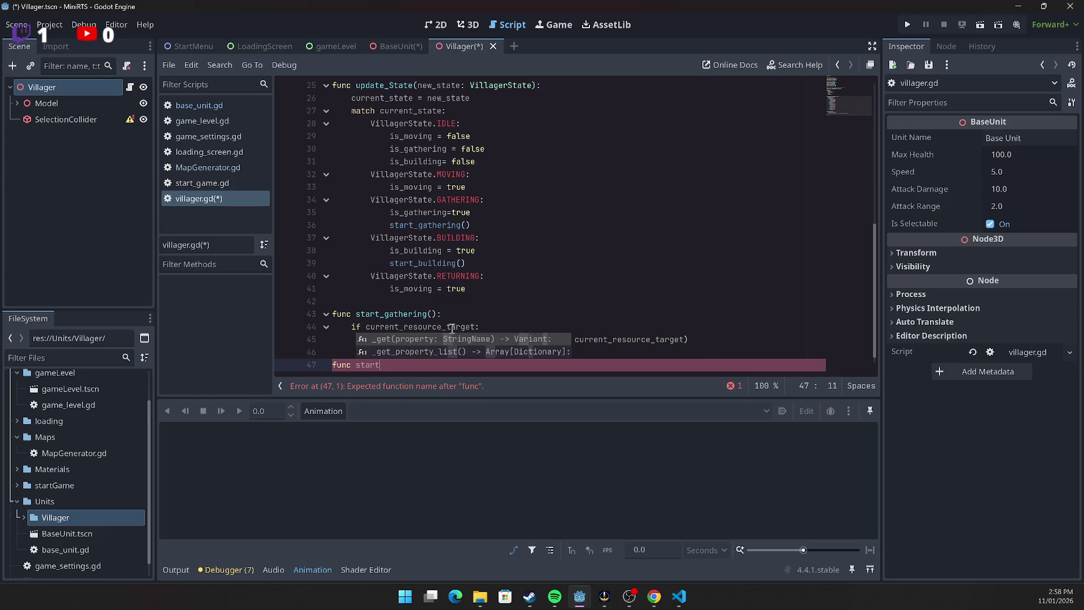
pyautogui.press('BackSpace')
pyautogui.press('BackSpace')
pyautogui.write('buil')
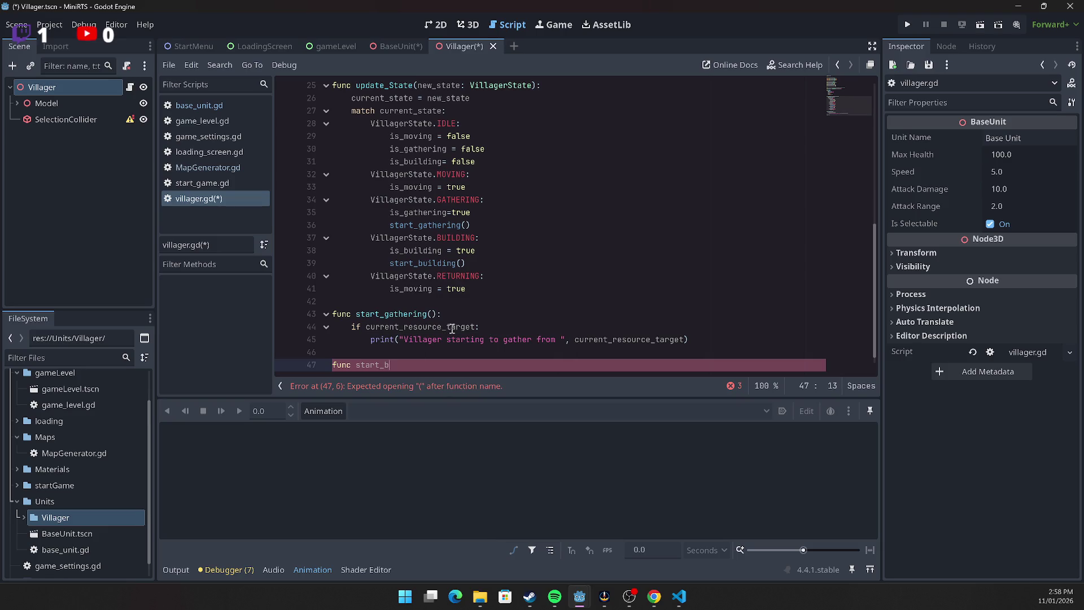
pyautogui.write('ding():"')
pyautogui.press('BackSpace')
pyautogui.press('Return')
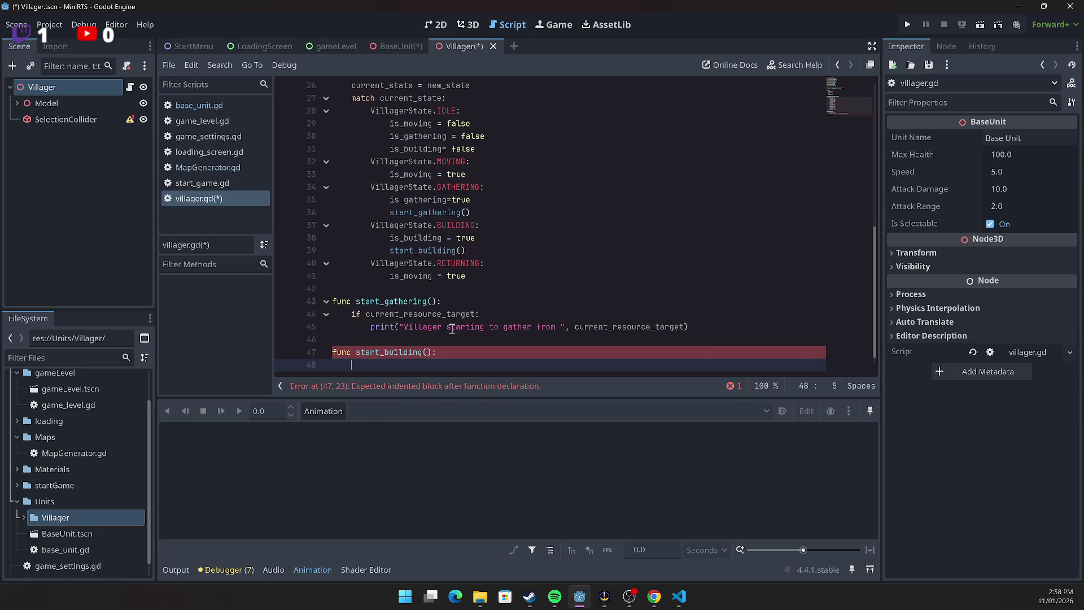
# Step: Add the condition if current_building_tasrget: inside start_building
pyautogui.write('if curtrent')
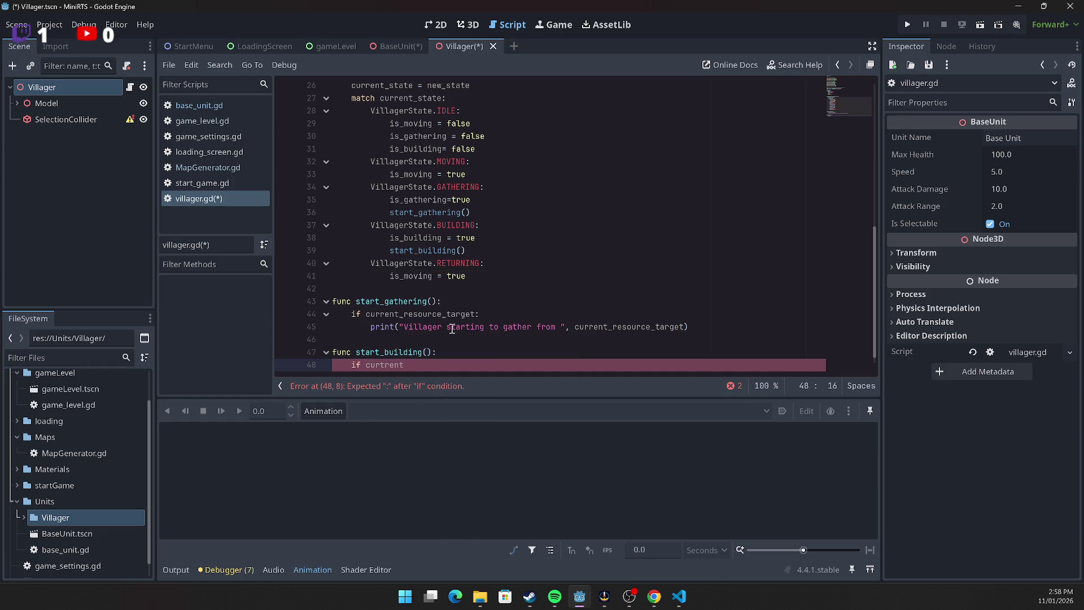
pyautogui.write('_bu')
pyautogui.press('BackSpace')
pyautogui.press('BackSpace')
pyautogui.press('BackSpace')
pyautogui.write('rent_b')
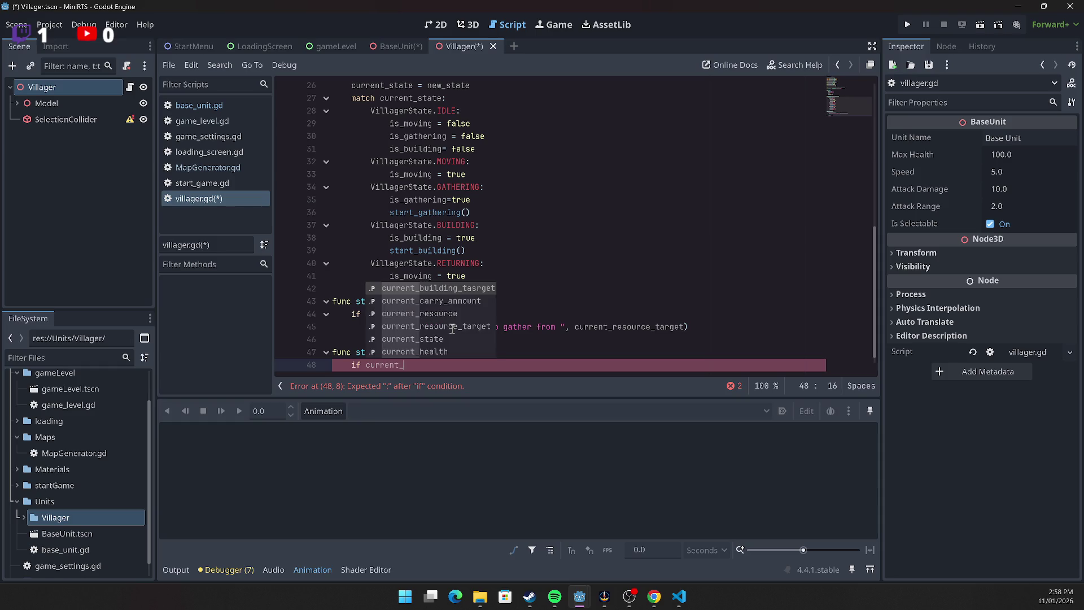
pyautogui.press('Return')
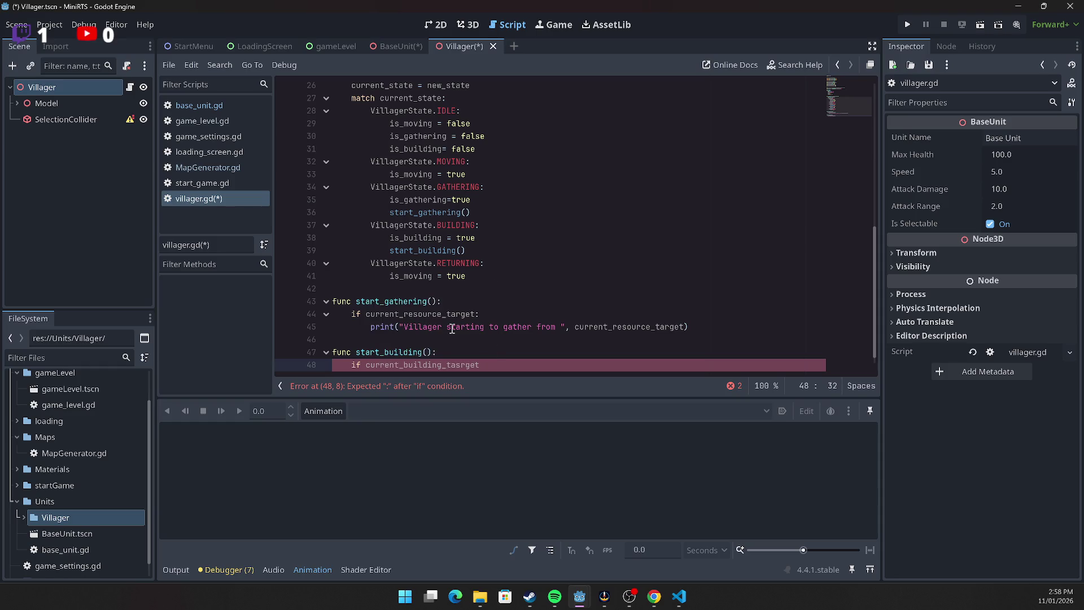
pyautogui.press('Delete')
pyautogui.press('End')
pyautogui.write('"')
pyautogui.press('Return')
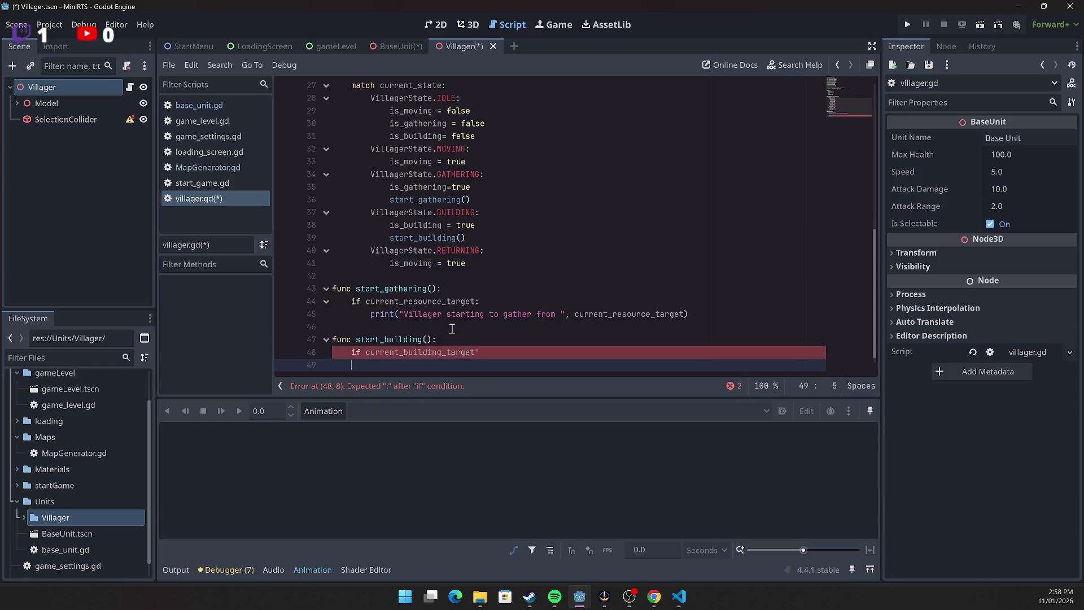
pyautogui.hotkey('ctrl', 'z')
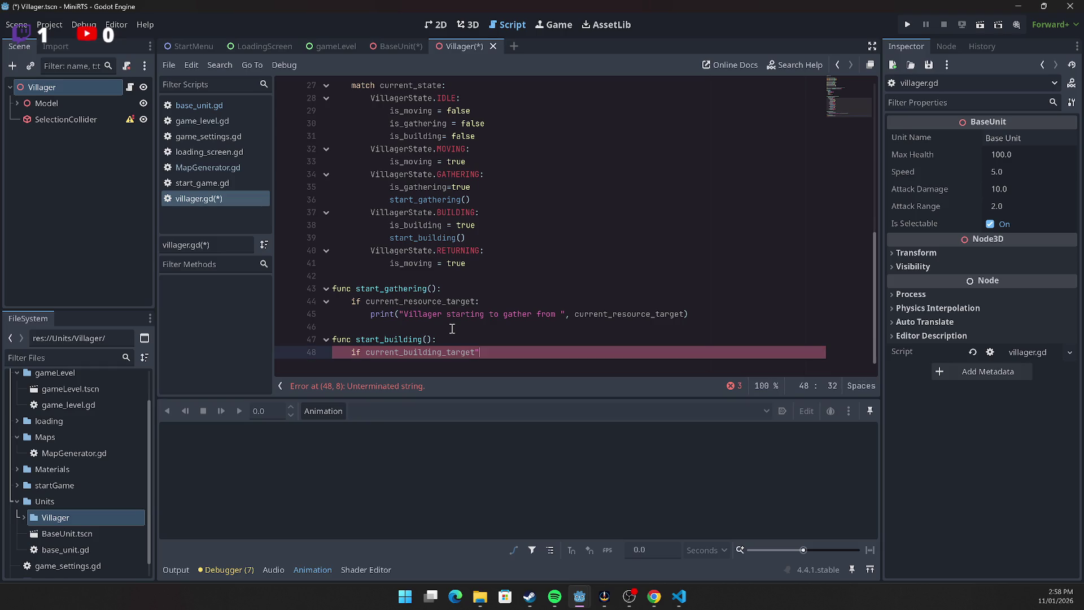
pyautogui.write(':')
pyautogui.press('Return')
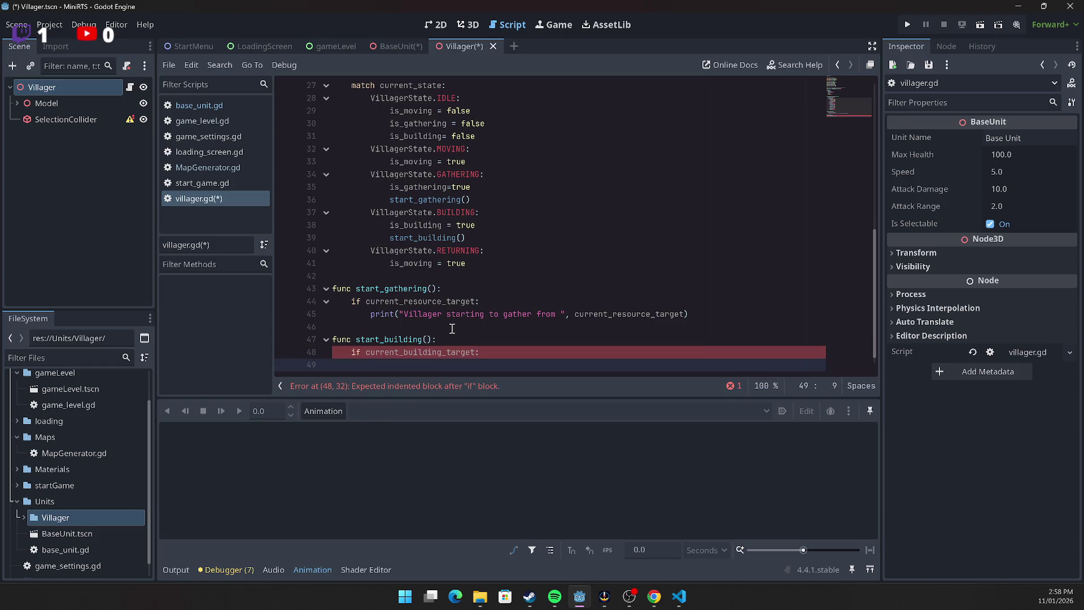
# Step: Print "Villager starting to build" with the building target inside the condition
pyautogui.write('print(')
pyautogui.write('"Villag')
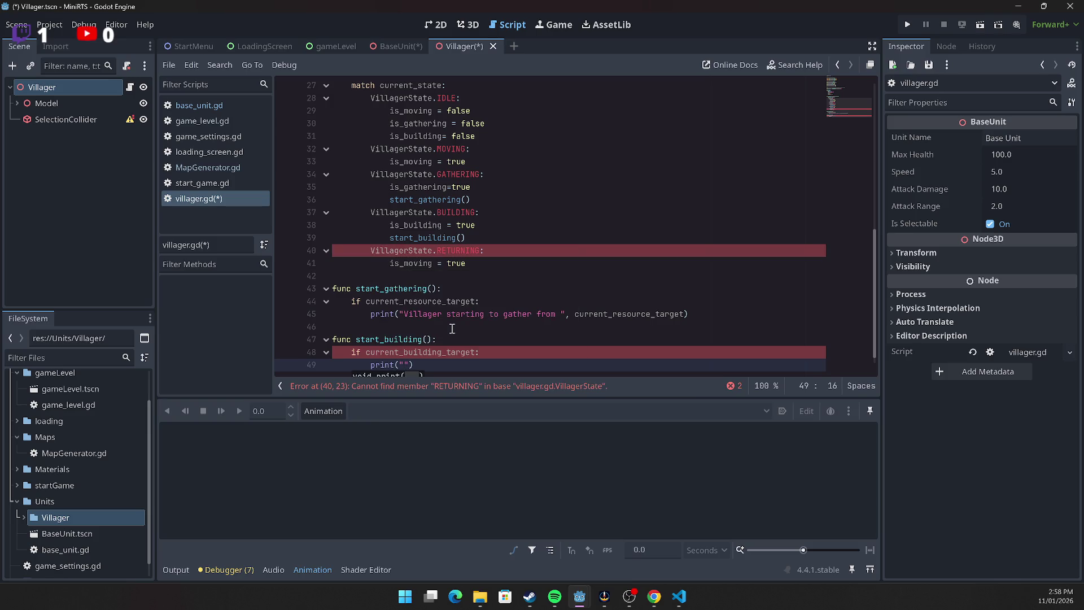
pyautogui.write('er start')
pyautogui.write('ing to build"')
pyautogui.write(', cuu')
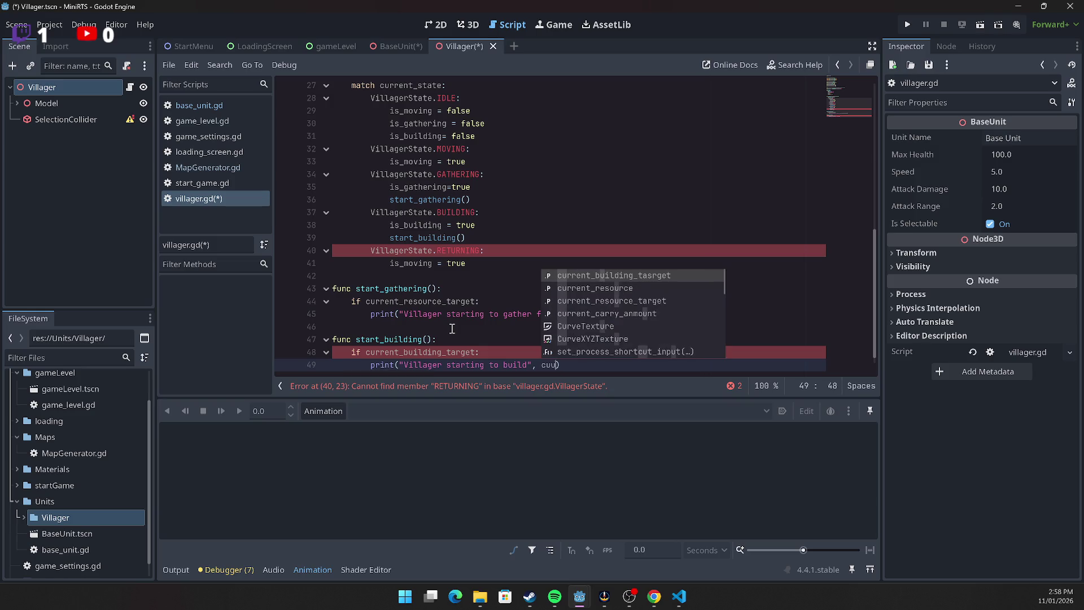
pyautogui.press('Return')
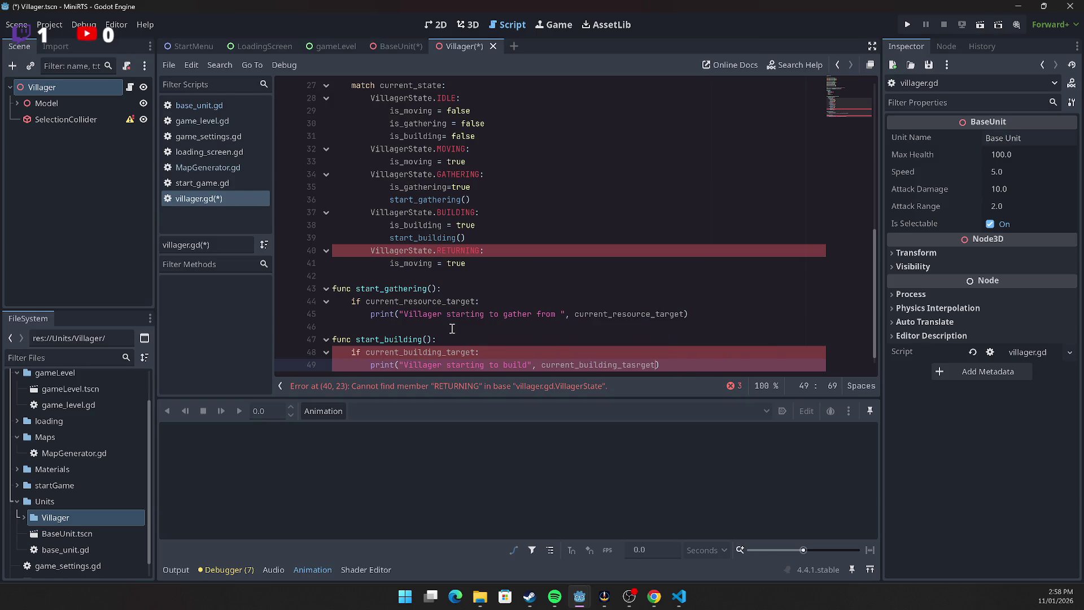
pyautogui.press('Left')
pyautogui.press('Left')
pyautogui.press('BackSpace')
pyautogui.press('Left')
pyautogui.press('Left')
pyautogui.press('End')
pyautogui.press('Return')
pyautogui.press('Return')
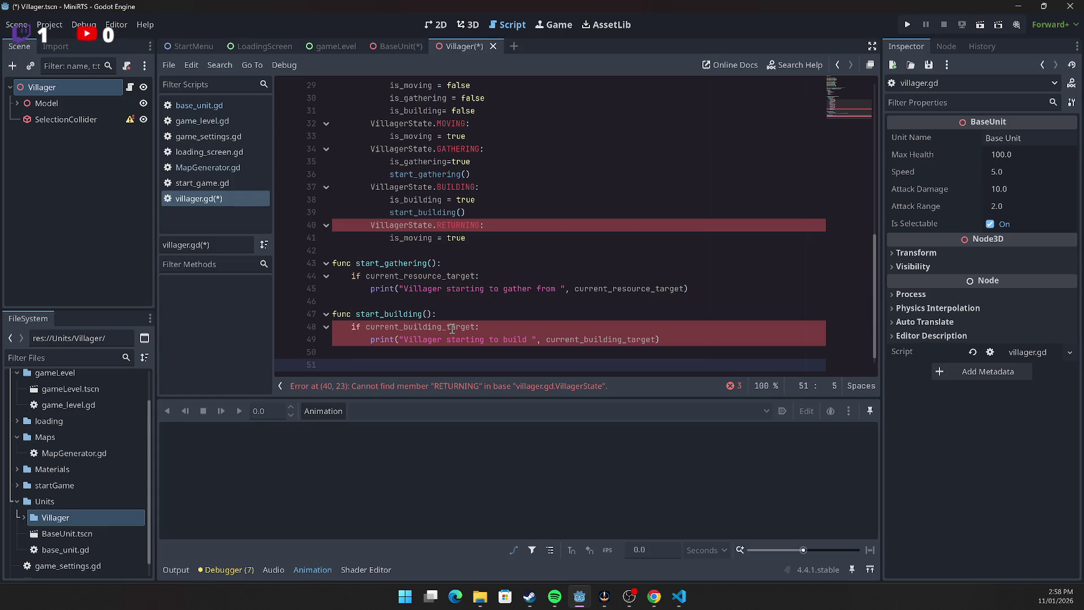
pyautogui.press('Up')
pyautogui.press('Up')
pyautogui.press('Up')
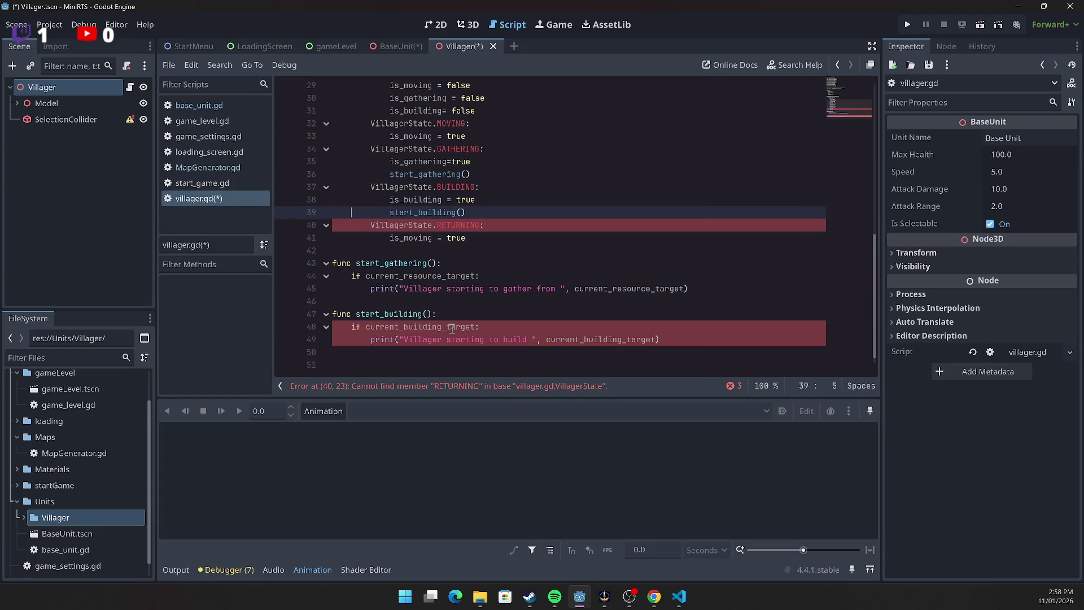
pyautogui.press('End')
# Step: Fix RETURNIGN to RETURNING in the VillagerState enum
pyautogui.scroll(7, 452, 329)
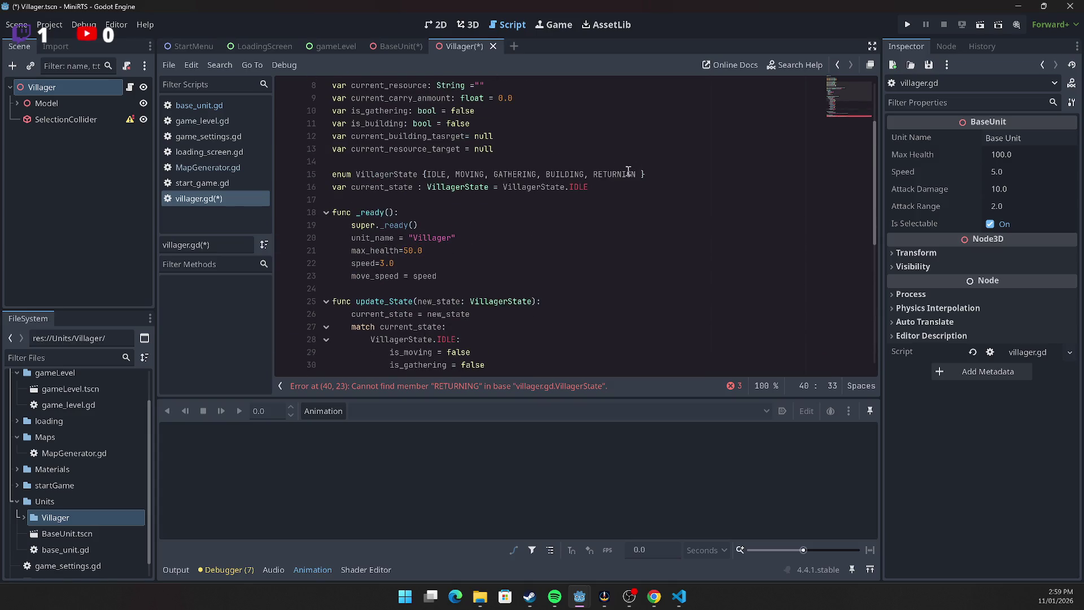
pyautogui.click(624, 174)
pyautogui.press('Delete')
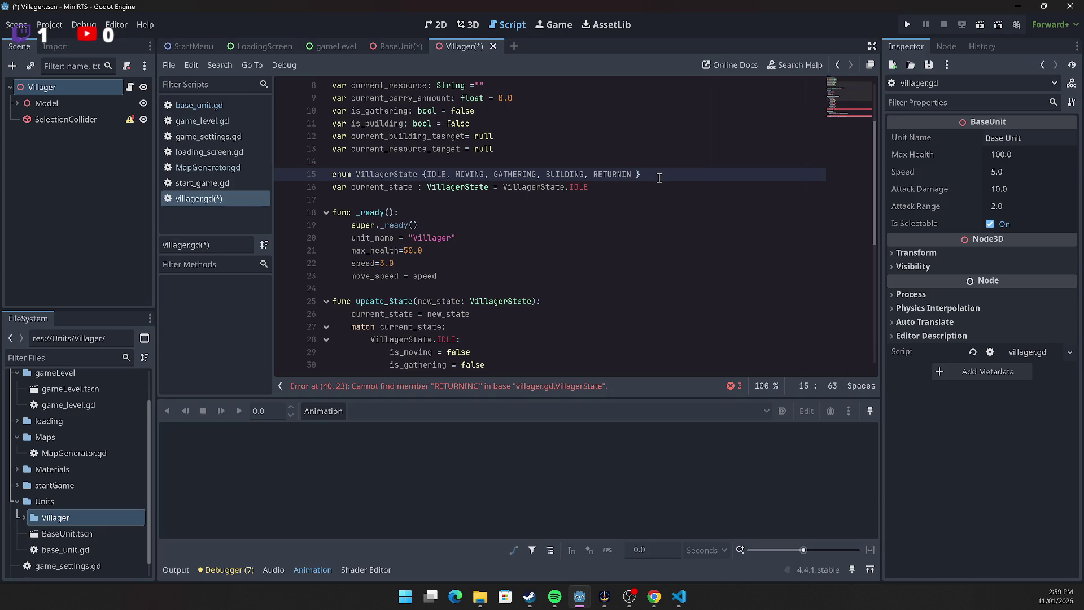
pyautogui.write('G')
pyautogui.scroll(-7, 688, 283)
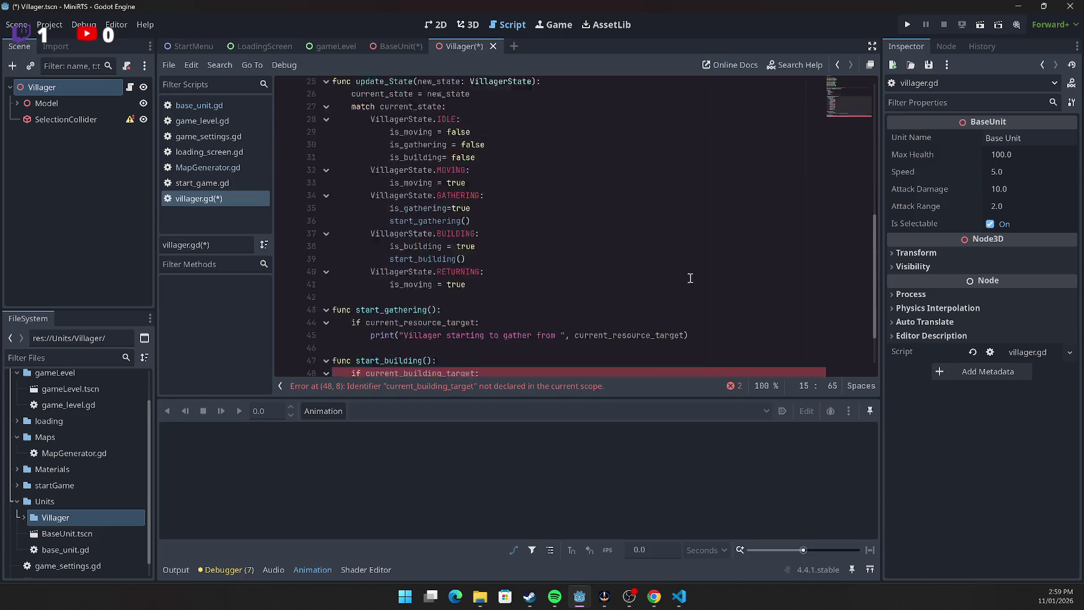
pyautogui.click(372, 346)
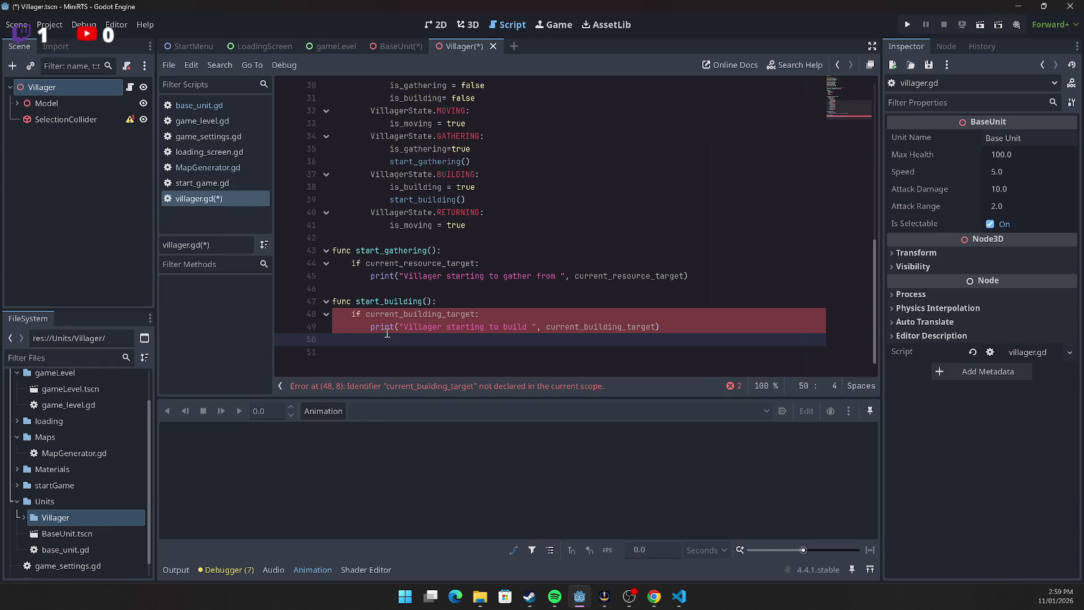
# Step: Start the header func gather_resourc(resource_type: String, target_node) below start_building
pyautogui.press('Return')
pyautogui.write('func ')
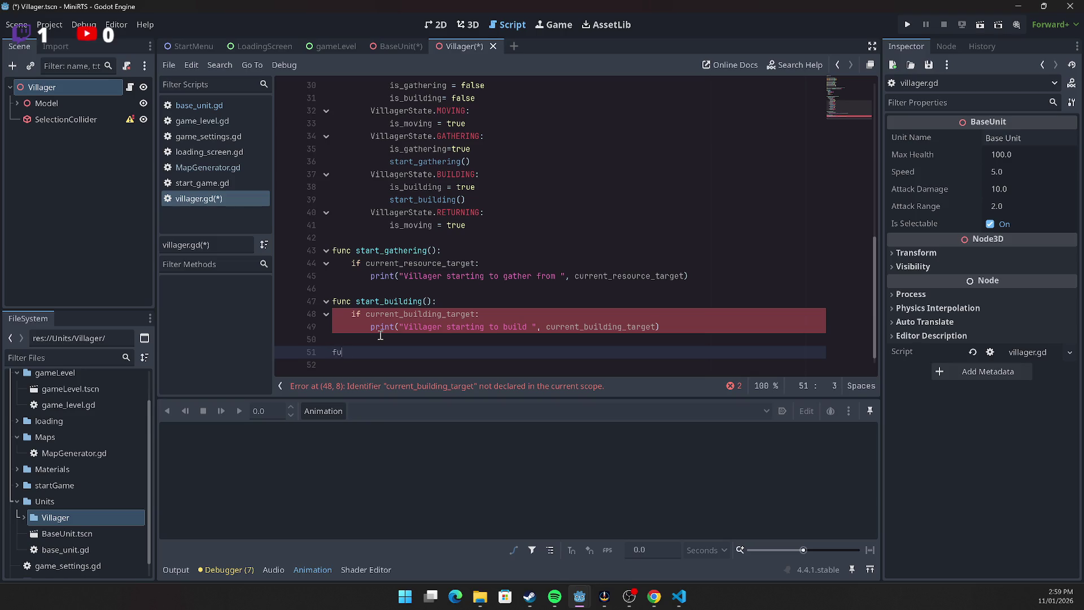
pyautogui.write('gather_re')
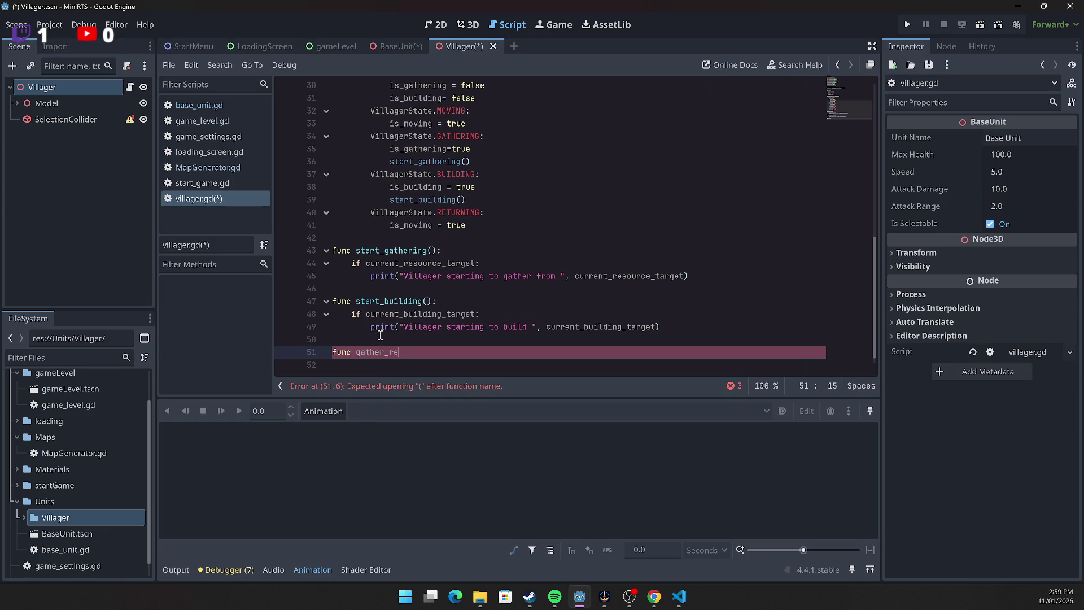
pyautogui.write('sourc(rewsou')
pyautogui.press('BackSpace')
pyautogui.press('BackSpace')
pyautogui.press('BackSpace')
pyautogui.write('s')
pyautogui.write('ource_type')
pyautogui.write(': String, ')
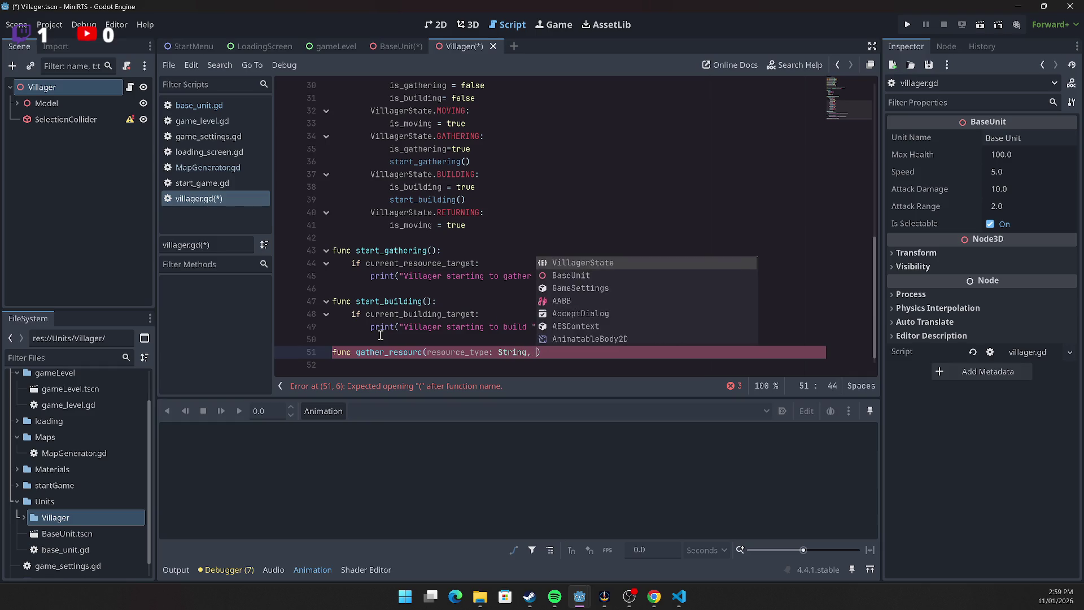
pyautogui.write('target')
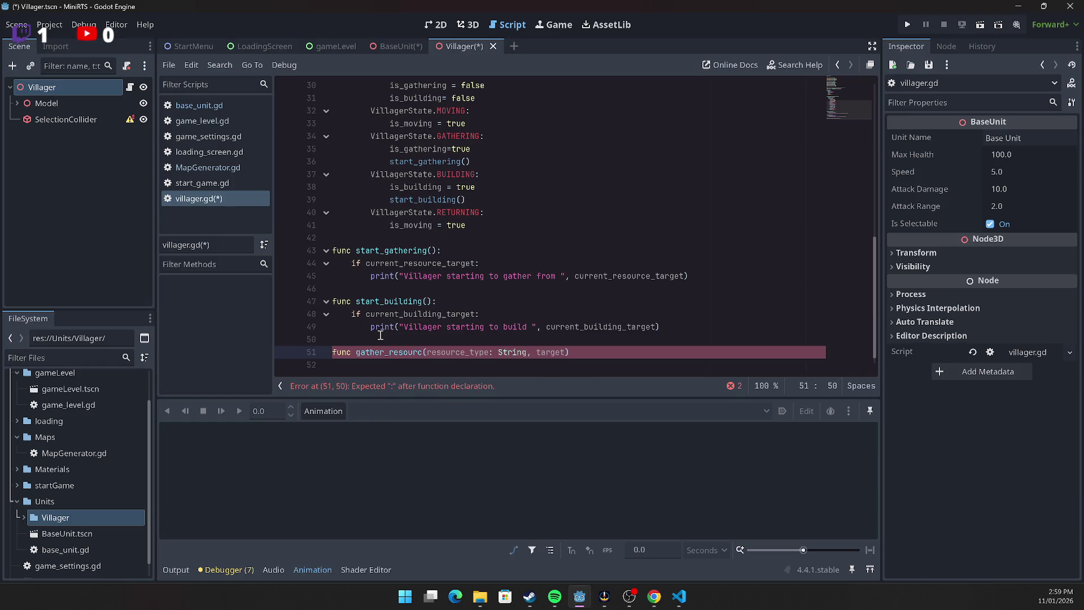
pyautogui.write('_node')
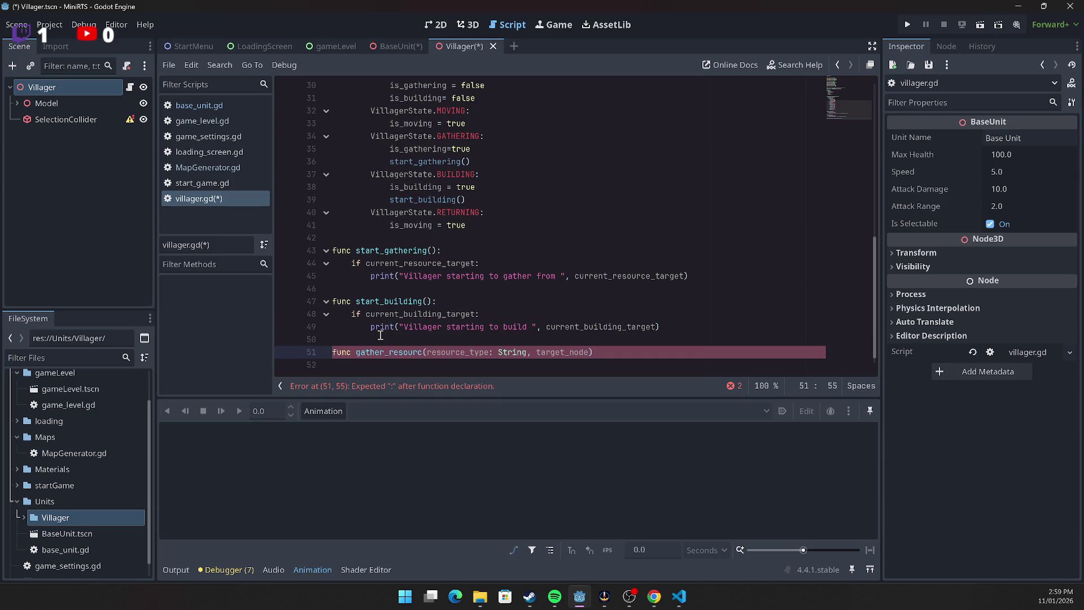
# Step: In gather_resource, assign current_resource = resource_type and current_resource_target = target_node
pyautogui.press('Return')
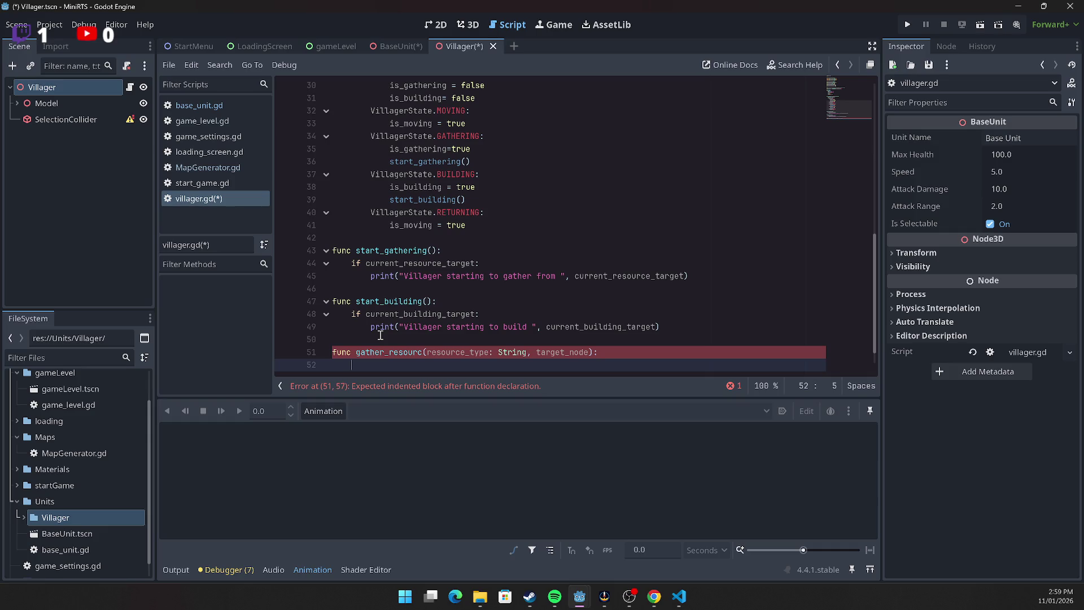
pyautogui.write('current_re')
pyautogui.write('source = ')
pyautogui.write('res')
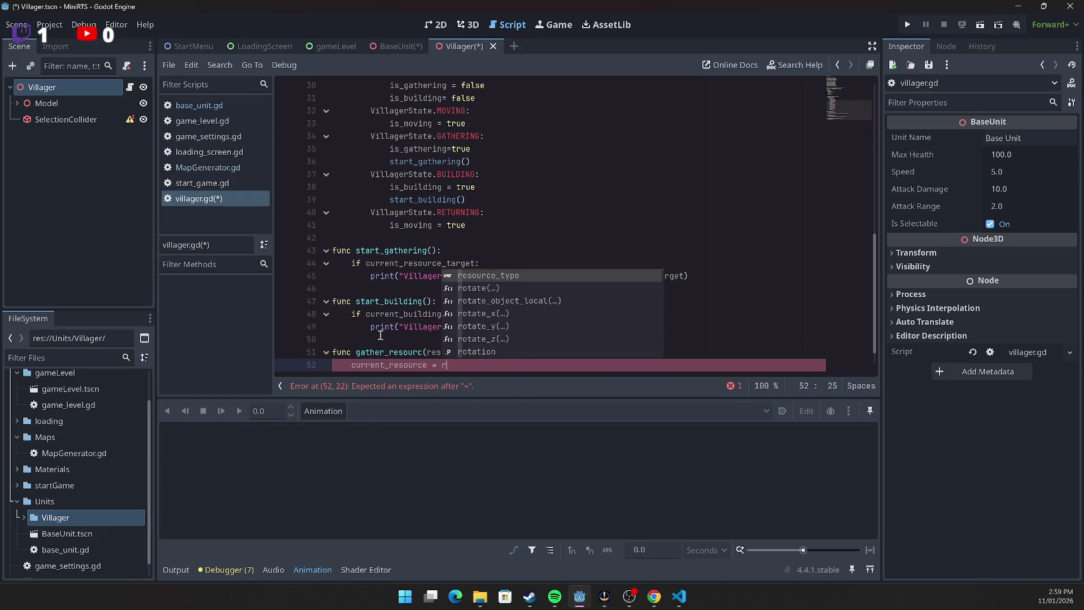
pyautogui.write('ource_type')
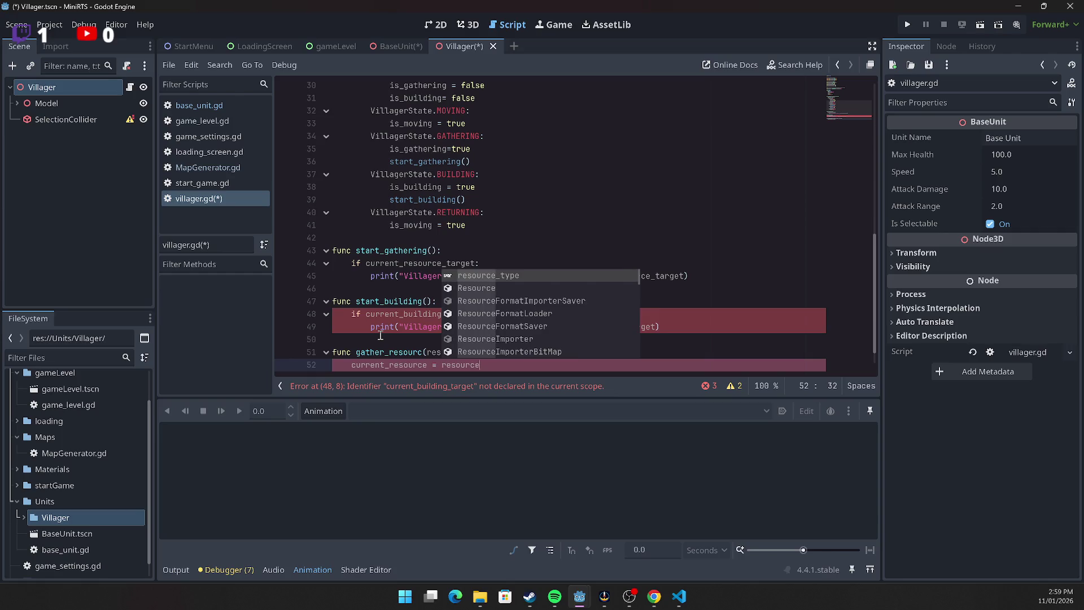
pyautogui.press('Escape')
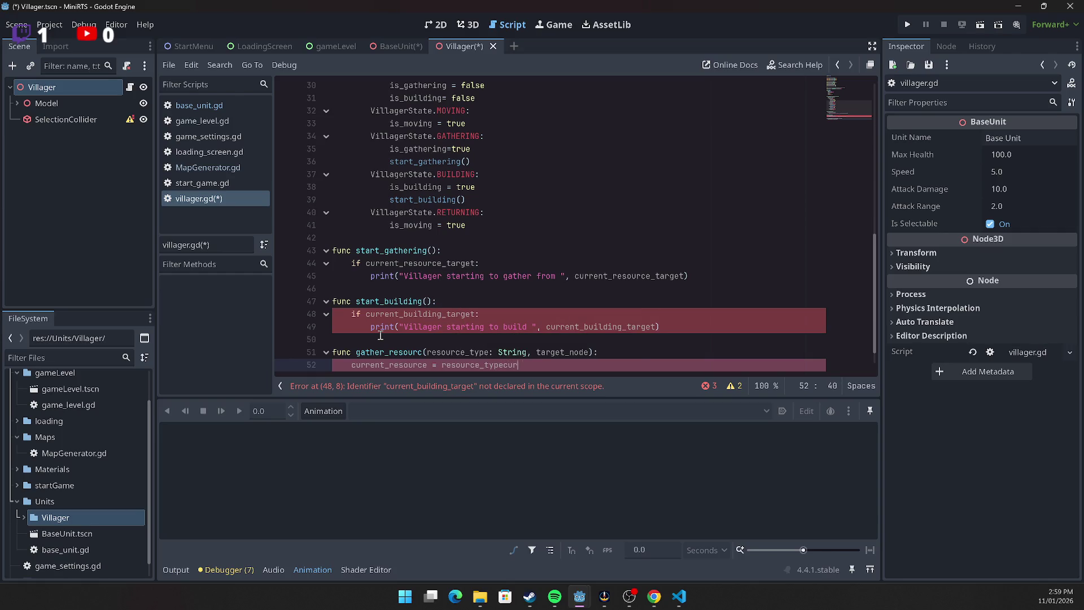
pyautogui.write('rent_resource_')
pyautogui.write('tasrget = t')
pyautogui.write('a')
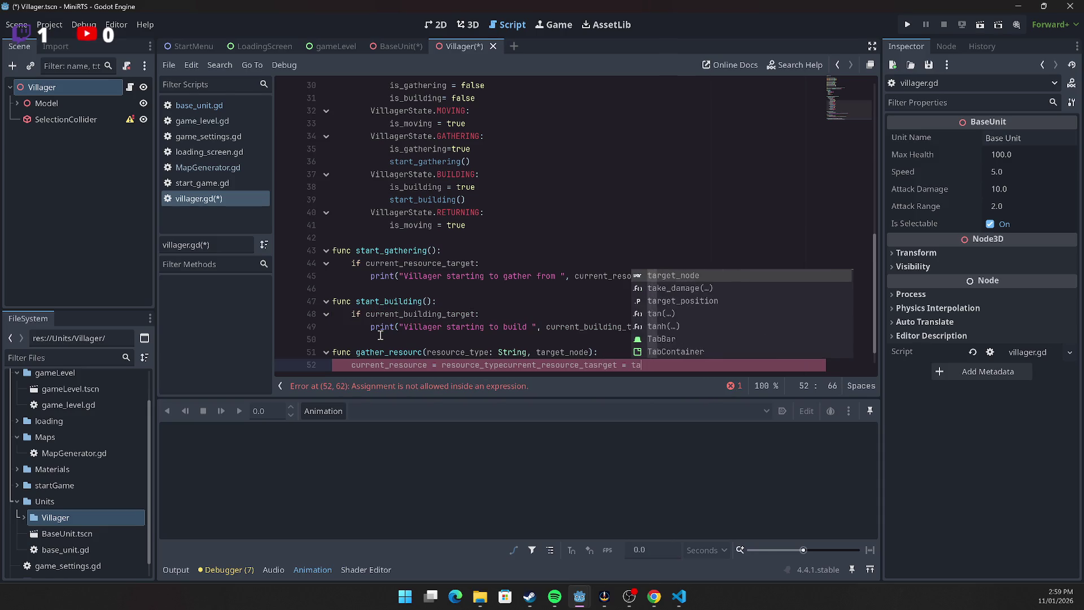
pyautogui.write('r')
pyautogui.press('Return')
pyautogui.press('Return')
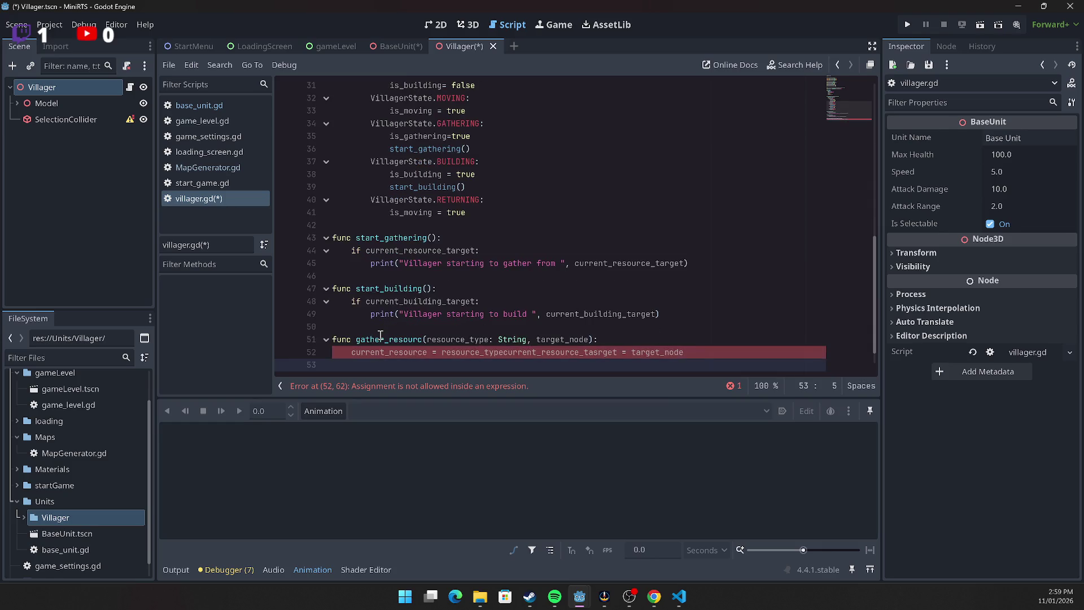
# Step: Add the call update_state(VillagerState.GATHERING) to gather_resource
pyautogui.write('pdate')
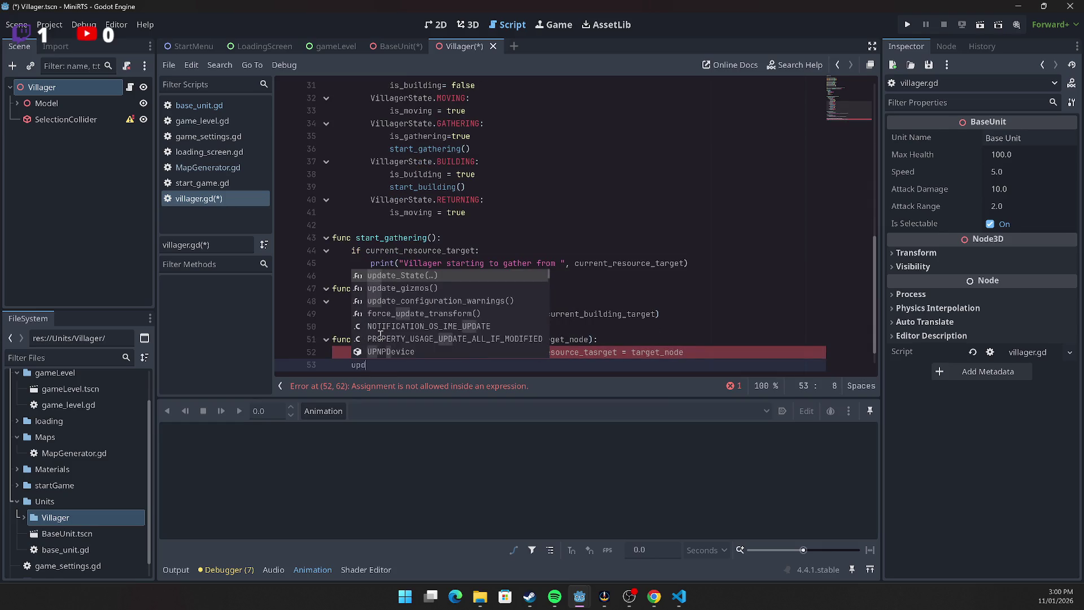
pyautogui.write('_state(')
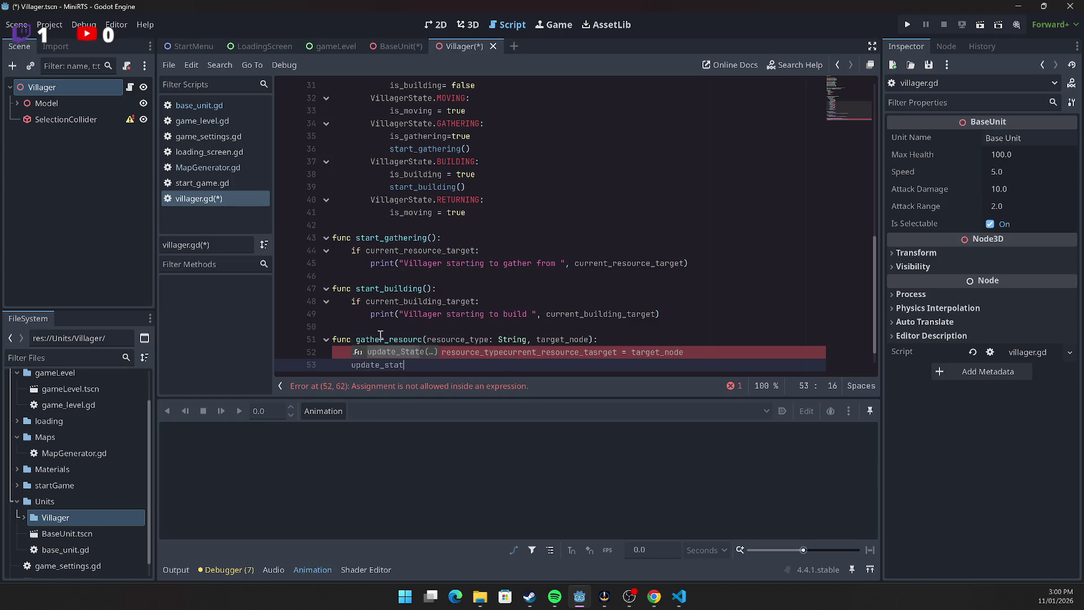
pyautogui.write('Vill')
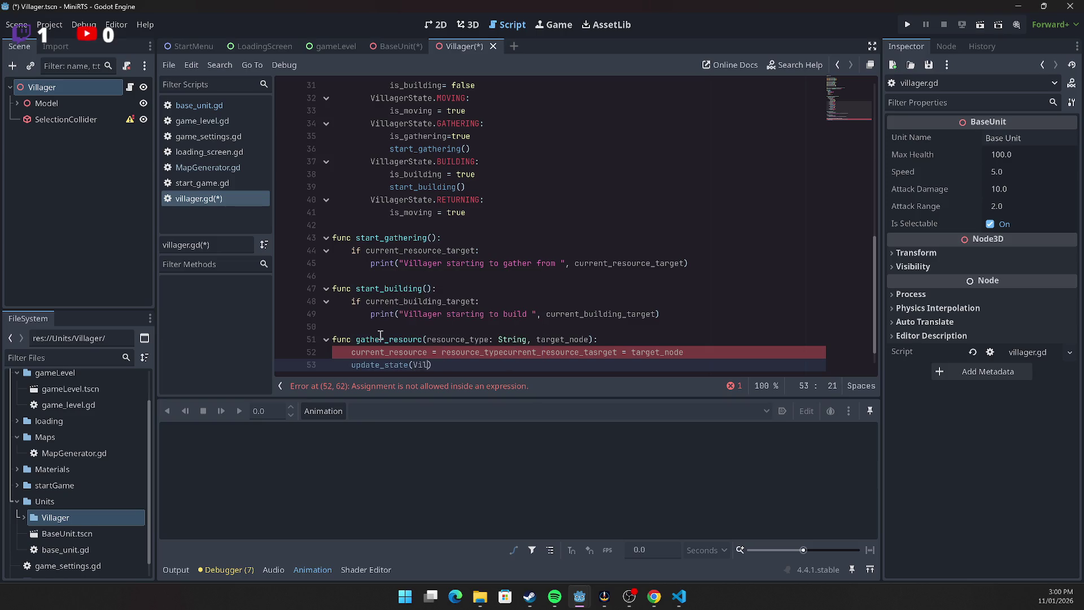
pyautogui.press('Return')
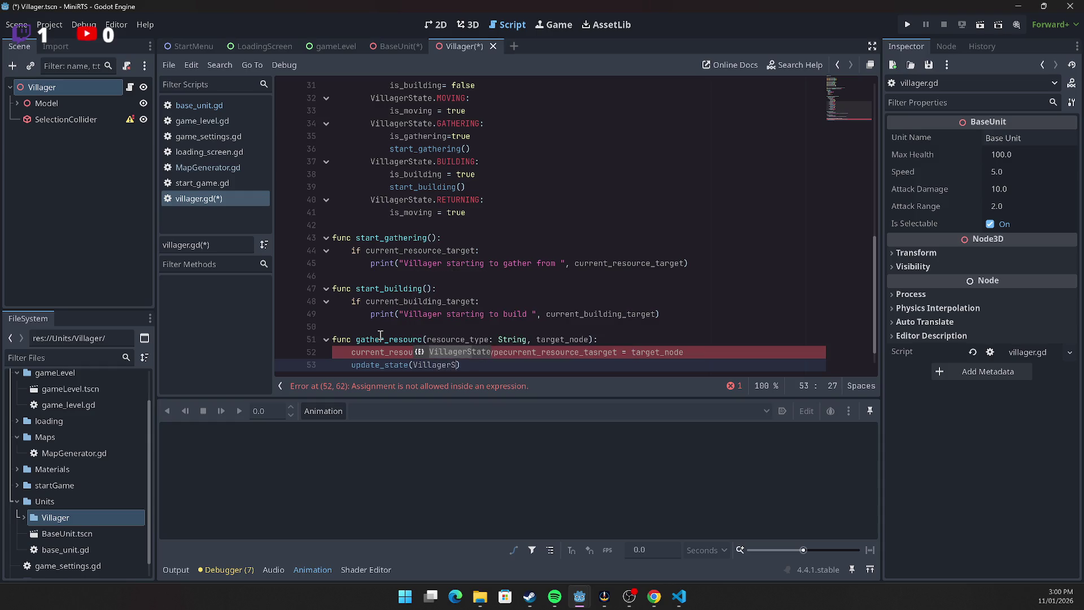
pyautogui.write('.GATHERIIGN')
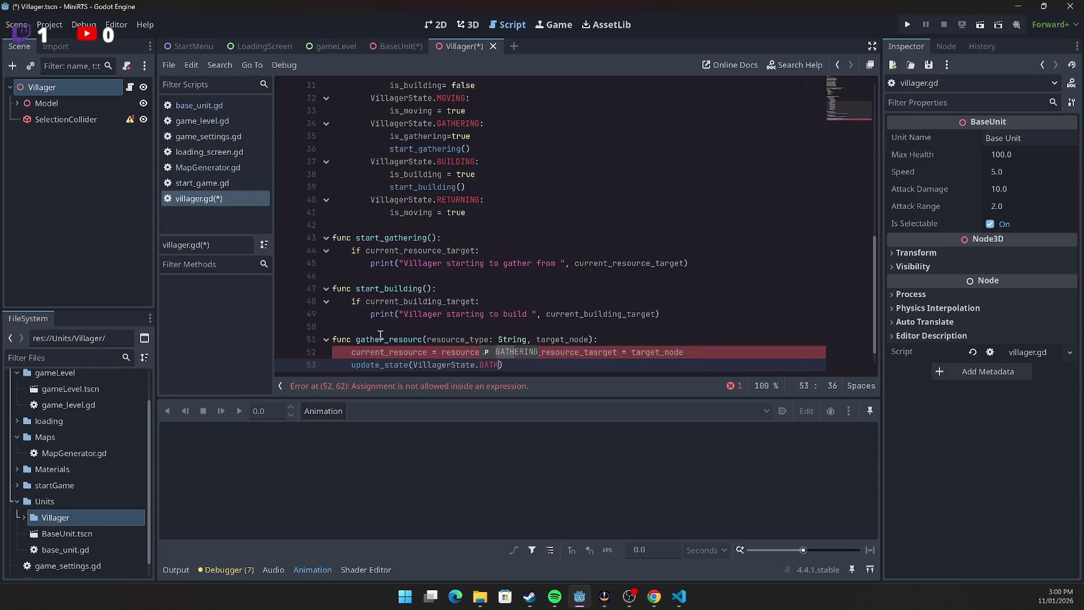
pyautogui.press('BackSpace')
pyautogui.press('BackSpace')
pyautogui.press('BackSpace')
pyautogui.write('M')
pyautogui.press('BackSpace')
pyautogui.write('NG')
# Step: Split the two merged assignments on line 52 onto separate lines
pyautogui.click(470, 277)
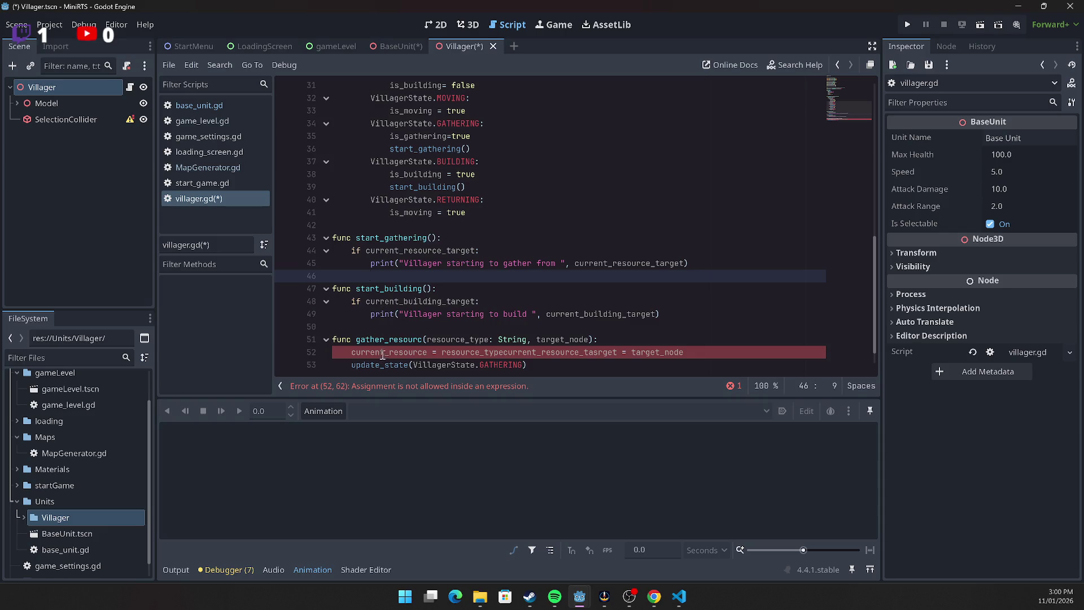
pyautogui.doubleClick(401, 352)
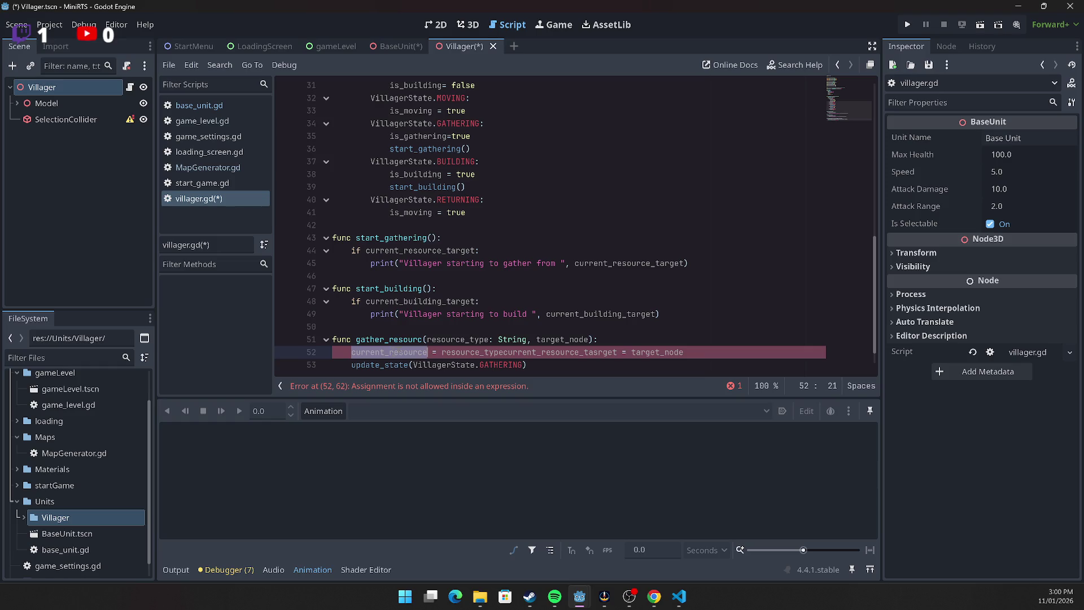
pyautogui.click(508, 352)
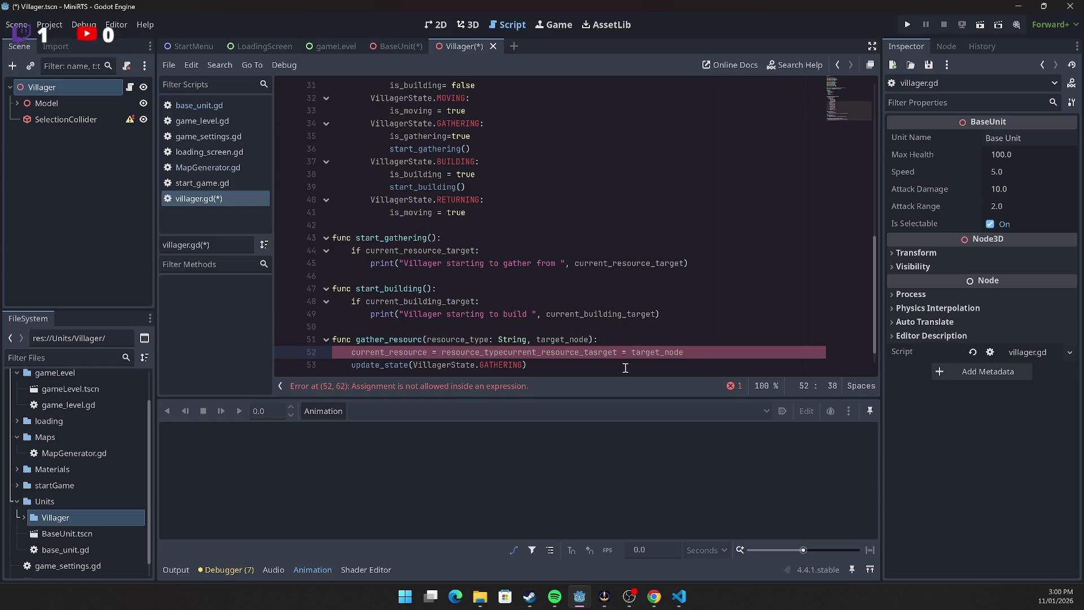
pyautogui.press('Return')
# Step: Remove the stray backslash and correct current_resource_tasrget to current_resource_target
pyautogui.write('\\')
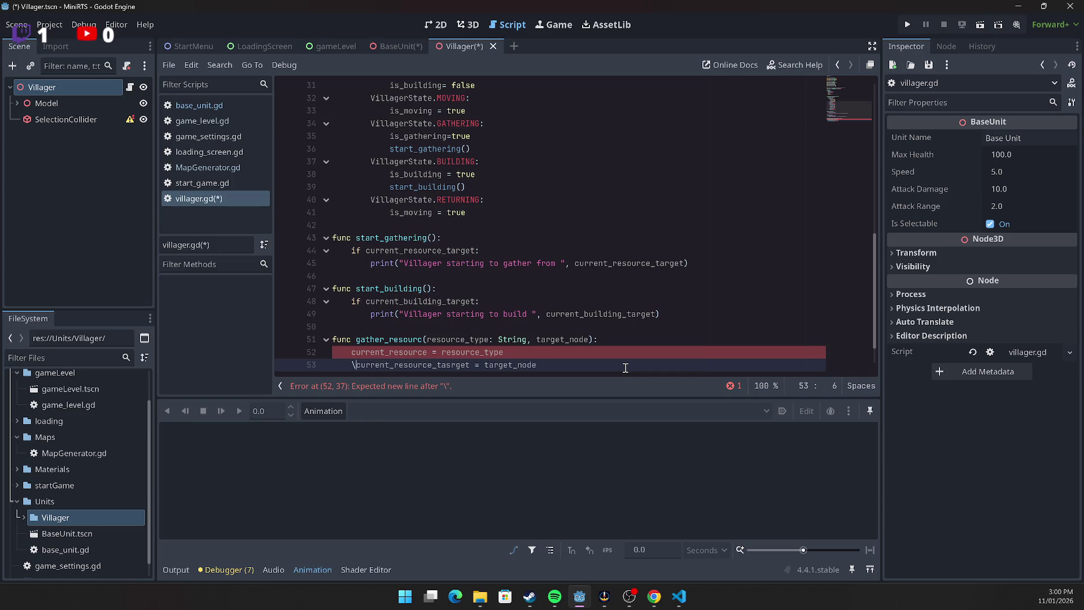
pyautogui.press('BackSpace')
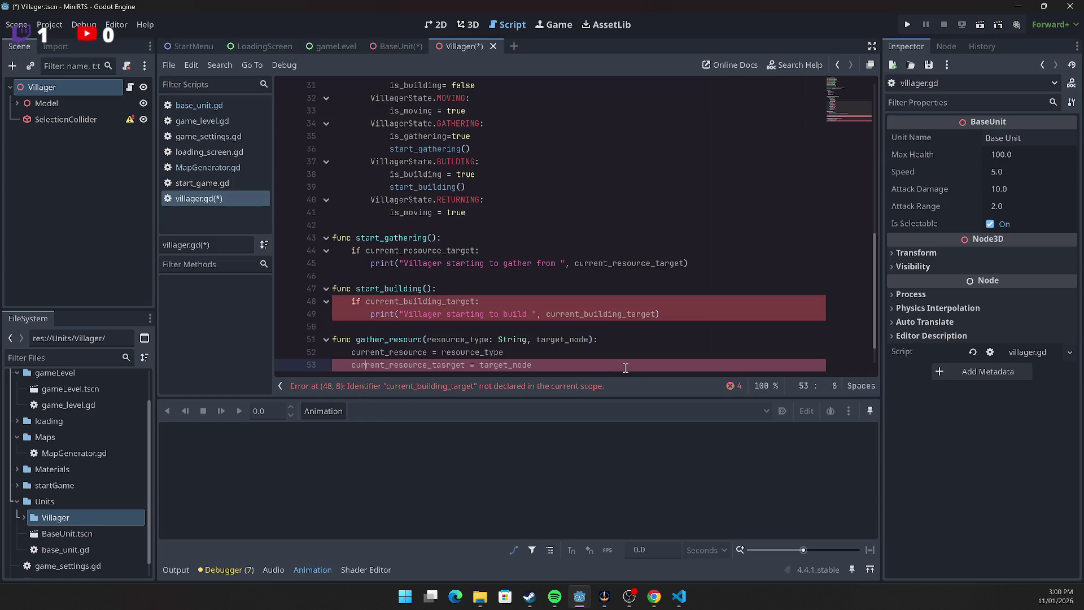
pyautogui.press('Right')
pyautogui.press('Right')
pyautogui.press('Right')
pyautogui.press('Right')
pyautogui.press('Right')
pyautogui.press('BackSpace')
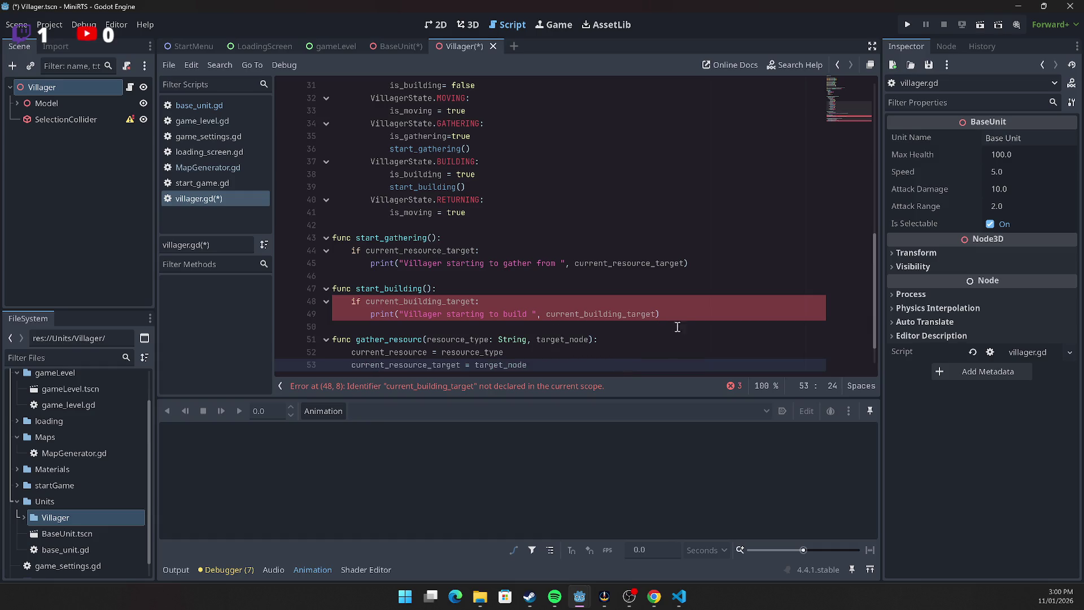
pyautogui.click(653, 351)
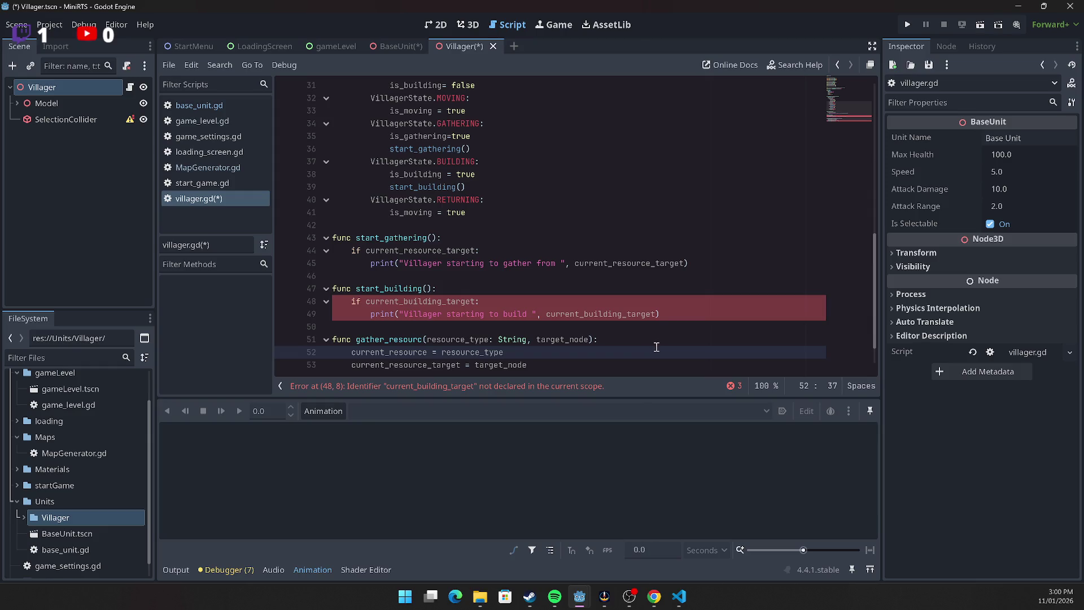
# Step: Fix the current_building_tasrget declaration to current_building_target and add a blank line after gather_resource
pyautogui.scroll(5, 650, 345)
pyautogui.scroll(5, 650, 342)
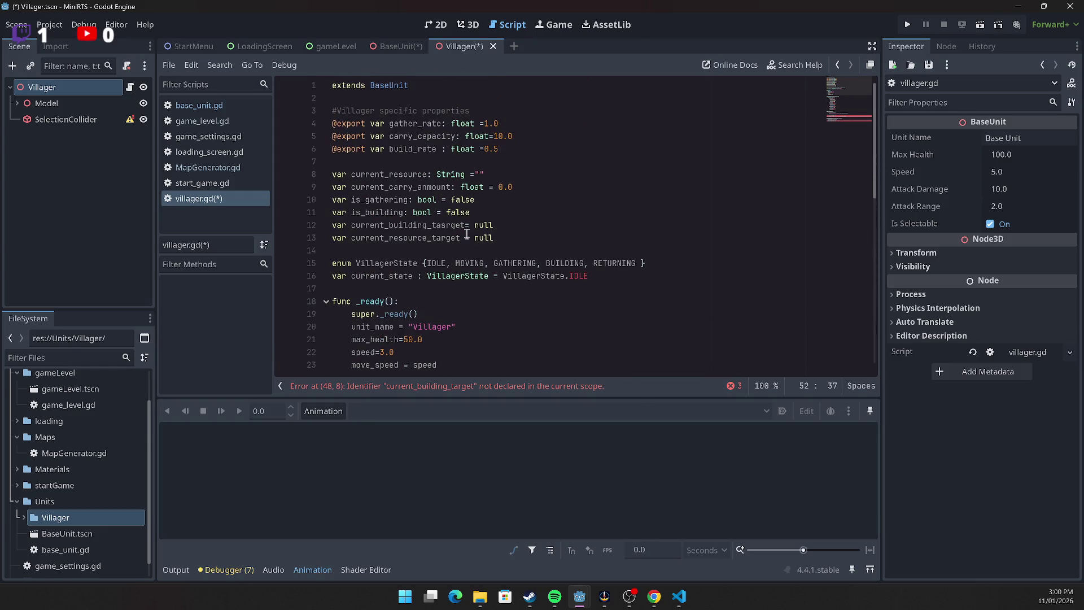
pyautogui.click(446, 226)
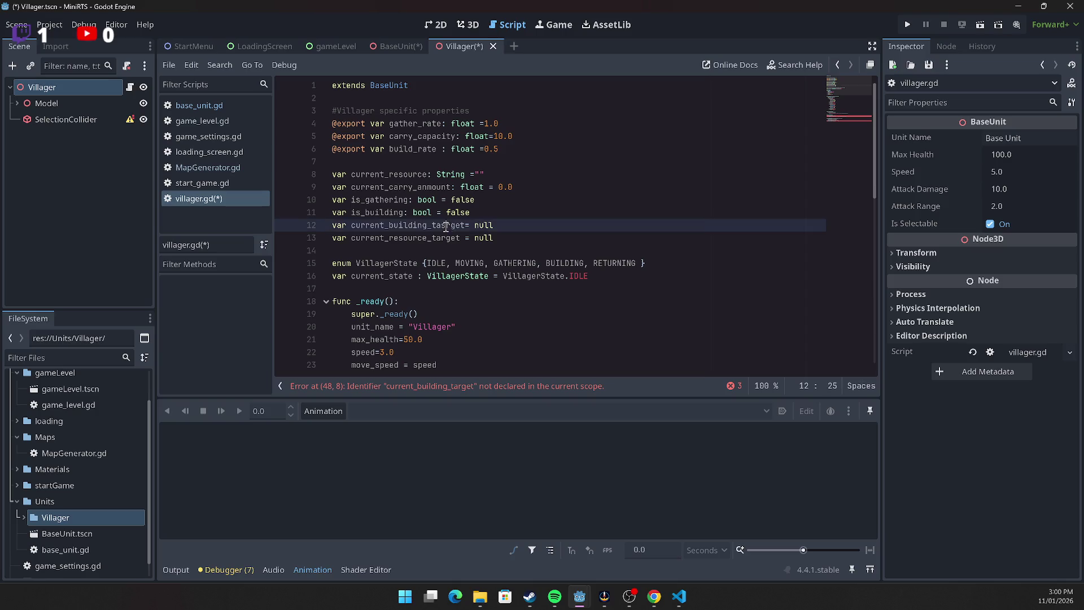
pyautogui.press('BackSpace')
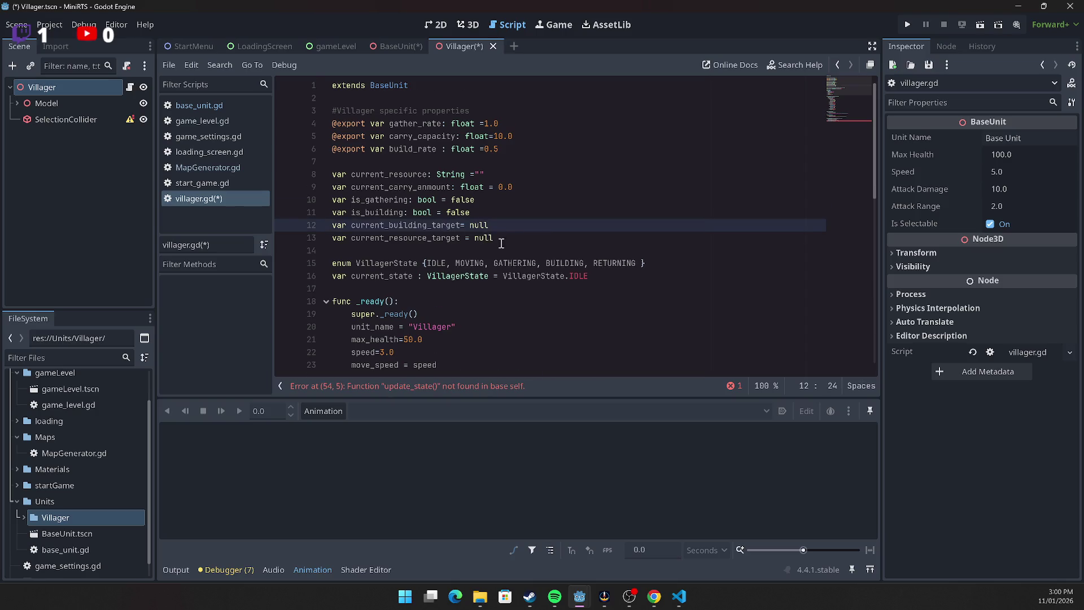
pyautogui.scroll(-11, 498, 244)
pyautogui.click(445, 357)
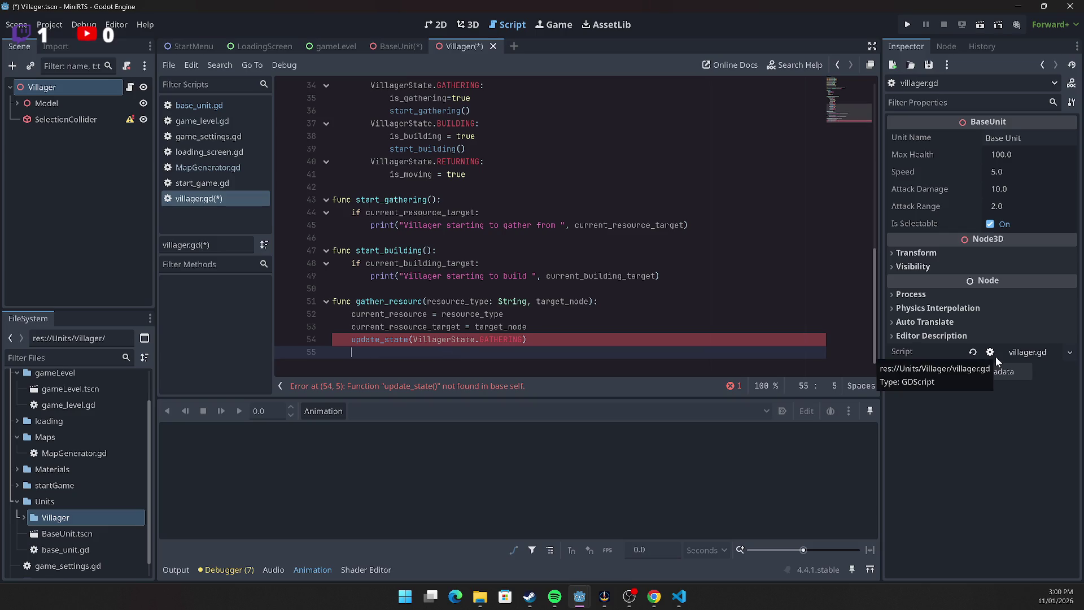
pyautogui.press('Return')
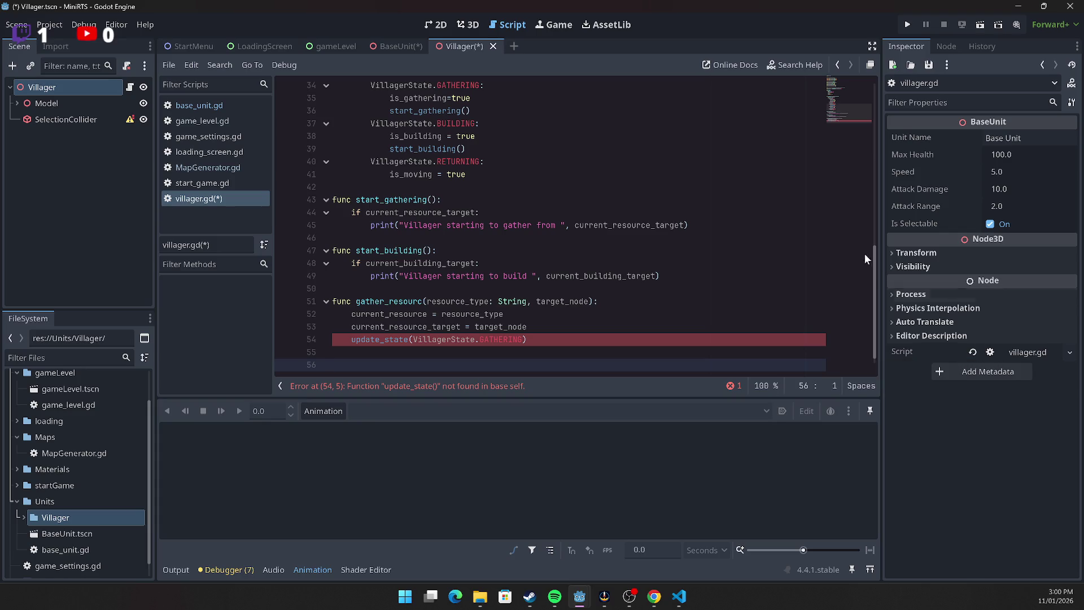
# Step: Rename the update_State function to update_state so the calls resolve
pyautogui.scroll(3, 380, 226)
pyautogui.scroll(2, 380, 225)
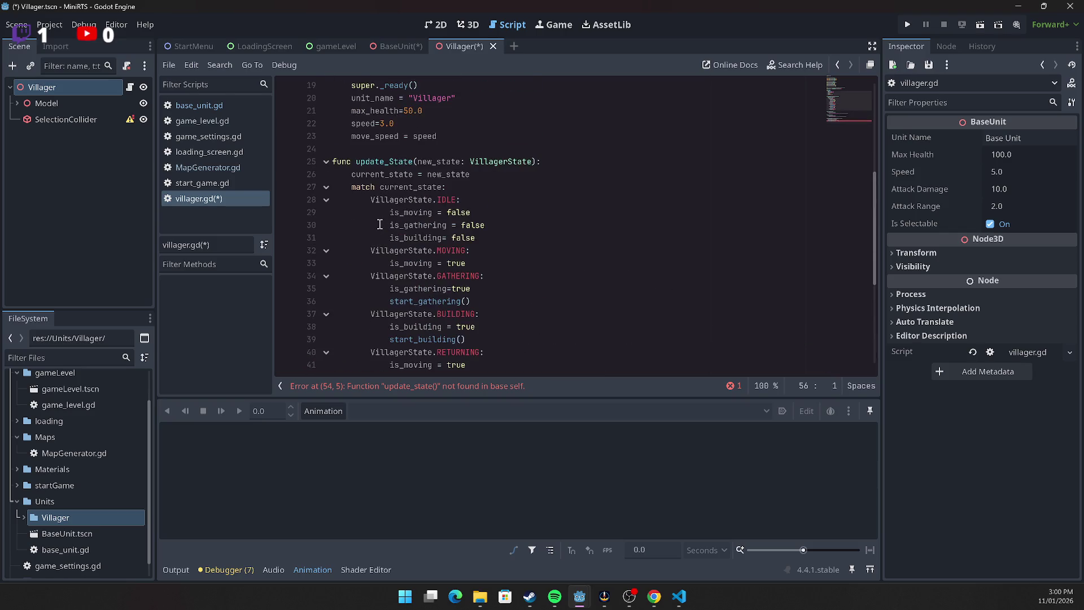
pyautogui.click(395, 163)
pyautogui.press('BackSpace')
pyautogui.write('s')
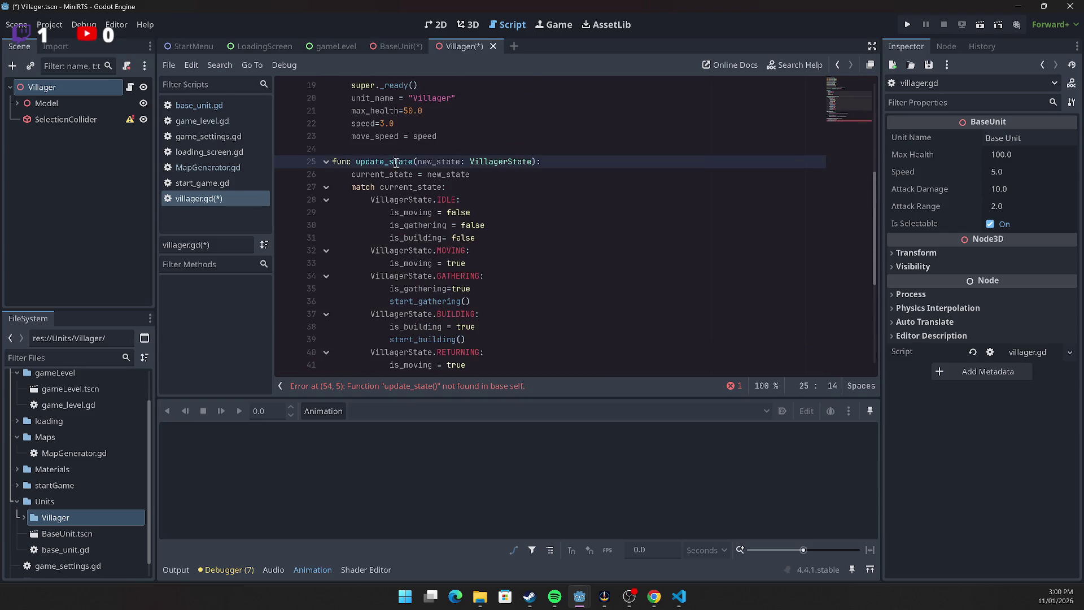
pyautogui.scroll(-5, 408, 182)
pyautogui.click(350, 344)
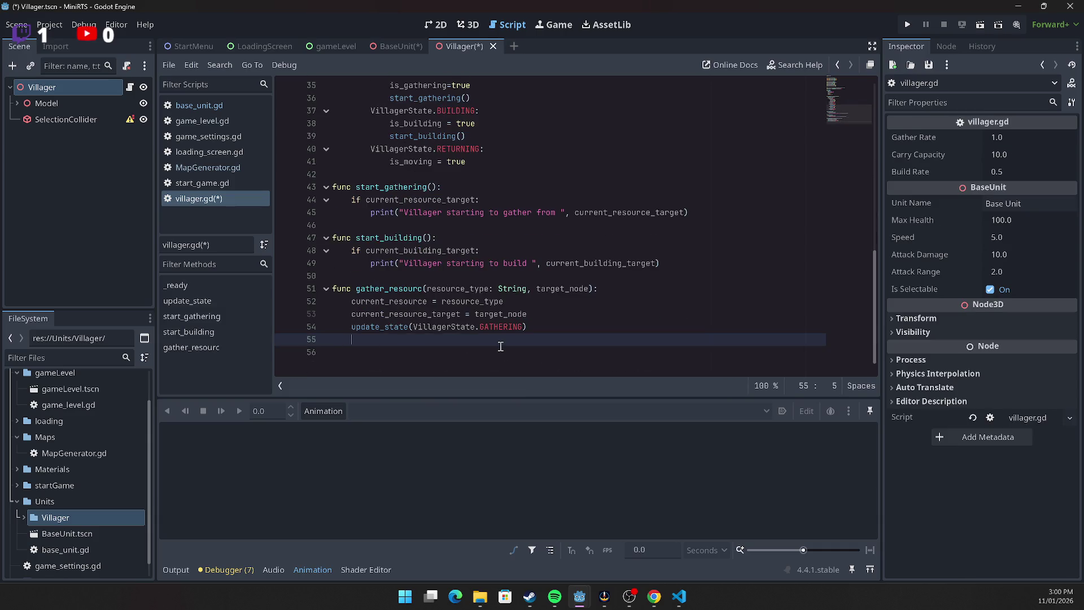
# Step: Declare a new function build_building(building_target):
pyautogui.press('Return')
pyautogui.press('BackSpace')
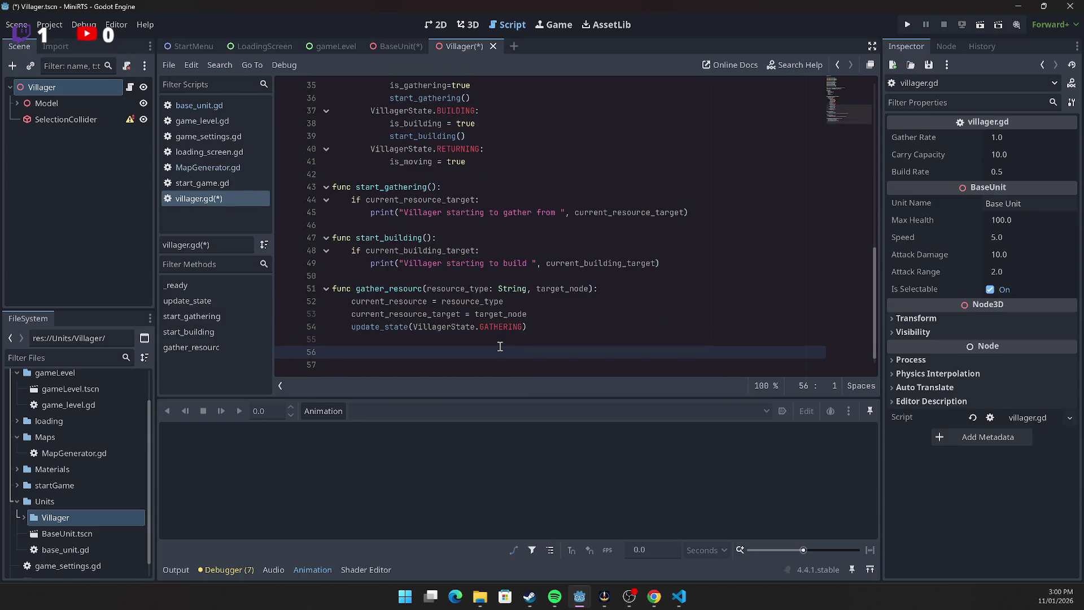
pyautogui.write('func build_buil')
pyautogui.write('ding(')
pyautogui.write('building')
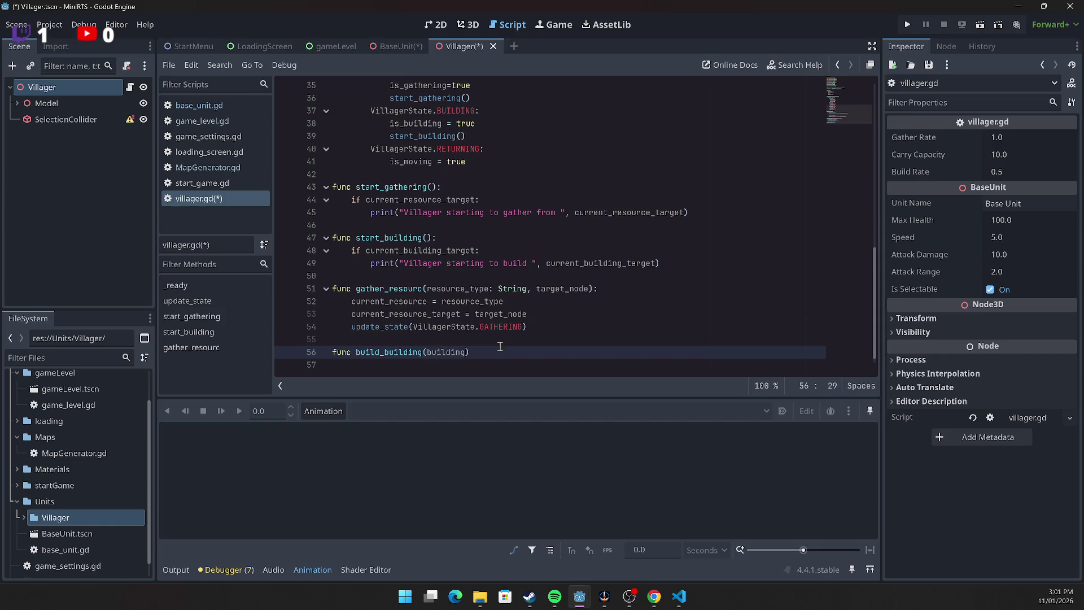
pyautogui.write('_tr')
pyautogui.write('rget)')
pyautogui.press('BackSpace')
pyautogui.write(':')
pyautogui.press('Return')
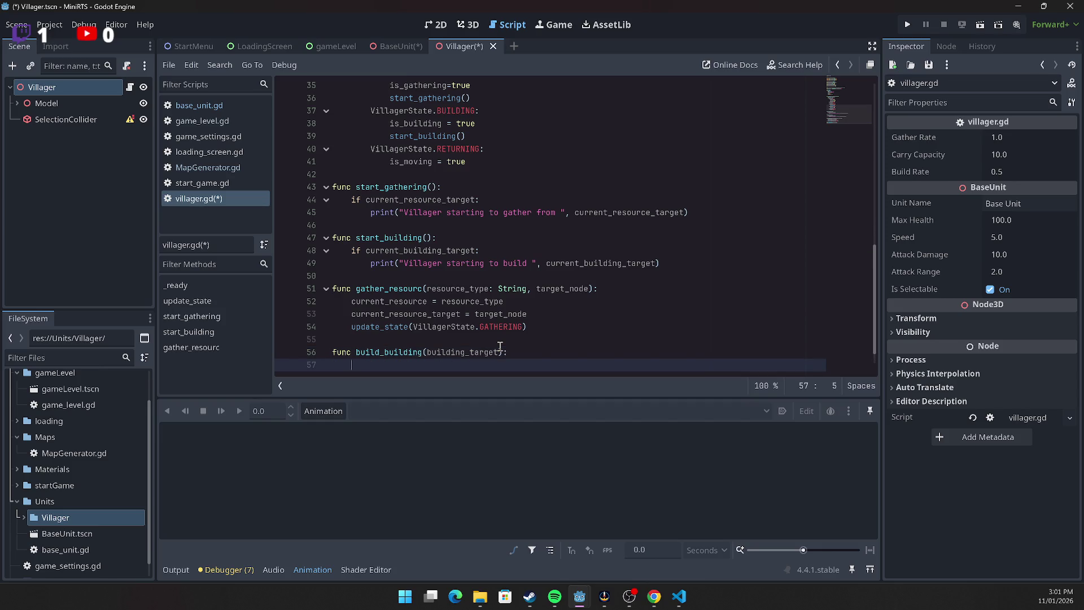
# Step: Set current_building_target = building_target and call update_state(VillagerState.BUILDING)
pyautogui.write('current_buil')
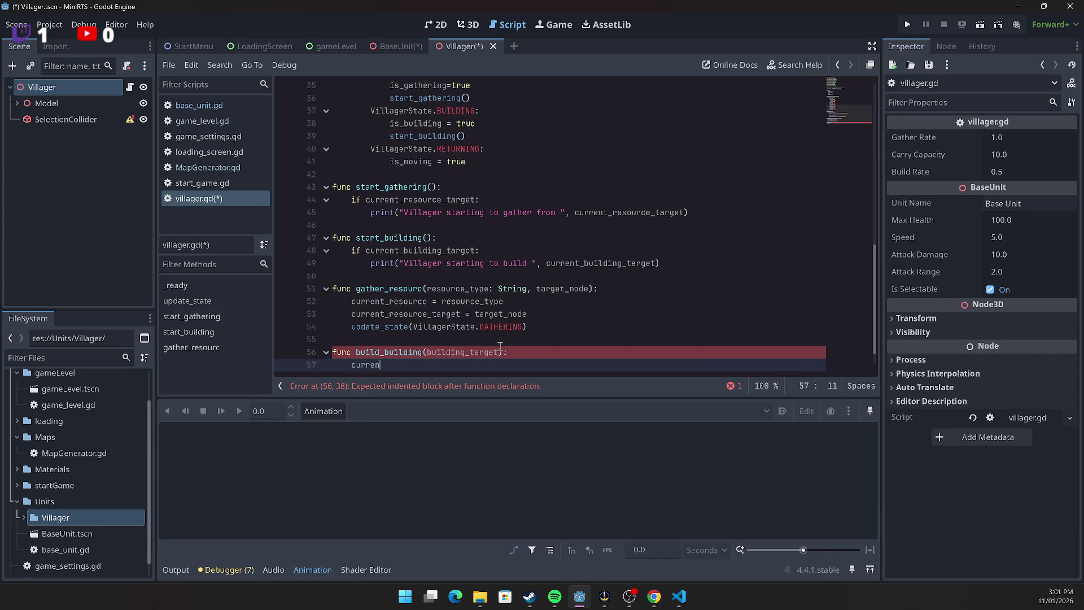
pyautogui.write('ding_target = ')
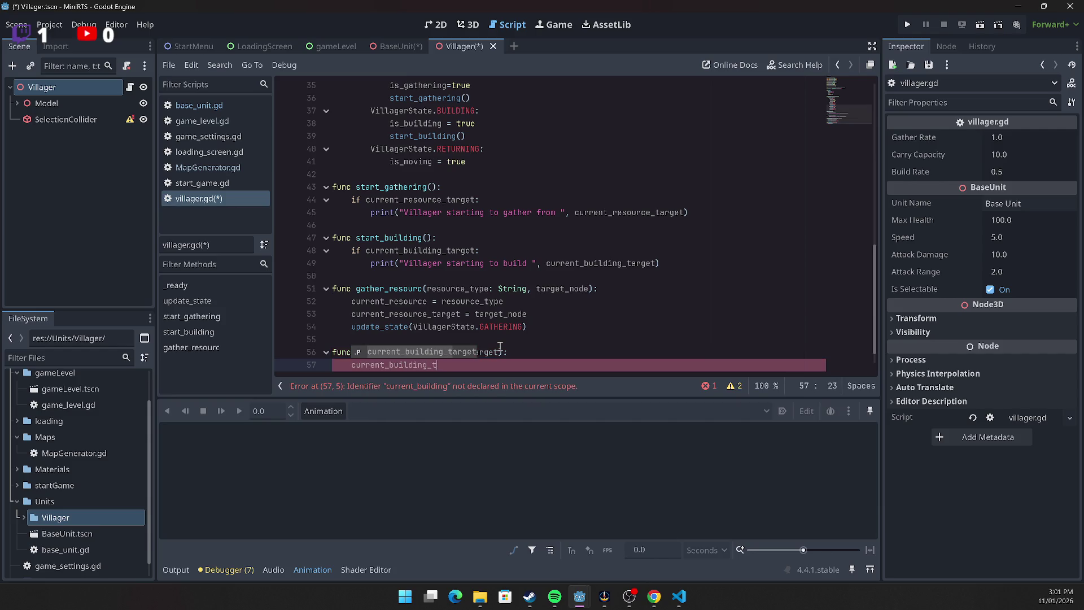
pyautogui.write('building')
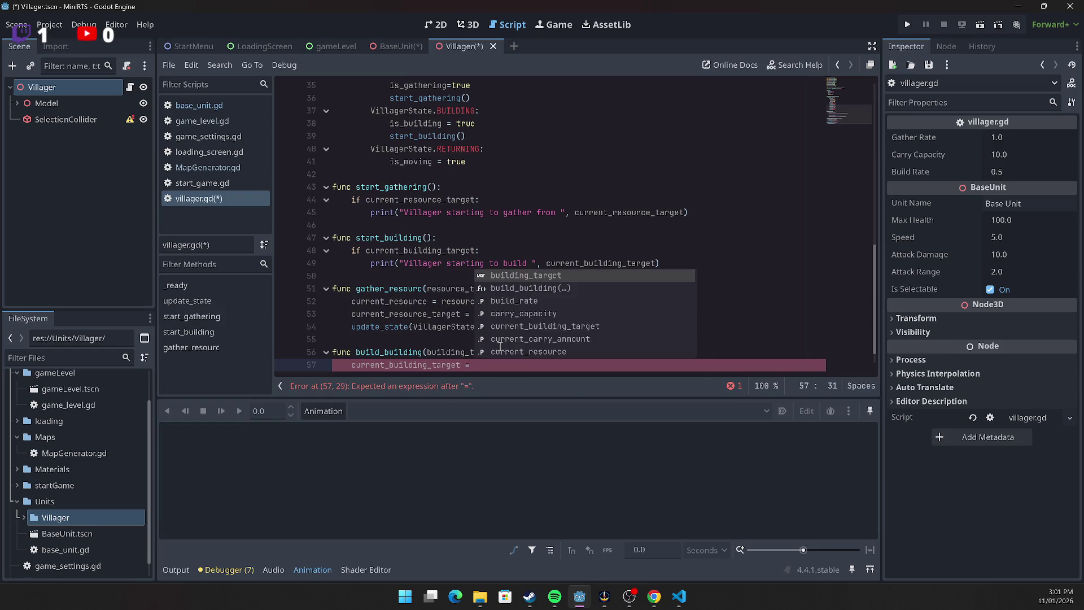
pyautogui.write('_t')
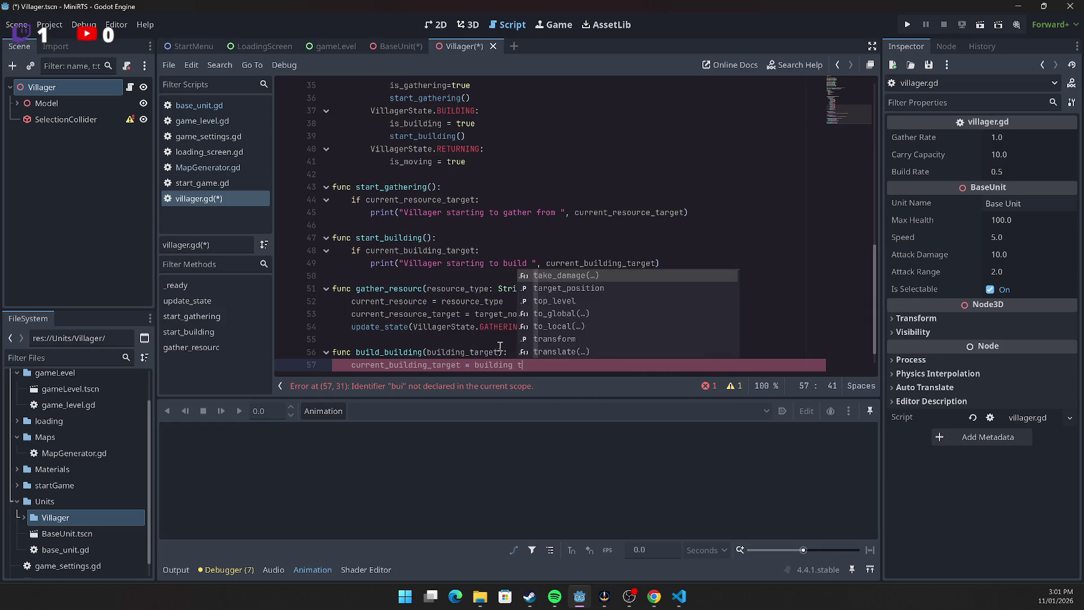
pyautogui.press('Return')
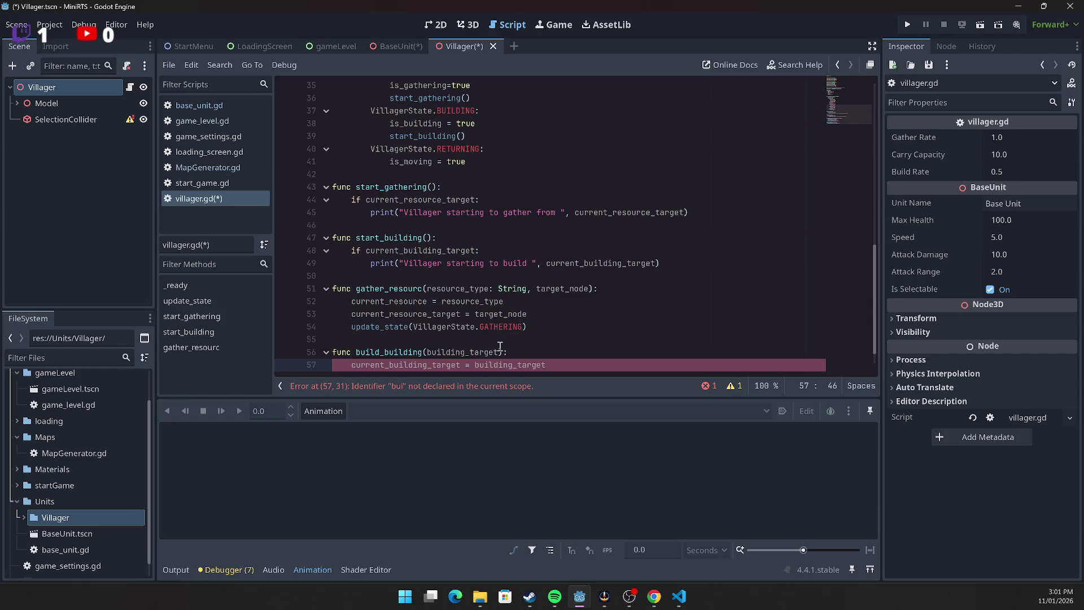
pyautogui.press('Return')
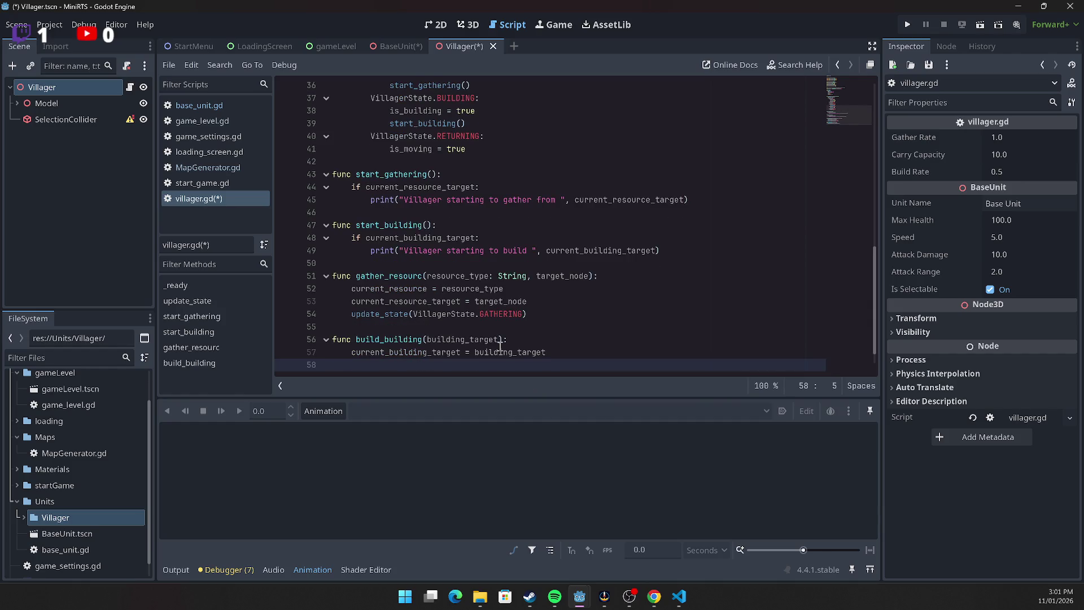
pyautogui.write('update_state')
pyautogui.write('(Village')
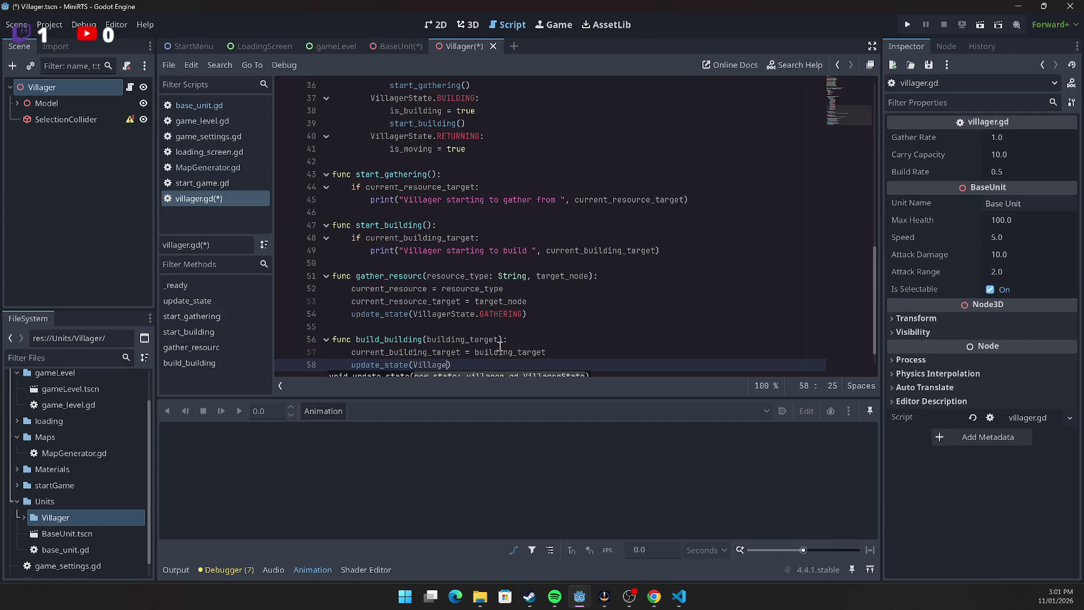
pyautogui.write('rState.')
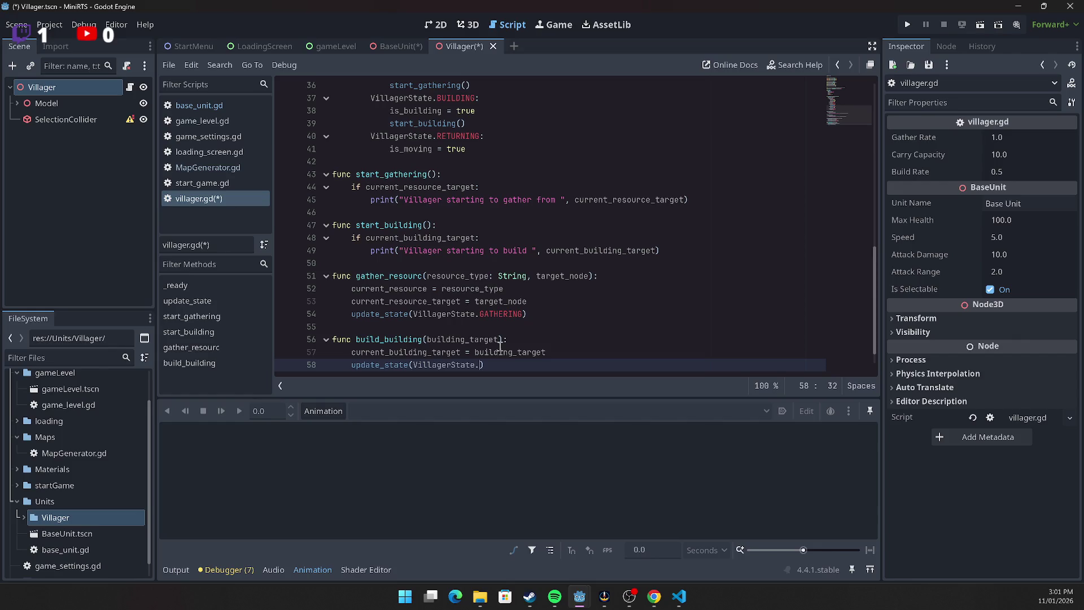
pyautogui.write('BU')
pyautogui.press('Return')
pyautogui.press('Return')
pyautogui.press('Return')
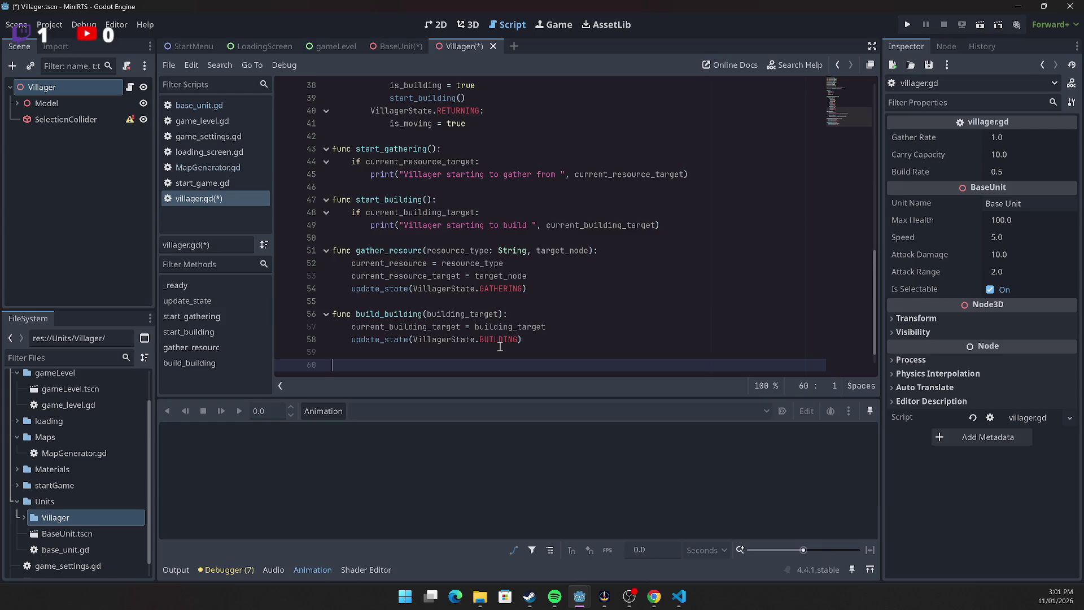
# Step: Declare func _process(delta): in villager.gd
pyautogui.write('fuinc')
pyautogui.press('BackSpace')
pyautogui.press('BackSpace')
pyautogui.press('BackSpace')
pyautogui.write('nc')
pyautogui.write('_process')
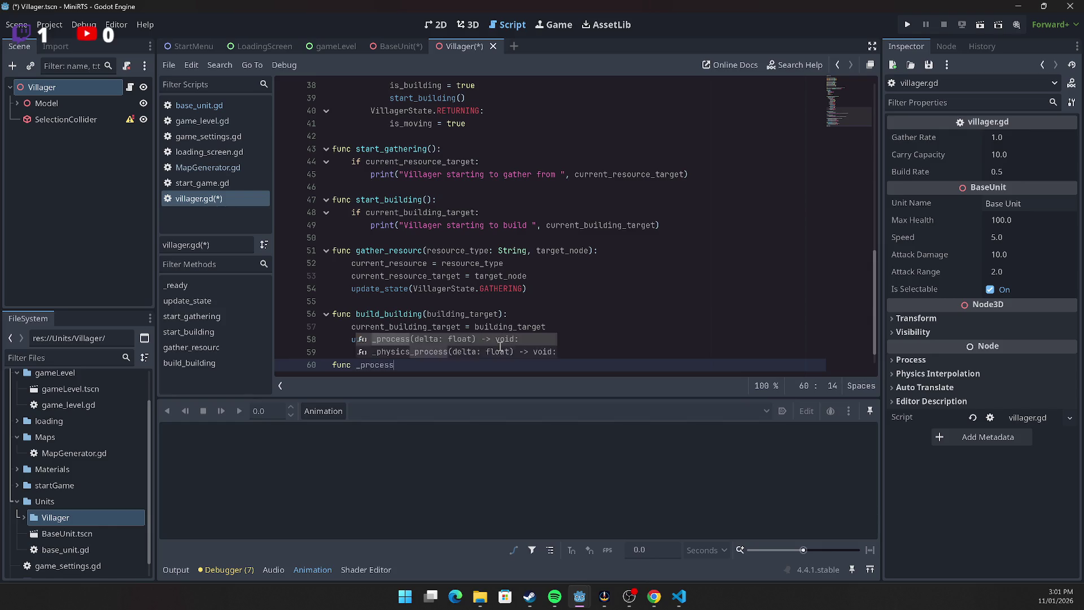
pyautogui.write('(delta)')
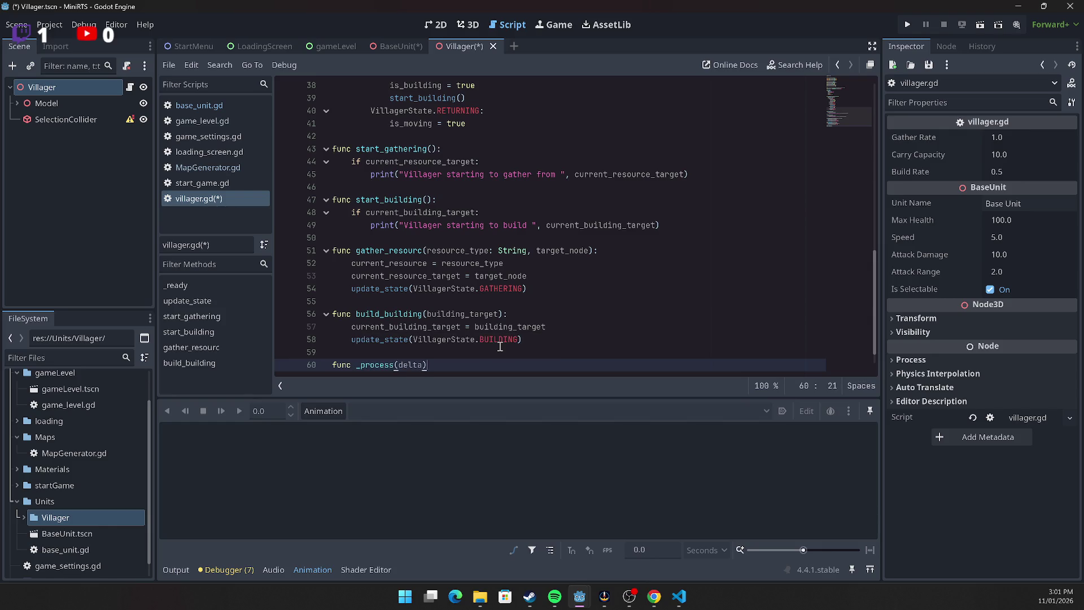
pyautogui.write(':')
pyautogui.press('Return')
# Step: Call super._process(delta), then open a match current_state: block
pyautogui.write('su')
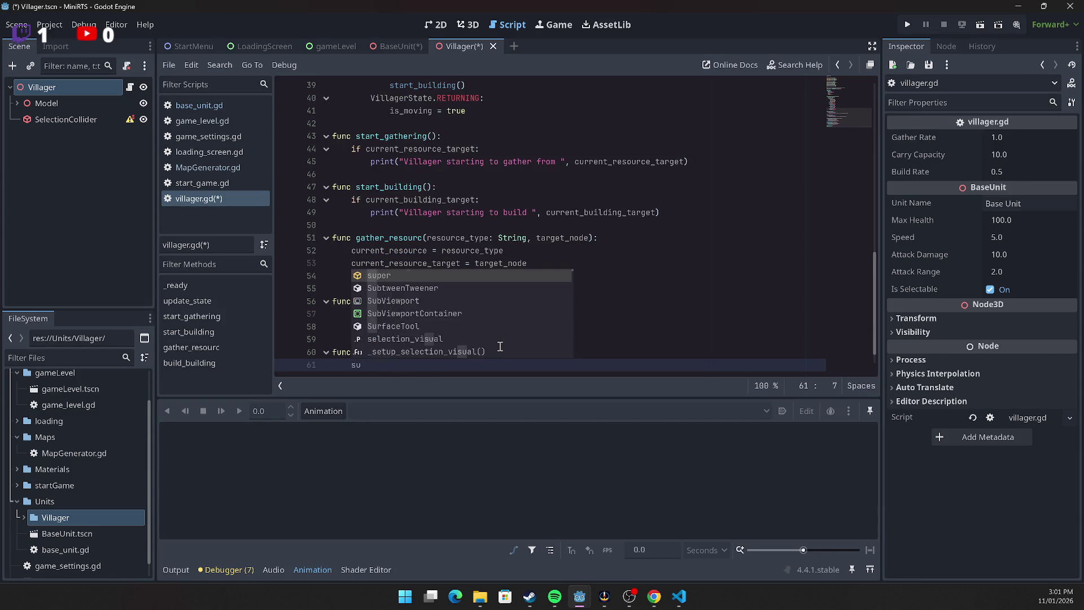
pyautogui.press('Return')
pyautogui.write('.')
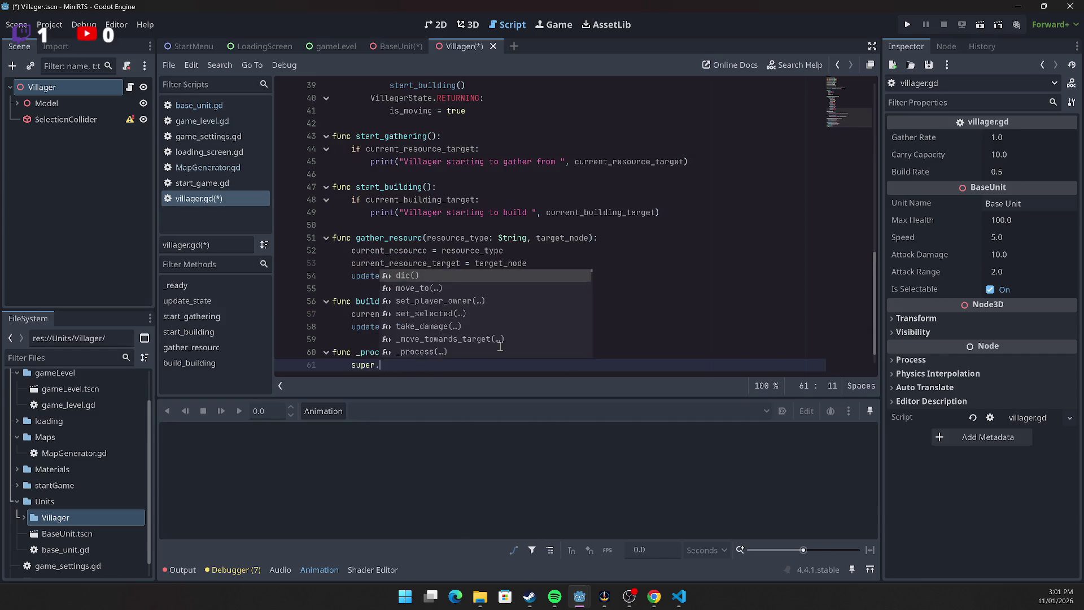
pyautogui.write('proic')
pyautogui.press('BackSpace')
pyautogui.press('BackSpace')
pyautogui.press('BackSpace')
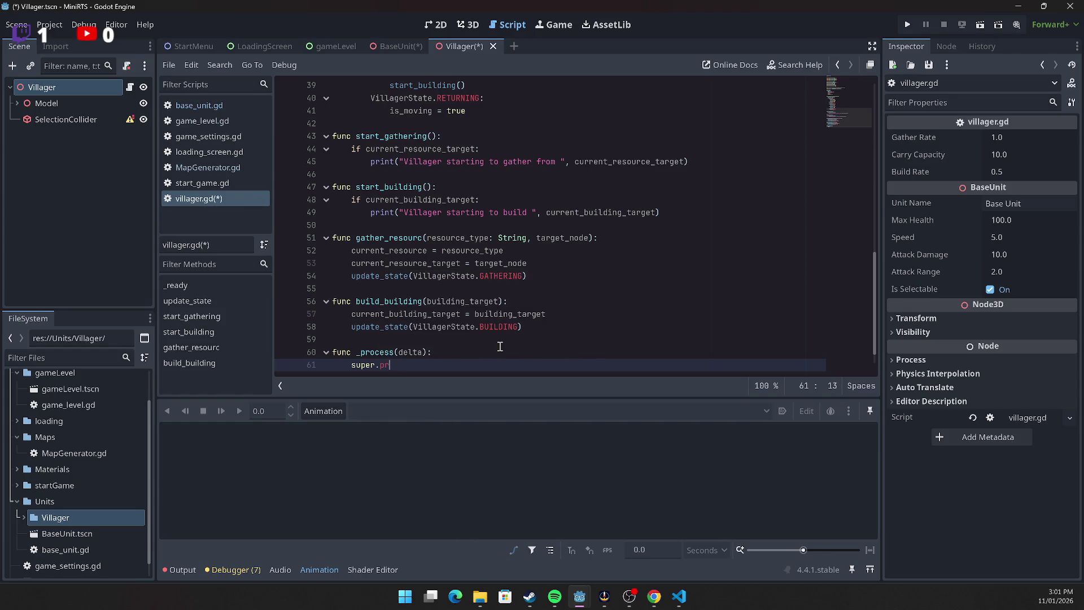
pyautogui.write('_process(del')
pyautogui.write('ta);')
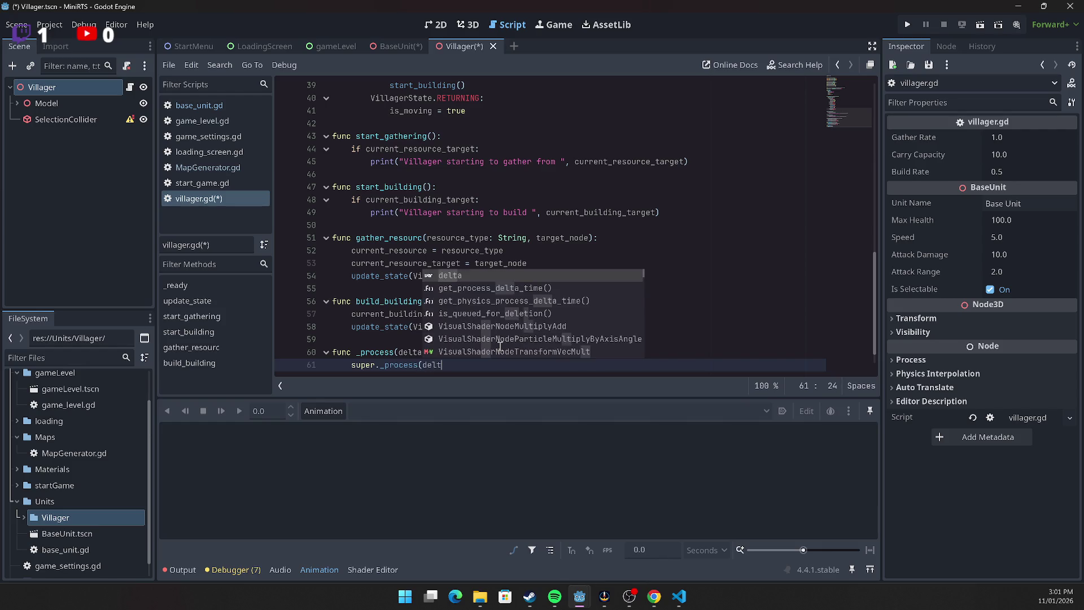
pyautogui.press('Return')
pyautogui.press('Return')
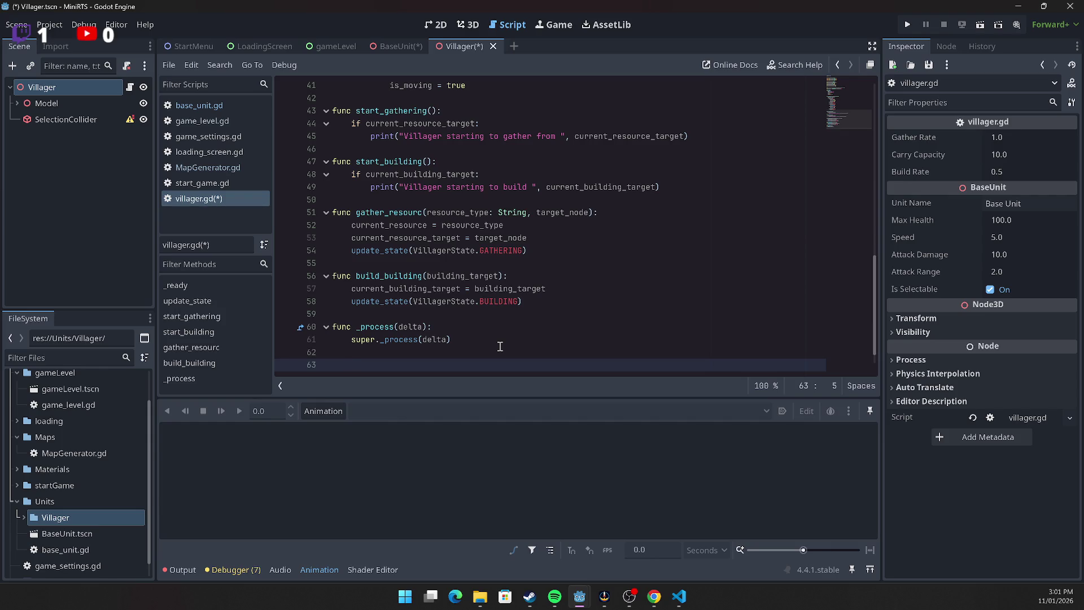
pyautogui.write('match ')
pyautogui.write('current_)')
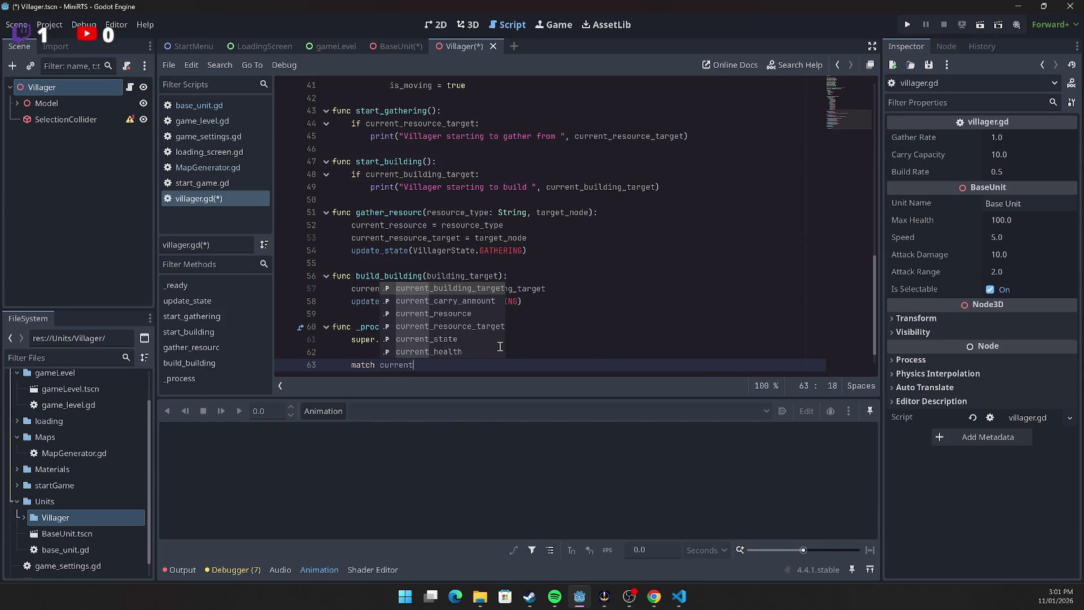
pyautogui.write('sta')
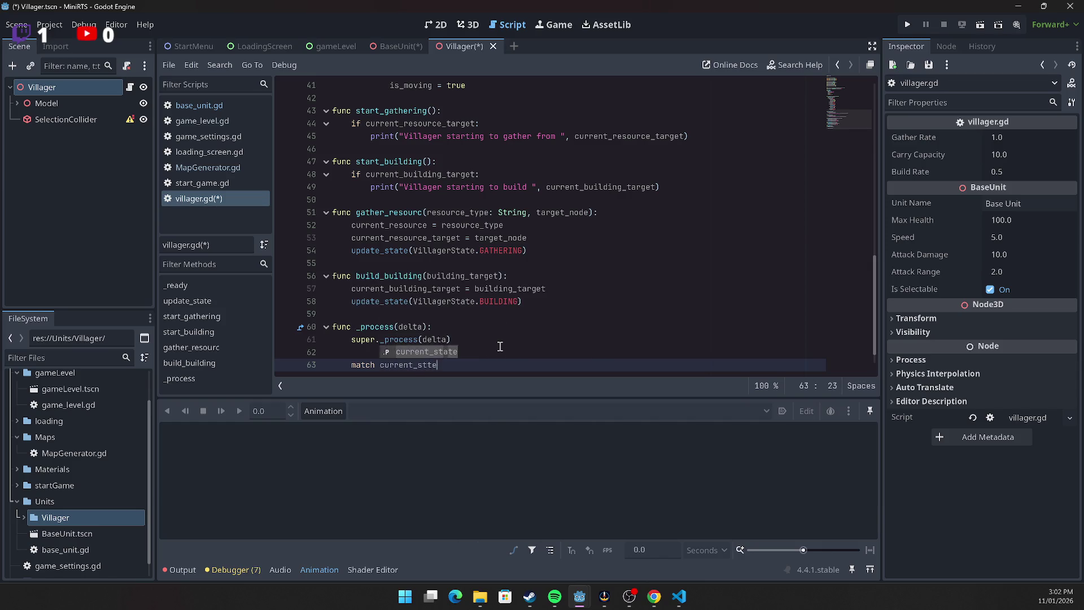
pyautogui.write('te:')
pyautogui.press('Return')
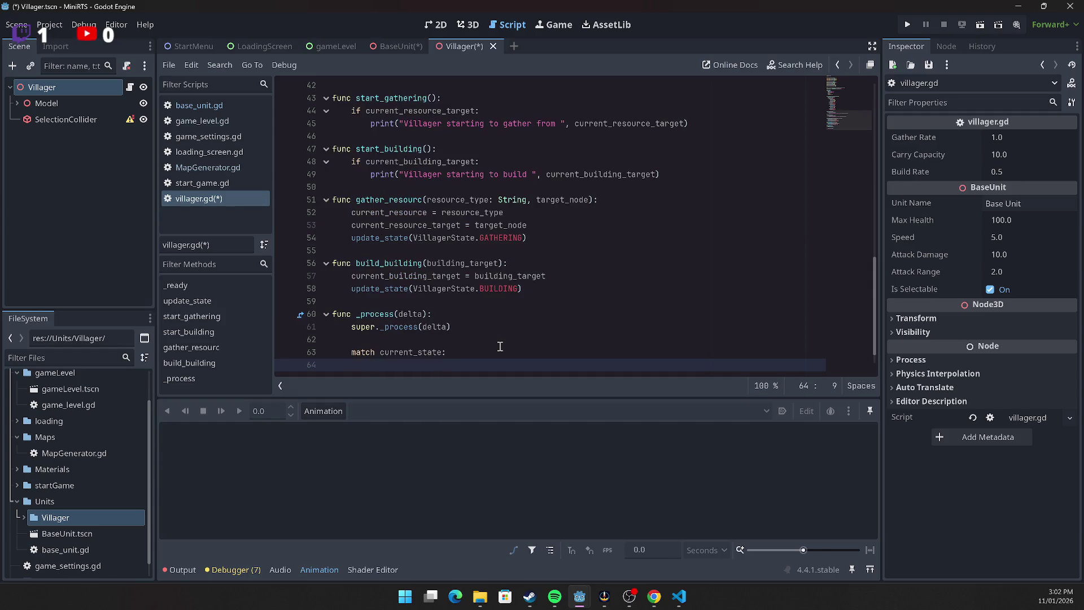
# Step: Add a VillagerState.GATHERING: case and duplicate it twice below
pyautogui.write('Villager')
pyautogui.write('State.')
pyautogui.write('GATHER')
pyautogui.write('ING:')
pyautogui.hotkey('shift', 'Home')
pyautogui.hotkey('ctrl', 'c')
pyautogui.press('End')
pyautogui.press('Return')
pyautogui.hotkey('ctrl', 'v')
pyautogui.press('Return')
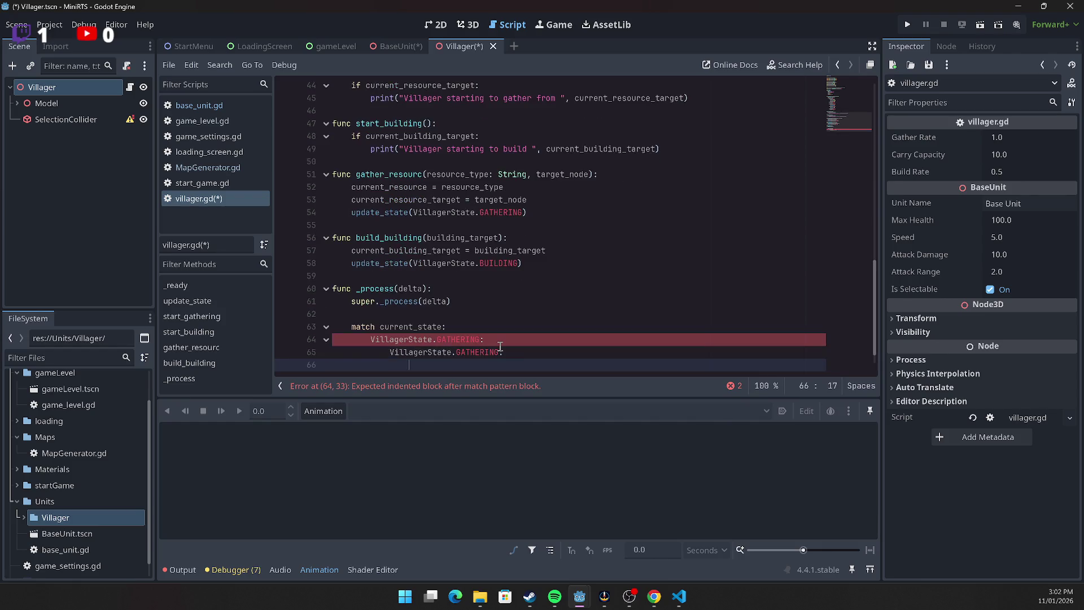
pyautogui.hotkey('ctrl', 'v')
pyautogui.press('Return')
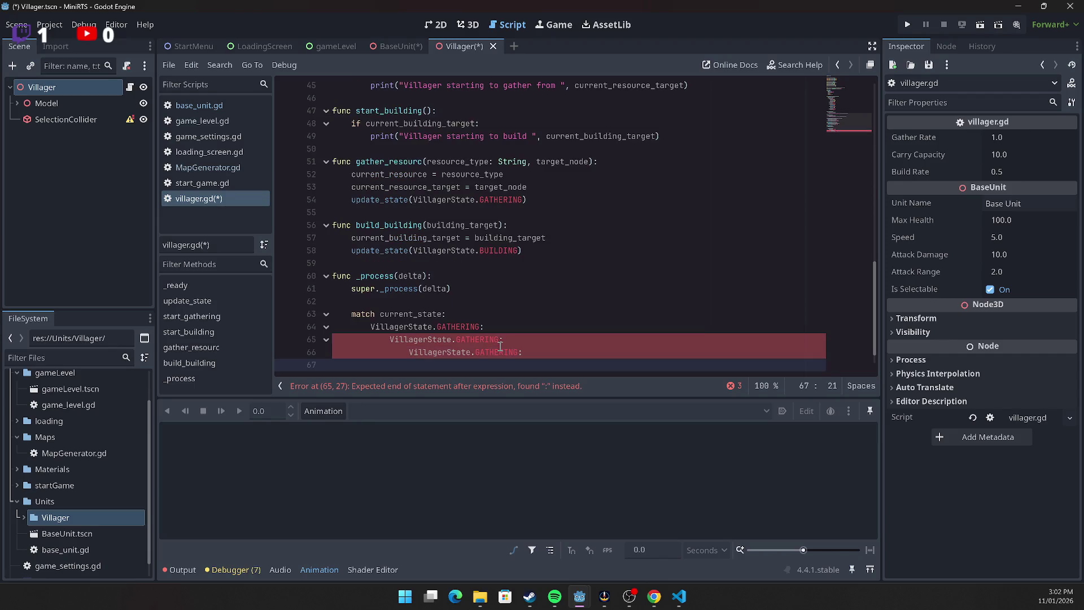
# Step: Align the indentation of the duplicated cases with the first case
pyautogui.press('Up')
pyautogui.press('Up')
pyautogui.press('Home')
pyautogui.hotkey('shift', 'Tab')
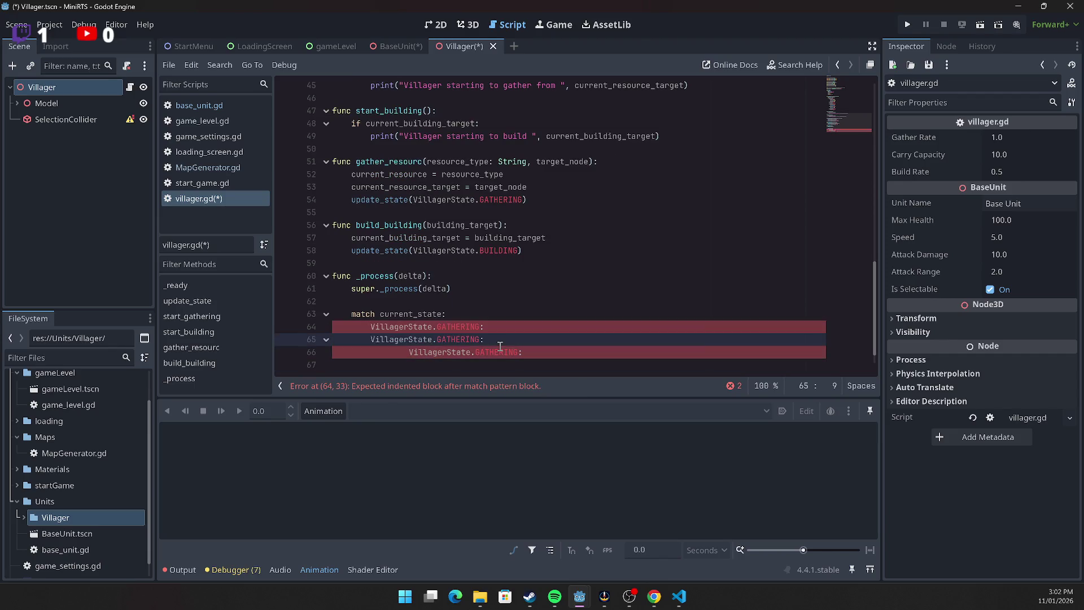
pyautogui.press('Down')
pyautogui.press('Delete')
pyautogui.press('Delete')
pyautogui.press('Delete')
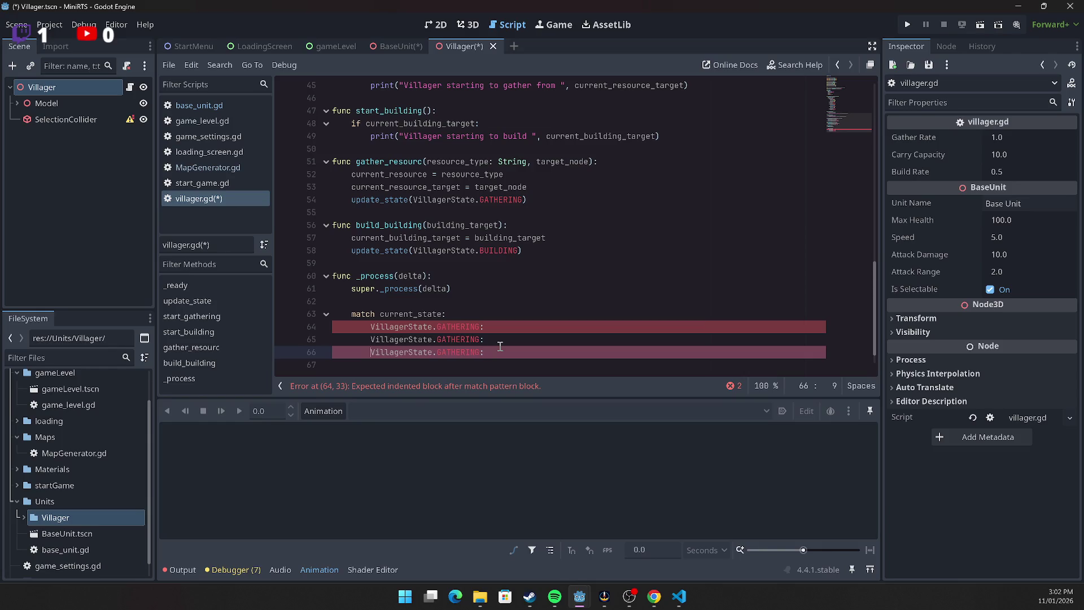
pyautogui.press('Up')
pyautogui.press('End')
# Step: Rename the duplicated cases to BUILDING and RETURNING
pyautogui.press('Left')
pyautogui.press('Left')
pyautogui.press('BackSpace')
pyautogui.press('BackSpace')
pyautogui.press('BackSpace')
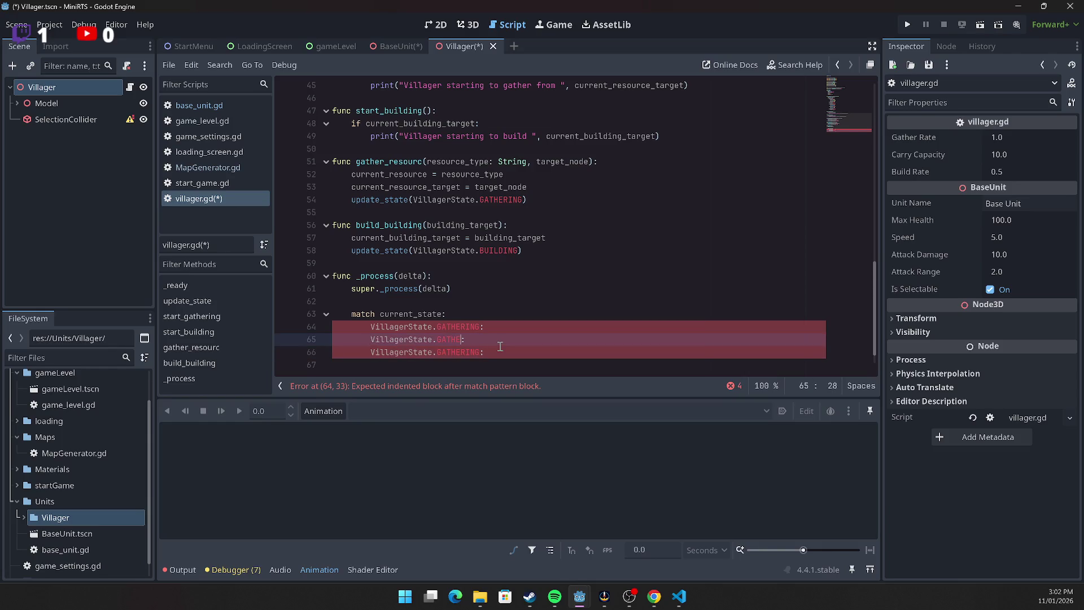
pyautogui.write('ILDI')
pyautogui.write('NG')
pyautogui.write('G')
pyautogui.press('Down')
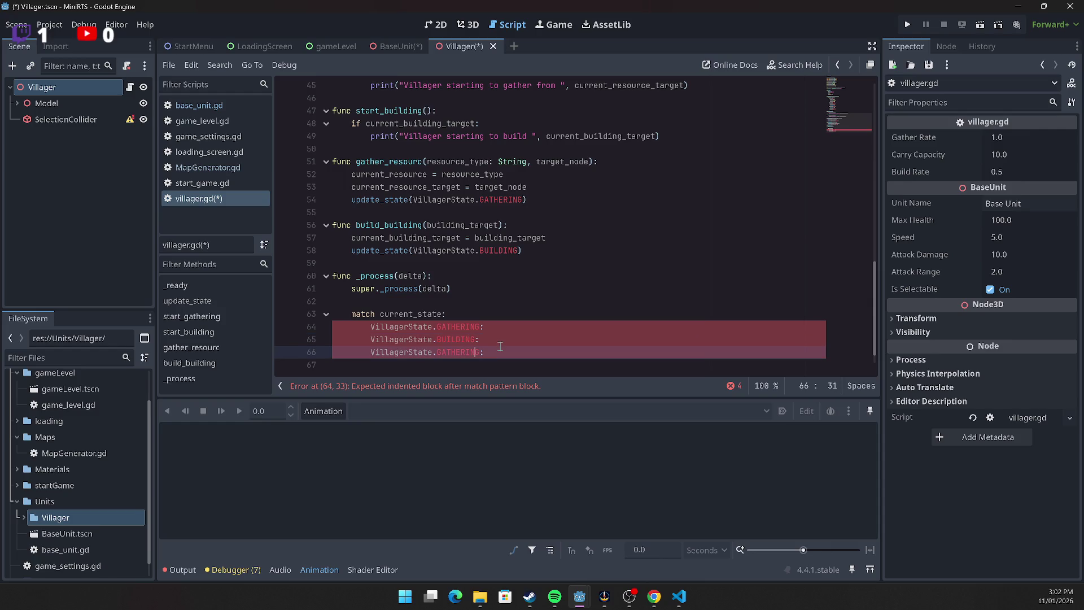
pyautogui.press('BackSpace')
pyautogui.press('BackSpace')
pyautogui.press('BackSpace')
pyautogui.write('RETURIN')
pyautogui.write('IGN')
# Step: Add a _process_gathering(delta) call under the GATHERING case
pyautogui.press('Up')
pyautogui.press('Up')
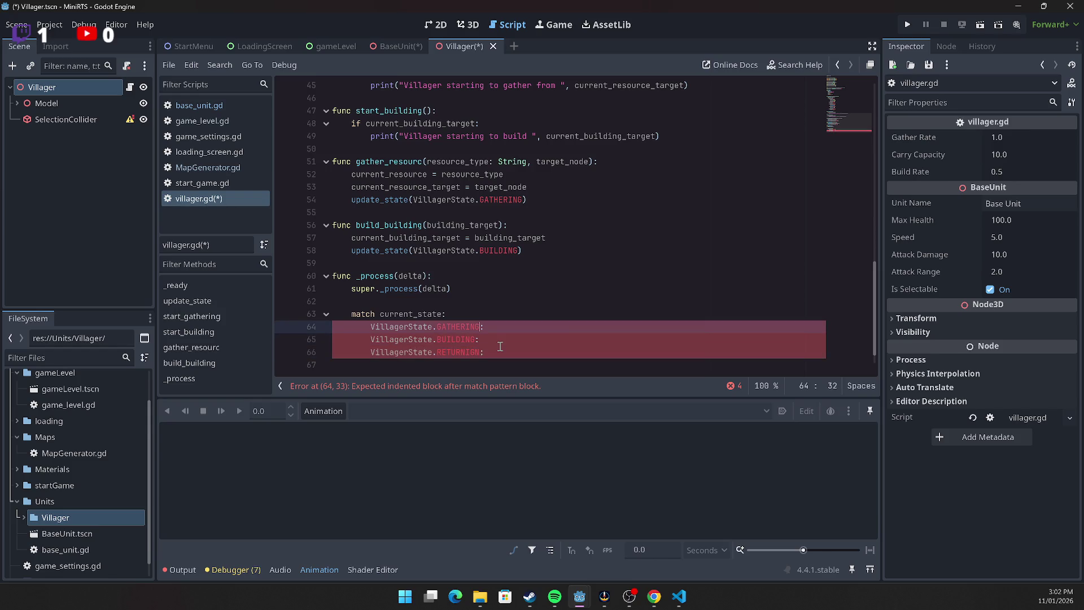
pyautogui.press('Return')
pyautogui.write('_process_')
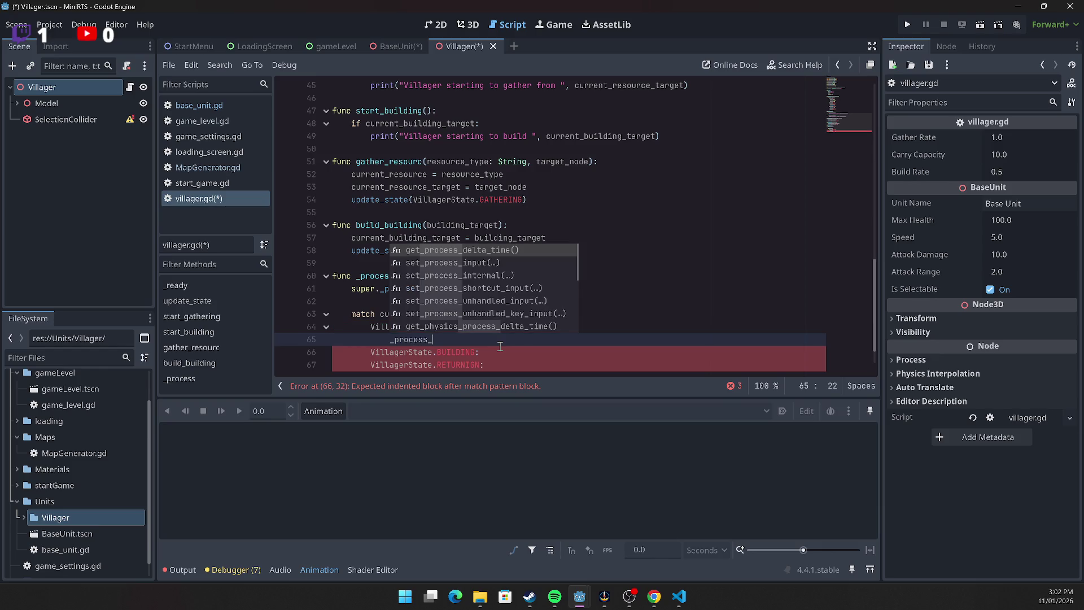
pyautogui.write('gatjer')
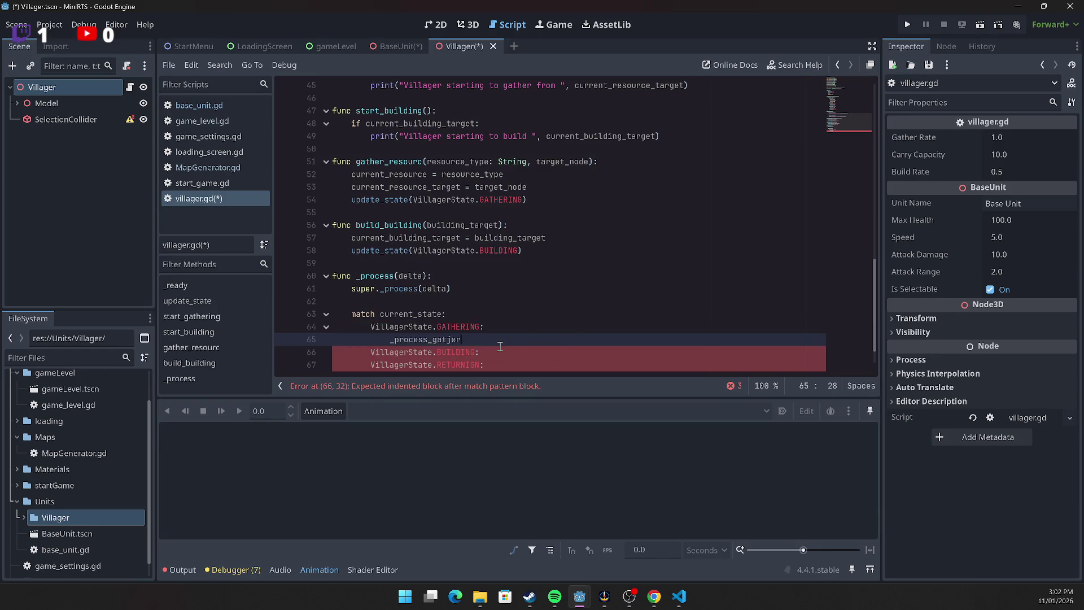
pyautogui.press('BackSpace')
pyautogui.write('hering(d')
pyautogui.write('elta)')
# Step: Copy the call under BUILDING, add a VillagerState.RETURNING: case with the call, fixing its spelling
pyautogui.hotkey('shift', 'Home')
pyautogui.hotkey('ctrl', 'c')
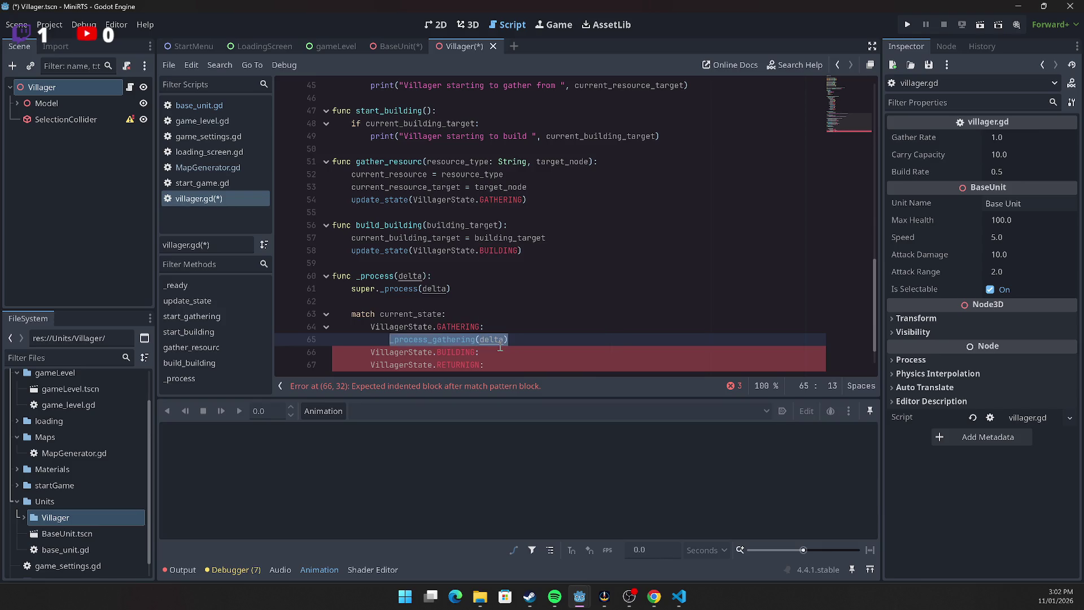
pyautogui.press('Down')
pyautogui.press('Return')
pyautogui.hotkey('ctrl', 'v')
pyautogui.press('Return')
pyautogui.press('BackSpace')
pyautogui.write('VillagerState.RETURNIGN:')
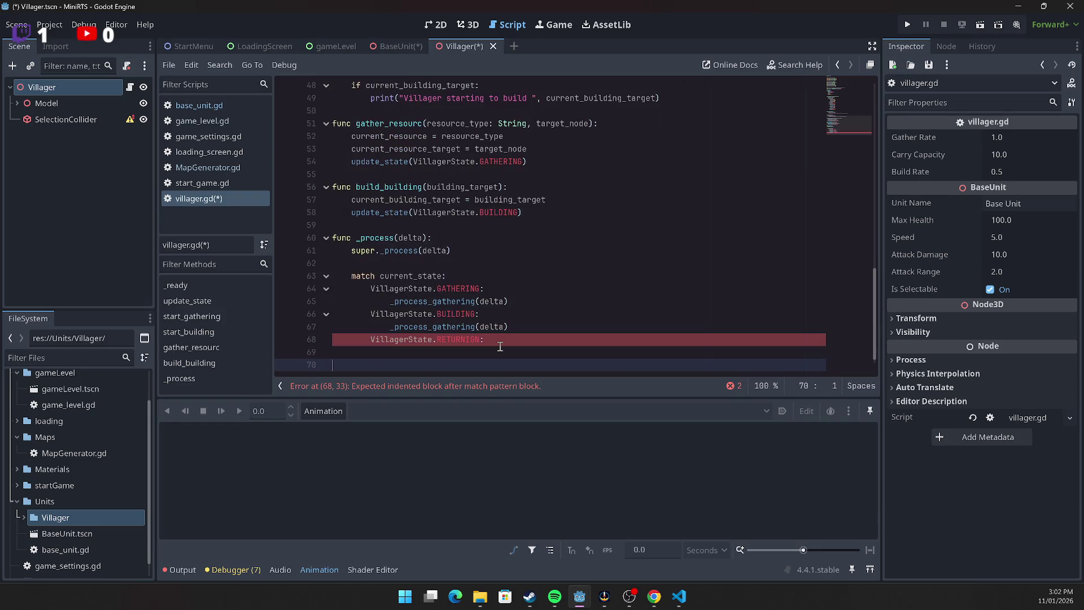
pyautogui.press('Return')
pyautogui.hotkey('ctrl', 'v')
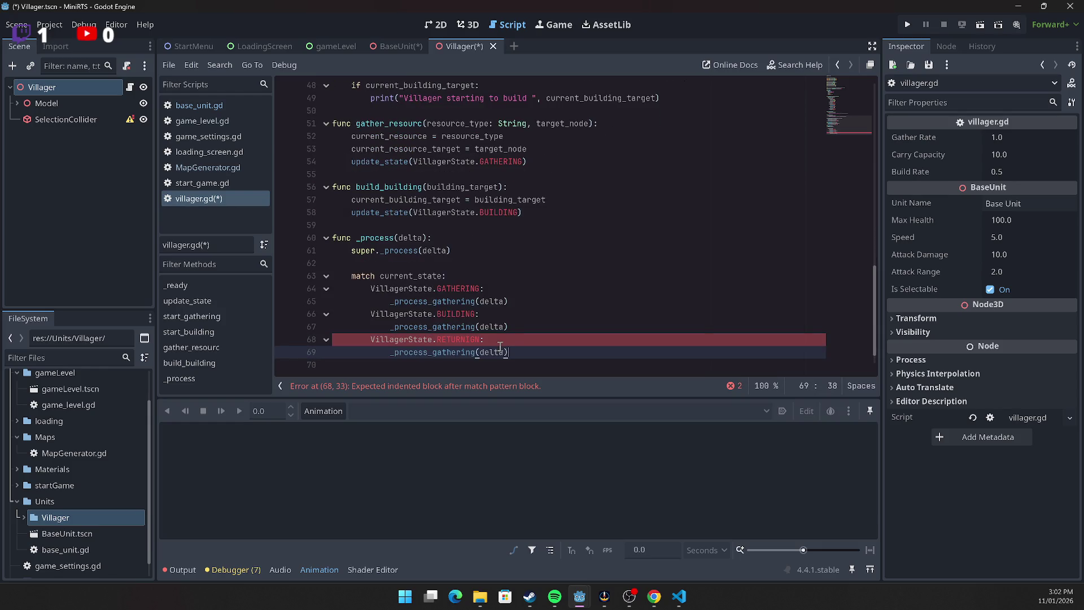
pyautogui.press('Up')
pyautogui.press('Left')
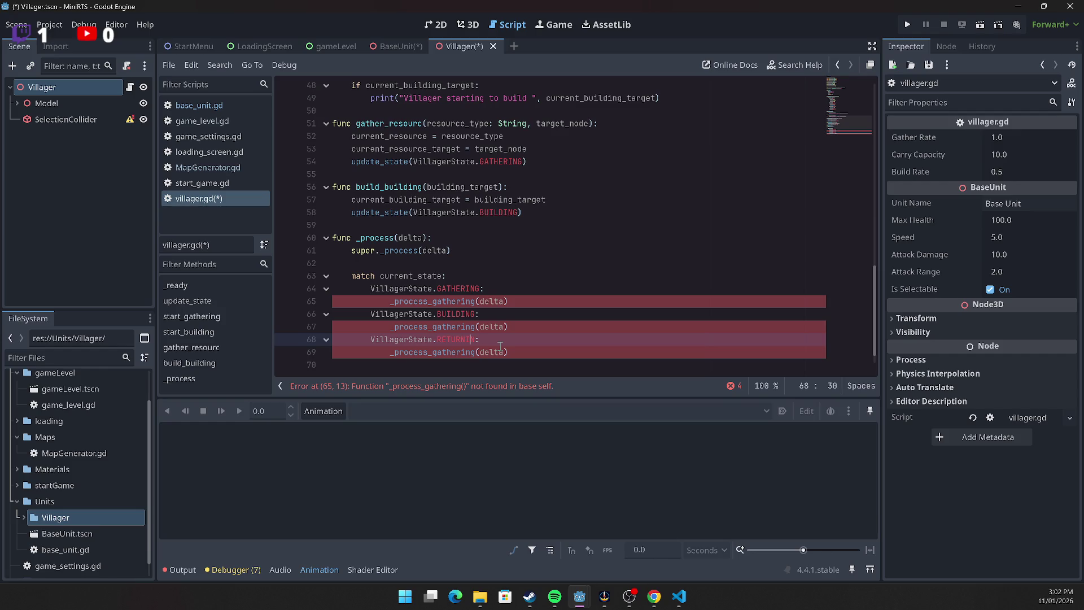
pyautogui.write('G')
# Step: Change the copied calls to _process_building and _process_returning
pyautogui.press('Up')
pyautogui.press('BackSpace')
pyautogui.press('BackSpace')
pyautogui.press('BackSpace')
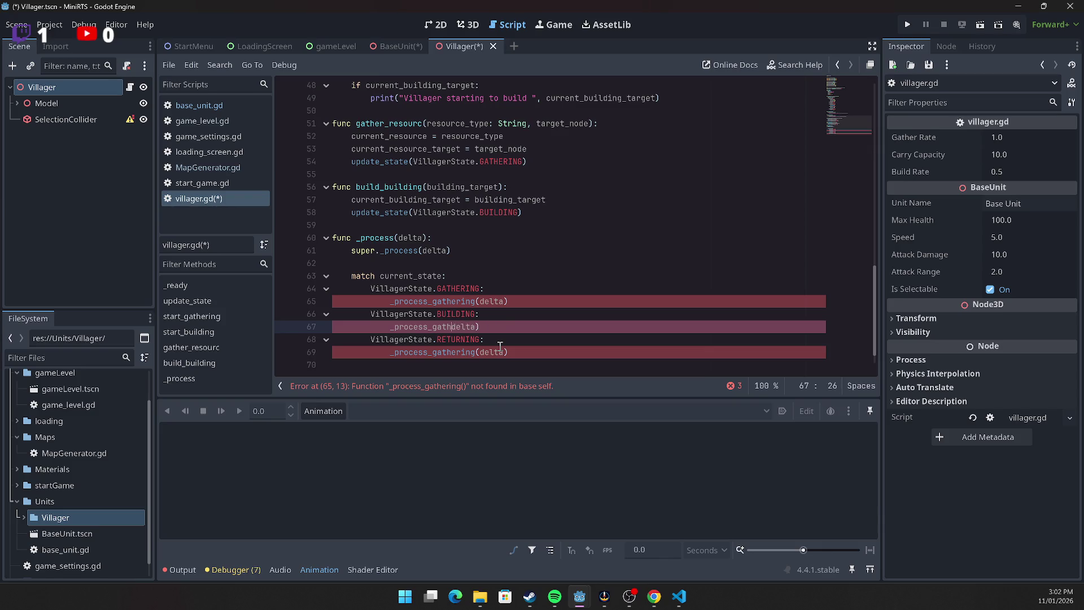
pyautogui.write('building')
pyautogui.press('Down')
pyautogui.press('Down')
pyautogui.press('BackSpace')
pyautogui.press('BackSpace')
pyautogui.press('BackSpace')
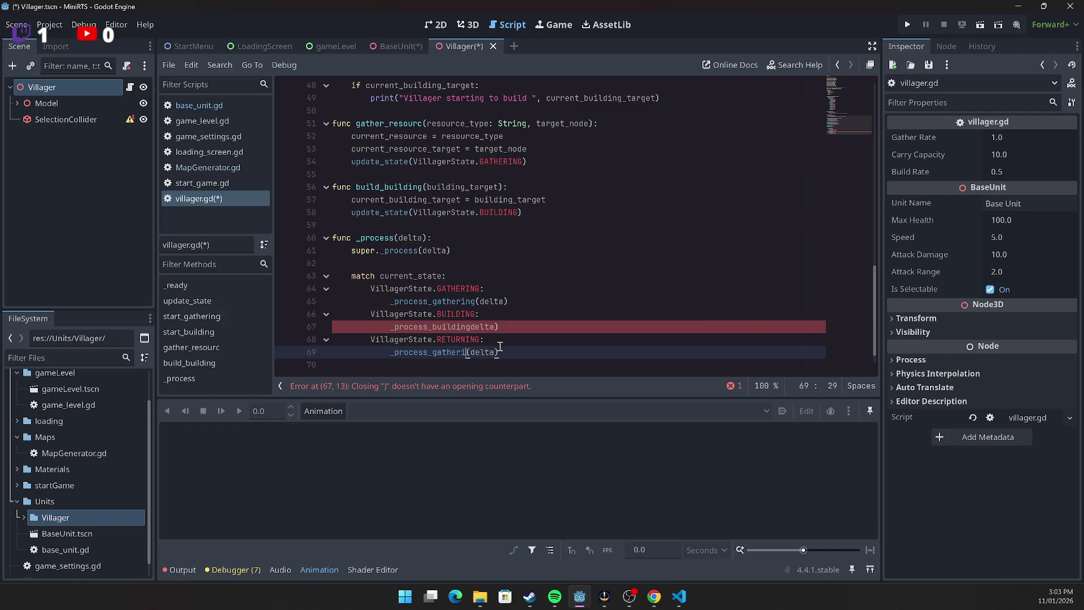
pyautogui.press('BackSpace')
pyautogui.write('return')
pyautogui.write('imn')
pyautogui.press('BackSpace')
pyautogui.press('BackSpace')
pyautogui.write('ng')
# Step: Restore the missing parenthesis so line 67 reads _process_building(delta)
pyautogui.press('Up')
pyautogui.press('Up')
pyautogui.press('Left')
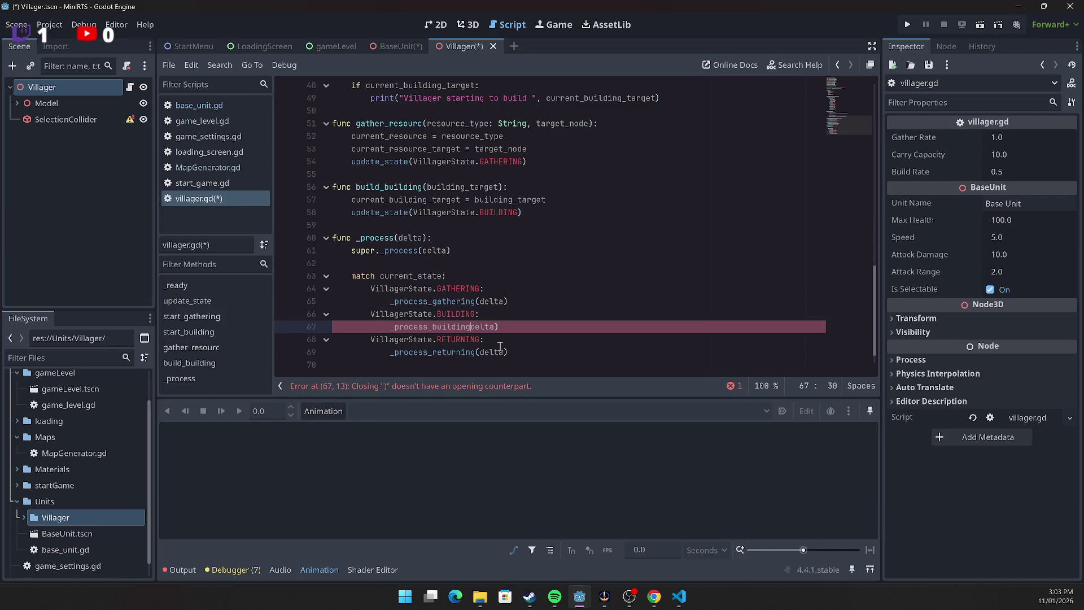
pyautogui.write('(')
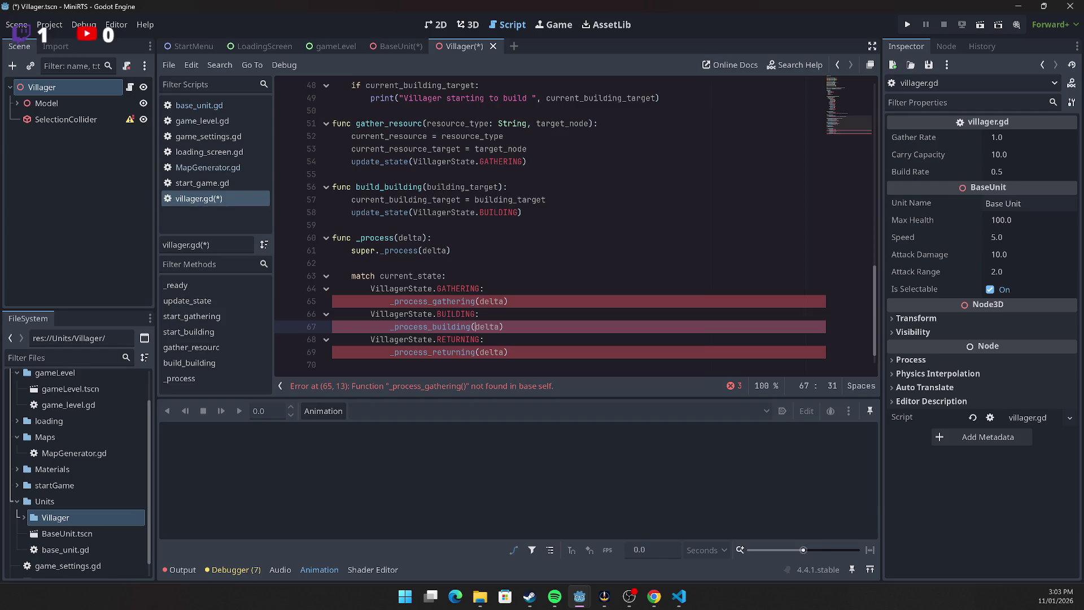
pyautogui.scroll(-1, 450, 276)
pyautogui.click(339, 352)
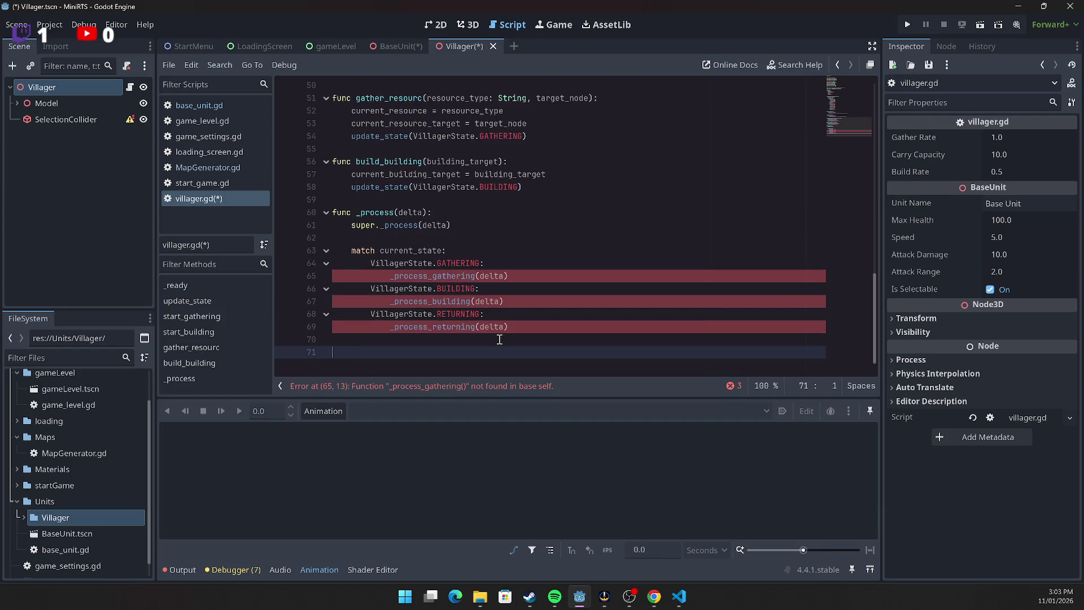
# Step: Declare func _process_building(delta): with an if current_building_target: check
pyautogui.write('func _pro')
pyautogui.write('cess_buildi')
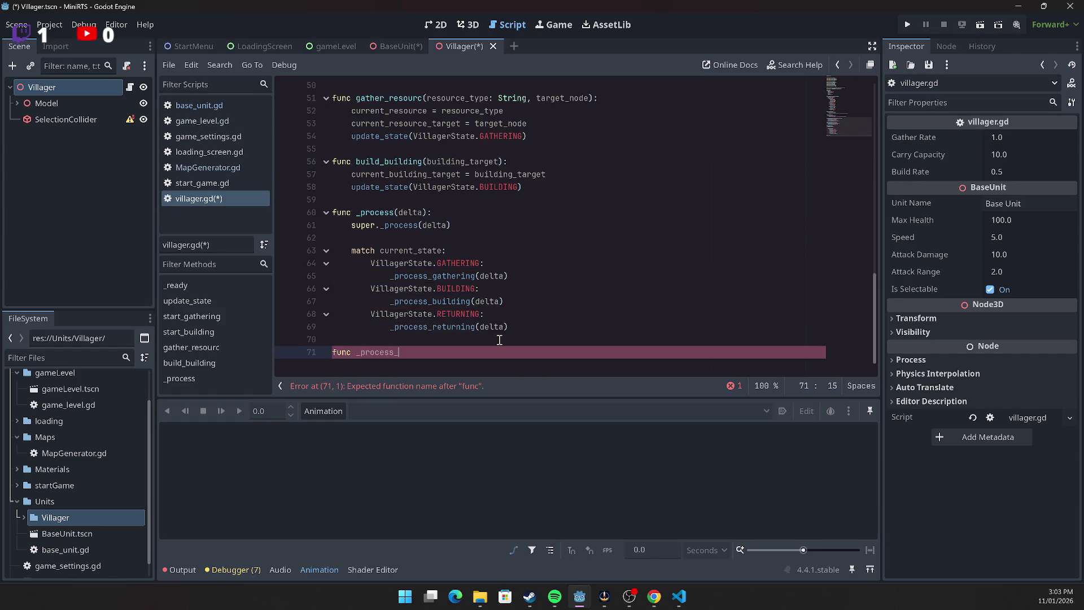
pyautogui.write('ng(delta):')
pyautogui.press('Return')
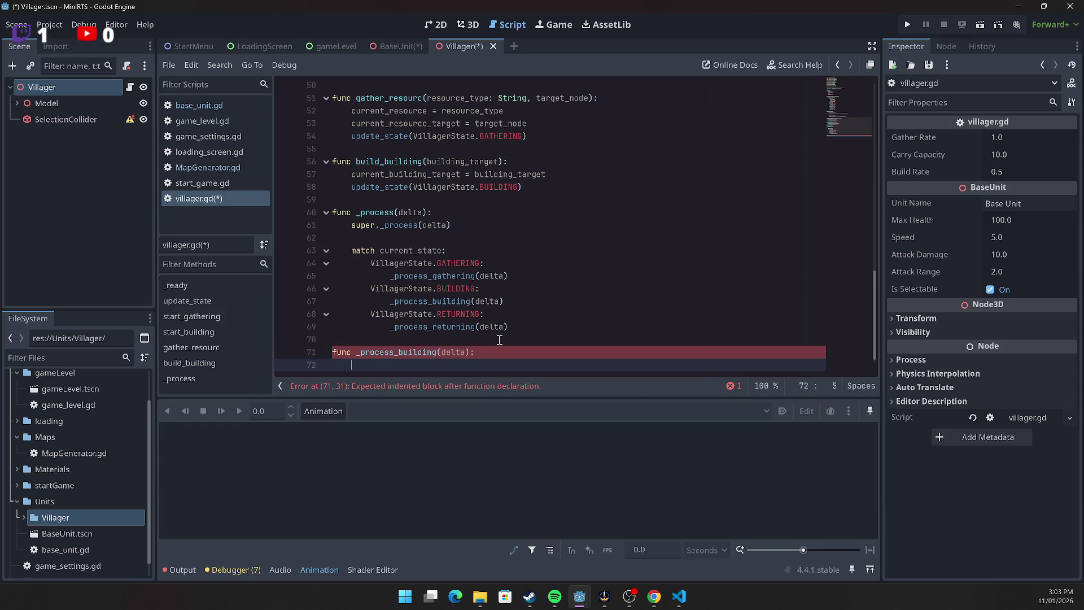
pyautogui.write('if current')
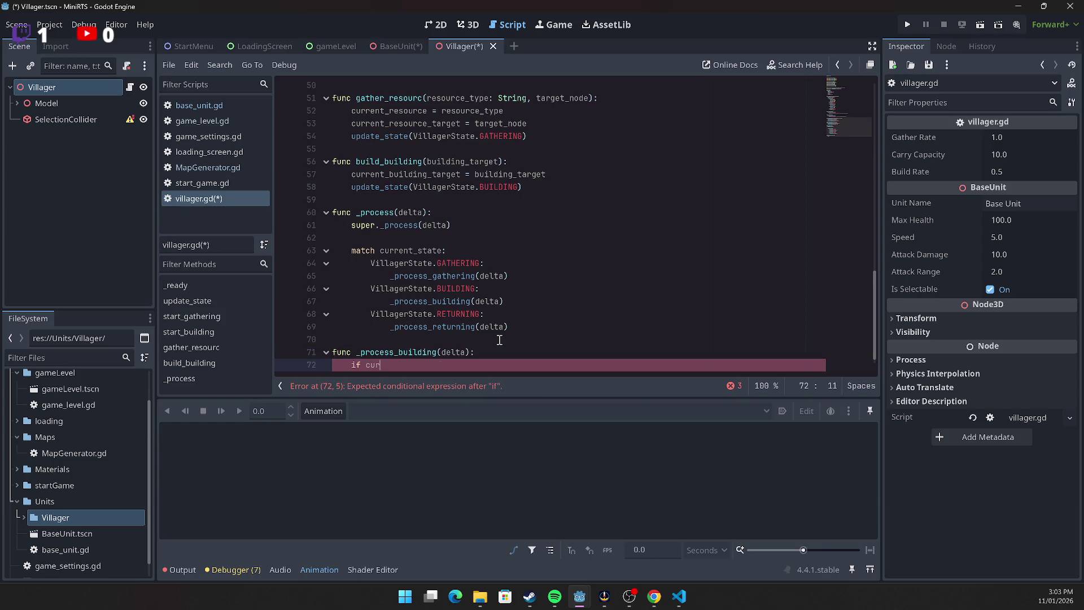
pyautogui.write('_building')
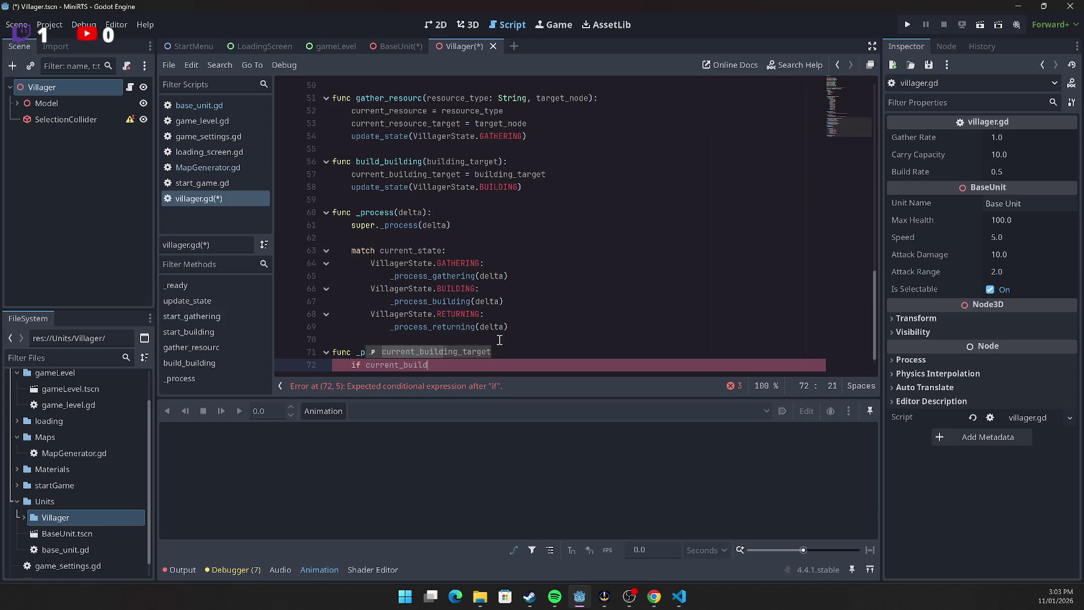
pyautogui.press('BackSpace')
pyautogui.write('_')
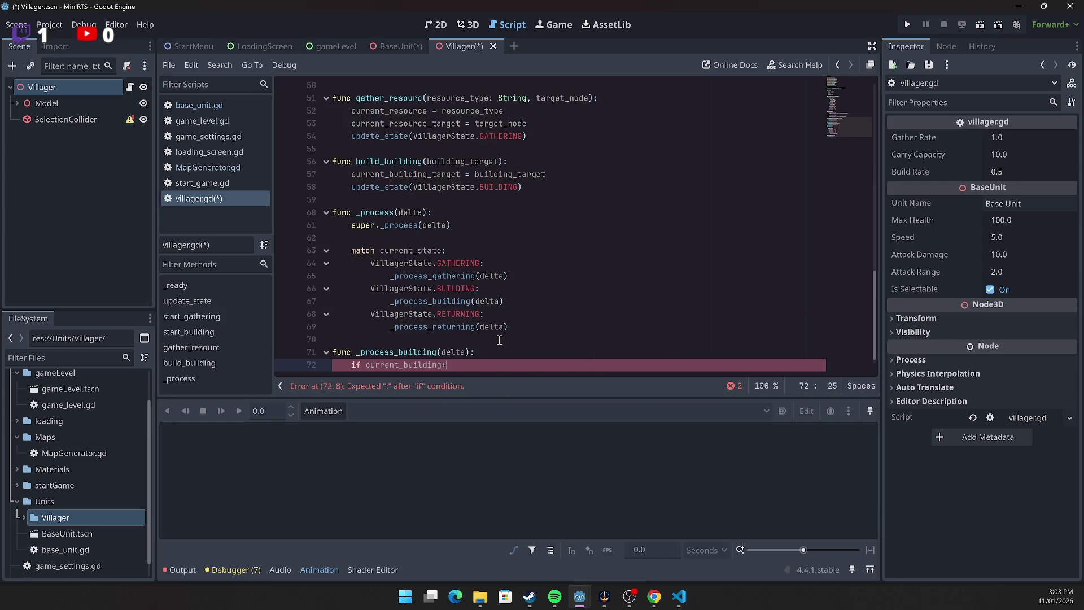
pyautogui.write('ts')
pyautogui.write('arget:')
pyautogui.press('Return')
# Step: Add a commented add_construction_progress(build_rate*delta) line, then begin func _process_returning(delta):
pyautogui.write('#')
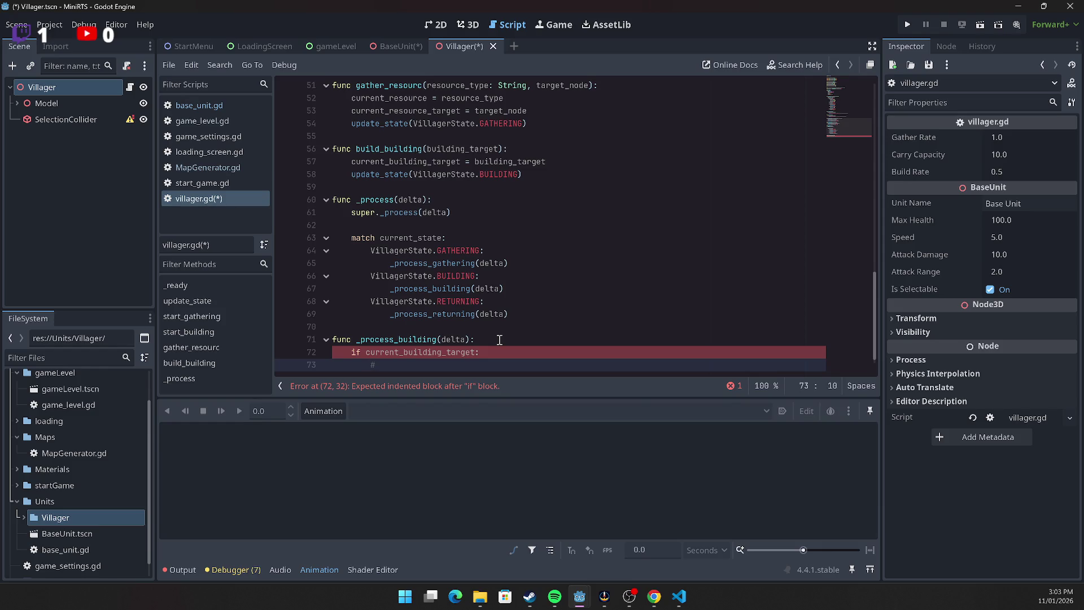
pyautogui.write(' building the')
pyautogui.press('BackSpace')
pyautogui.press('BackSpace')
pyautogui.press('BackSpace')
pyautogui.write('cur')
pyautogui.write('ent_buii')
pyautogui.write('lding_tar')
pyautogui.write('get')
pyautogui.write('dd_c')
pyautogui.write('ons')
pyautogui.write('ctio')
pyautogui.write('proger')
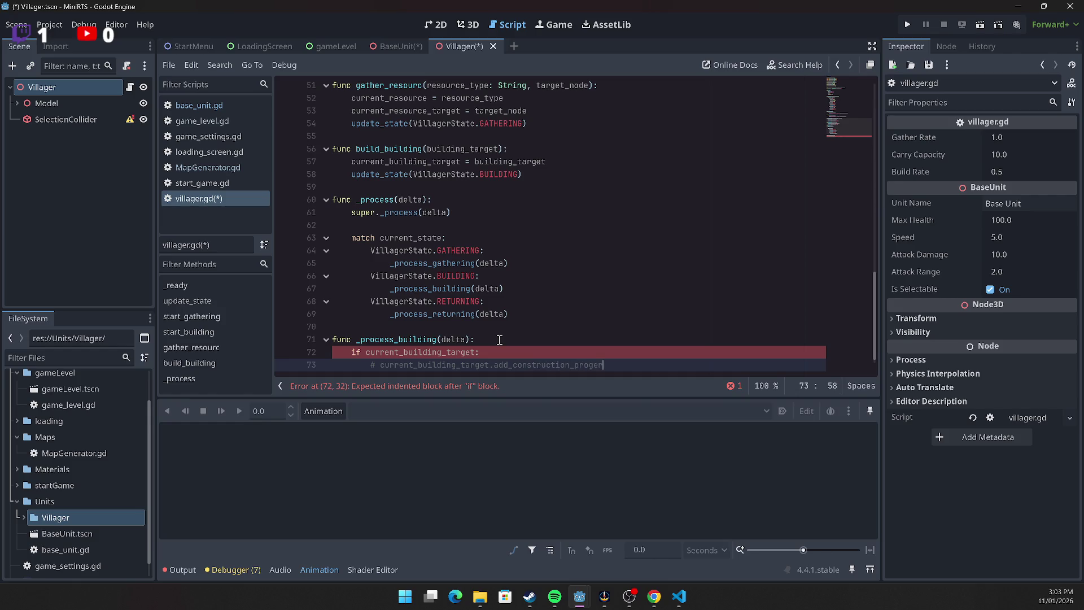
pyautogui.press('BackSpace')
pyautogui.press('BackSpace')
pyautogui.write('ress(')
pyautogui.write('bu')
pyautogui.write('ildr')
pyautogui.write('ra')
pyautogui.write('delta)')
pyautogui.press('Return')
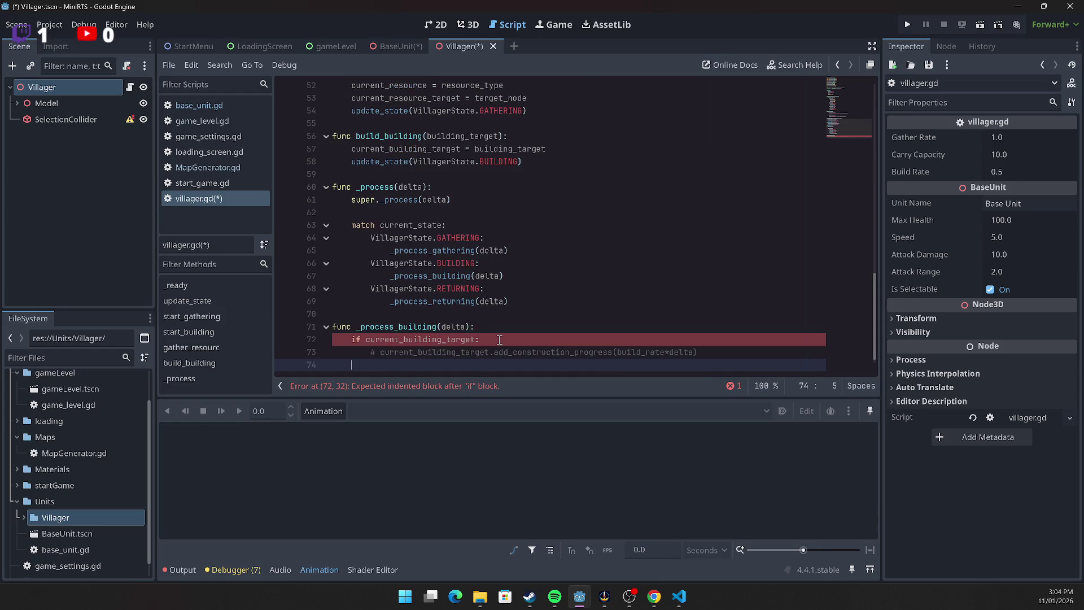
pyautogui.press('Return')
pyautogui.write('func _proc')
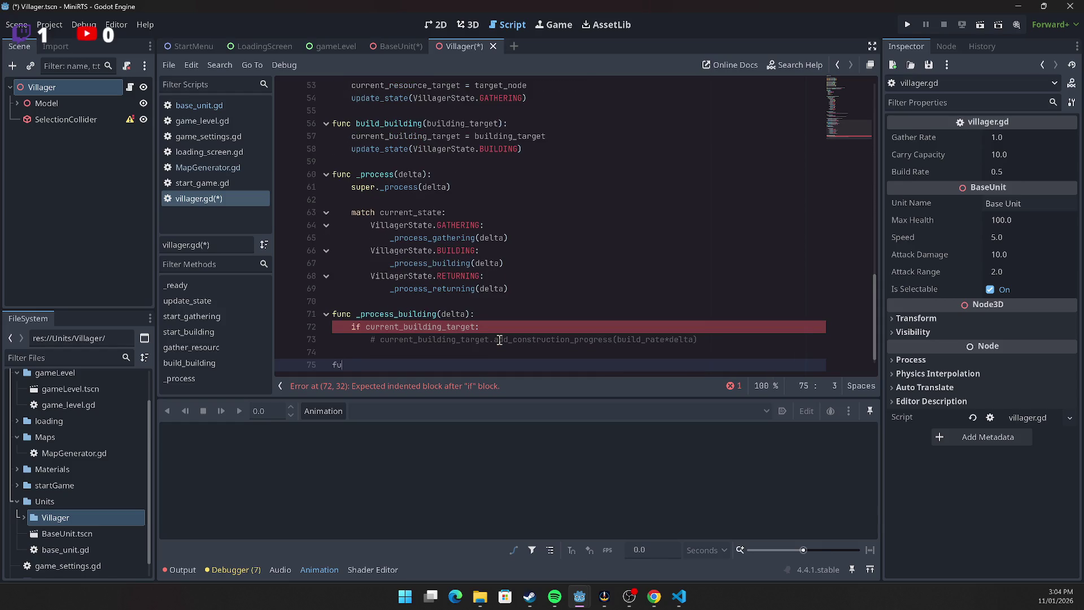
pyautogui.write('ess_')
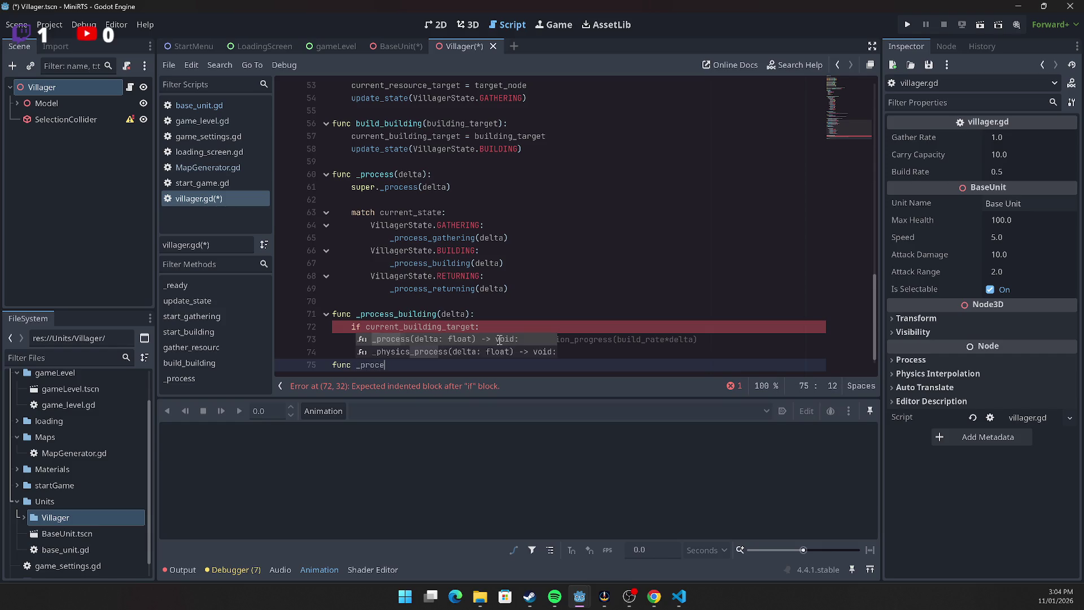
pyautogui.write('returning')
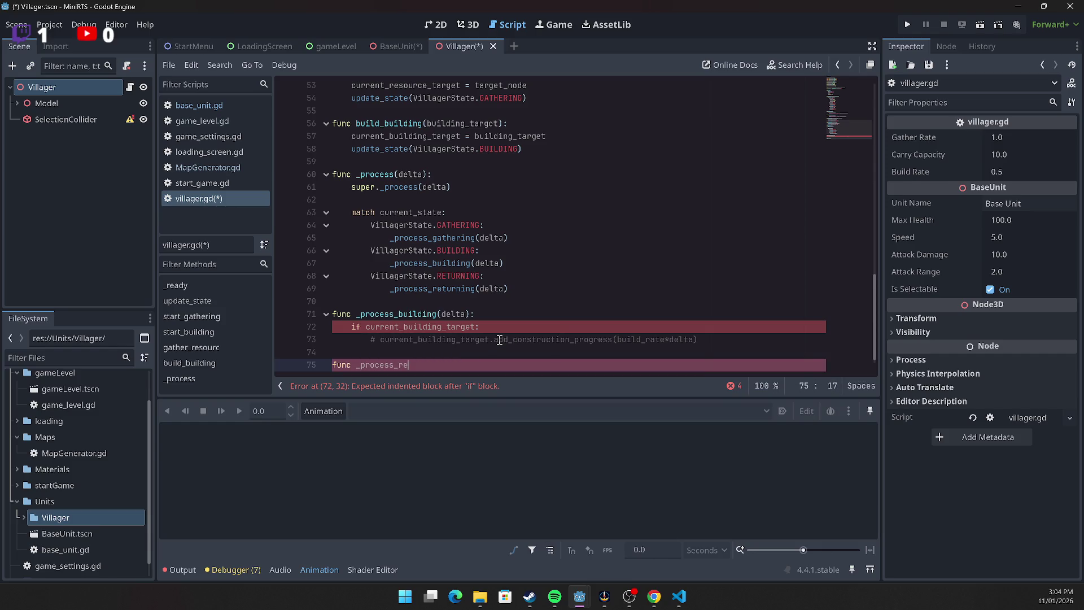
pyautogui.write('(deltA):')
# Step: Correct the header to _process_returning(delta) and open an 'if not is_moving:' check
pyautogui.press('Left')
pyautogui.press('BackSpace')
pyautogui.write('a')
pyautogui.press('Right')
pyautogui.press('Return')
pyautogui.write('if not is')
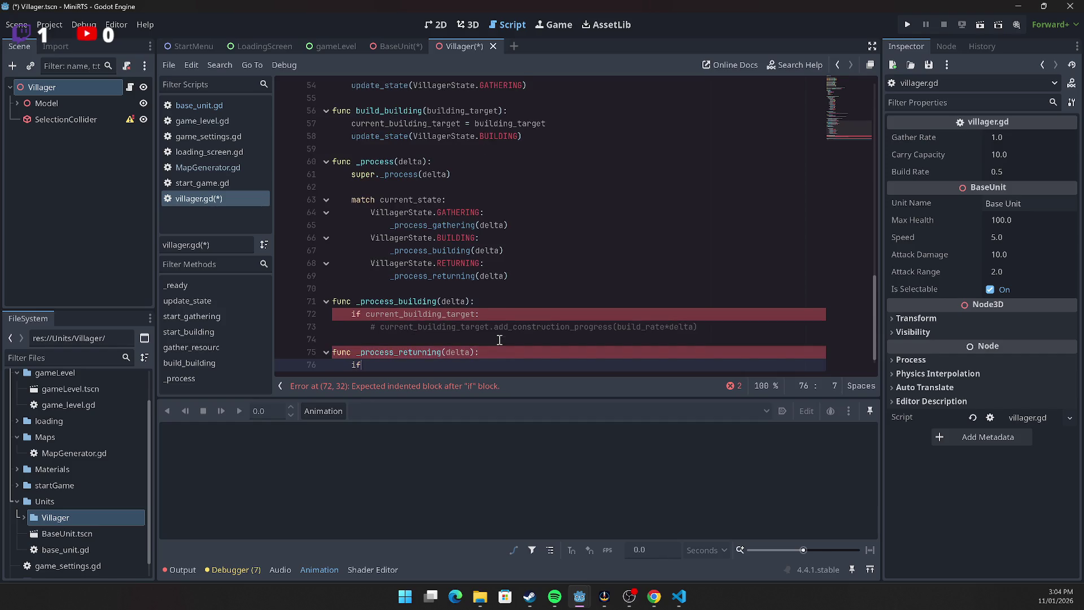
pyautogui.press('BackSpace')
pyautogui.press('BackSpace')
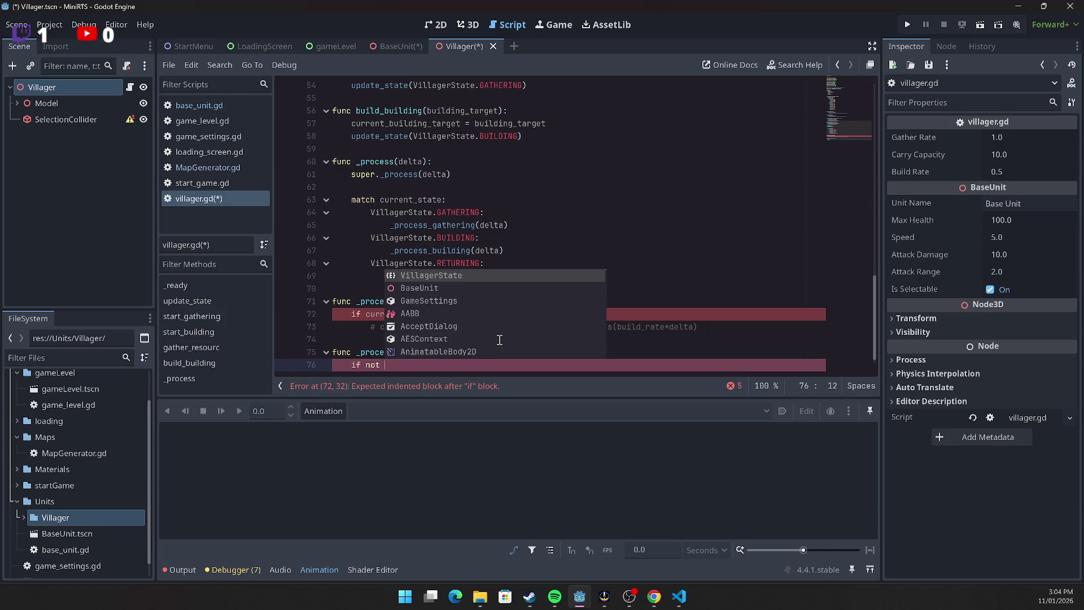
pyautogui.write('is_moving:')
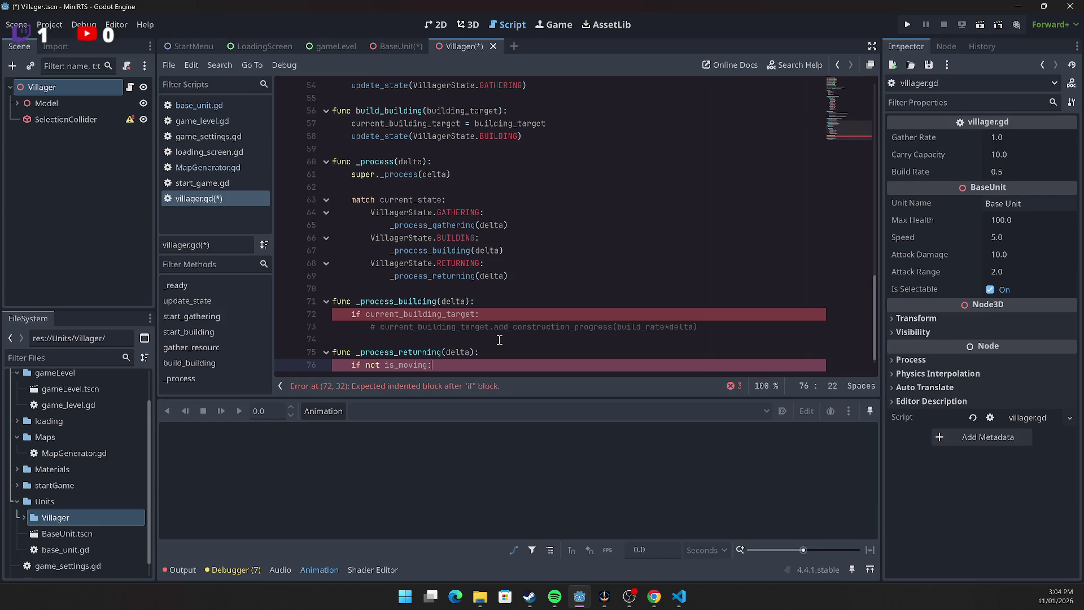
pyautogui.press('Return')
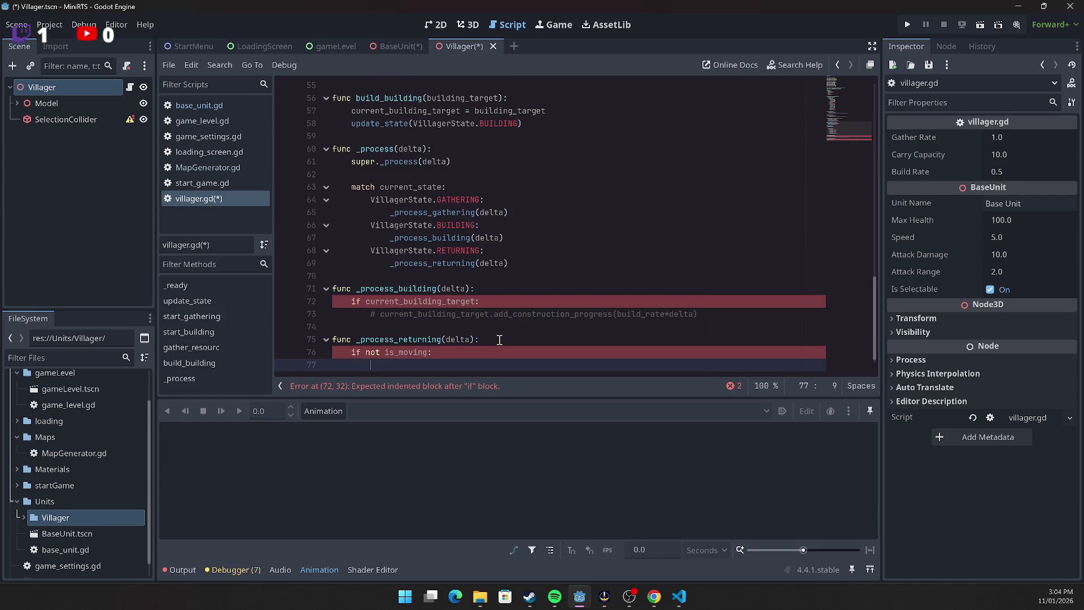
# Step: Inside the check, set current_carray_amount = 0 and call update_state with VillagerState.IDLE
pyautogui.write('current_ca')
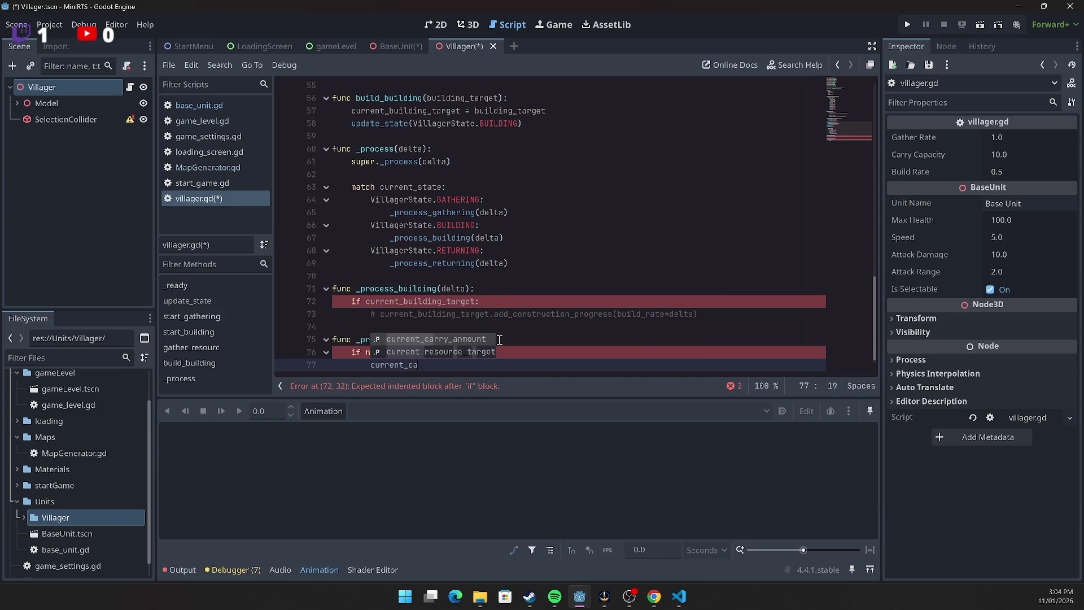
pyautogui.write('rray_amou')
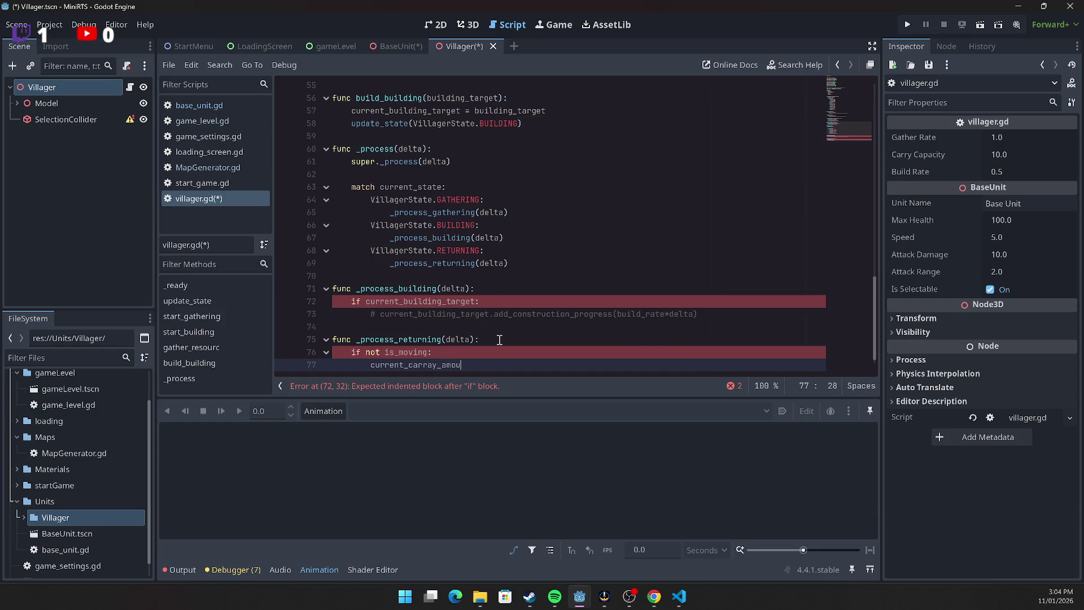
pyautogui.write('nt -=')
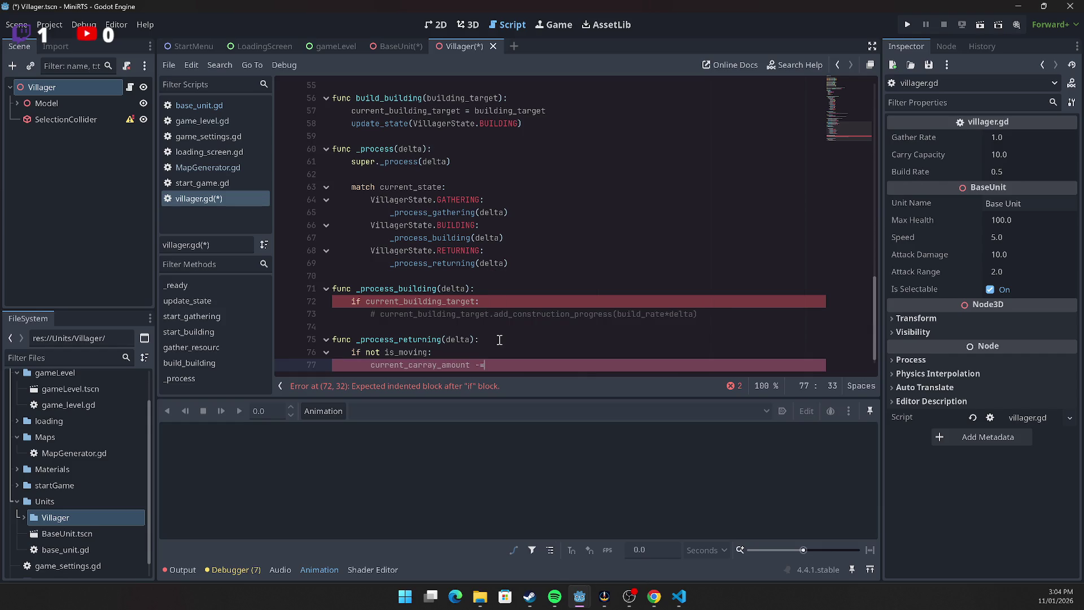
pyautogui.press('BackSpace')
pyautogui.press('BackSpace')
pyautogui.write('=')
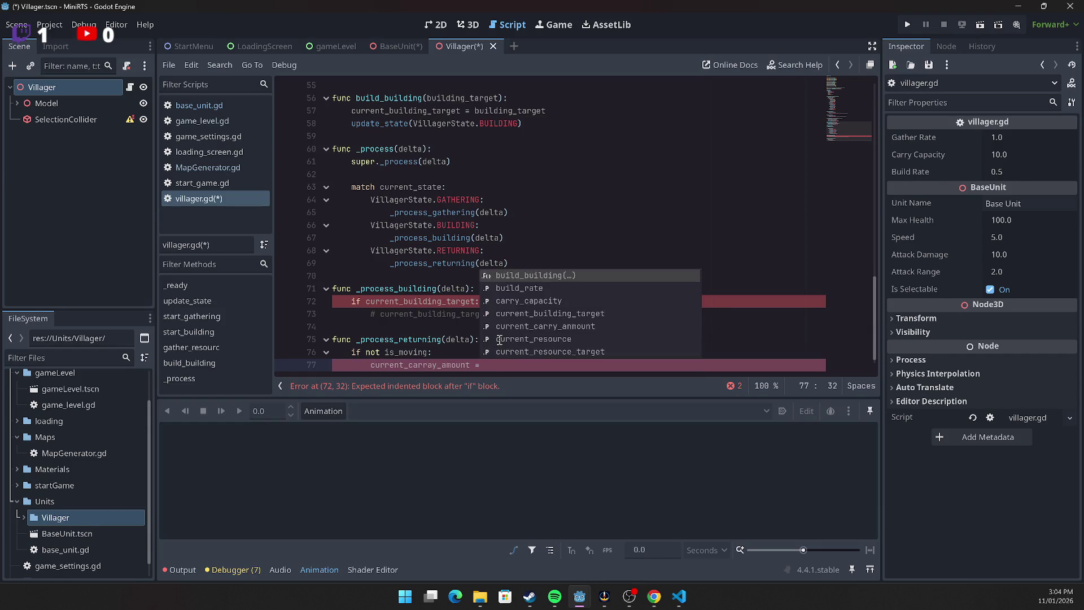
pyautogui.write('0')
pyautogui.press('Return')
pyautogui.write('update')
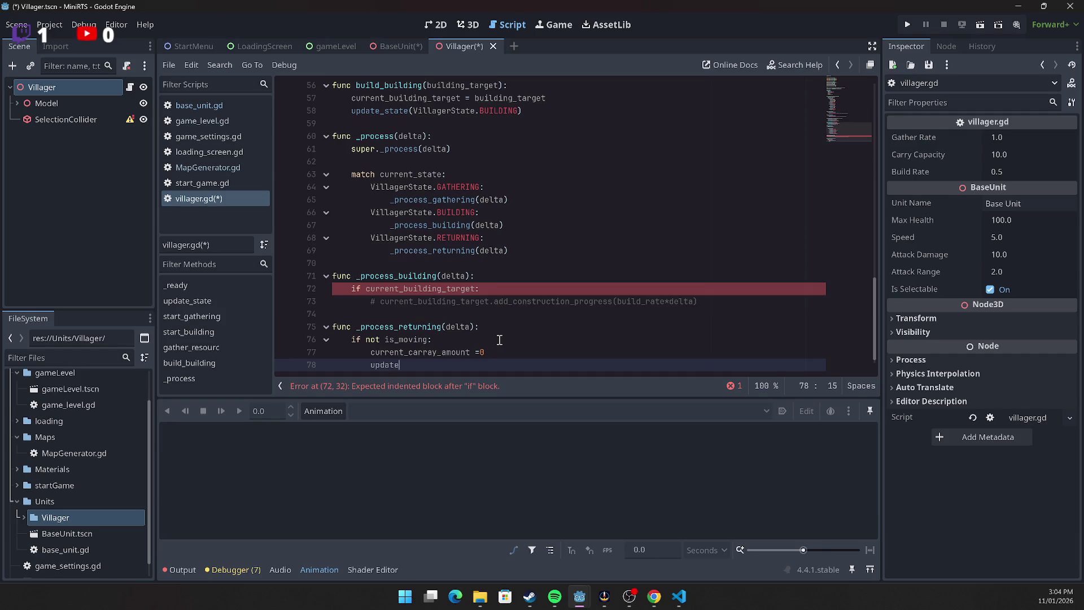
pyautogui.write('_state')
pyautogui.press('Return')
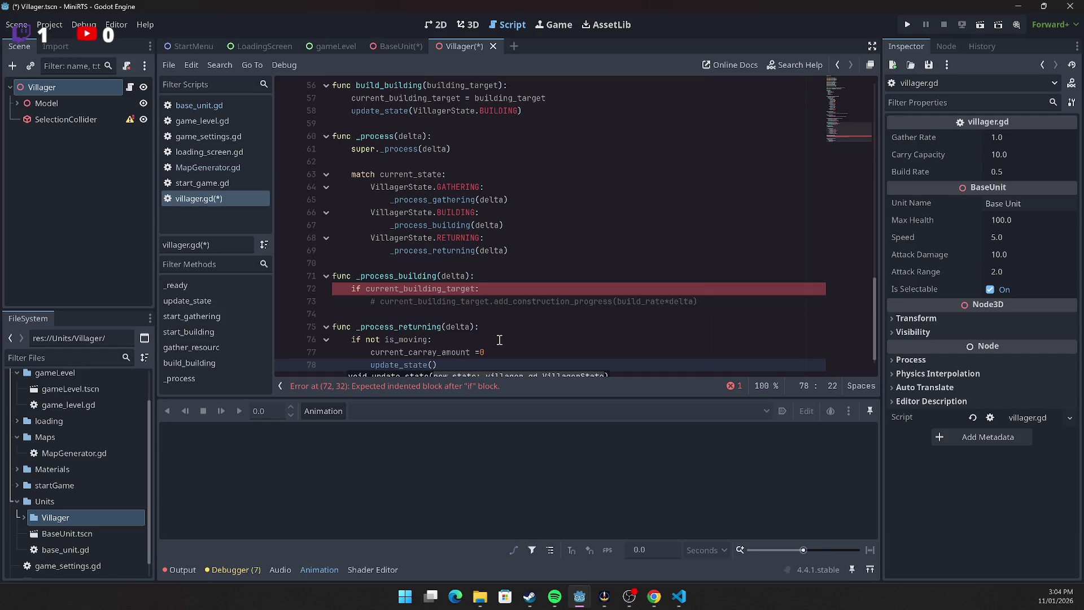
pyautogui.write('Villager')
pyautogui.write('S')
pyautogui.write('e.IDEL')
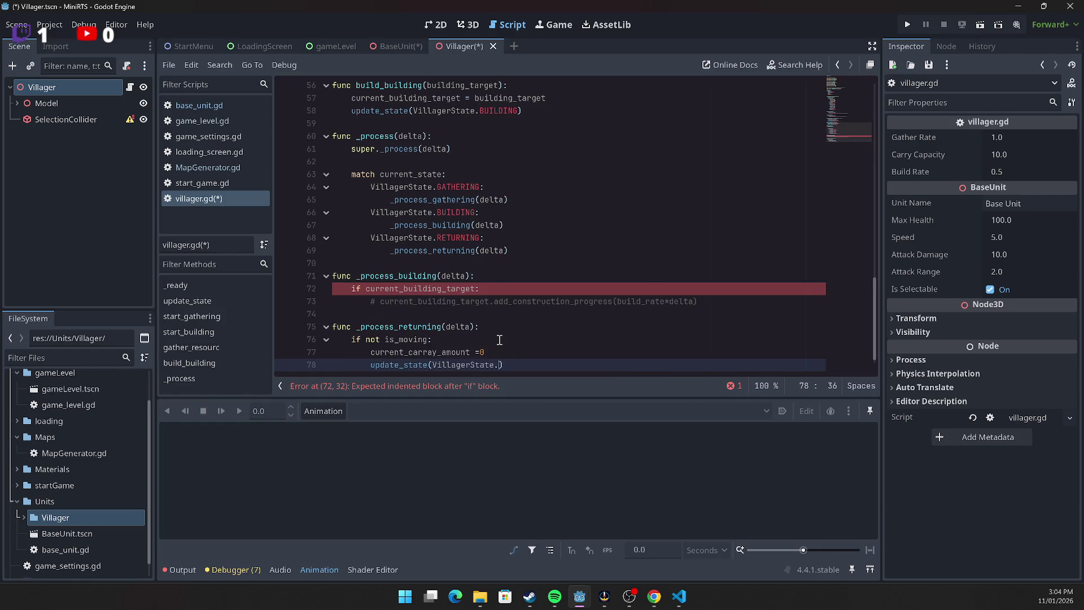
pyautogui.write('LE')
# Step: Add a '# deposit resources' comment and a commented-out resource deposit call above the reset
pyautogui.press('Up')
pyautogui.press('Up')
pyautogui.press('Return')
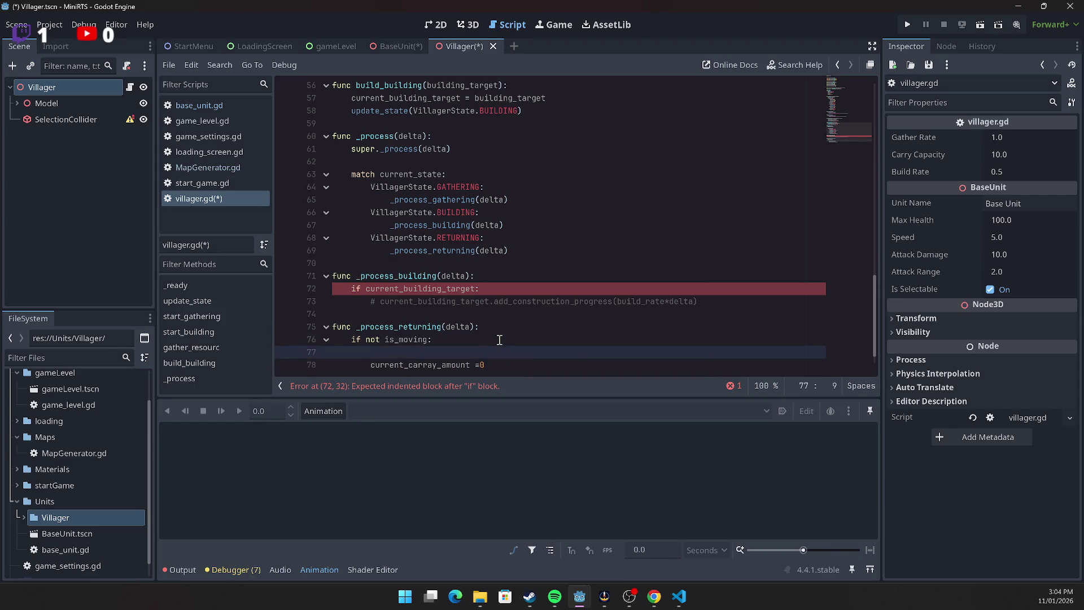
pyautogui.write('# deposit r')
pyautogui.write('esources')
pyautogui.press('Return')
pyautogui.write('p')
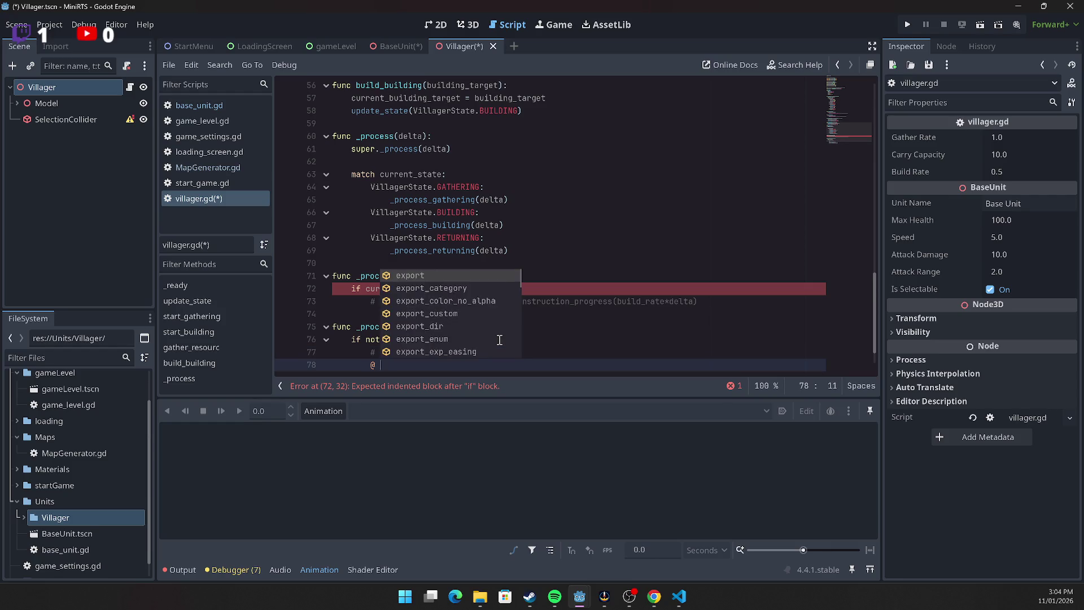
pyautogui.press('BackSpace')
pyautogui.write('# ')
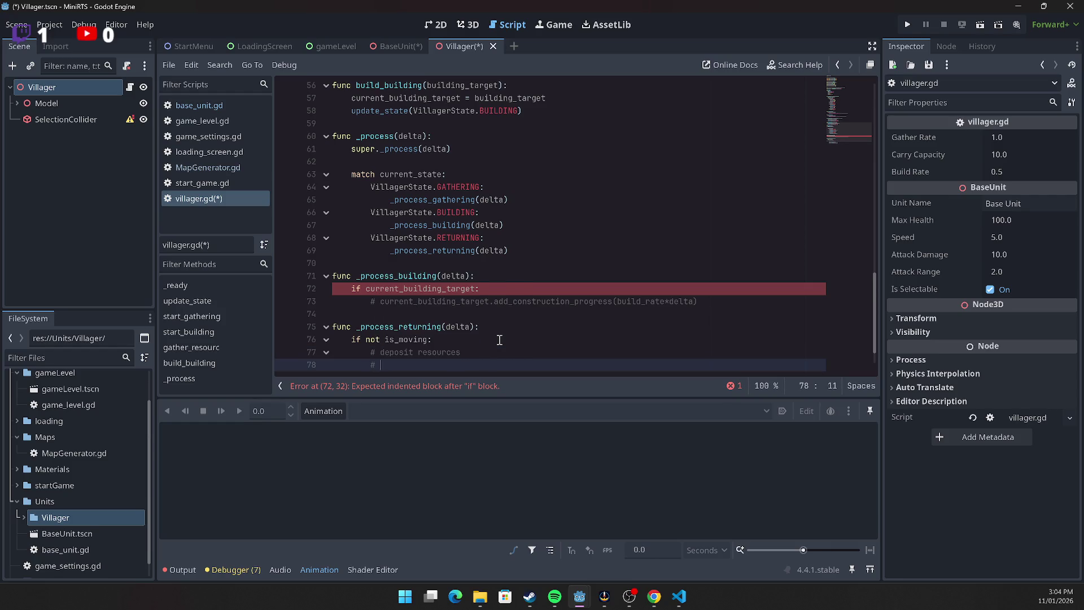
pyautogui.write('ameManger.')
pyautogui.write('add_resource(')
pyautogui.write('player_owner, ')
pyautogui.write('current_r')
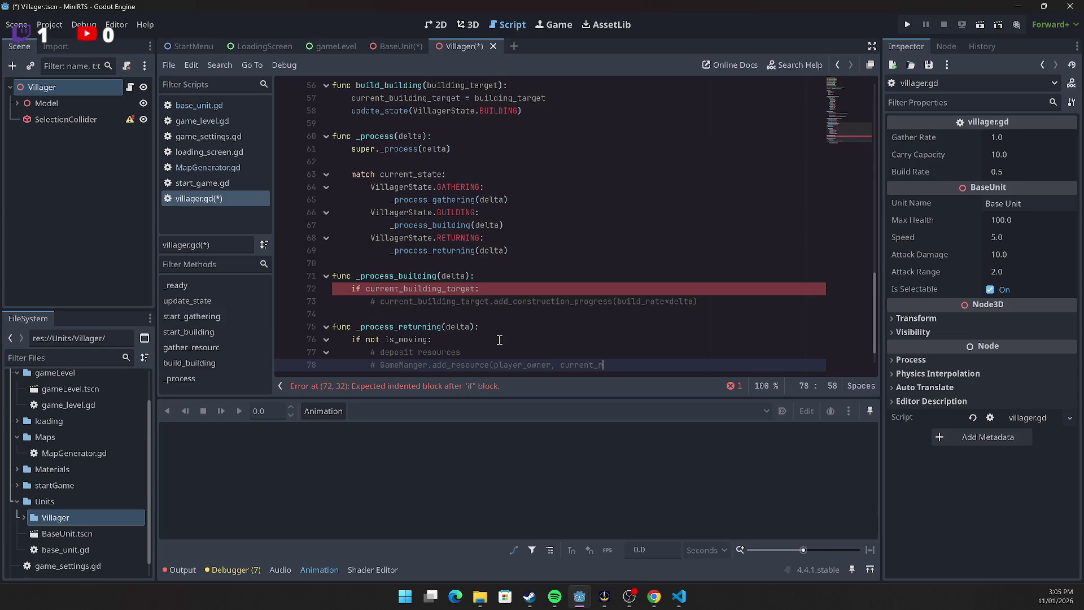
pyautogui.write('esource, current_c')
pyautogui.write('arry')
pyautogui.write('_amoutn')
pyautogui.write('nt)')
# Step: Start a print("process building not implemented yet...") line under the building-target check
pyautogui.click(546, 304)
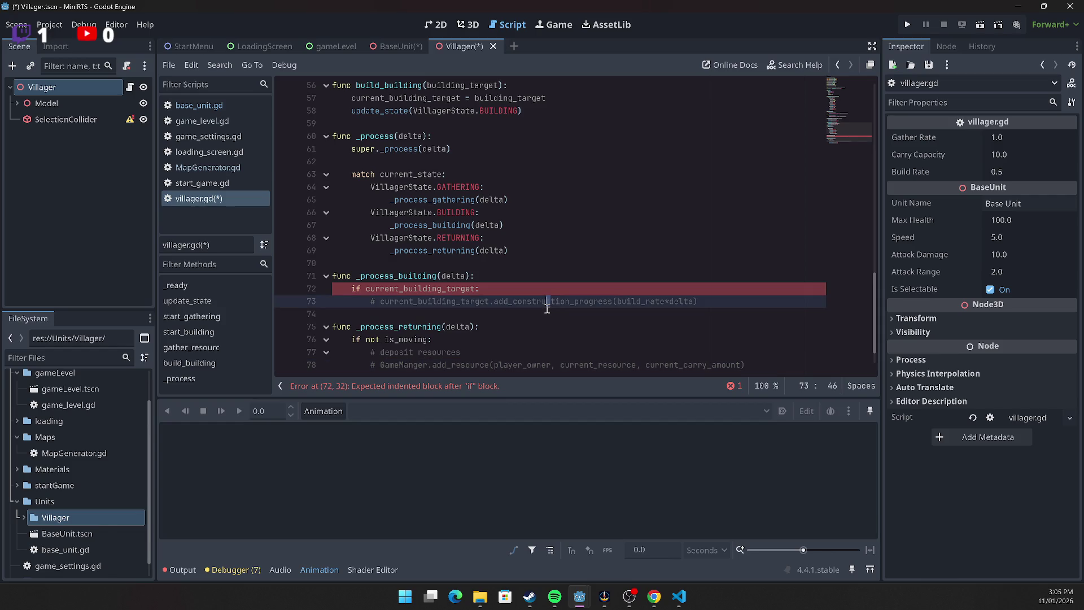
pyautogui.click(513, 330)
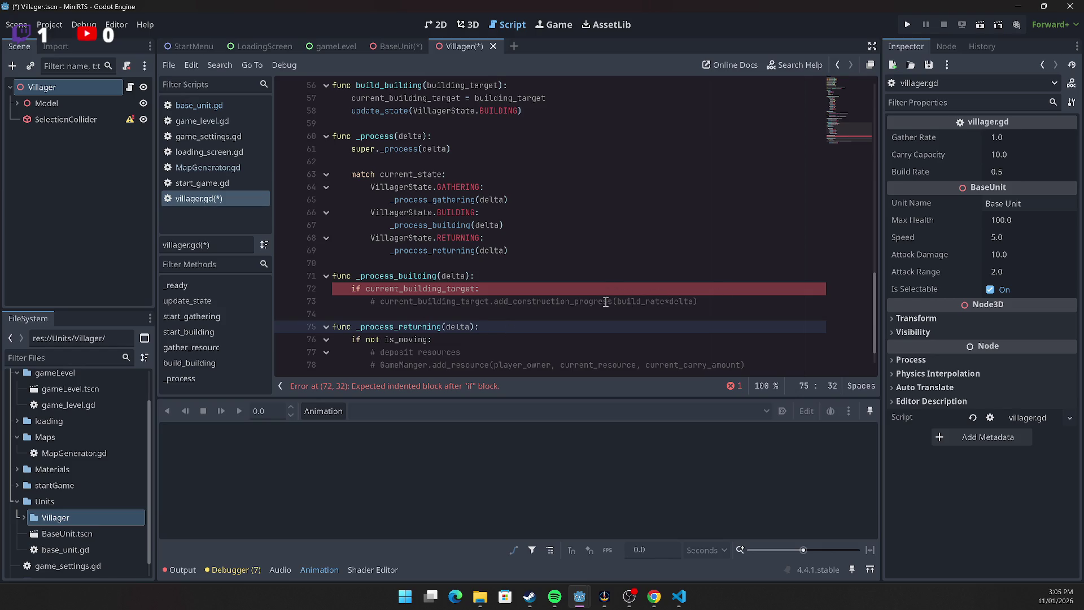
pyautogui.moveTo(594, 303)
pyautogui.mouseDown()
pyautogui.moveTo(350, 327)
pyautogui.moveTo(333, 314)
pyautogui.mouseUp()
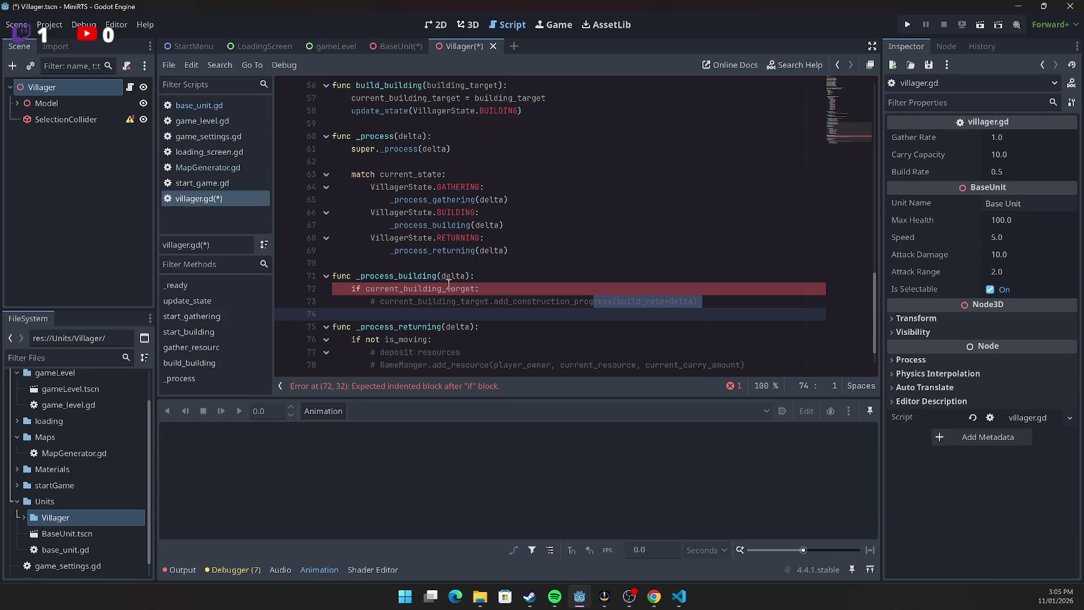
pyautogui.click(491, 284)
pyautogui.press('Return')
pyautogui.write('print')
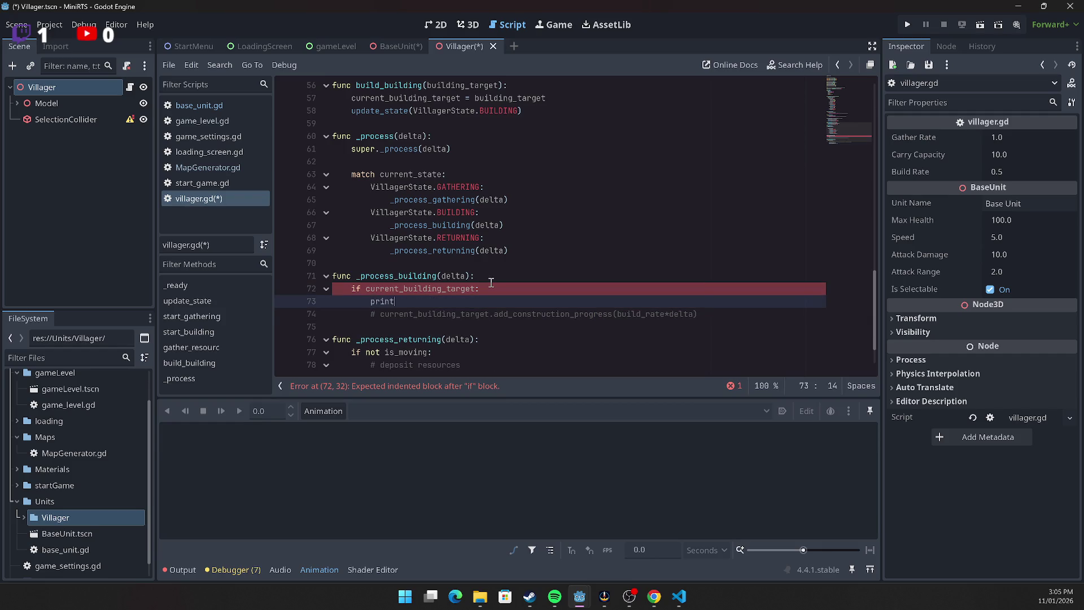
pyautogui.write('(')
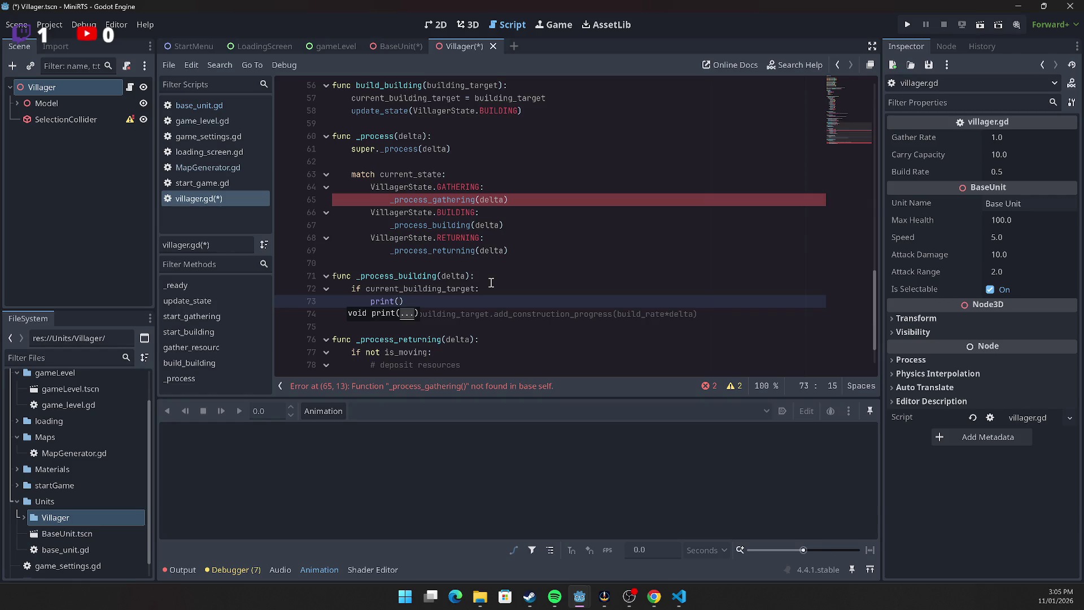
pyautogui.write('"pr')
pyautogui.write('ocess ')
pyautogui.write('building not ')
pyautogui.write('implemented y')
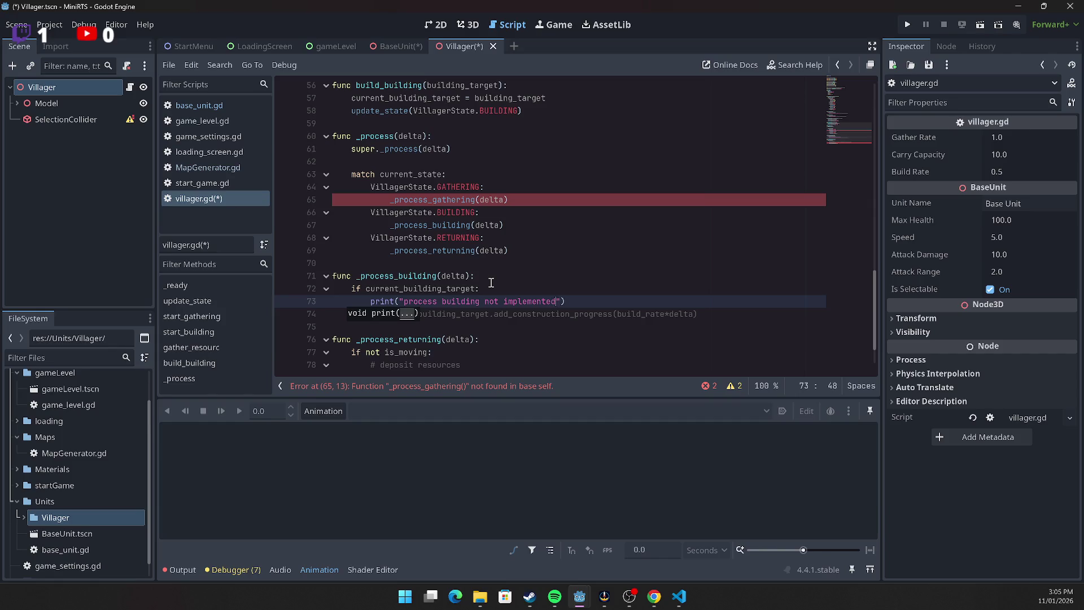
pyautogui.write('et...')
# Step: Save villager.gd with the building placeholder print in place
pyautogui.hotkey('ctrl', 's')
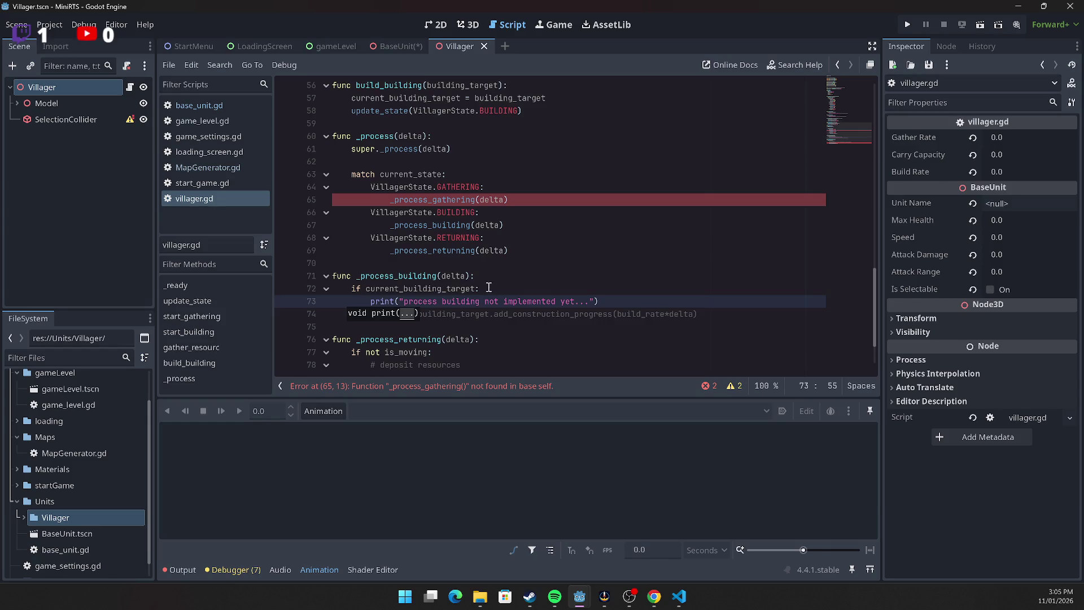
pyautogui.moveTo(484, 314); pyautogui.dragTo(481, 301)
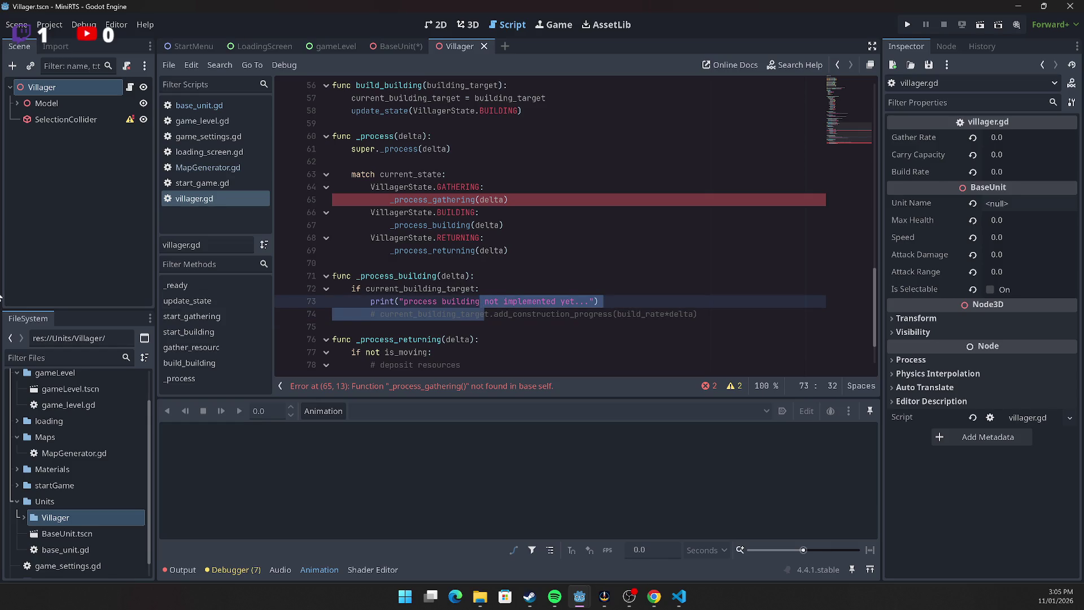
pyautogui.scroll(-2, 383, 259)
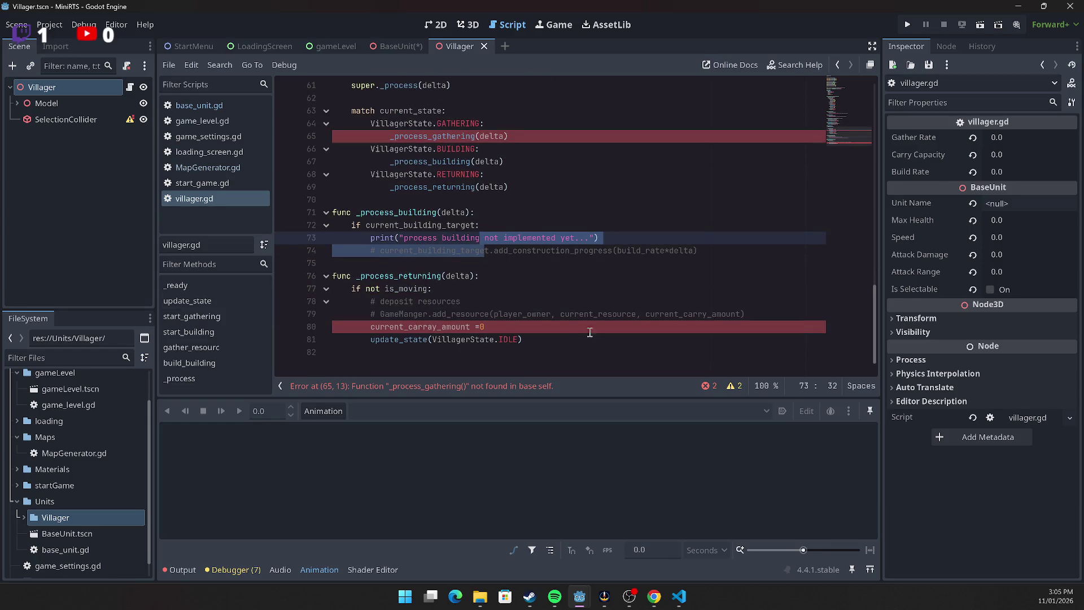
# Step: Open a new blank line below the end of _process_returning
pyautogui.click(500, 351)
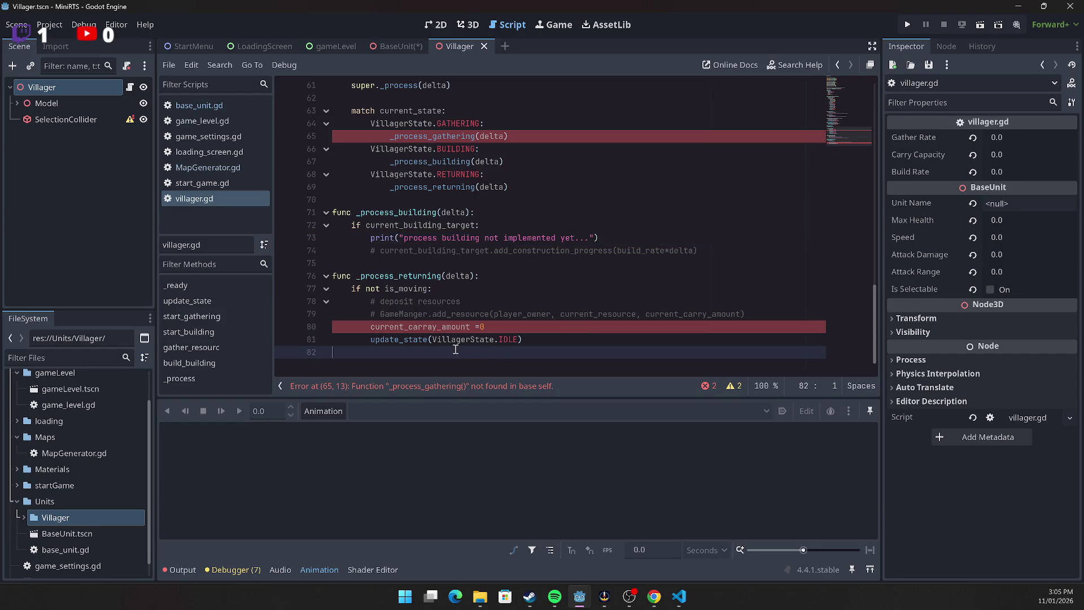
pyautogui.click(455, 326)
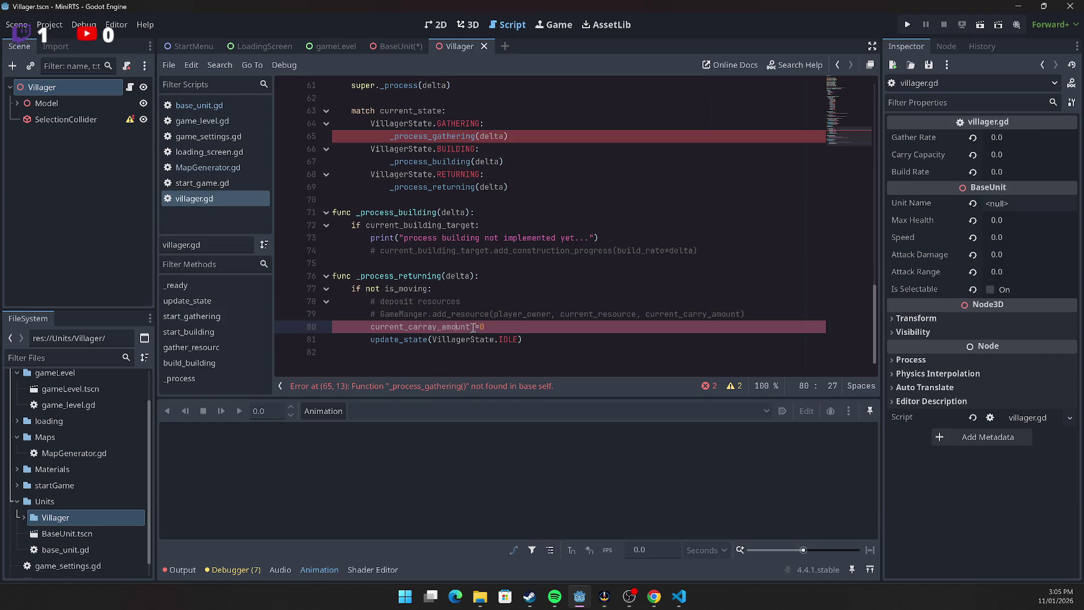
pyautogui.click(622, 339)
pyautogui.press('Return')
pyautogui.press('Return')
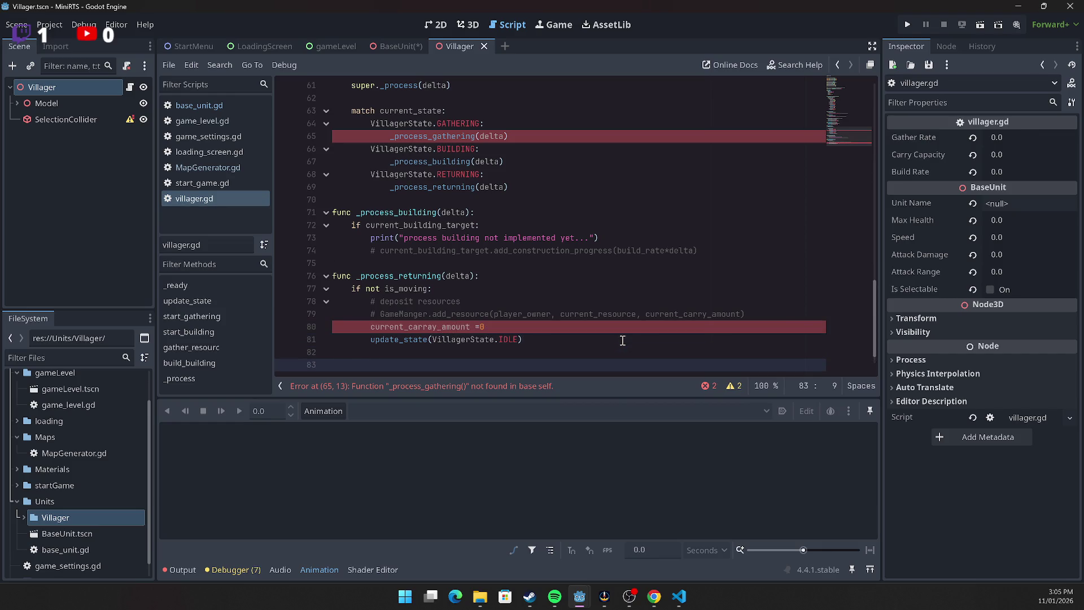
# Step: Write _process_gathering(delta) that adds gather_rate * delta to the carried amount when a resource target exists
pyautogui.write('func _process_g')
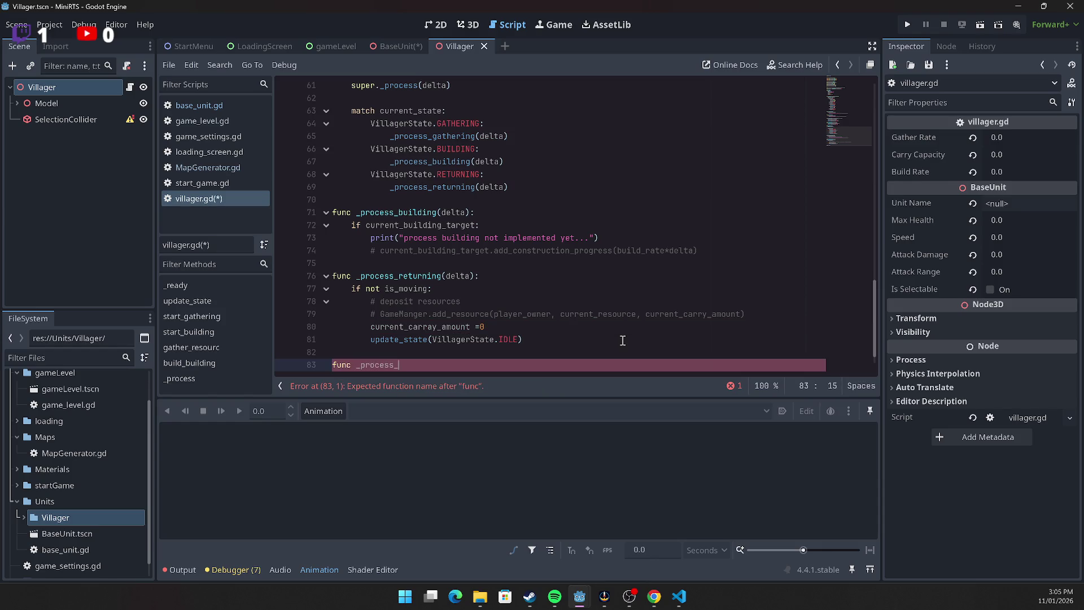
pyautogui.write('athering(del')
pyautogui.write('ta):')
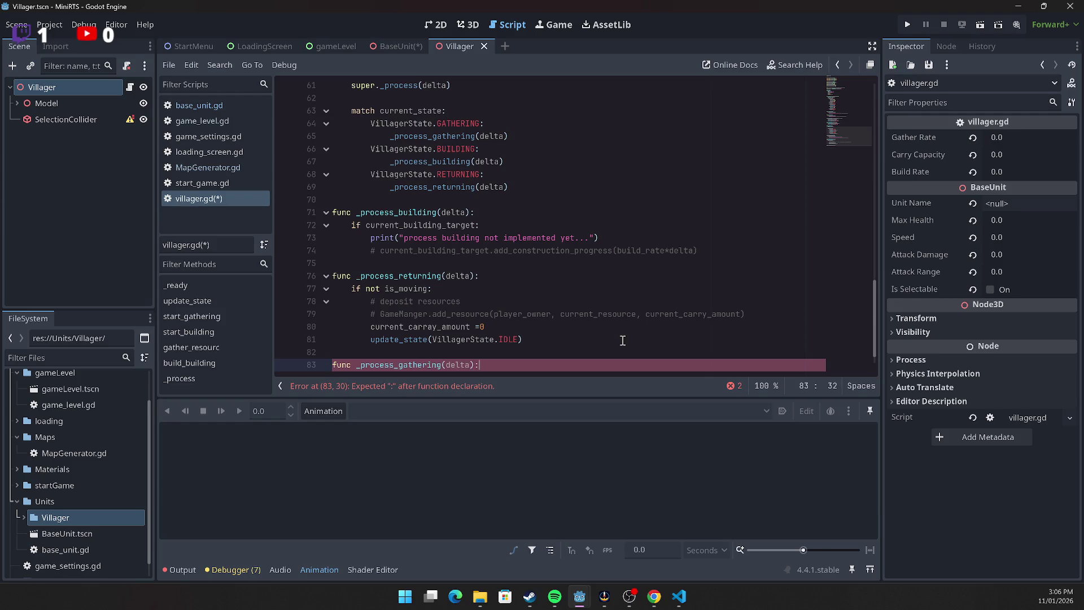
pyautogui.press('Return')
pyautogui.write('if cur')
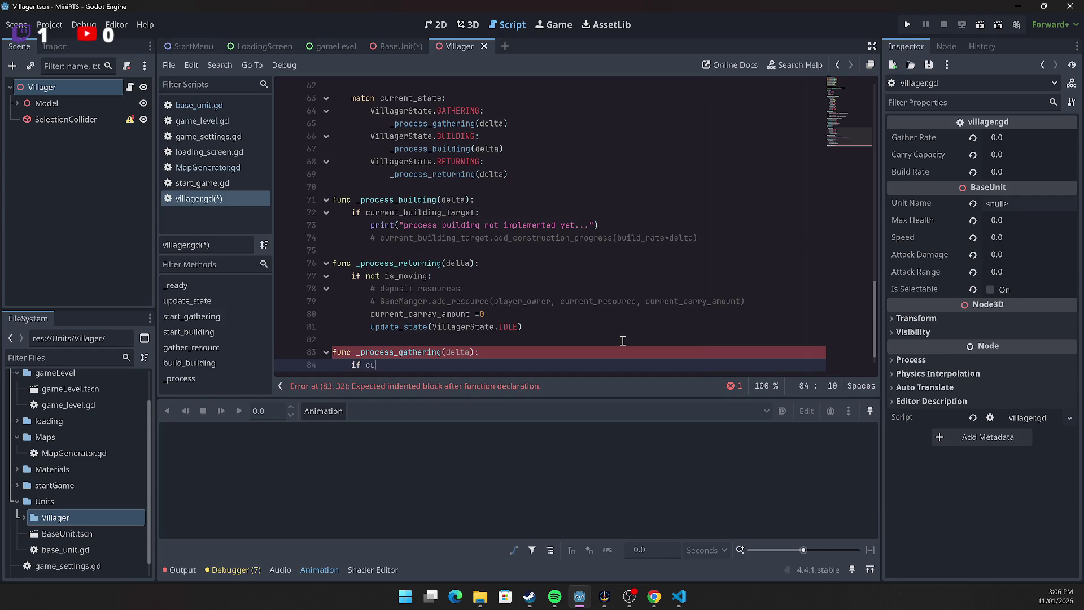
pyautogui.write('rent_resource_')
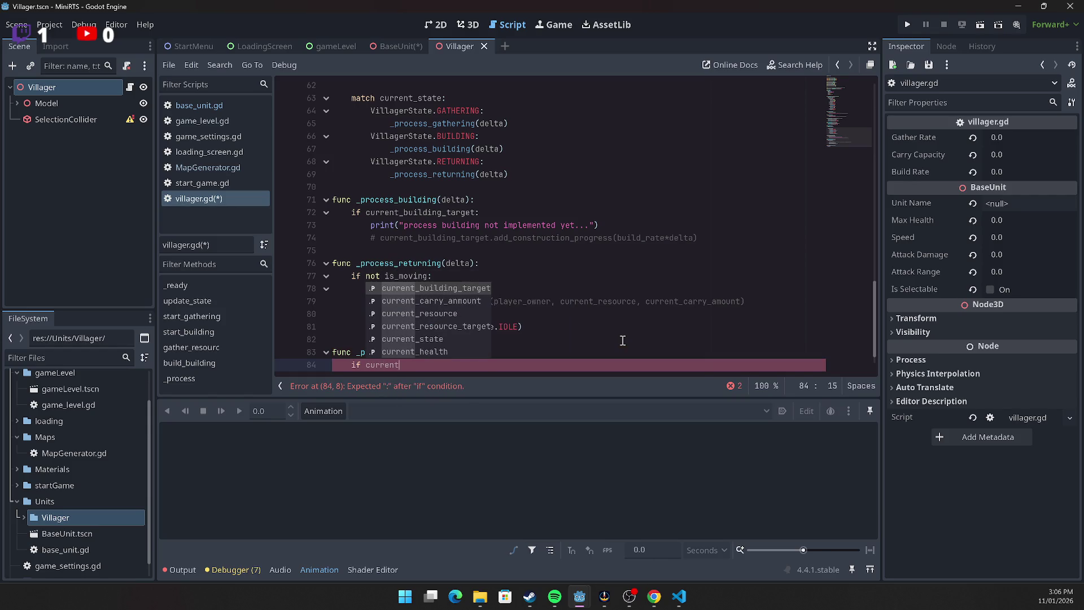
pyautogui.write('target:')
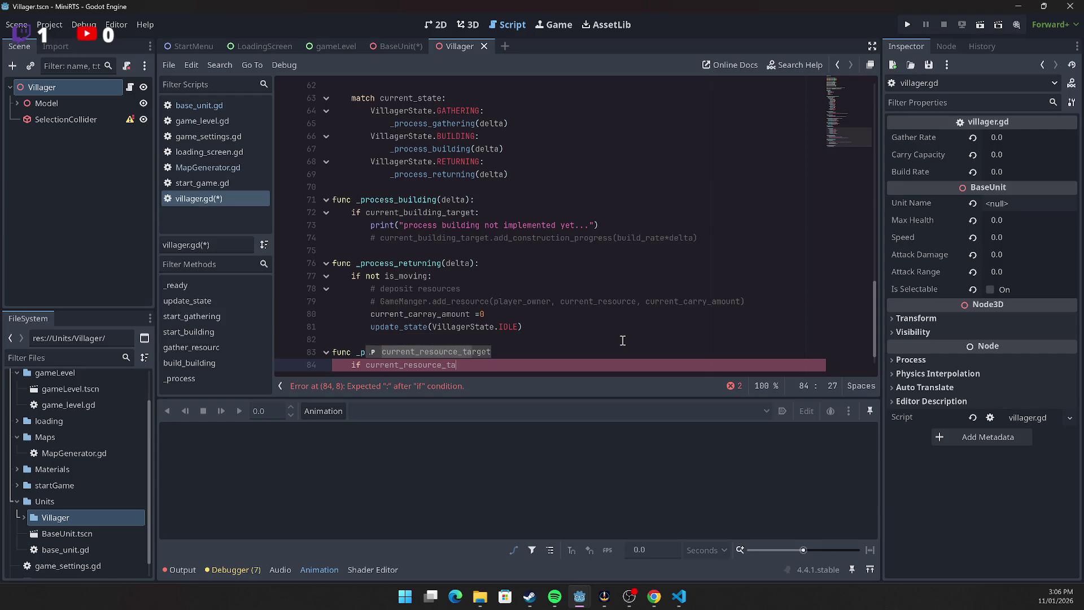
pyautogui.press('Return')
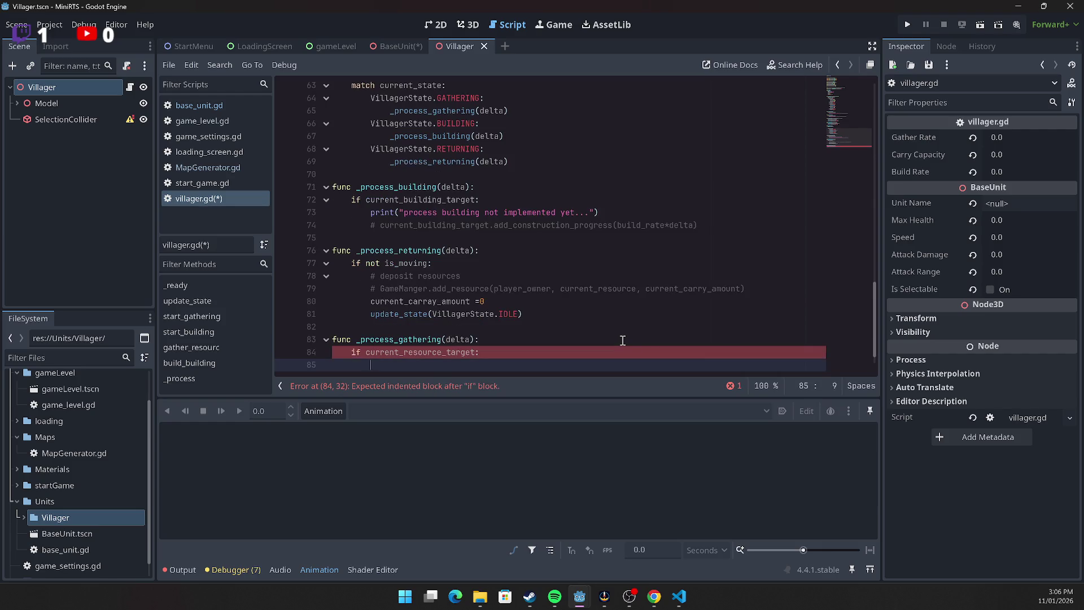
pyautogui.write('current_carray')
pyautogui.write('_amount ')
pyautogui.write('+= ')
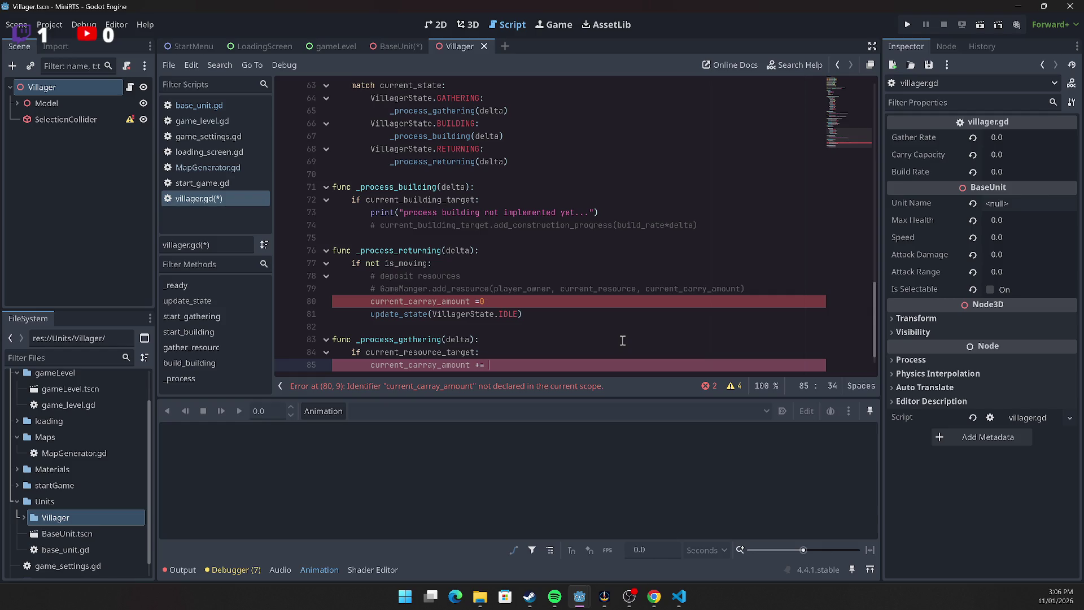
pyautogui.write('gt')
pyautogui.press('BackSpace')
pyautogui.write('ather_')
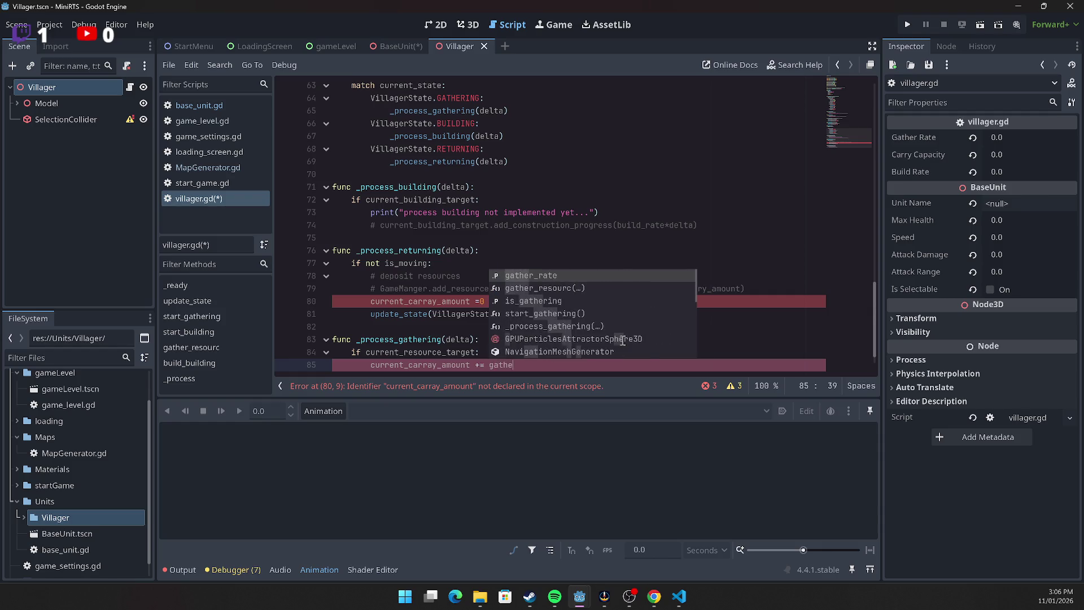
pyautogui.write('rate * d')
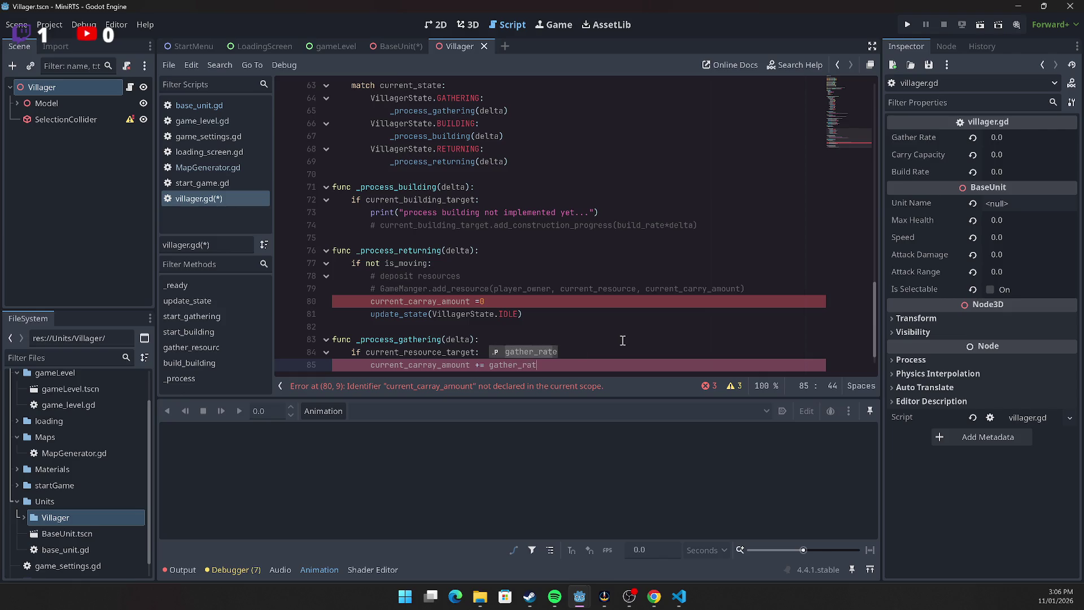
pyautogui.write('elta')
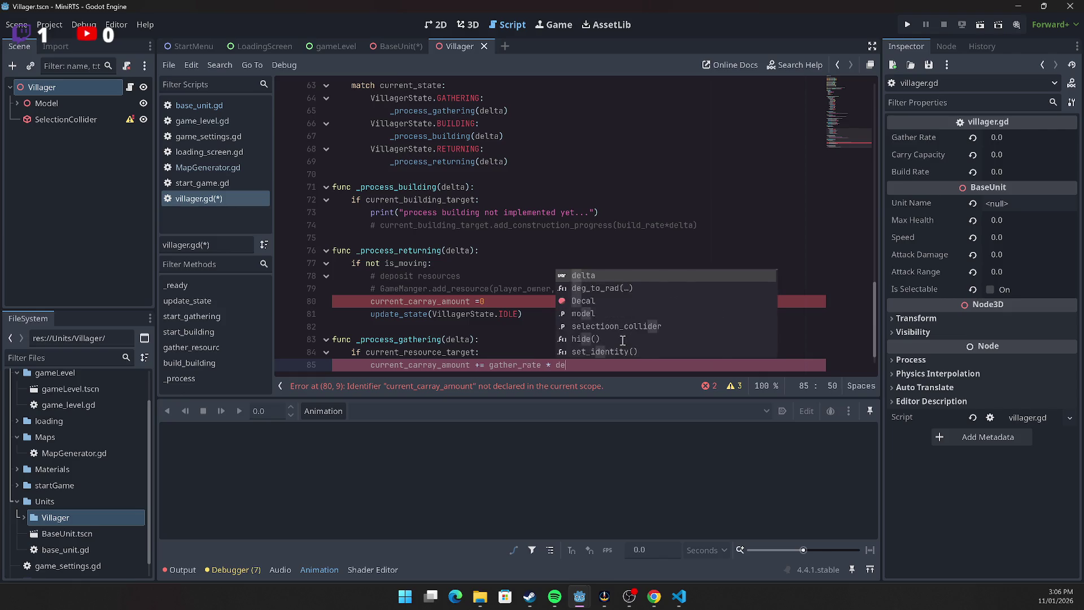
pyautogui.press('Return')
pyautogui.press('Return')
# Step: At carry_capacity, cap the carried amount and call update_state(VillagerState.RETURNING)
pyautogui.write('if ')
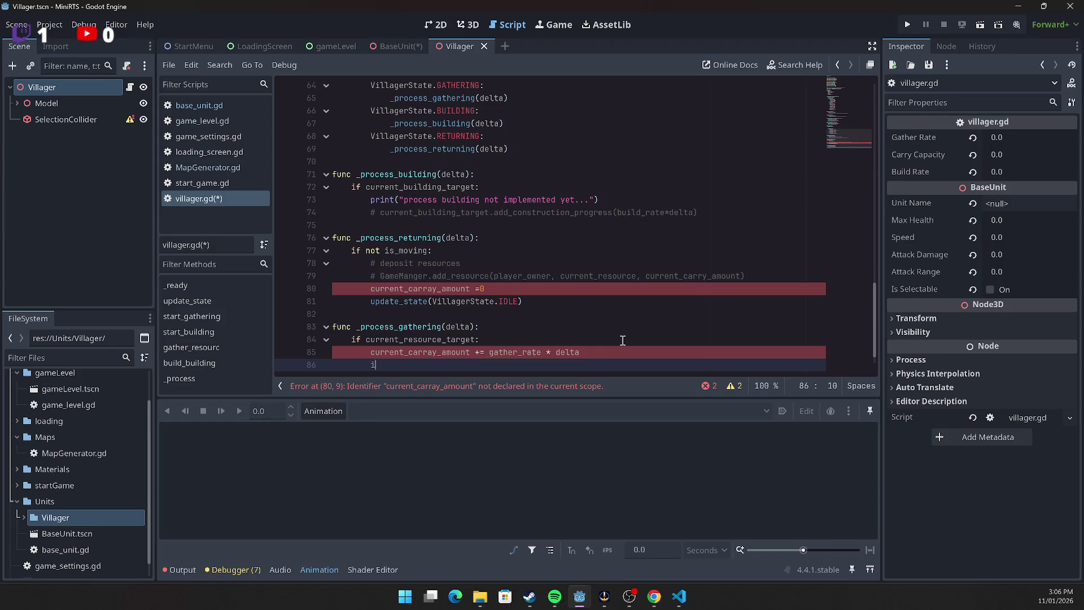
pyautogui.write('current_')
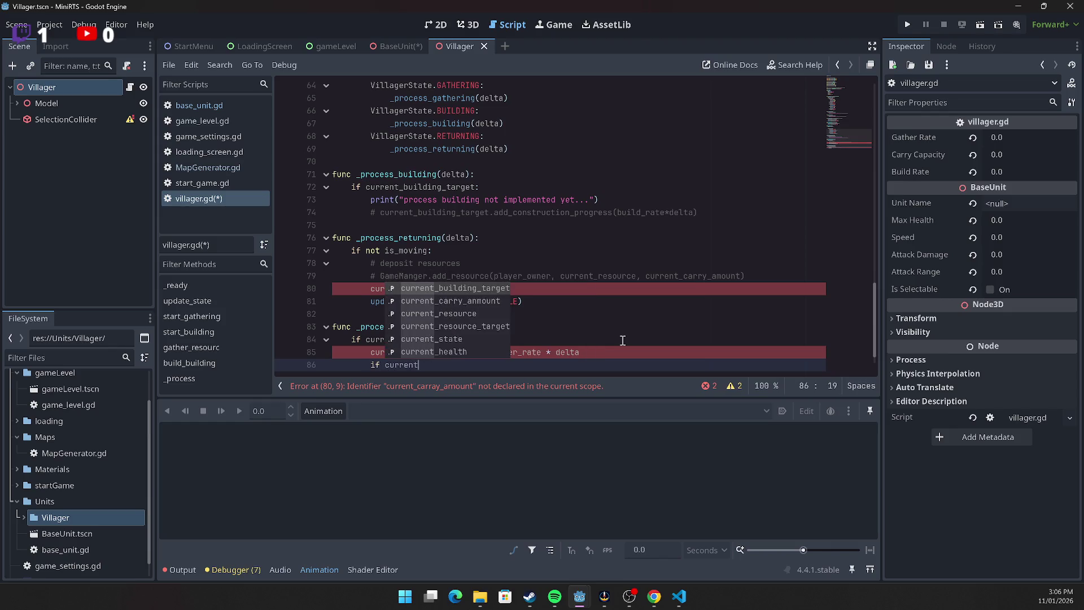
pyautogui.write('carray_amo')
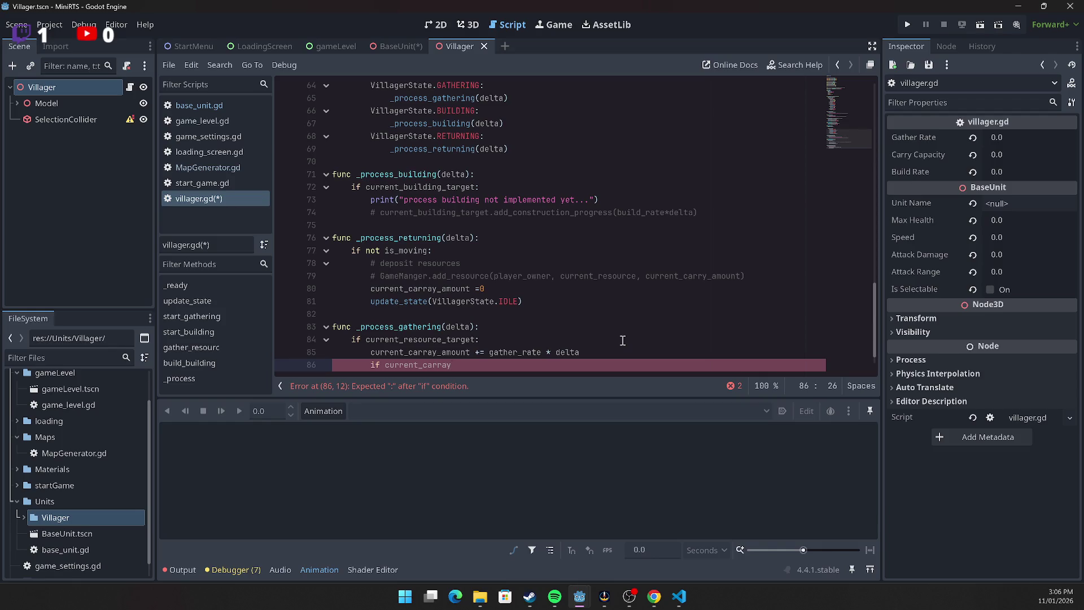
pyautogui.write('ujnt')
pyautogui.press('BackSpace')
pyautogui.write('carry_')
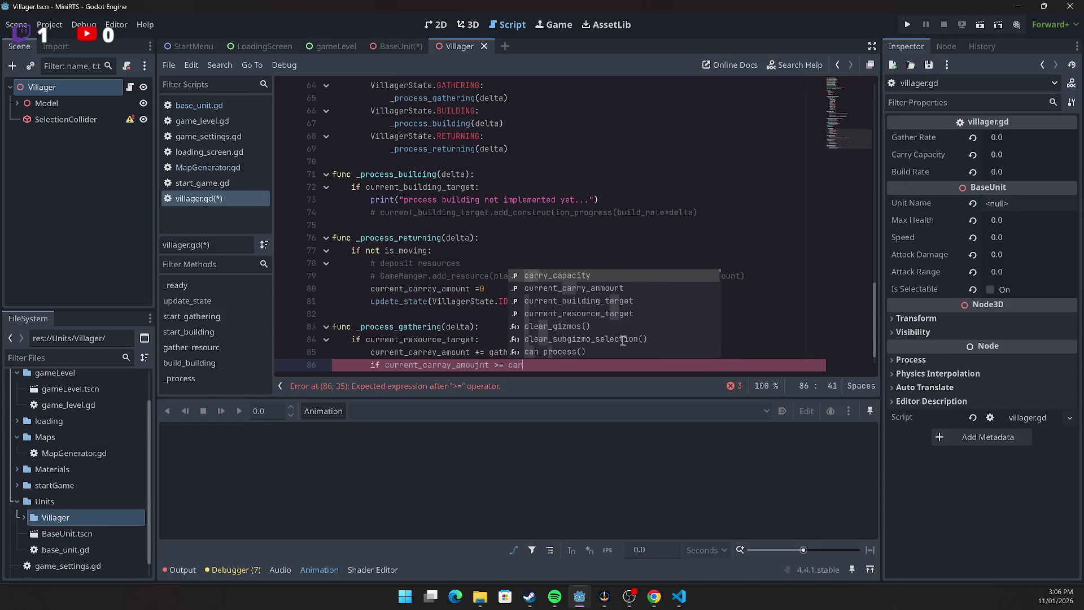
pyautogui.write('capa')
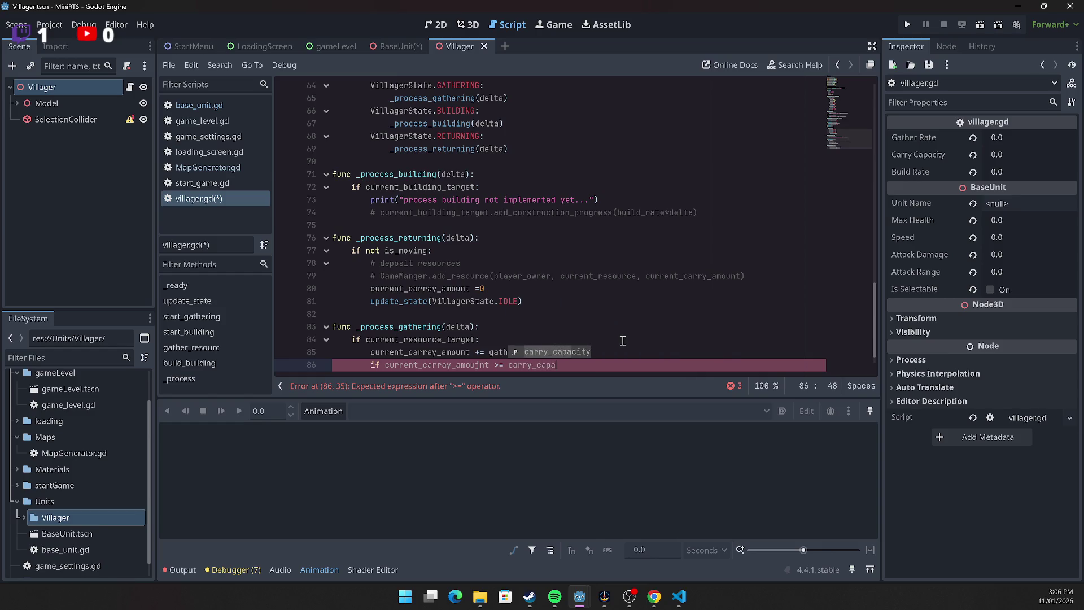
pyautogui.press('Return')
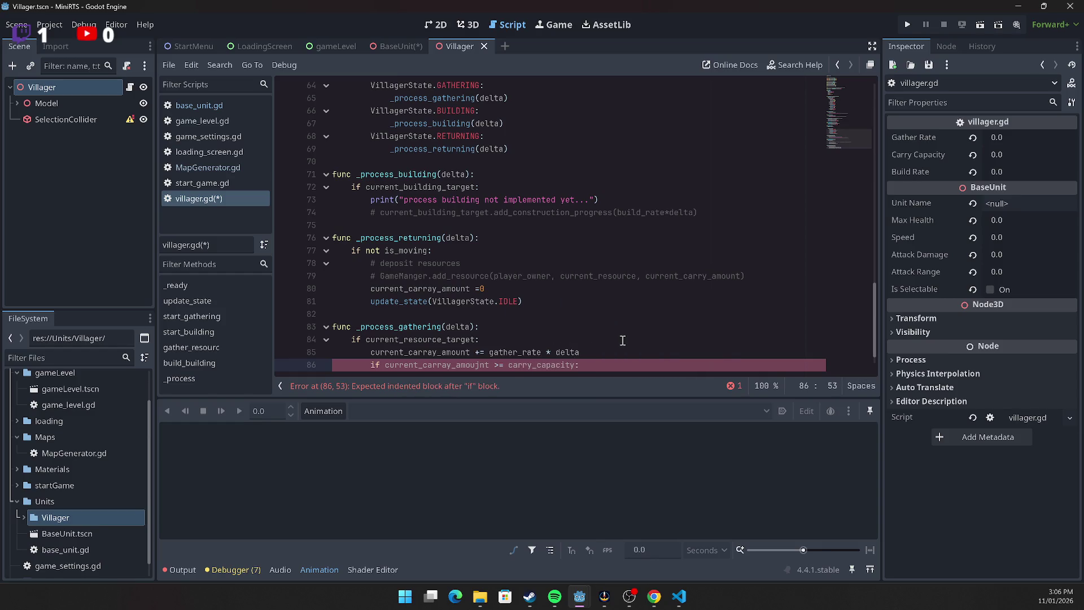
pyautogui.press('Return')
pyautogui.write('current_Ca')
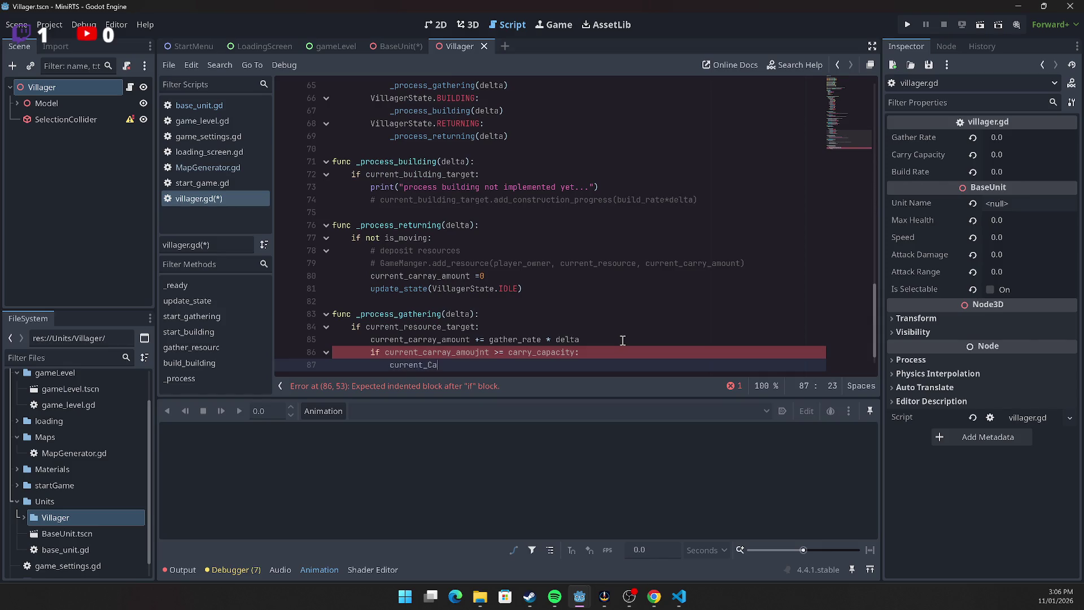
pyautogui.write('_amount =- ')
pyautogui.write('ry_capac')
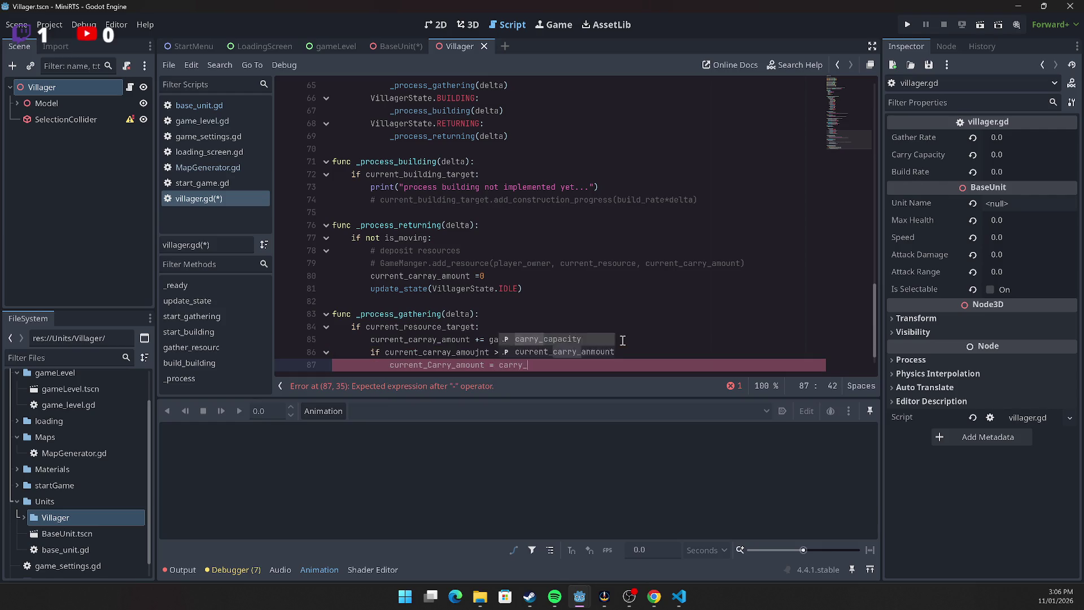
pyautogui.write('ity')
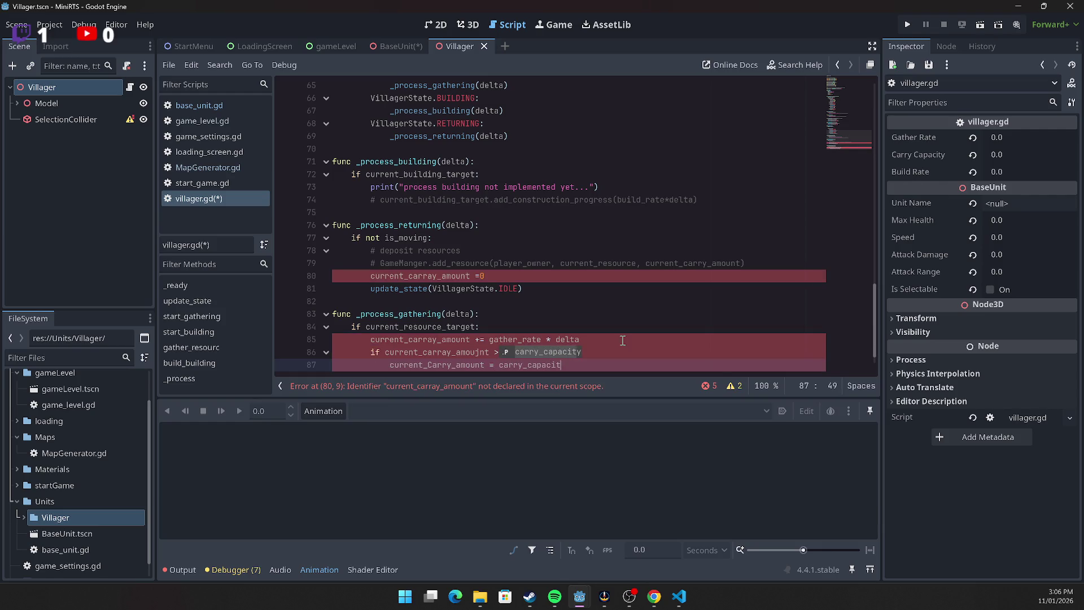
pyautogui.press('Return')
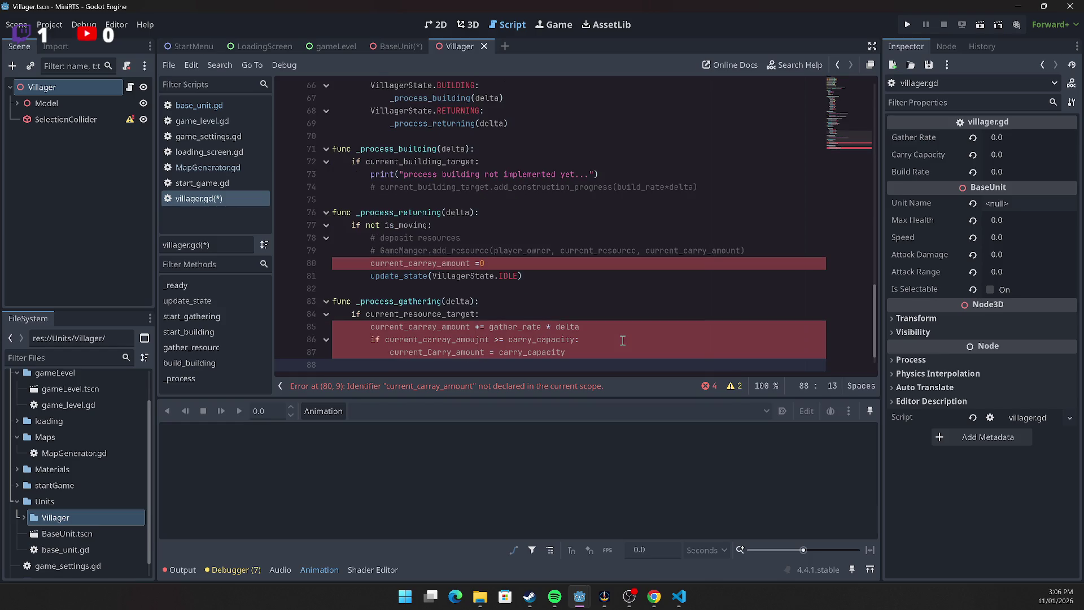
pyautogui.write('update_st')
pyautogui.write('ate(Vill')
pyautogui.write('ager')
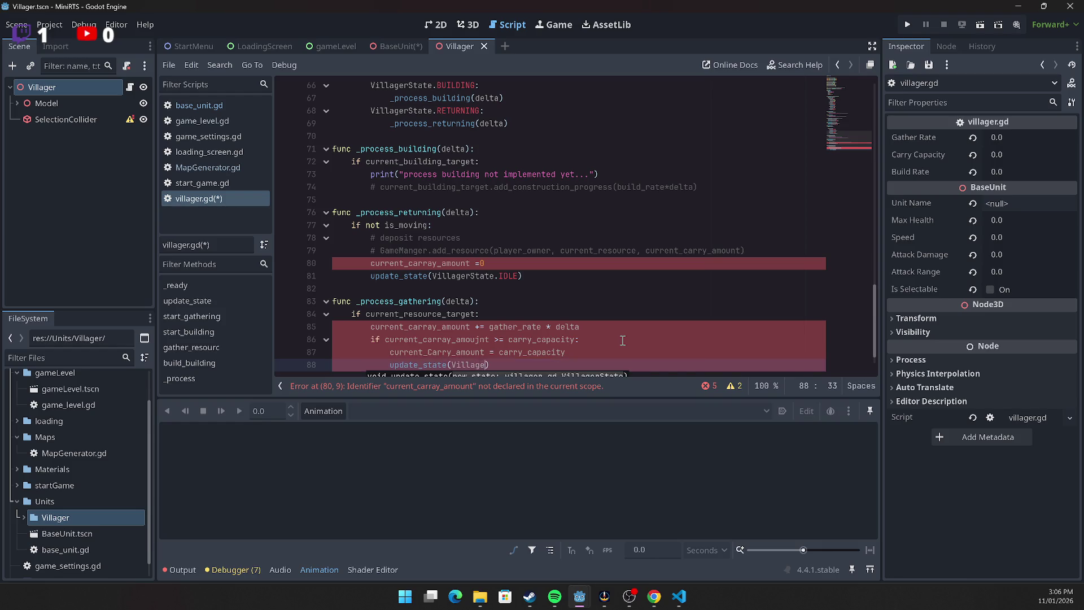
pyautogui.write('State.R')
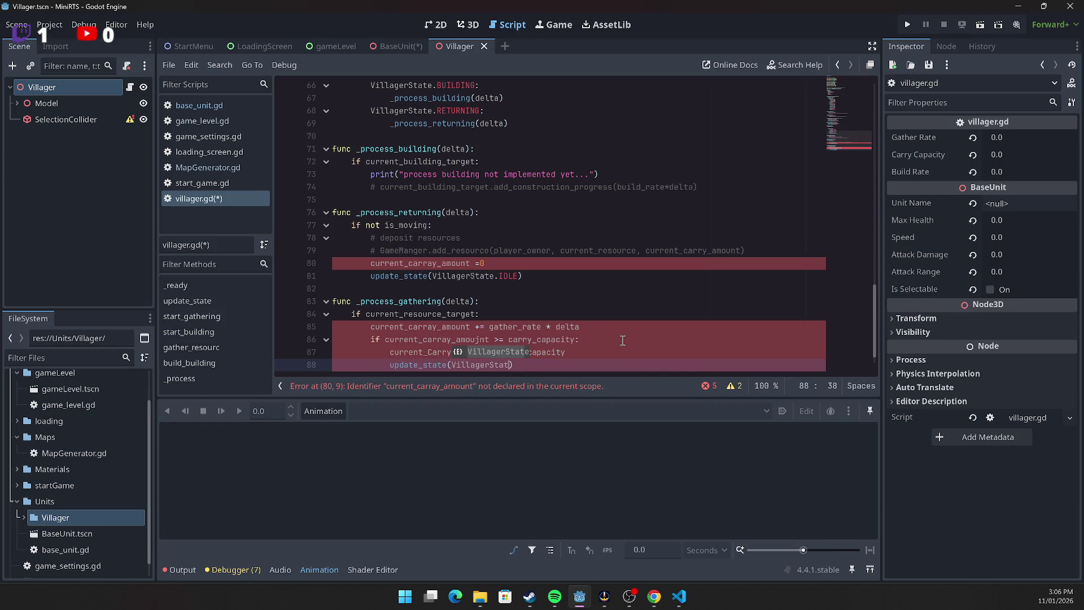
pyautogui.write('ETURJN')
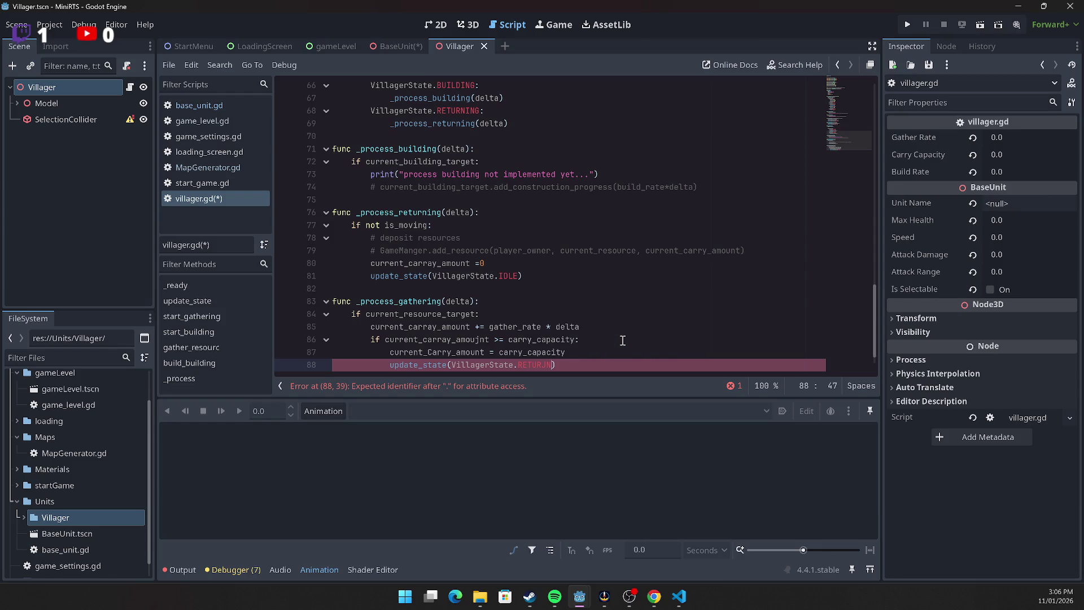
pyautogui.press('BackSpace')
pyautogui.press('BackSpace')
pyautogui.press('BackSpace')
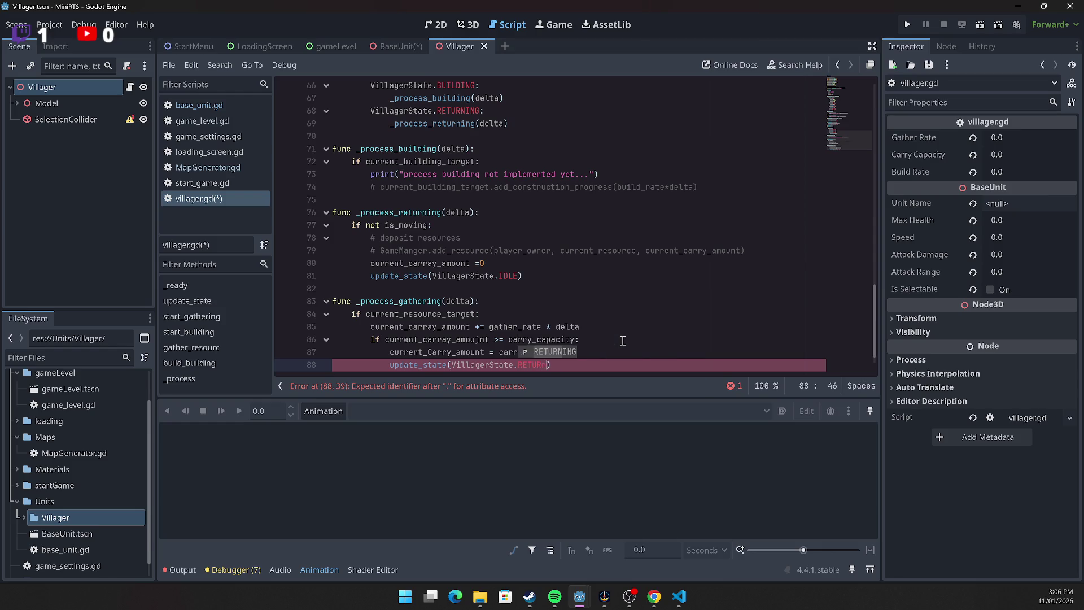
pyautogui.write('RNING')
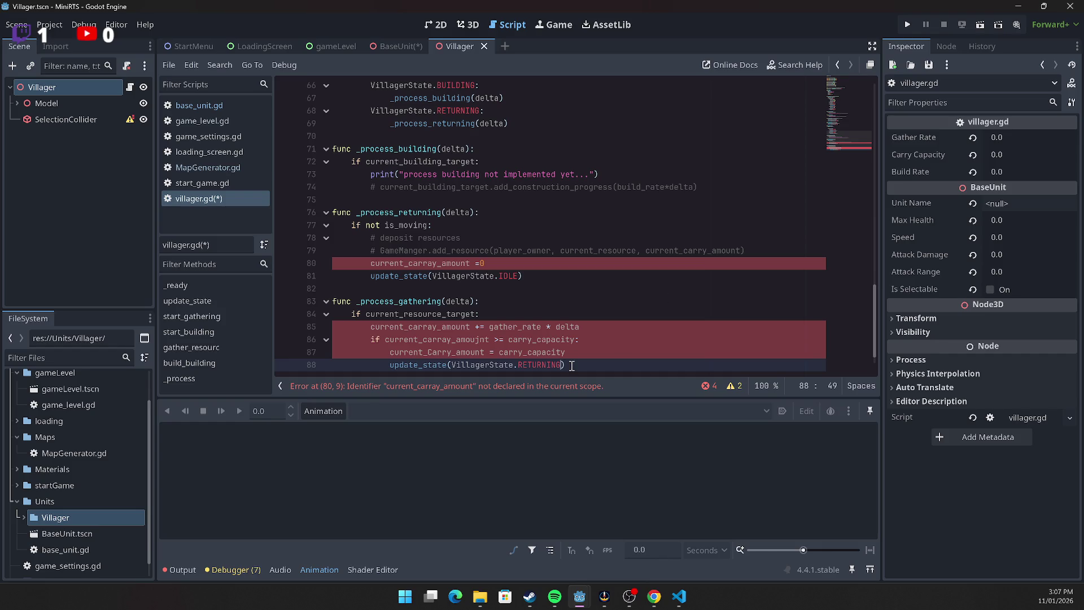
# Step: Fix the 'carray' and capital 'Carry' spellings on lines 80, 86 and 87
pyautogui.click(431, 326)
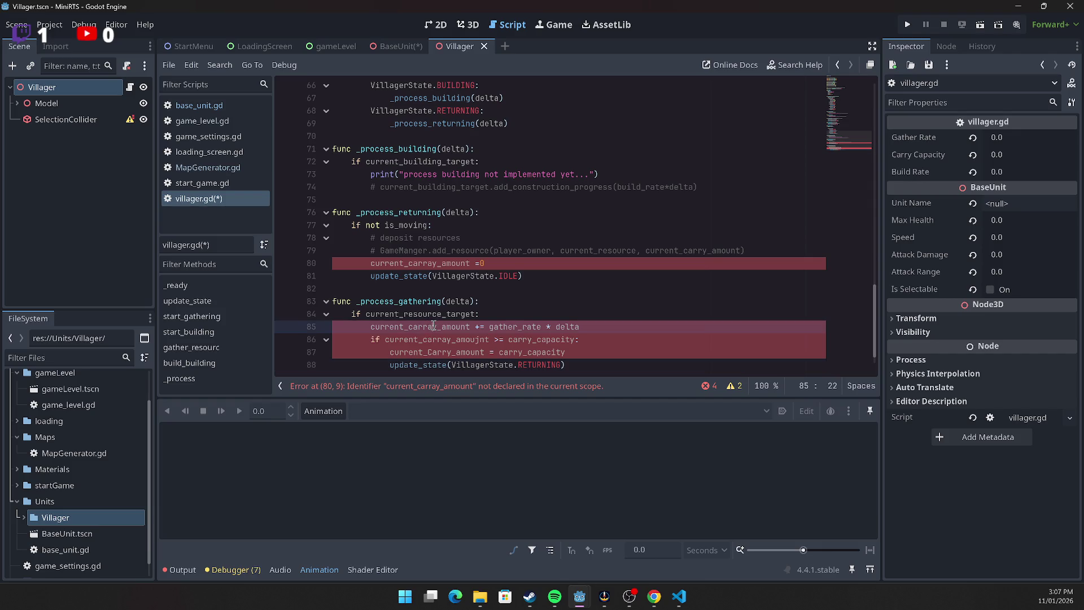
pyautogui.click(447, 339)
pyautogui.press('BackSpace')
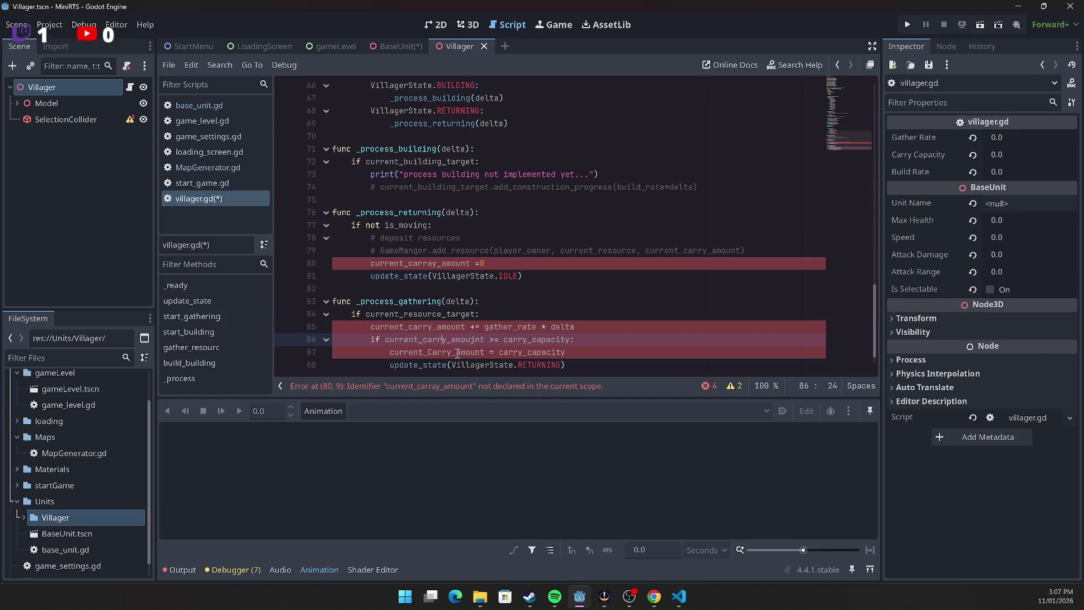
pyautogui.click(435, 352)
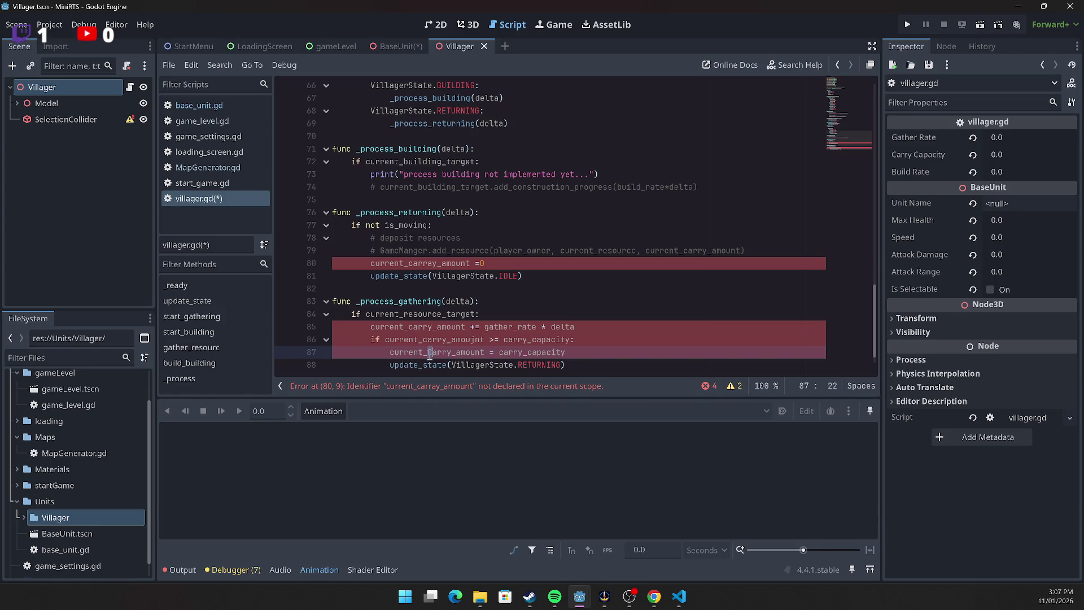
pyautogui.press('BackSpace')
pyautogui.write('c')
pyautogui.press('Escape')
pyautogui.click(431, 263)
pyautogui.press('BackSpace')
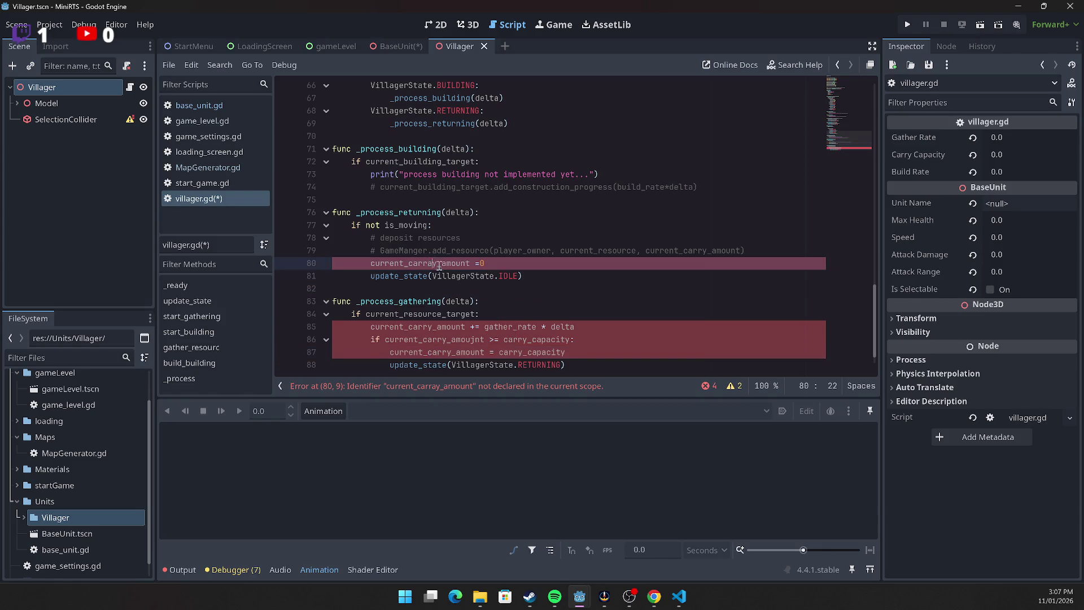
pyautogui.click(541, 282)
# Step: Remove the stray 'n' in the line 9 declaration and fix 'amoujnt' on line 86
pyautogui.scroll(20, 525, 282)
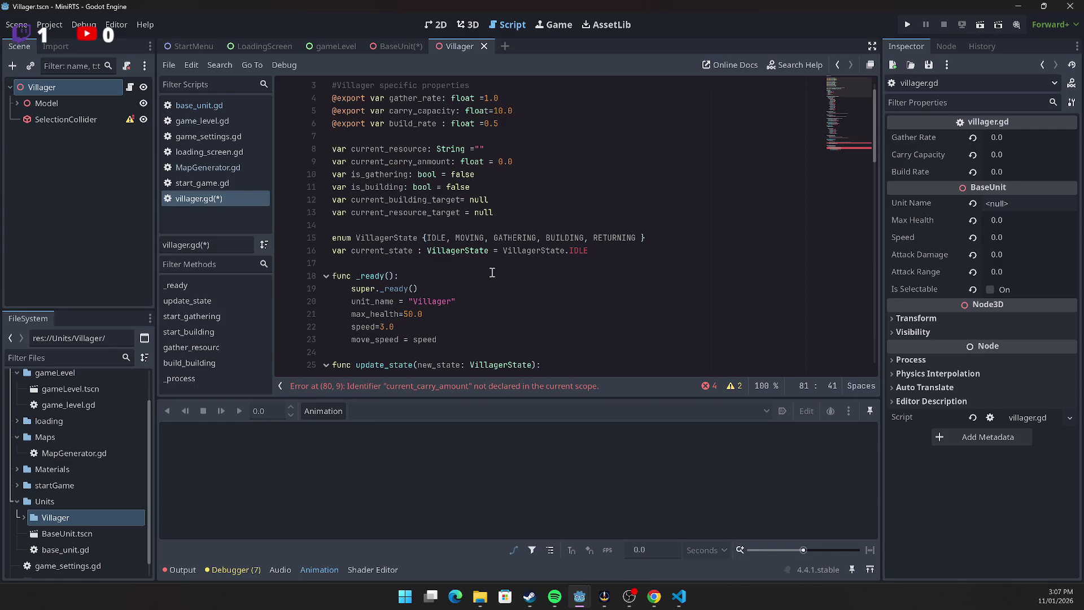
pyautogui.moveTo(428, 151); pyautogui.dragTo(430, 163)
pyautogui.click(429, 163)
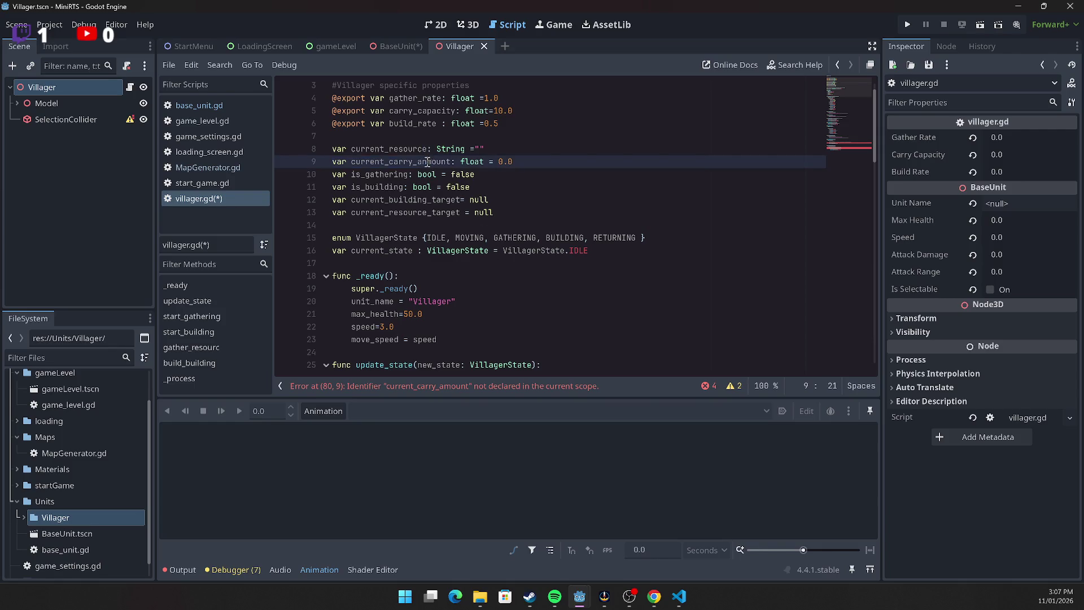
pyautogui.press('BackSpace')
pyautogui.scroll(-10, 557, 311)
pyautogui.scroll(-12, 556, 311)
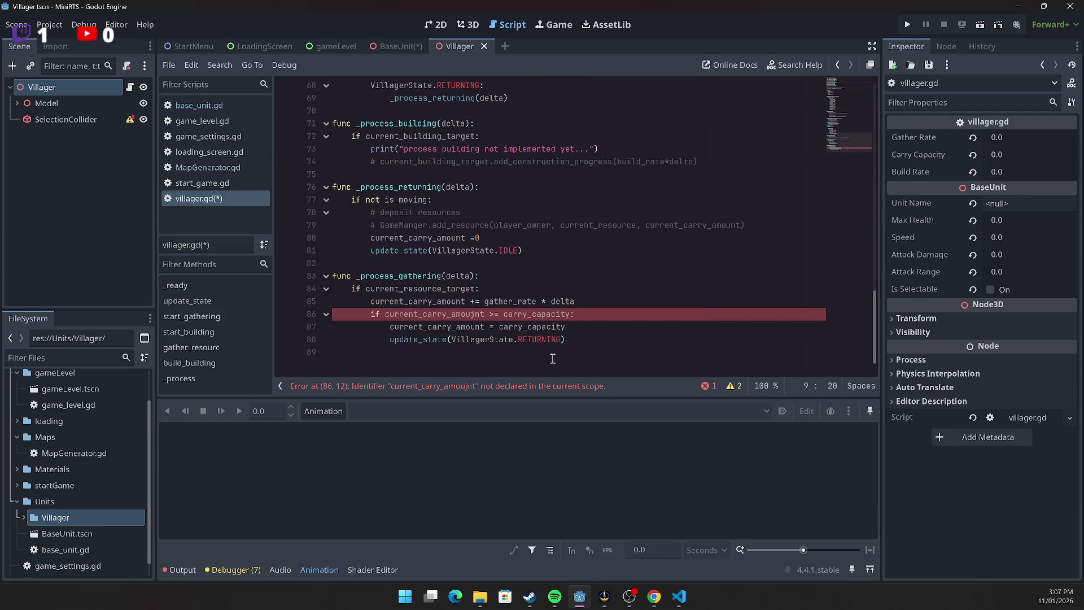
pyautogui.click(475, 314)
pyautogui.press('BackSpace')
pyautogui.click(680, 351)
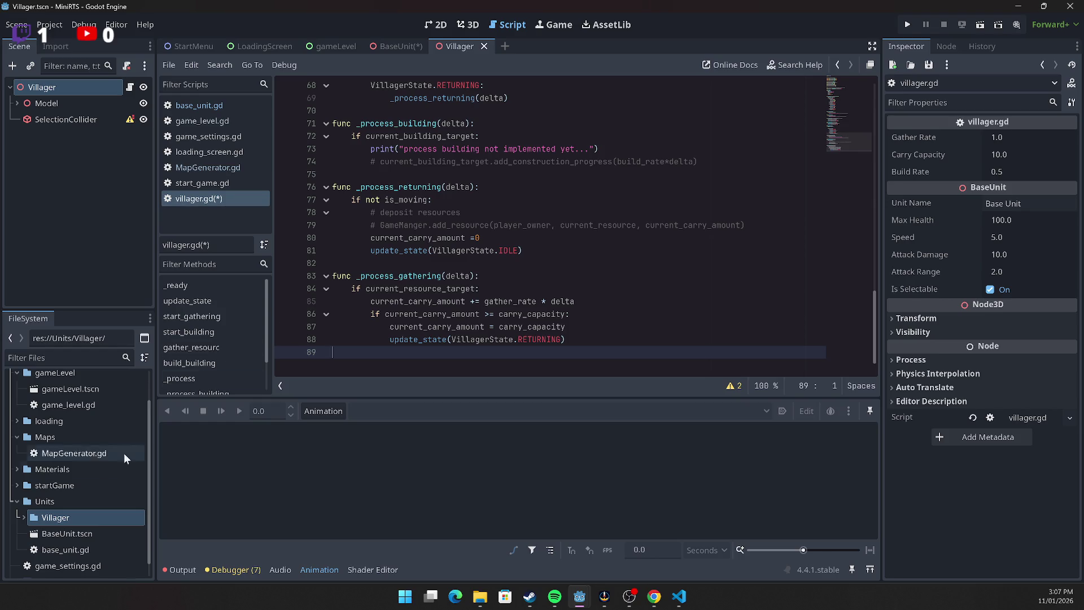
pyautogui.scroll(3, 59, 476)
# Step: Create a Managers folder under res:// in the FileSystem panel
pyautogui.click(36, 392)
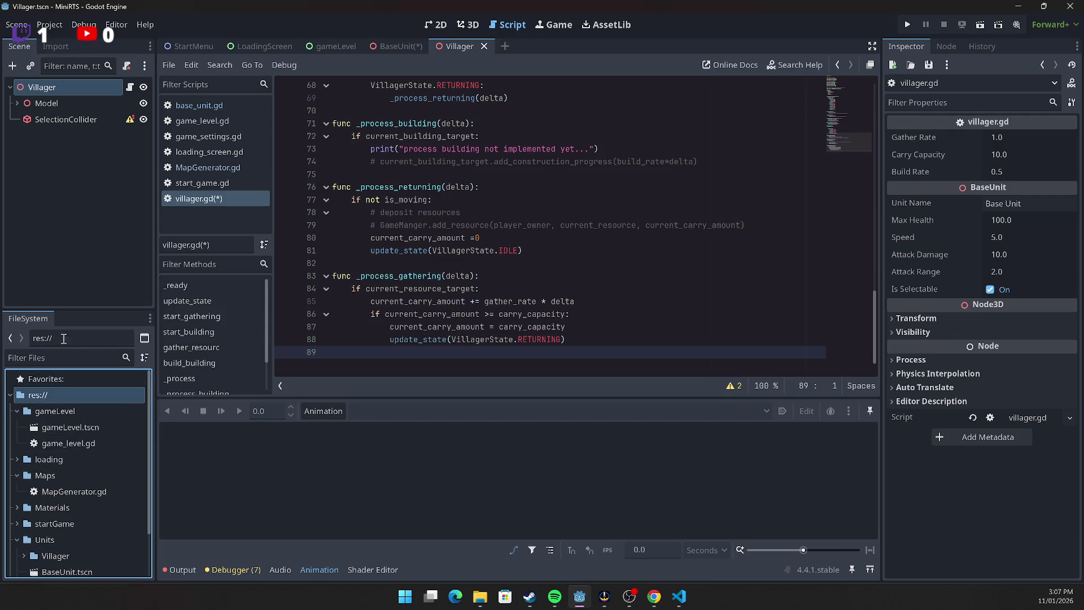
pyautogui.rightClick(34, 395)
pyautogui.moveTo(58, 405)
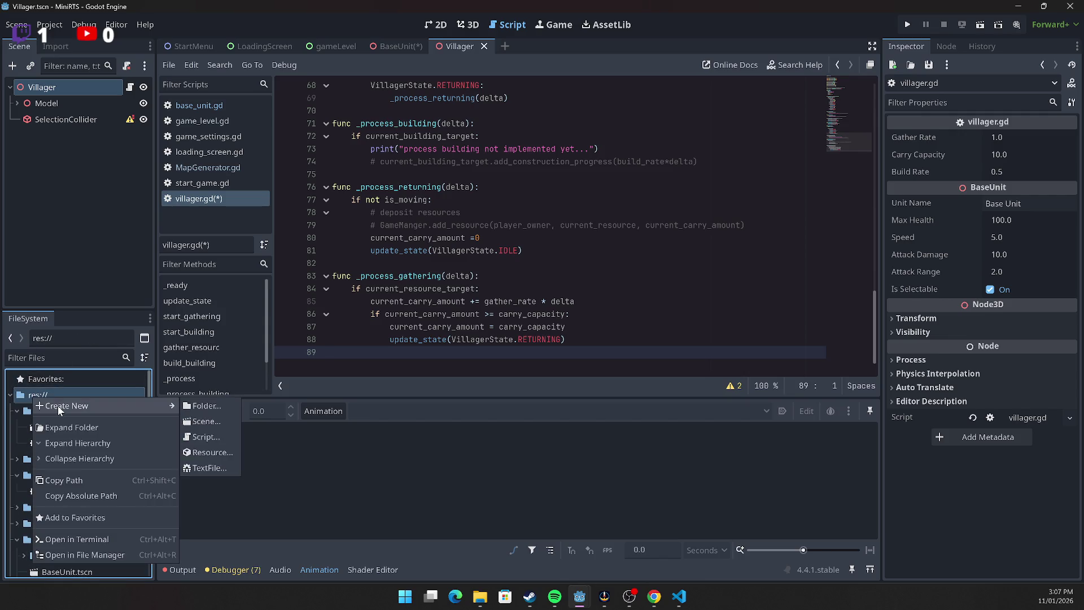
pyautogui.click(200, 406)
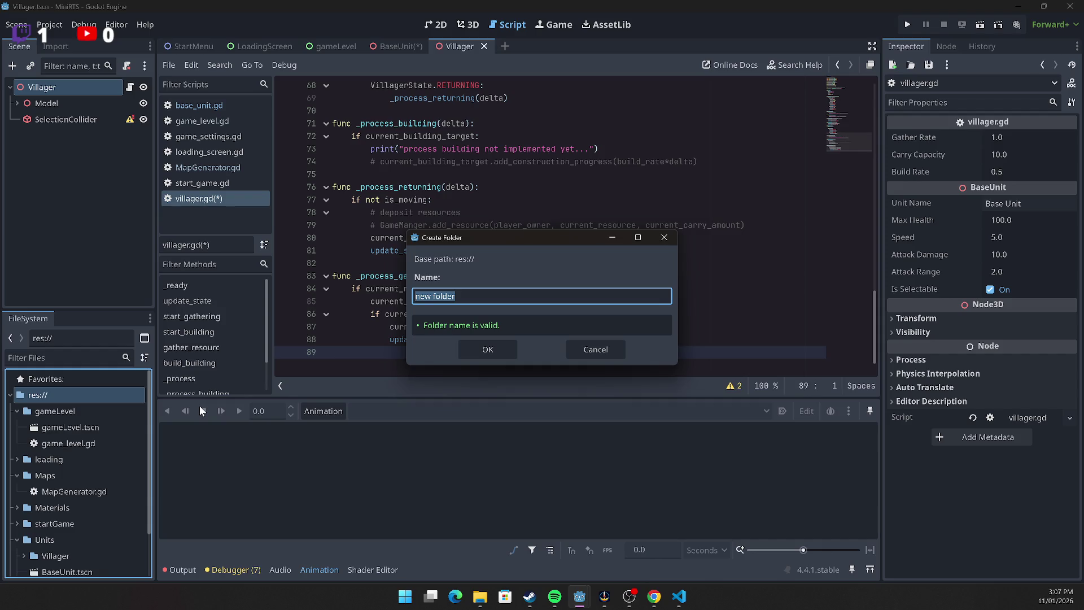
pyautogui.write('Manager')
pyautogui.write('s')
pyautogui.press('Return')
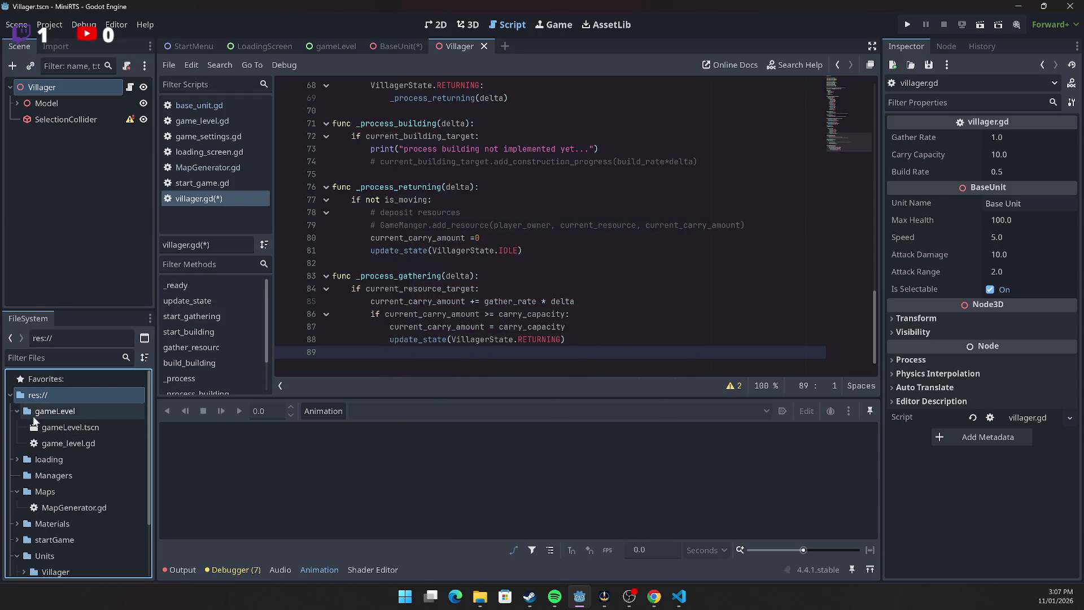
# Step: Create the UnitManager.gd script inside Managers and open it in the editor
pyautogui.click(16, 413)
pyautogui.rightClick(46, 442)
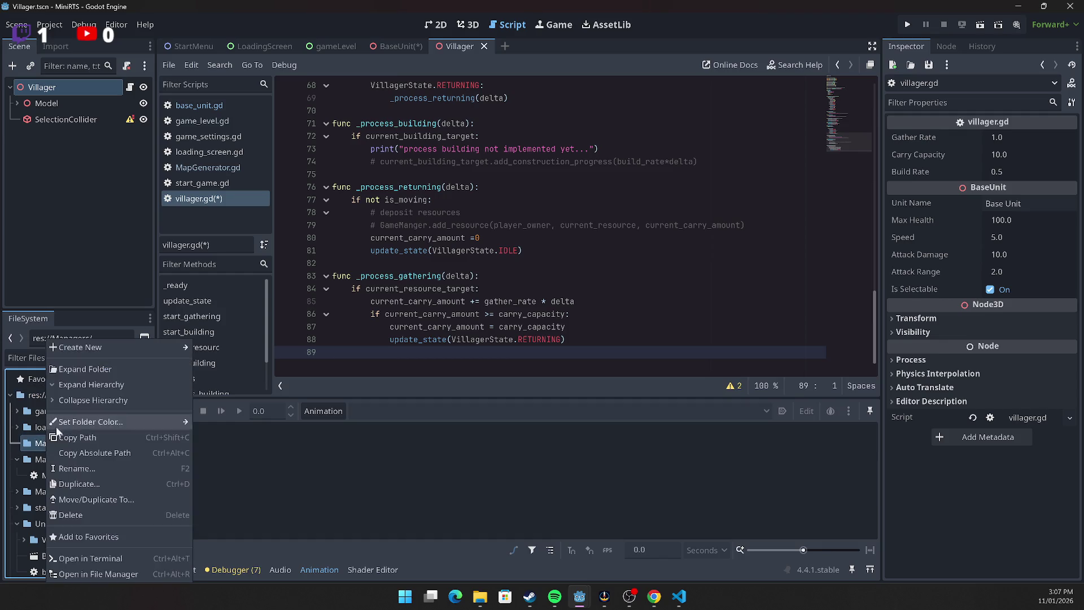
pyautogui.moveTo(106, 346)
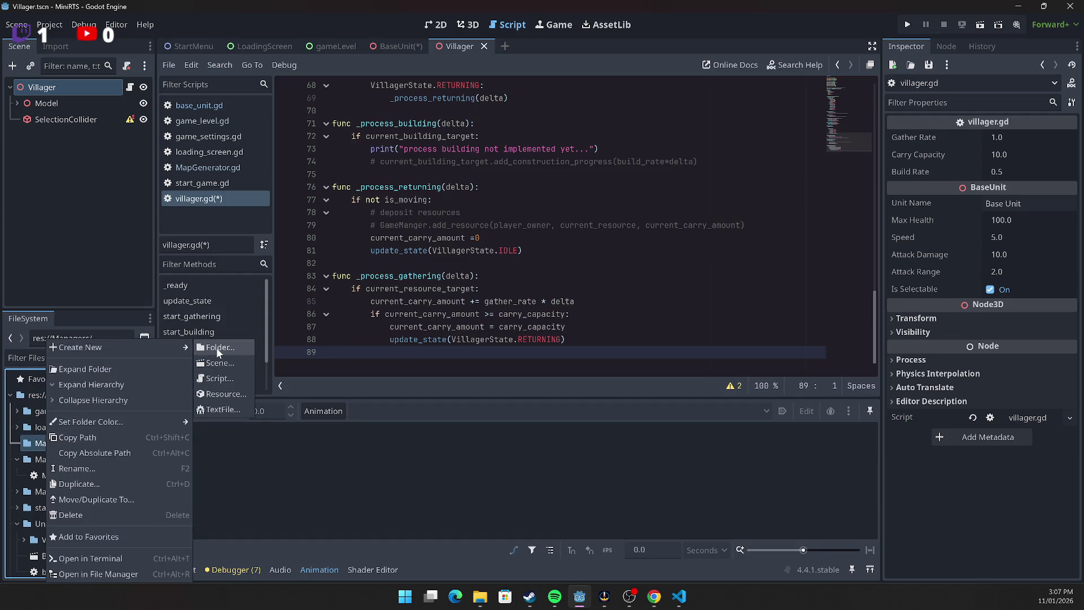
pyautogui.click(218, 379)
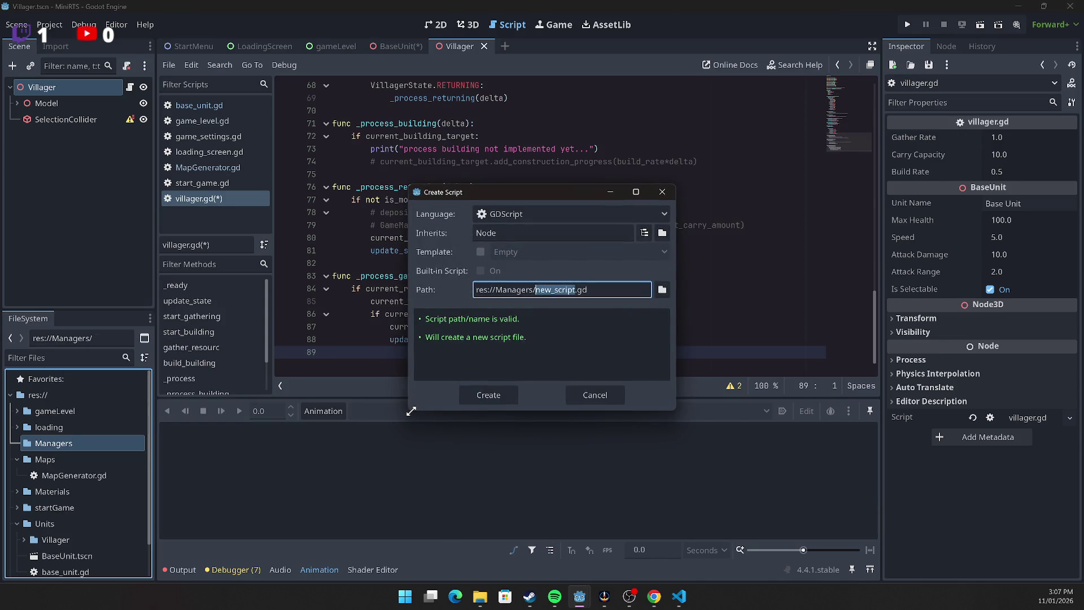
pyautogui.write('UnitManage')
pyautogui.write('r')
pyautogui.press('Return')
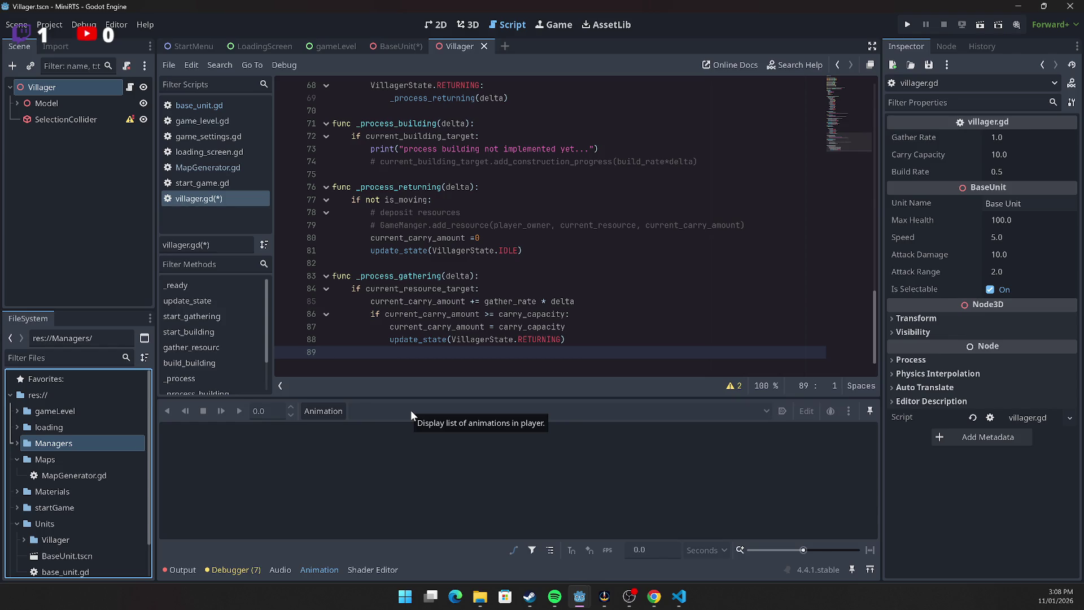
pyautogui.click(17, 443)
pyautogui.click(60, 459)
pyautogui.doubleClick(59, 459)
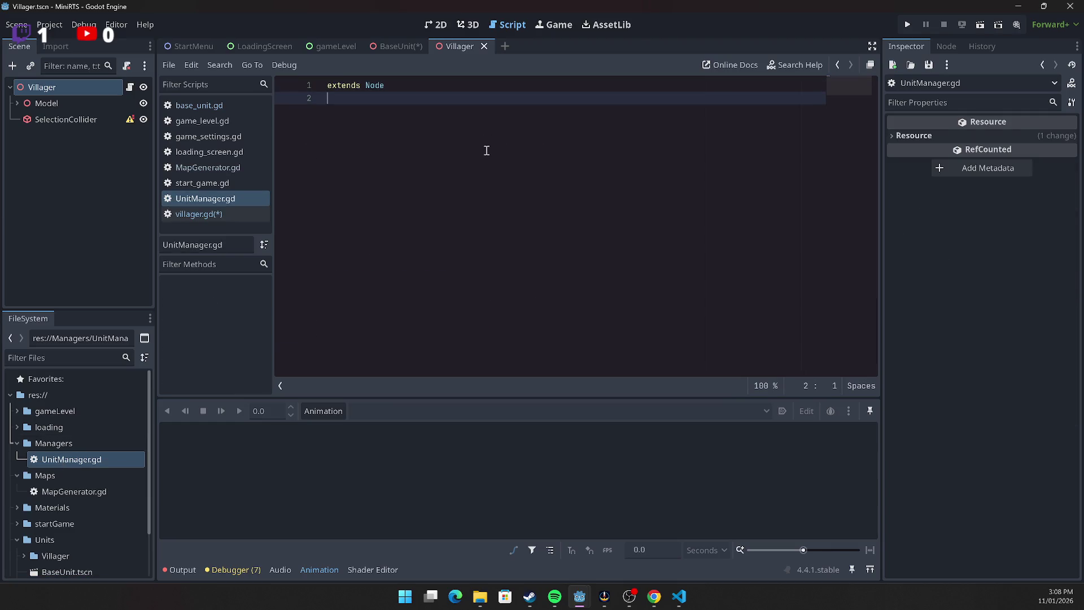
# Step: Declare class_name UnitManager and var all_units: Array[BaseUnit] = []
pyautogui.write('class_name ')
pyautogui.write('UnitManager')
pyautogui.press('Return')
pyautogui.press('Return')
pyautogui.write('var ')
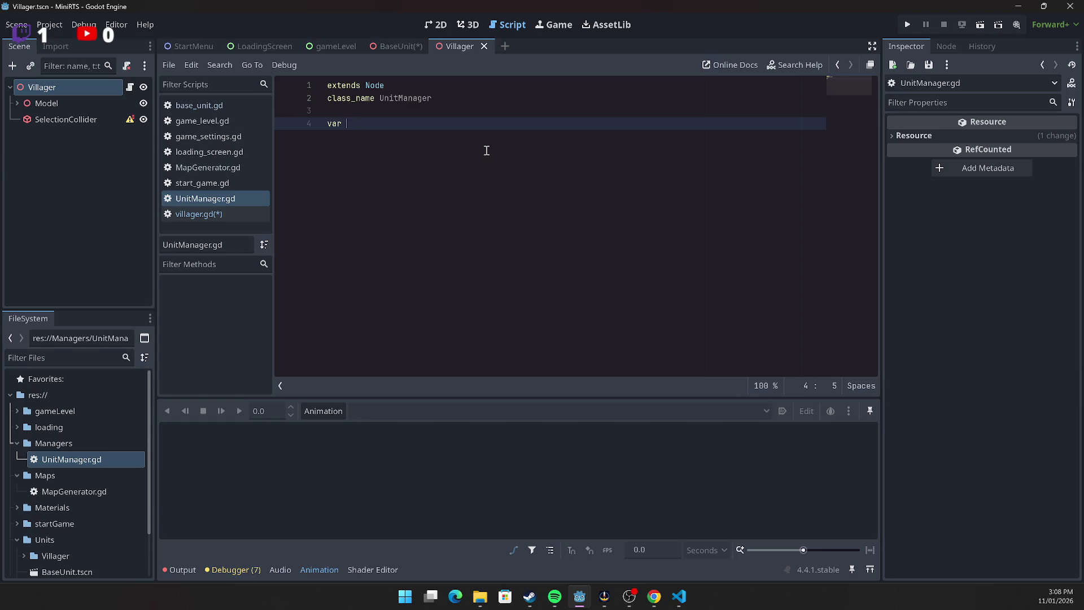
pyautogui.write('all_units: ')
pyautogui.write('Array')
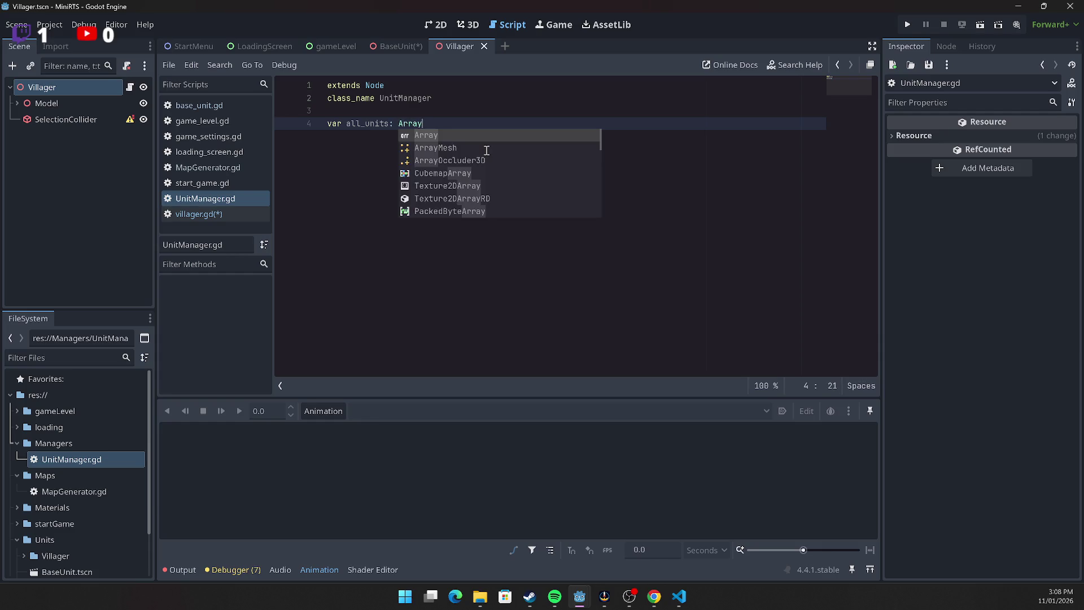
pyautogui.write('[Base')
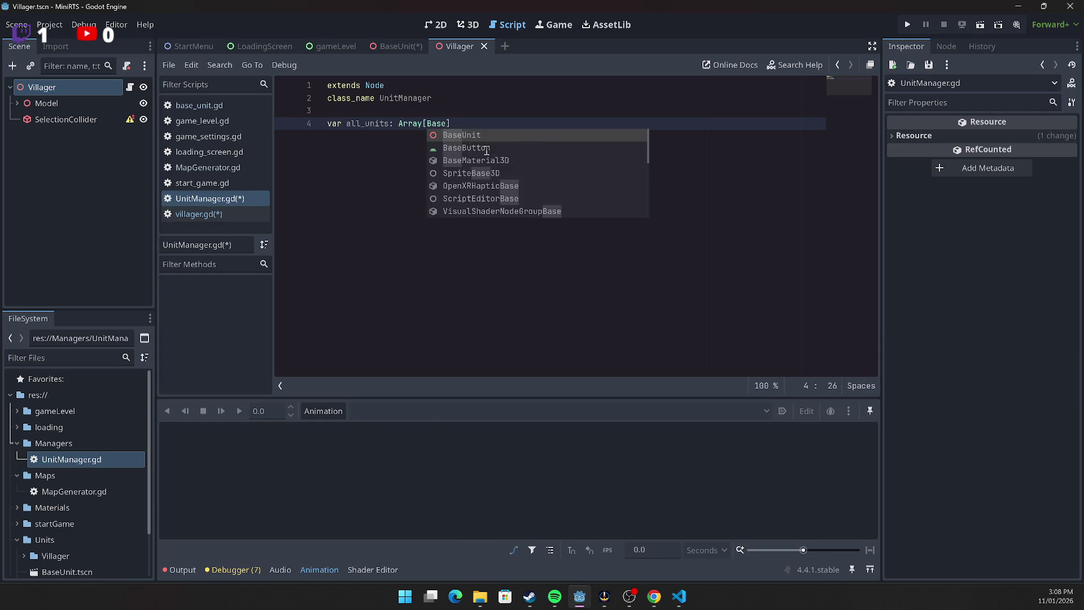
pyautogui.write('Unit')
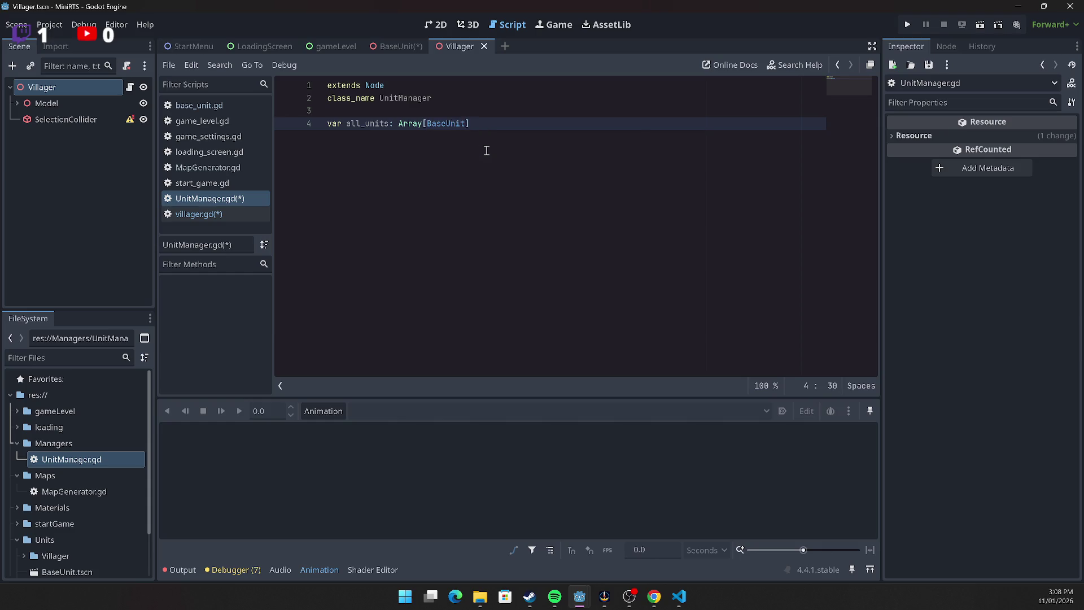
pyautogui.write('] =[]')
pyautogui.press('Return')
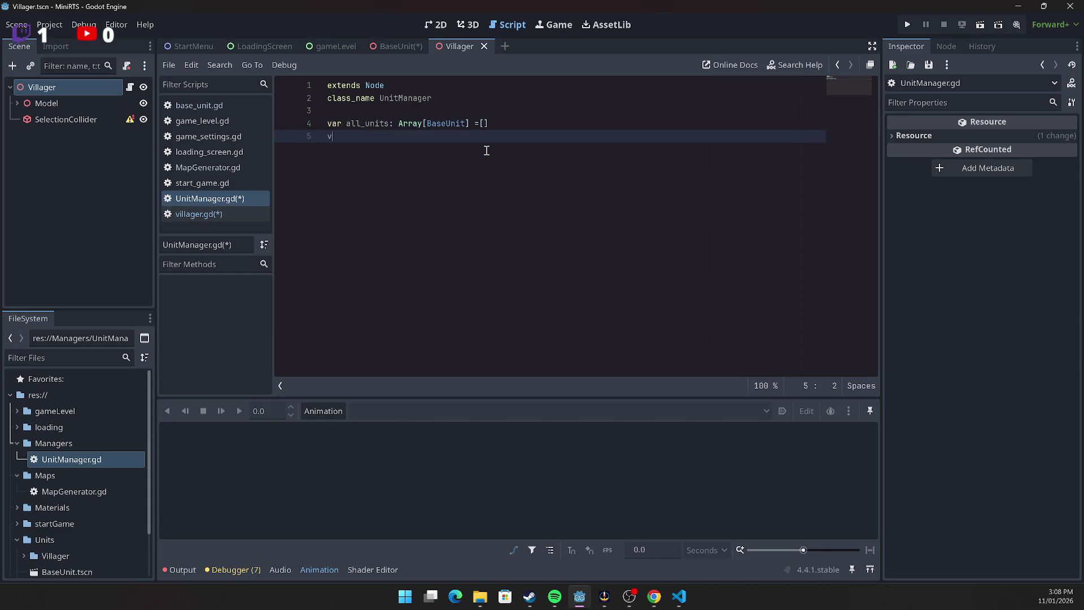
# Step: Add units_by_player as an empty Dictionation {} and selected_units: Array[BaseUnit] = []
pyautogui.write('ar units_')
pyautogui.write('by_player: ')
pyautogui.write('Dictionation = ')
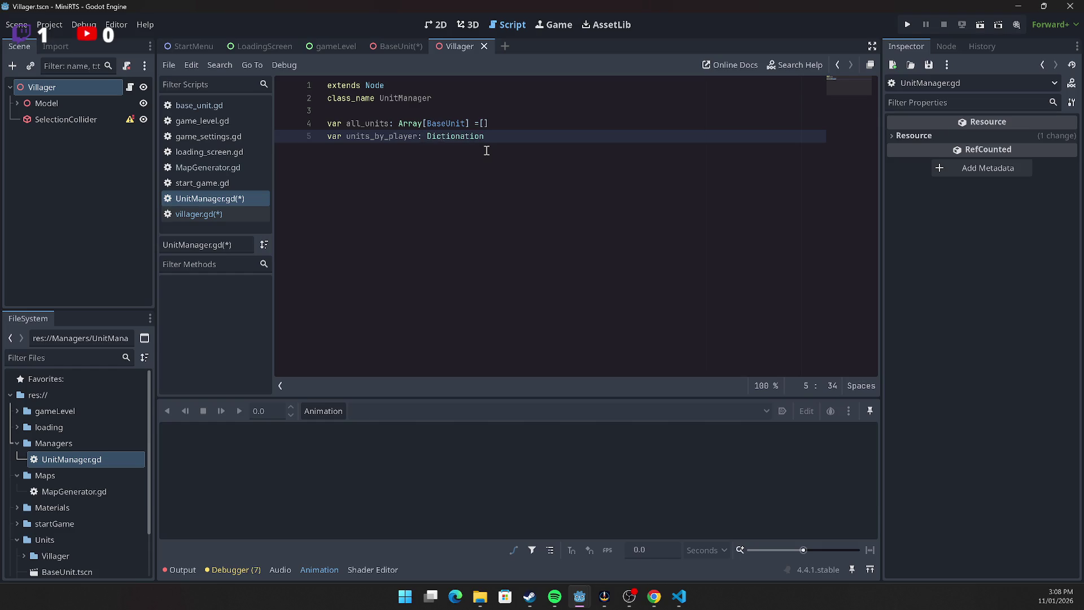
pyautogui.write('{}')
pyautogui.write(';')
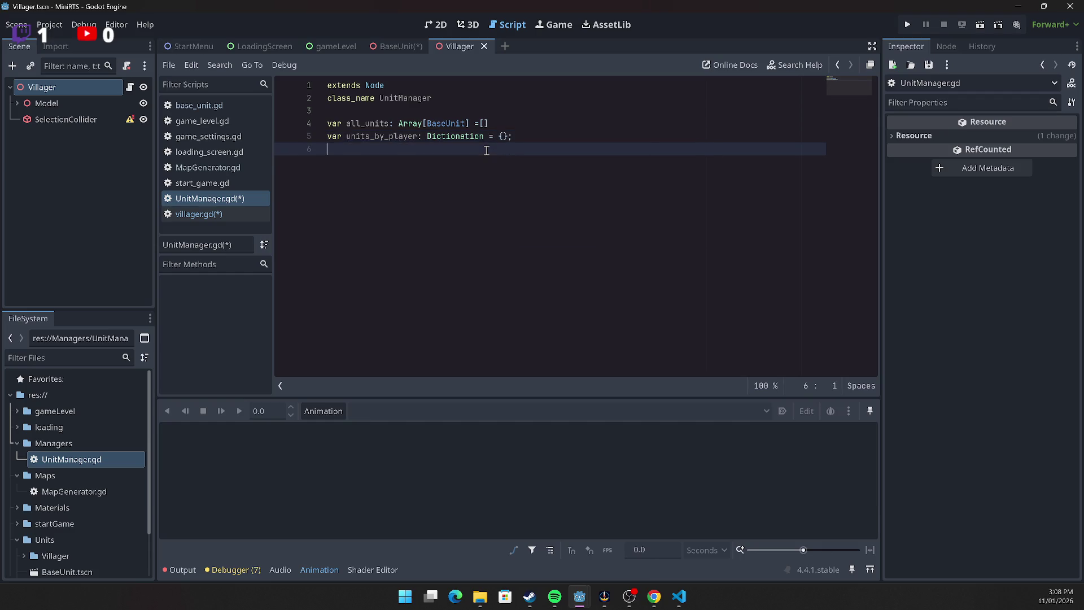
pyautogui.press('BackSpace')
pyautogui.press('Return')
pyautogui.write('var selecte')
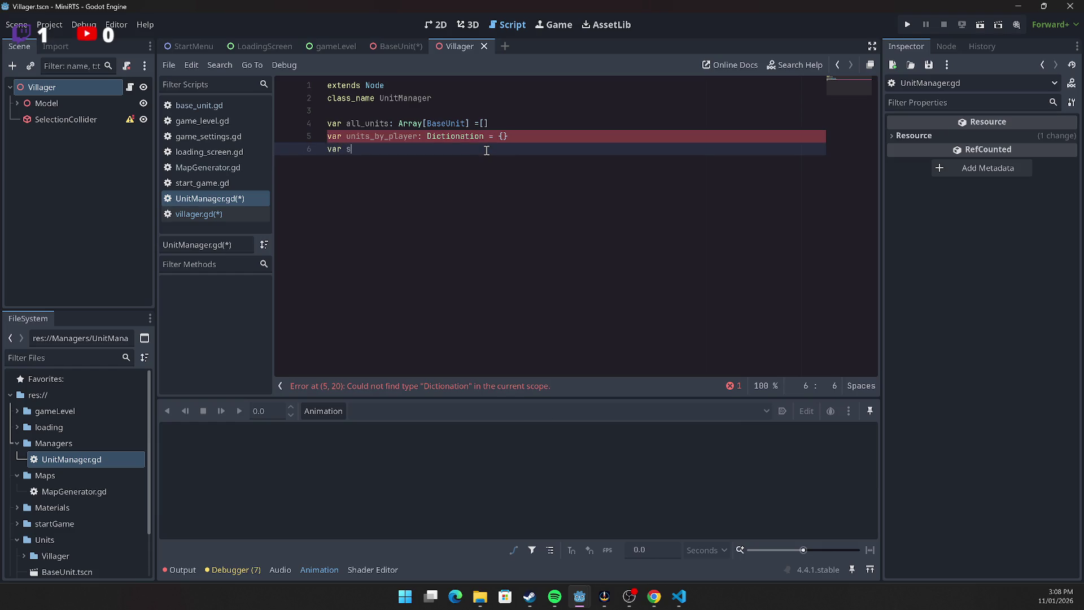
pyautogui.write('d_i')
pyautogui.press('BackSpace')
pyautogui.write('units:')
pyautogui.write(' Array')
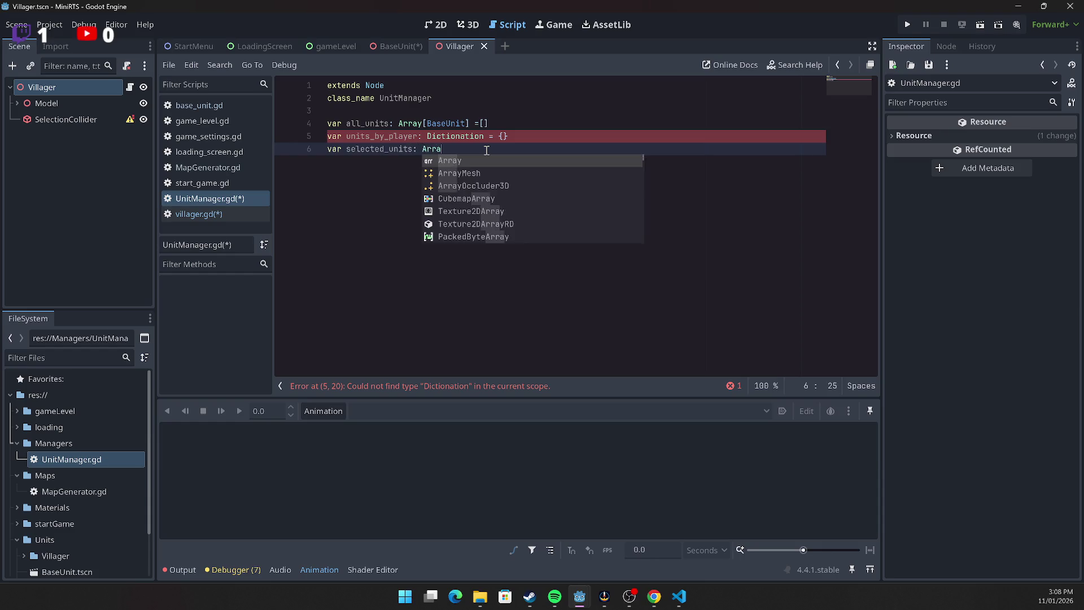
pyautogui.press('BackSpace')
pyautogui.write('[Base')
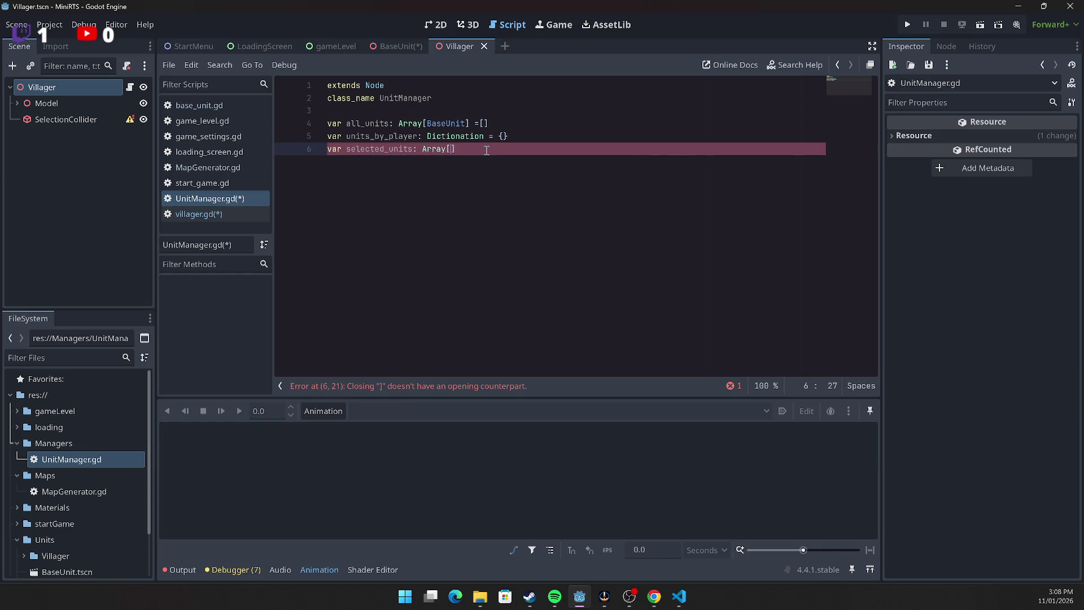
pyautogui.write('Uni')
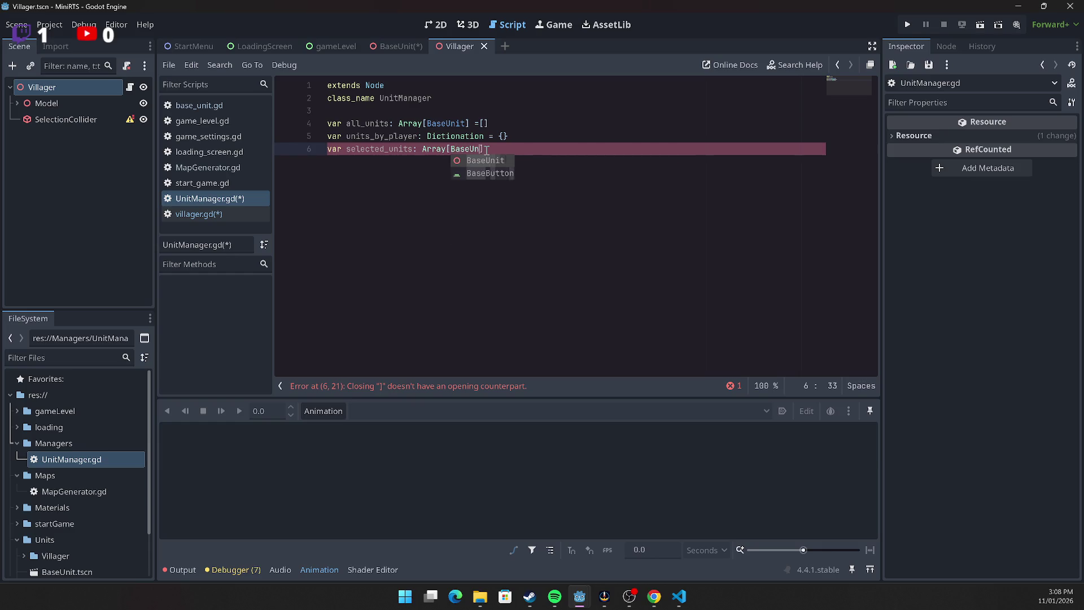
pyautogui.write('t')
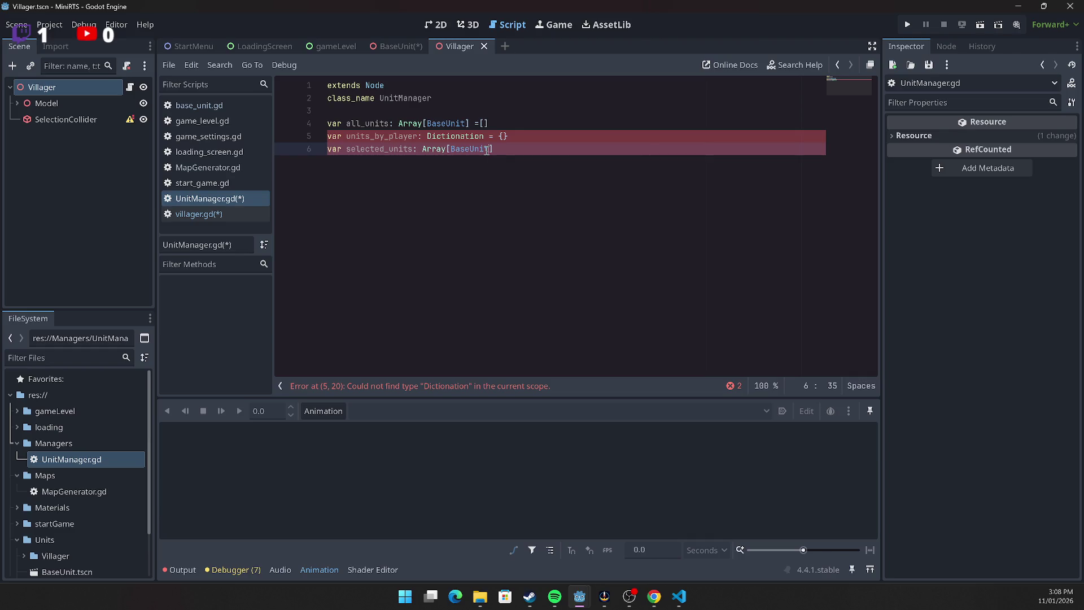
pyautogui.write('] =')
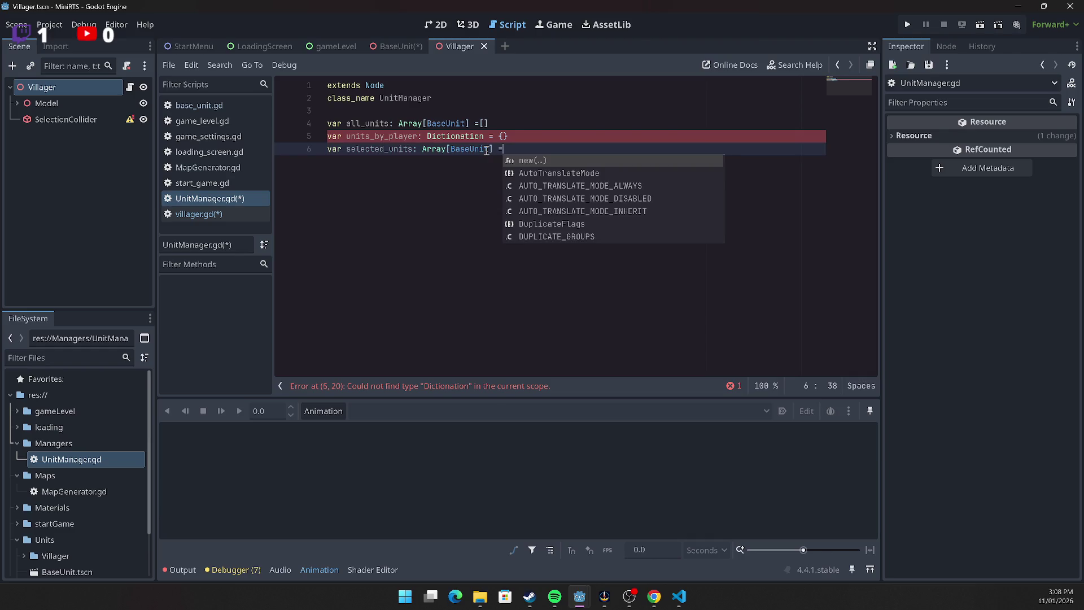
pyautogui.write('[]')
pyautogui.press('Return')
pyautogui.press('Return')
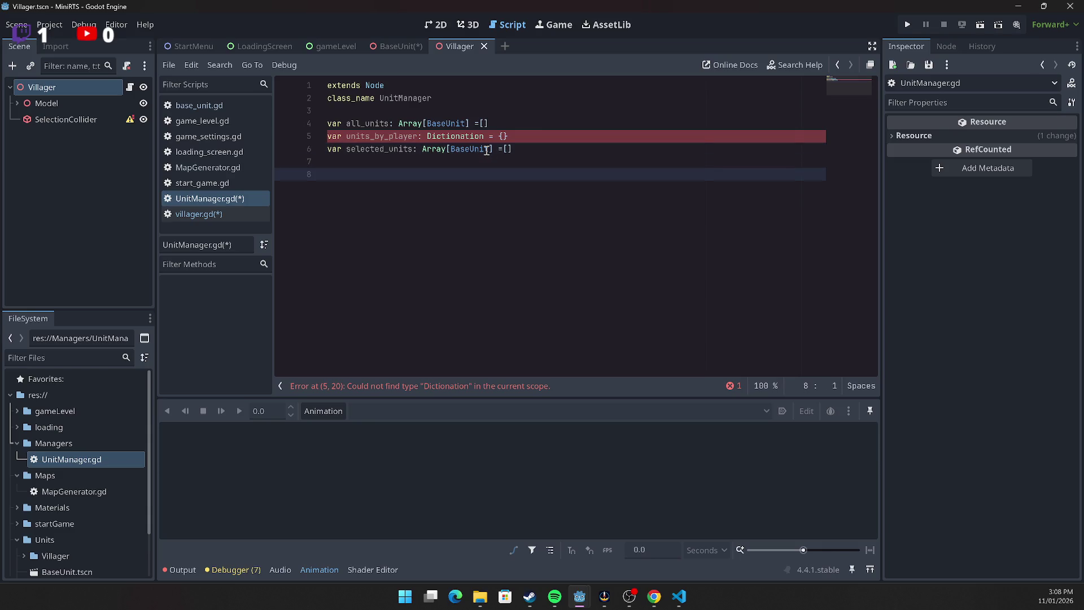
# Step: Begin the declaration var unit_prefabs: Dictionary = {
pyautogui.write('vsar')
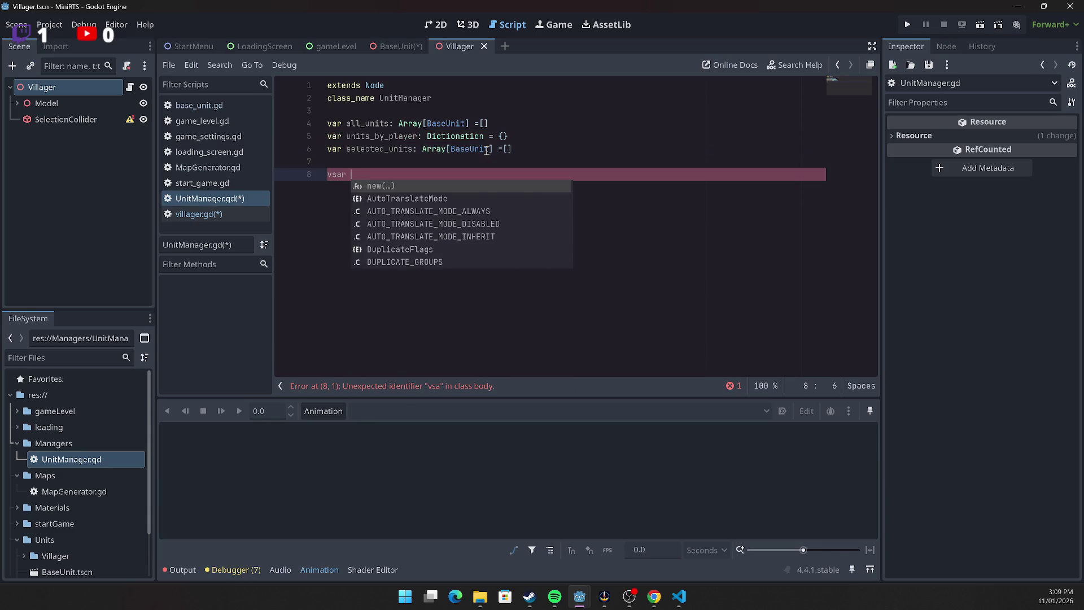
pyautogui.press('BackSpace')
pyautogui.press('BackSpace')
pyautogui.write('ar unit_p')
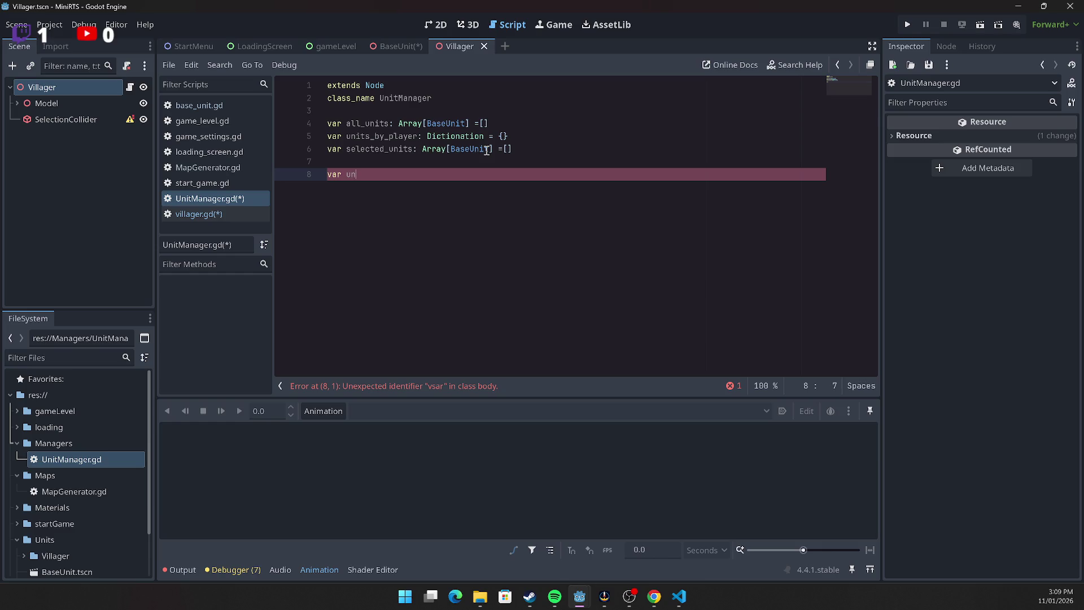
pyautogui.write('reg')
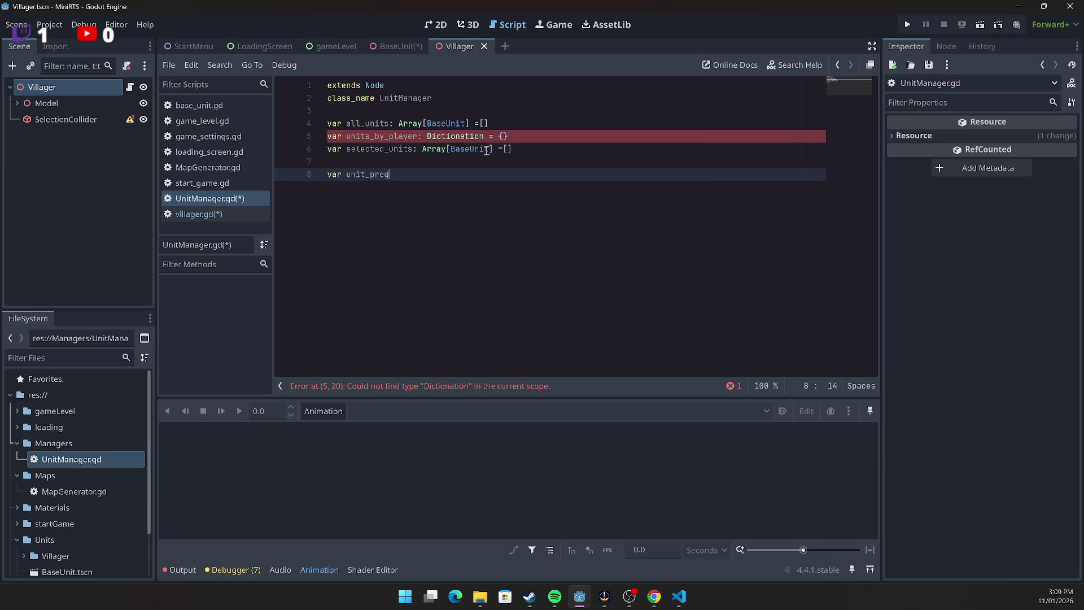
pyautogui.press('BackSpace')
pyautogui.write('fabs: ')
pyautogui.write('Dictionatio')
pyautogui.press('BackSpace')
pyautogui.write('y')
pyautogui.press('BackSpace')
pyautogui.press('BackSpace')
pyautogui.press('BackSpace')
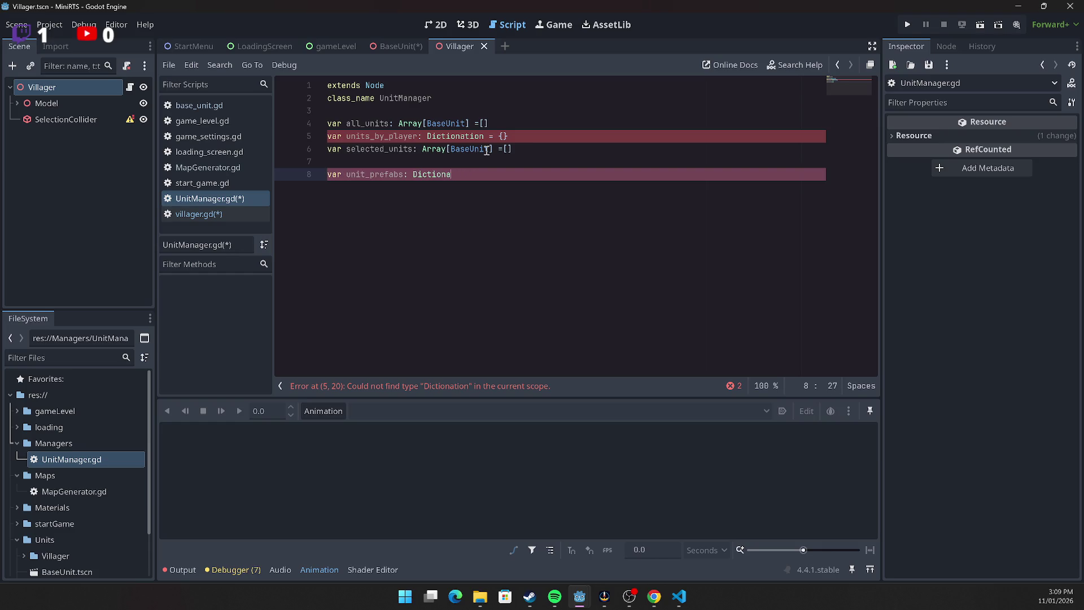
pyautogui.write('ry ')
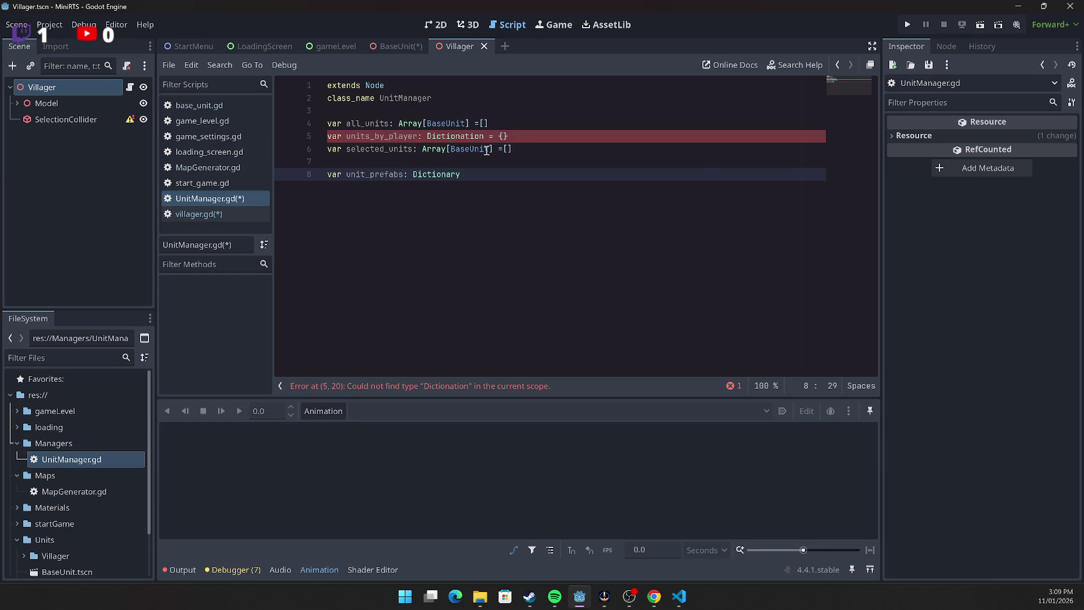
pyautogui.write('={')
# Step: Add a "villager" entry preloading res://Units/Villager/Villager.tscn to unit_prefabs
pyautogui.press('Return')
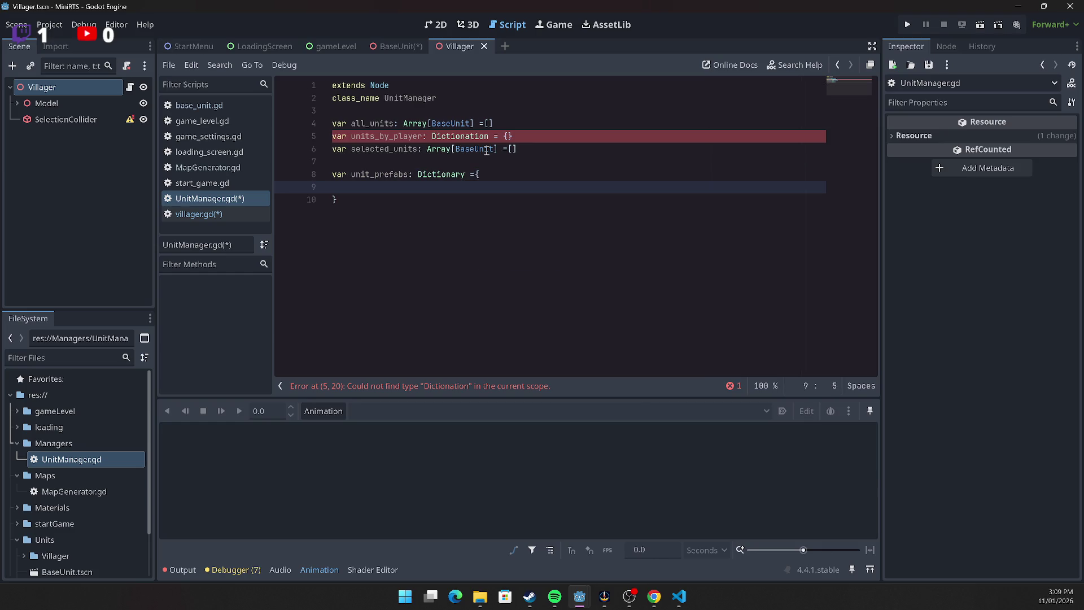
pyautogui.write('"villager')
pyautogui.write('": ')
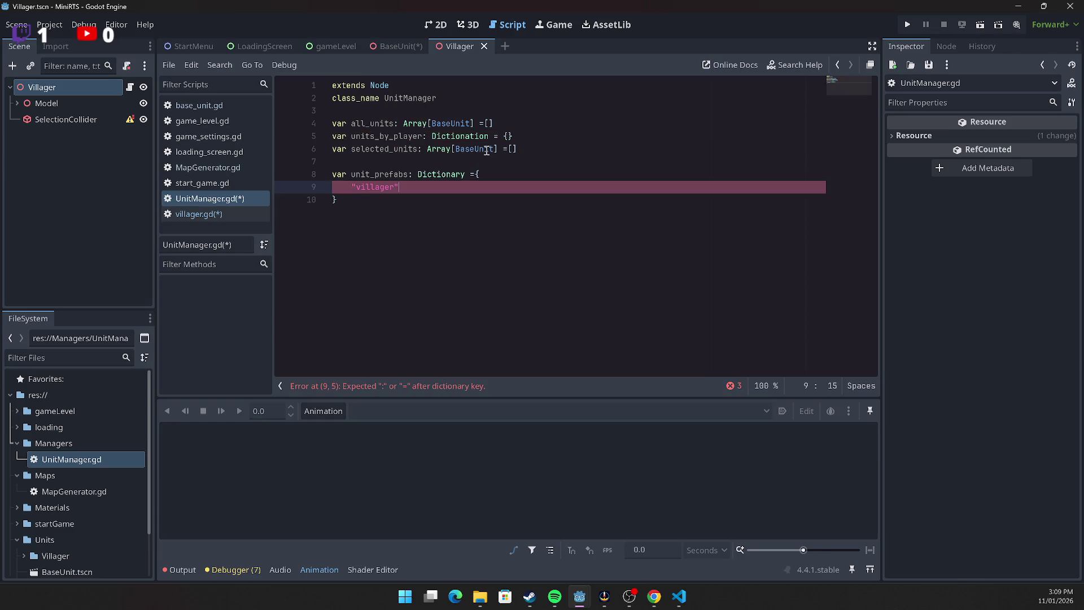
pyautogui.write('preload("')
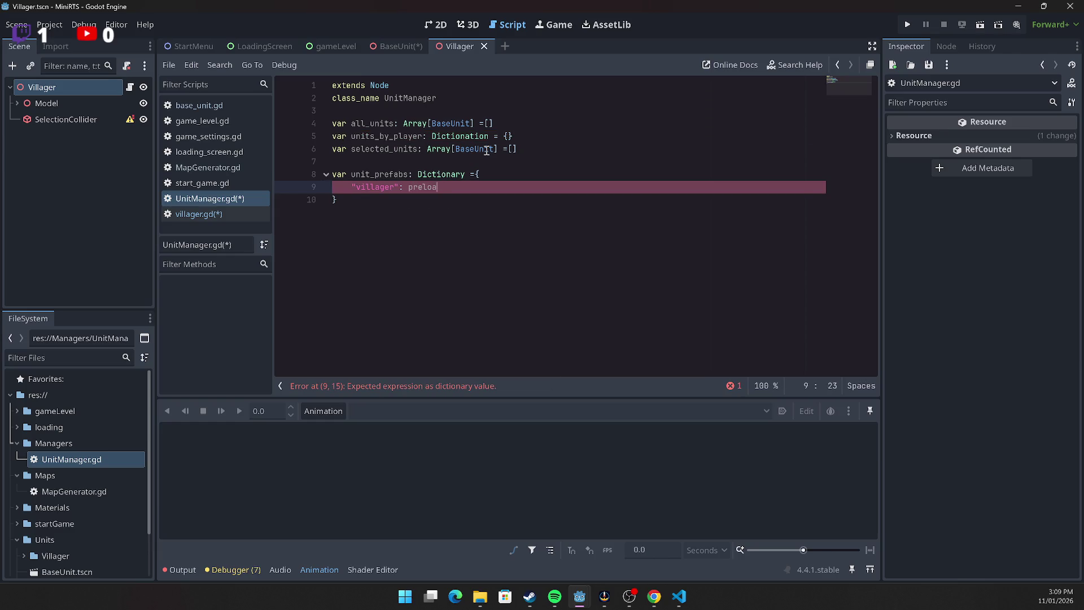
pyautogui.write('res:')
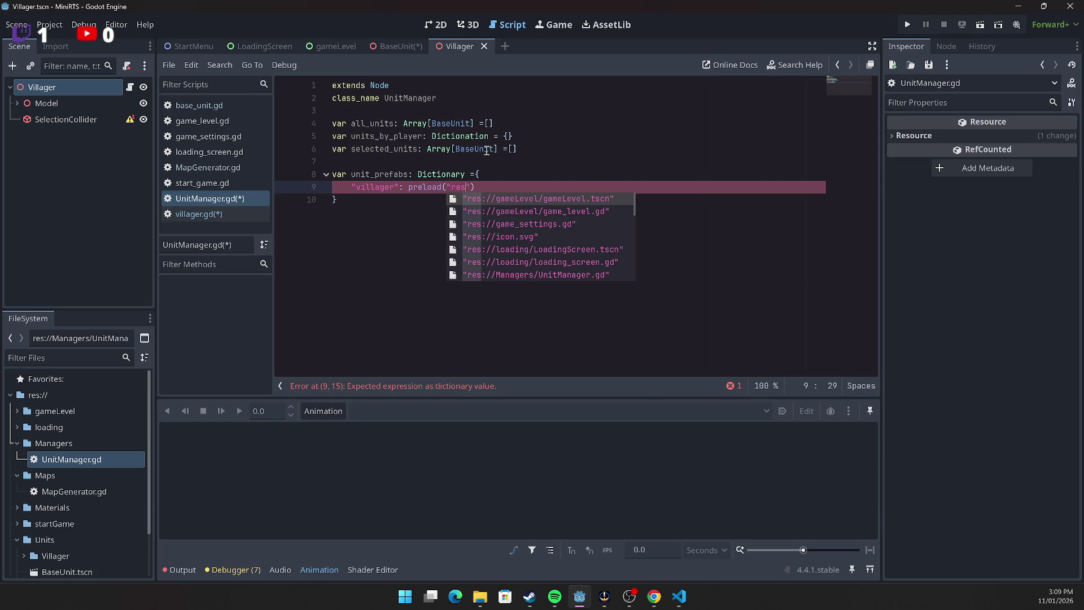
pyautogui.write('//')
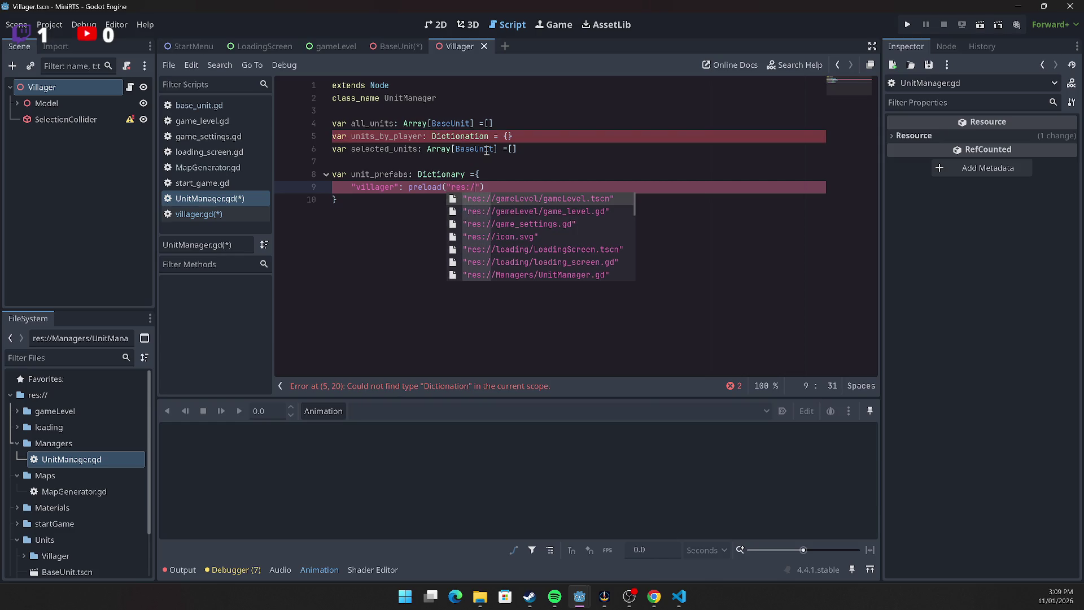
pyautogui.write('Units')
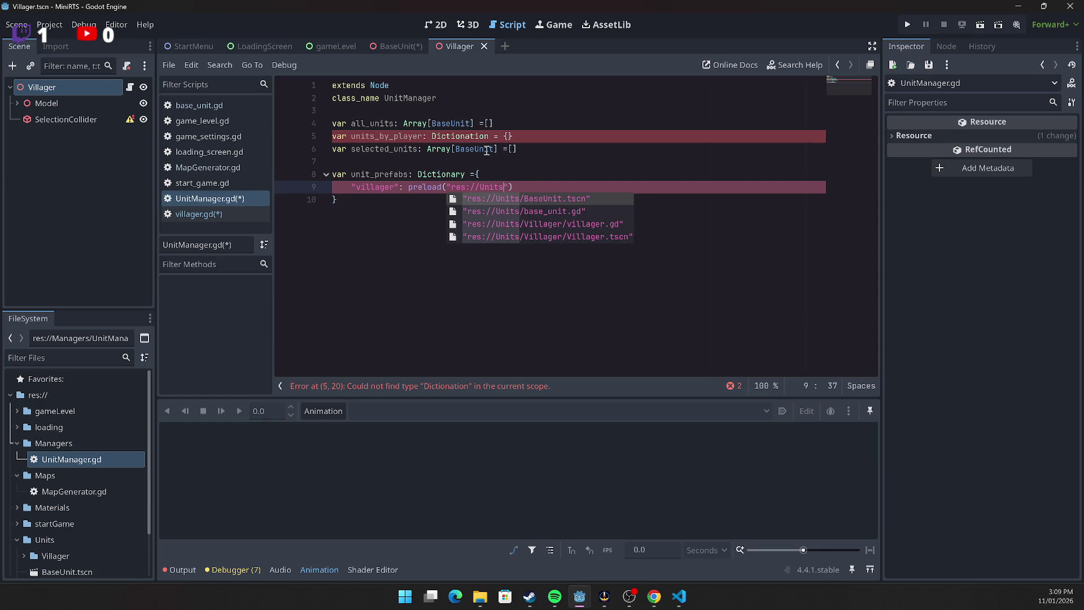
pyautogui.press('Down')
pyautogui.press('Down')
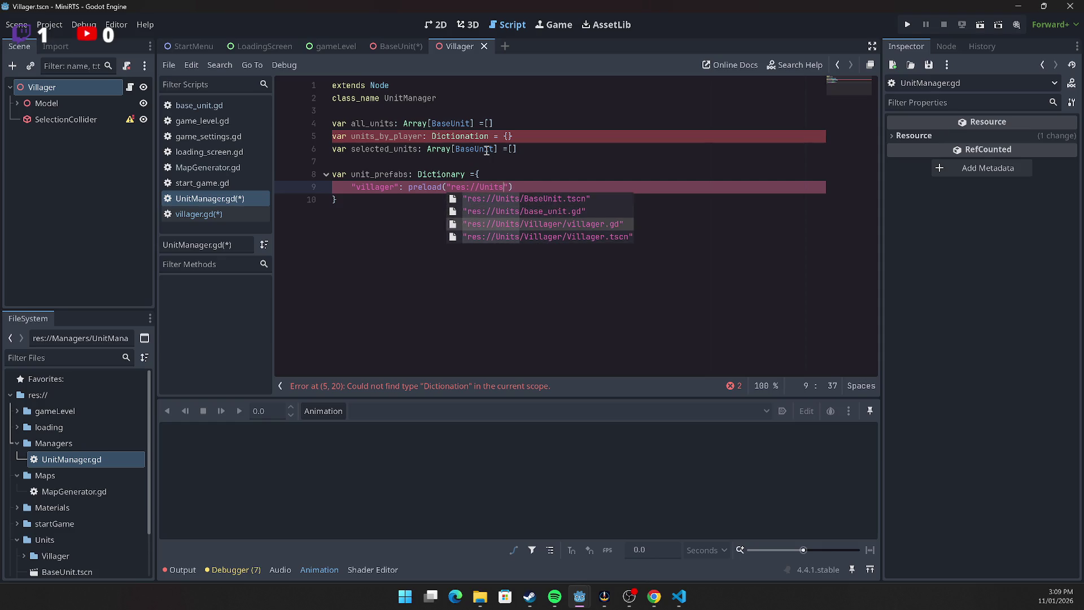
pyautogui.press('Down')
pyautogui.press('Return')
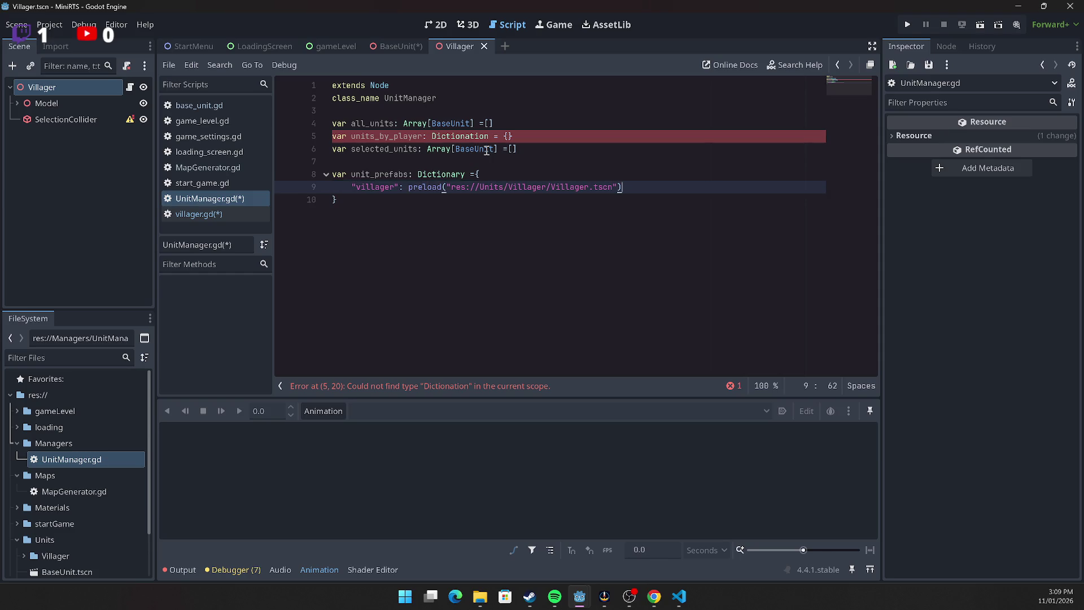
pyautogui.press('Return')
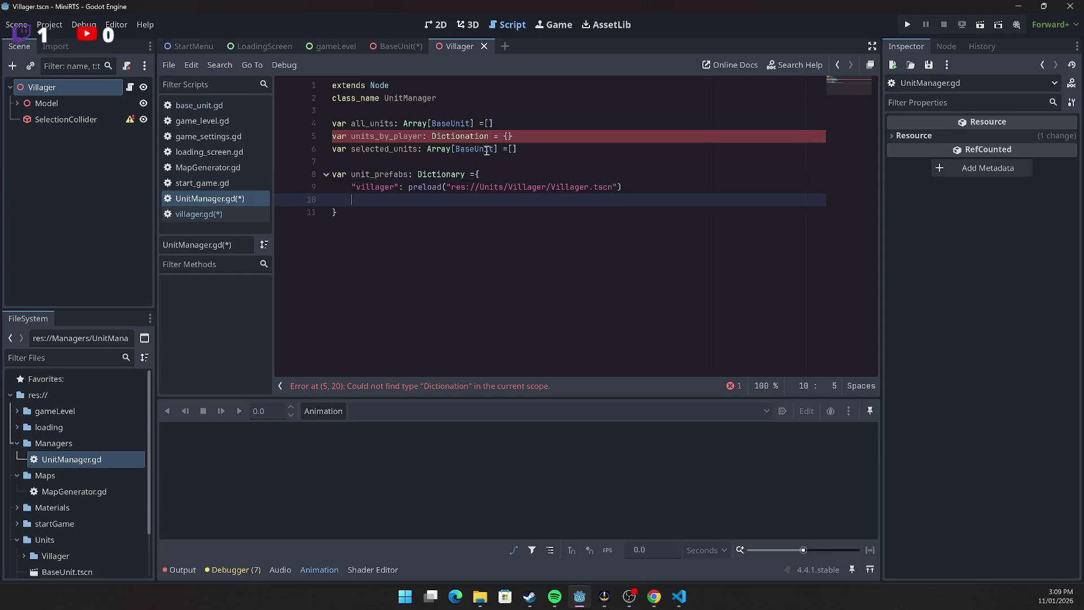
pyautogui.press('Down')
pyautogui.press('Return')
pyautogui.press('Return')
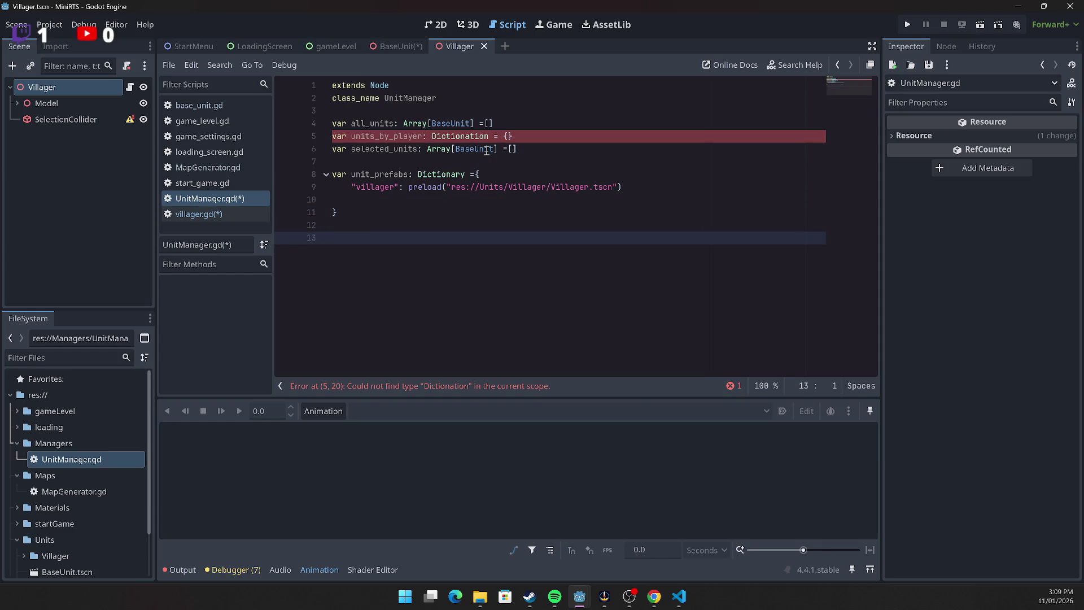
pyautogui.write('func _re')
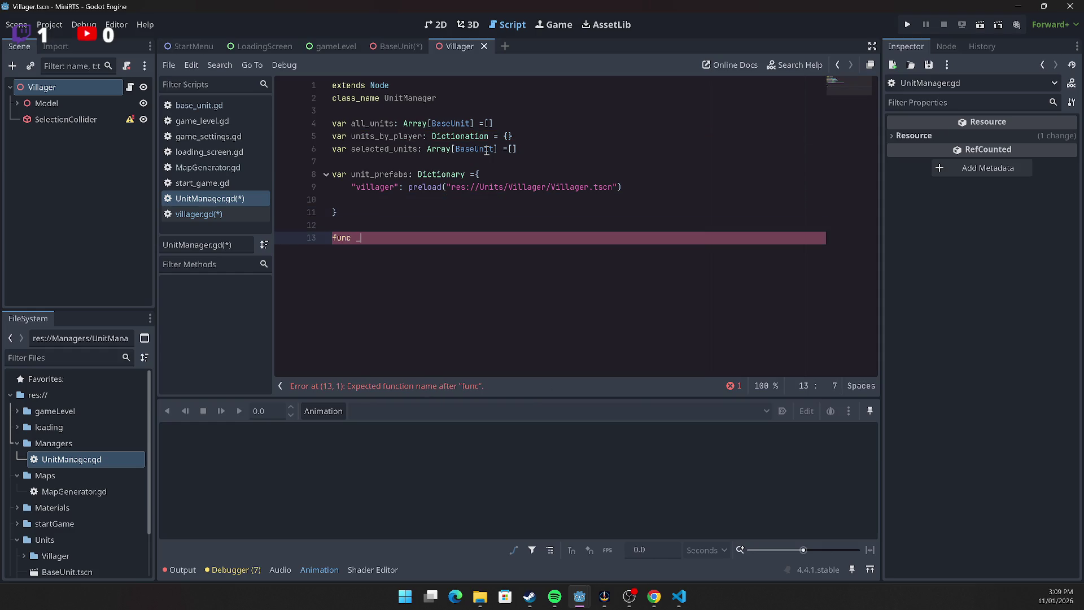
pyautogui.write('ady')
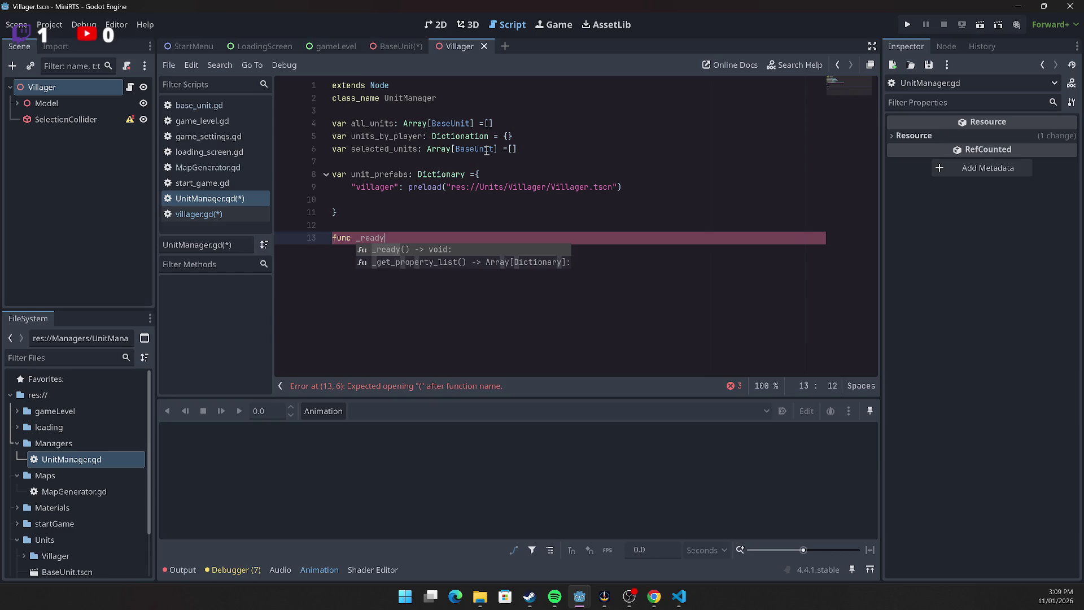
pyautogui.write('():')
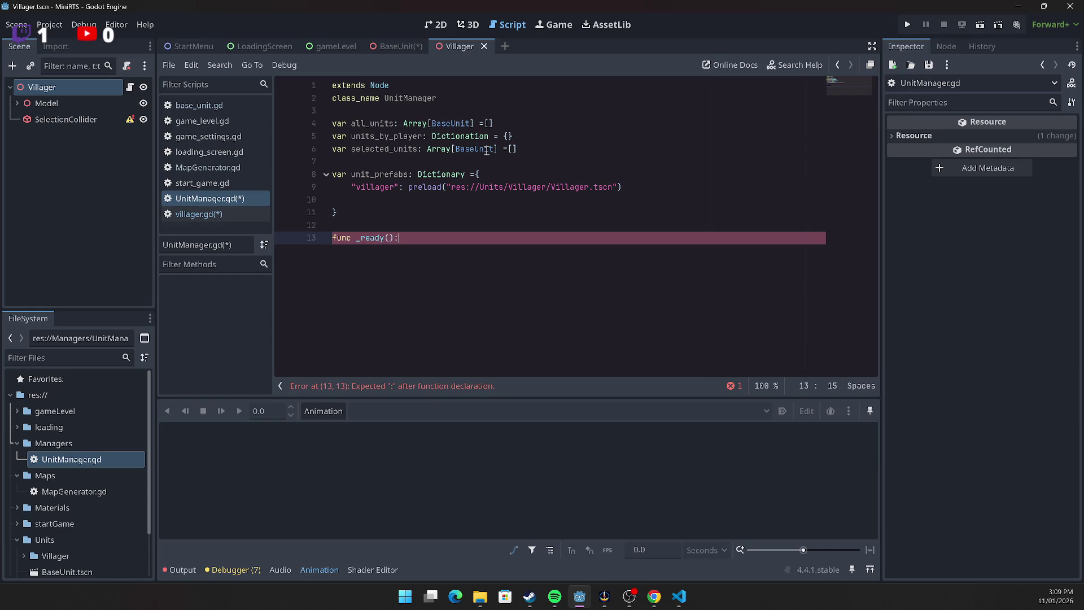
# Step: In _ready, loop for i in range(8) setting units_by_player[i] = []
pyautogui.press('Return')
pyautogui.write('for ')
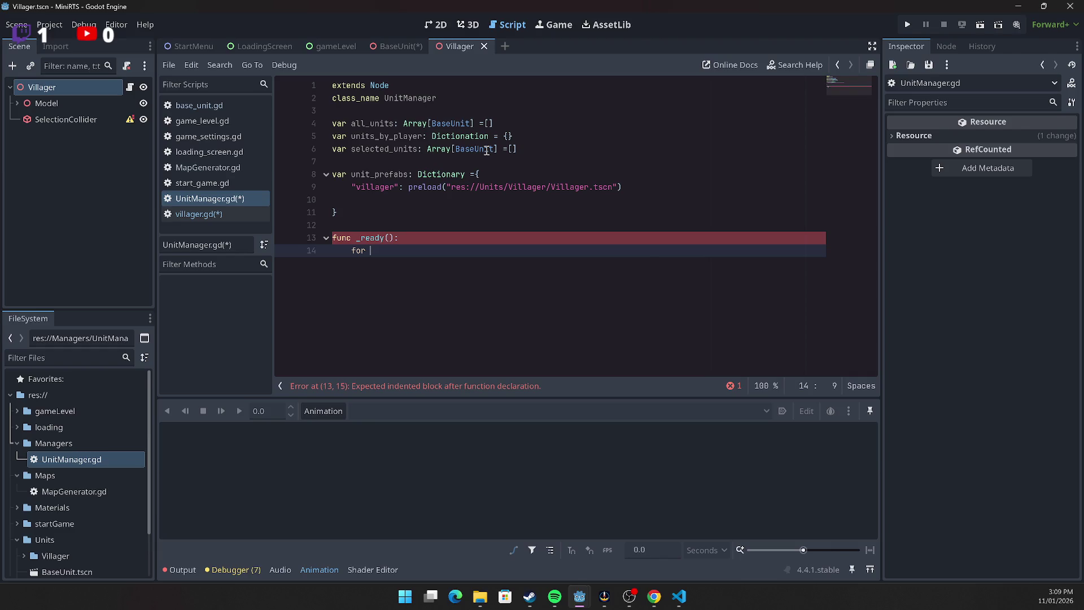
pyautogui.write('i in range')
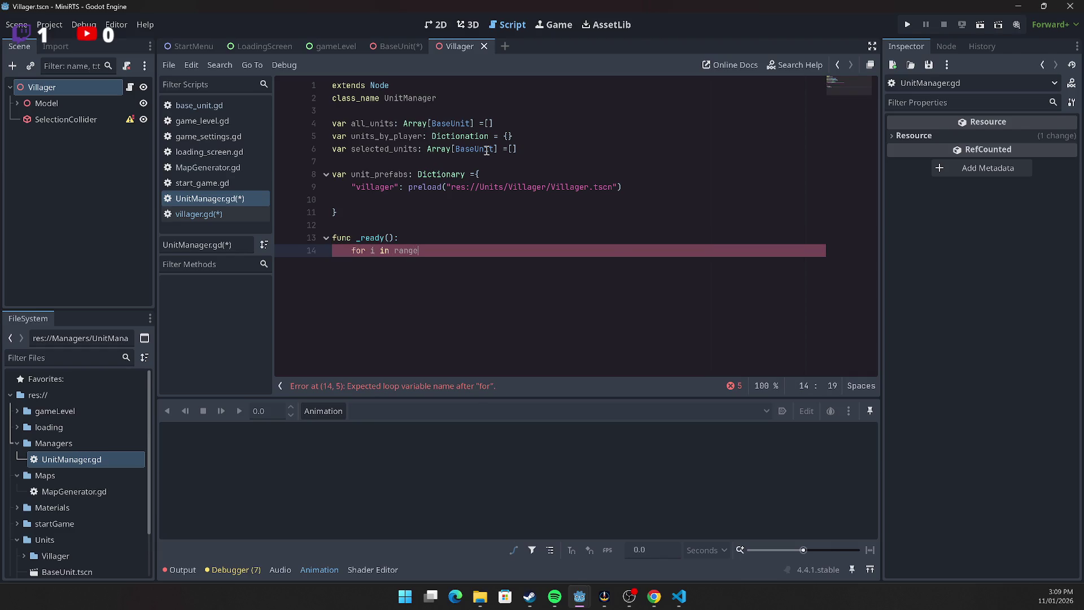
pyautogui.write('(8):')
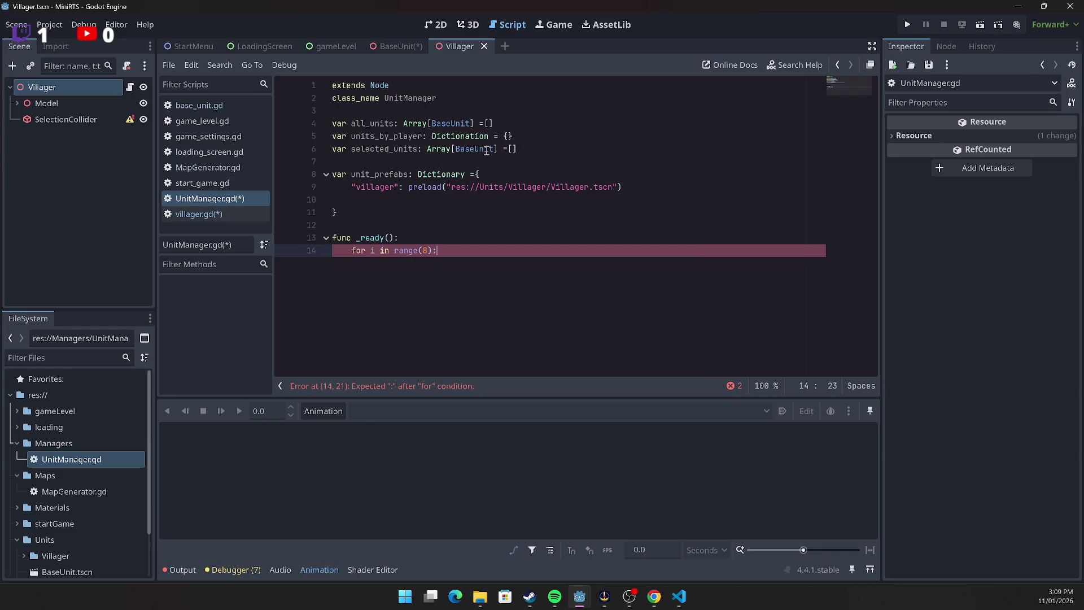
pyautogui.press('Return')
pyautogui.write('iiun')
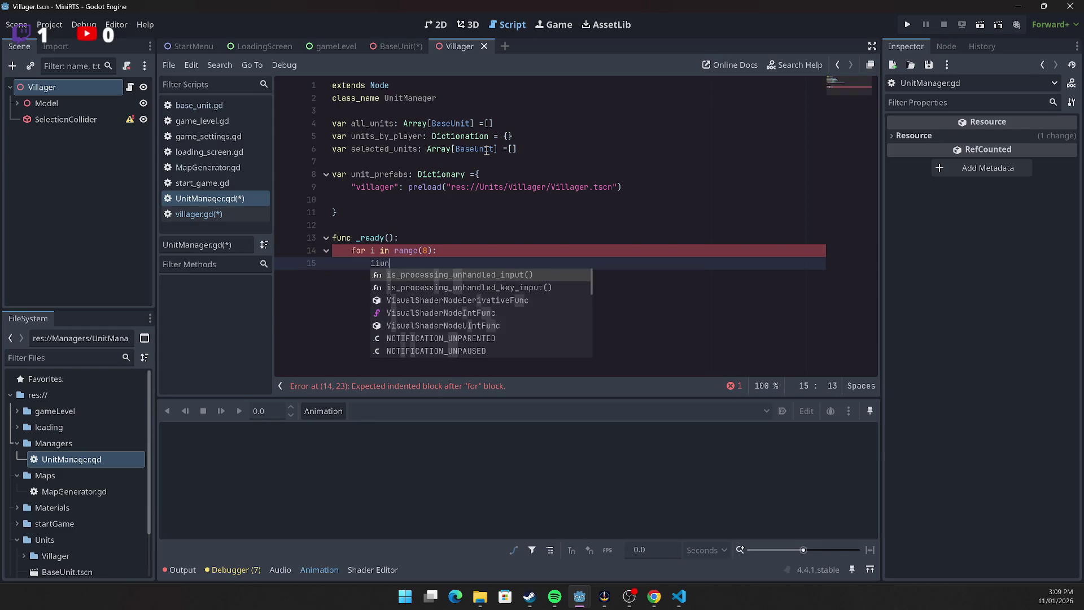
pyautogui.press('BackSpace')
pyautogui.press('BackSpace')
pyautogui.press('BackSpace')
pyautogui.write('unit')
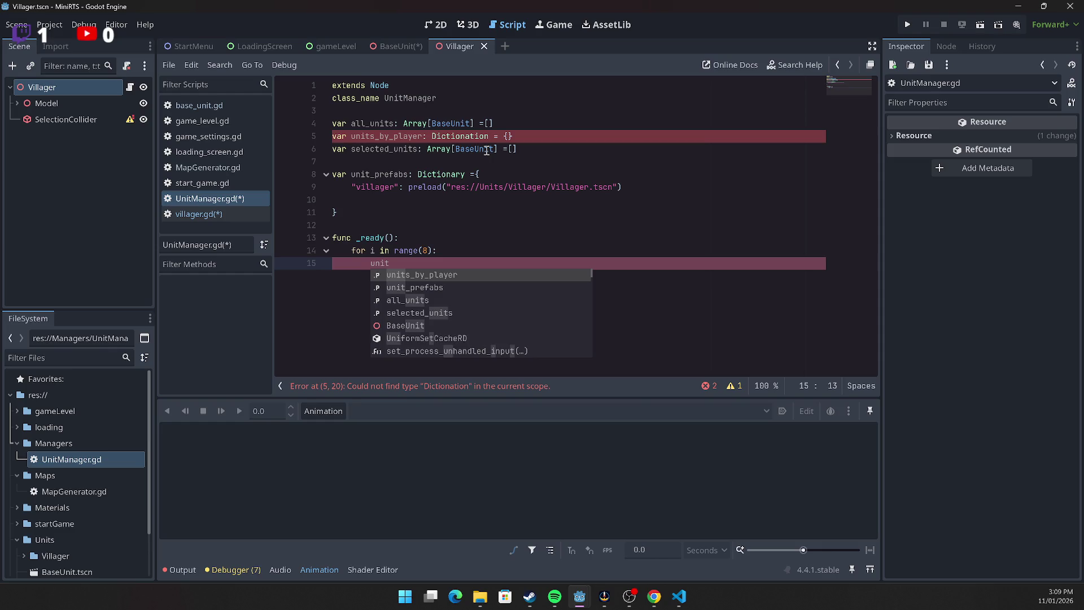
pyautogui.write('s_by_')
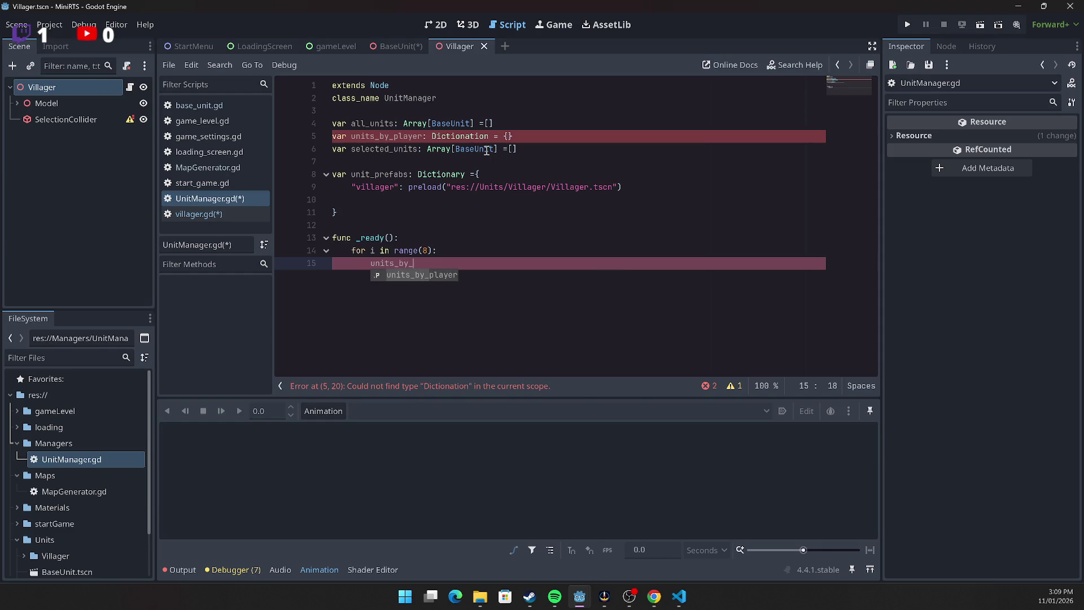
pyautogui.write('player[')
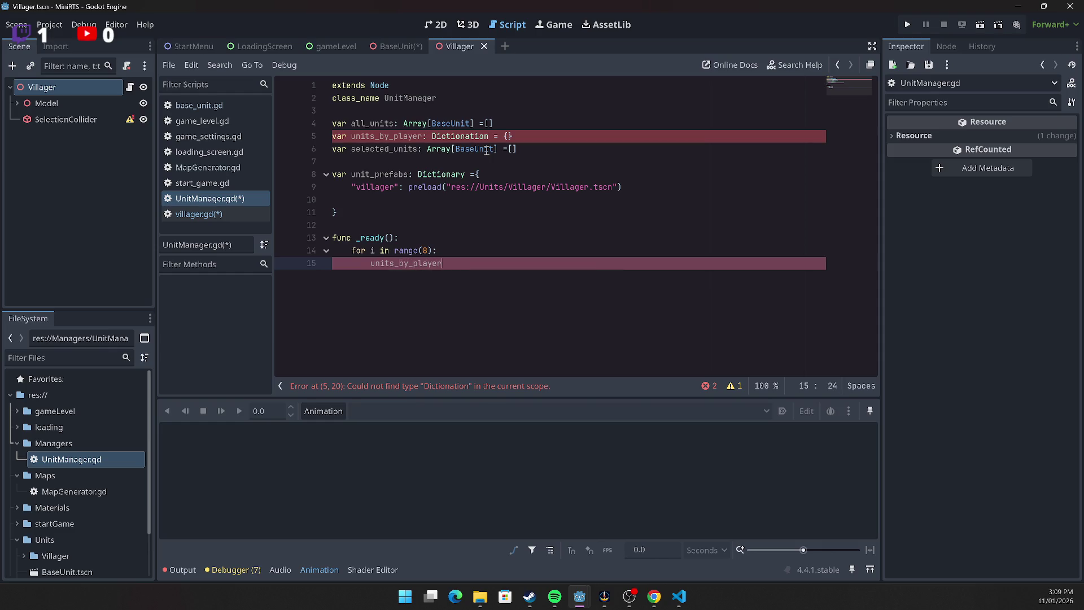
pyautogui.write('i]')
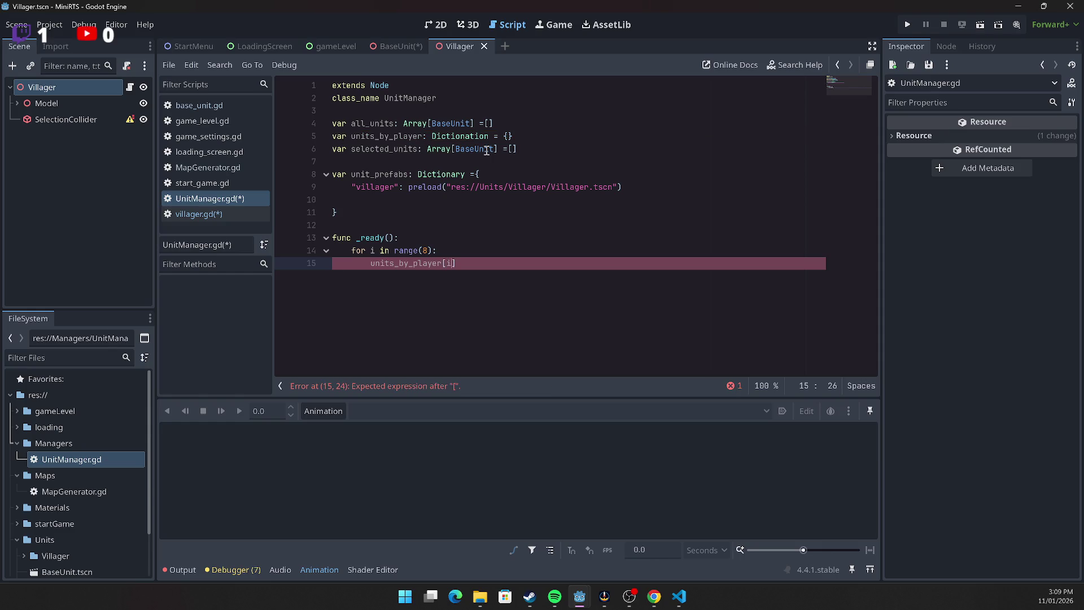
pyautogui.press('BackSpace')
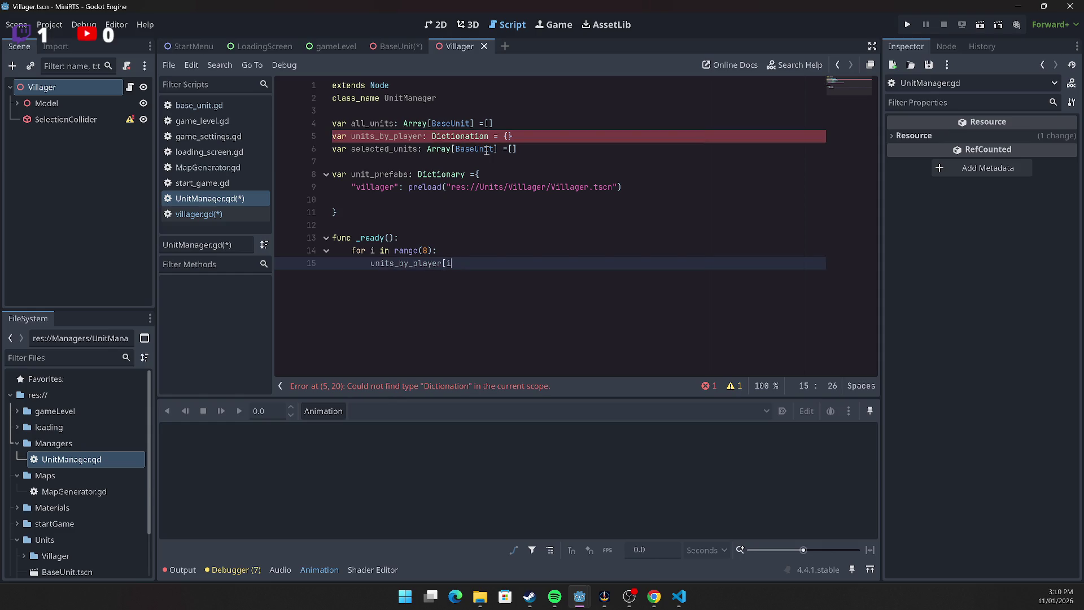
pyautogui.write(']=')
pyautogui.write(' []')
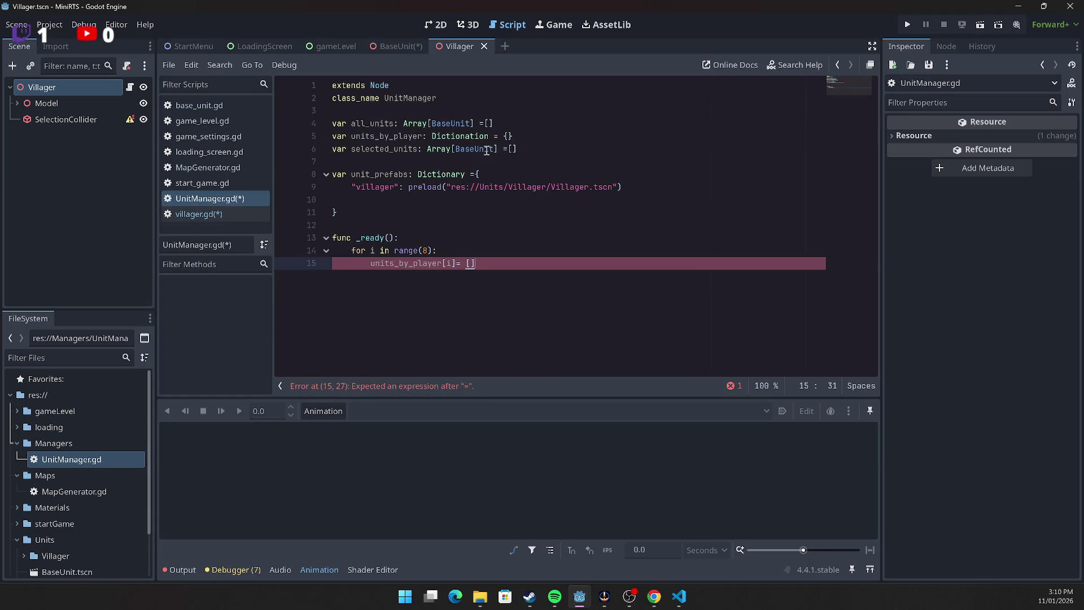
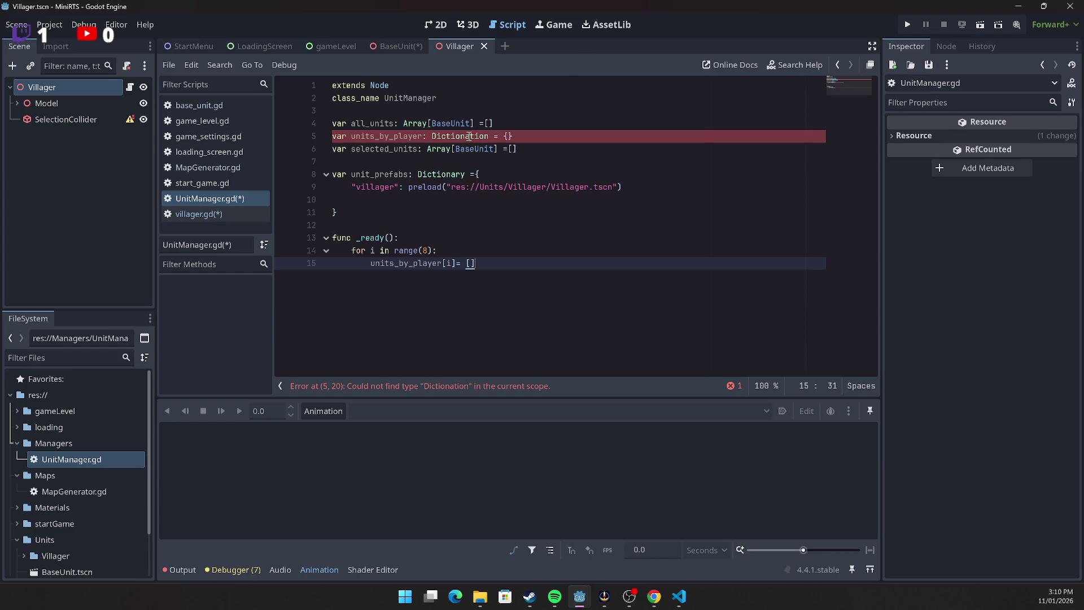
# Step: Correct the misspelled type 'Dictionation' to 'Dictionary' on line 5
pyautogui.click(493, 136)
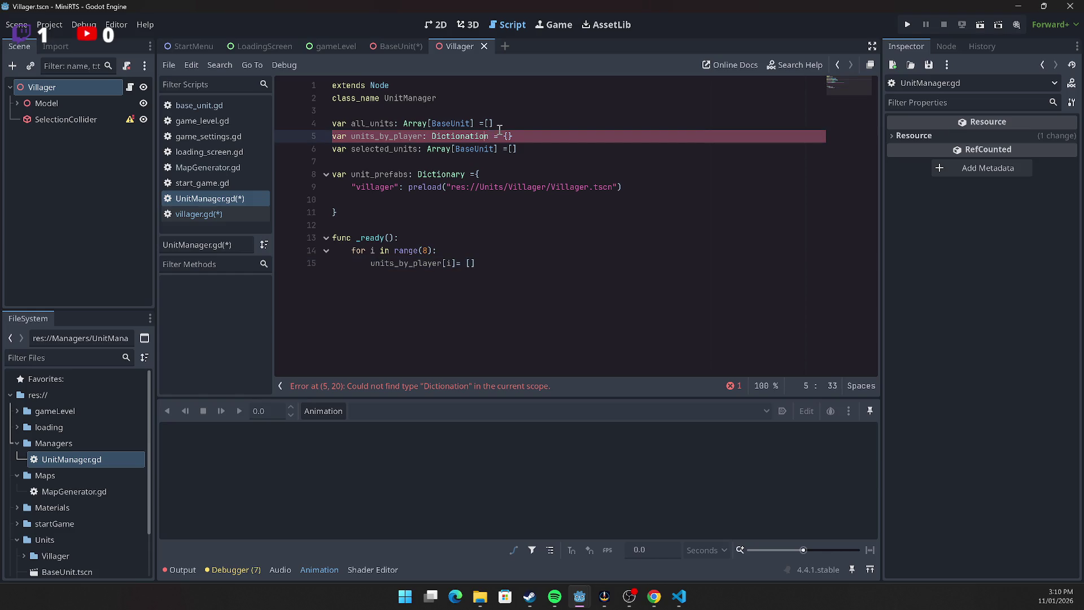
pyautogui.press('BackSpace')
pyautogui.press('BackSpace')
pyautogui.press('BackSpace')
pyautogui.write('ry')
# Step: After _ready, declare func spawn_unit(unit_type: String, position: Vector3, player_id: int) -> BaseUnit
pyautogui.click(399, 264)
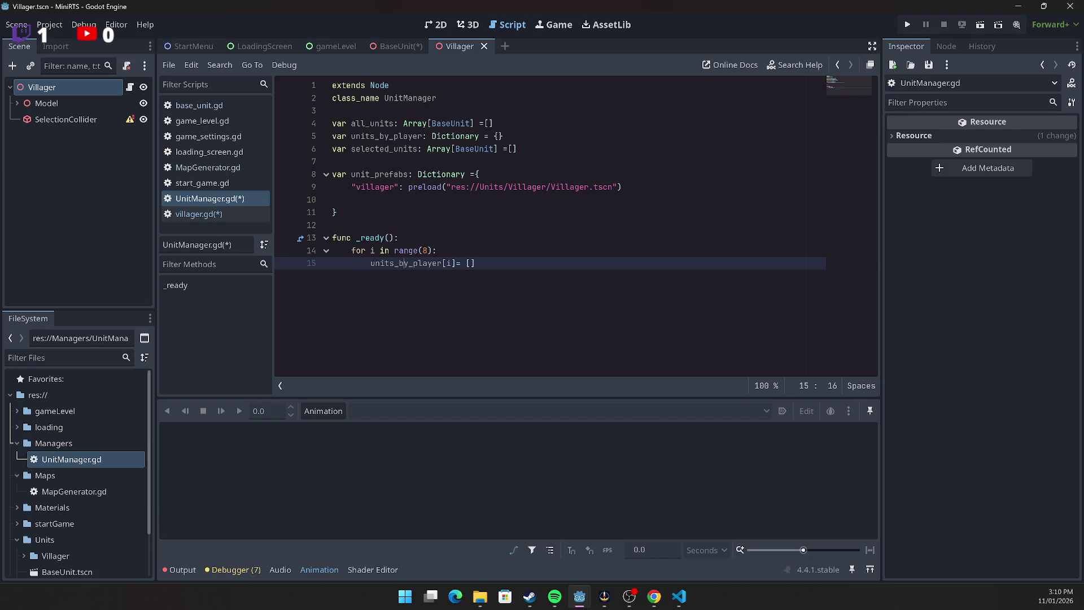
pyautogui.click(523, 268)
pyautogui.press('Return')
pyautogui.press('BackSpace')
pyautogui.press('Return')
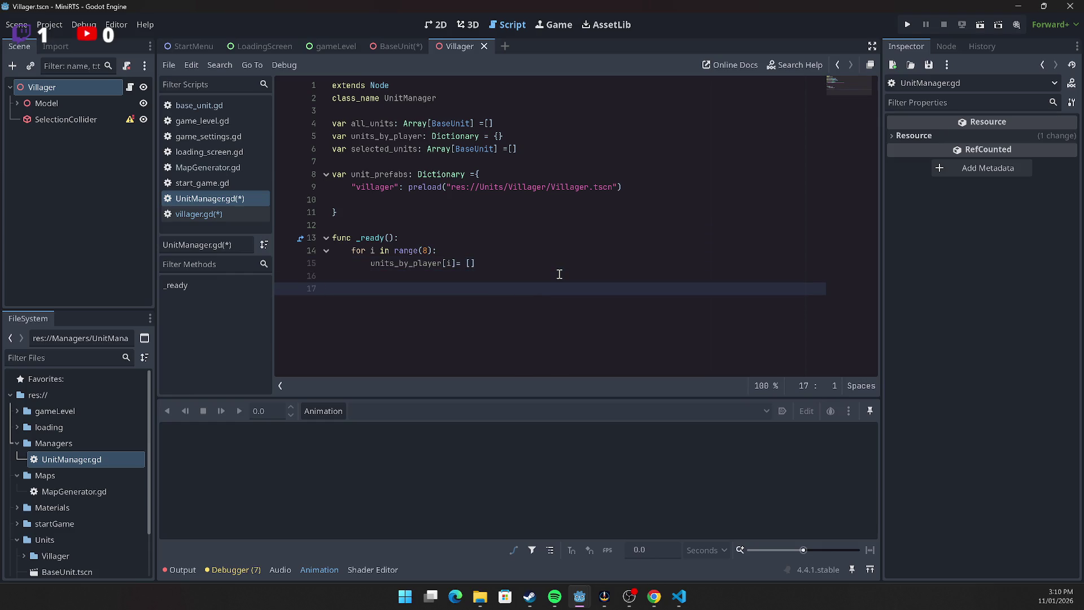
pyautogui.write('func ')
pyautogui.write('spawn_')
pyautogui.write('unti ( unt')
pyautogui.press('BackSpace')
pyautogui.press('BackSpace')
pyautogui.press('BackSpace')
pyautogui.write('it(unit')
pyautogui.write('_t')
pyautogui.press('Delete')
pyautogui.write('ype:String')
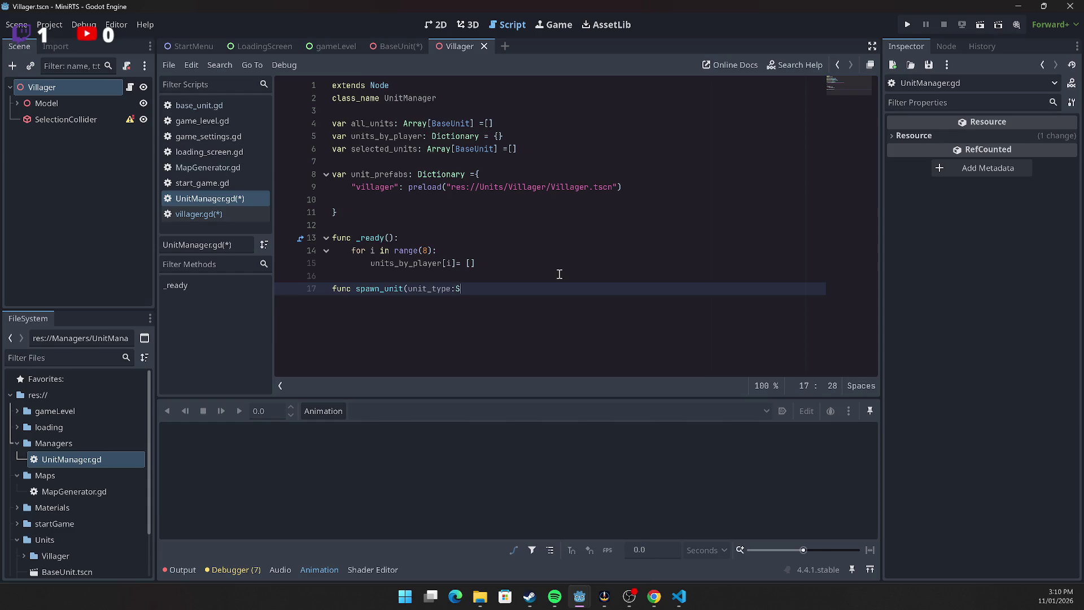
pyautogui.write(', positio')
pyautogui.write('nL')
pyautogui.press('BackSpace')
pyautogui.write('Vector3')
pyautogui.write(', player_')
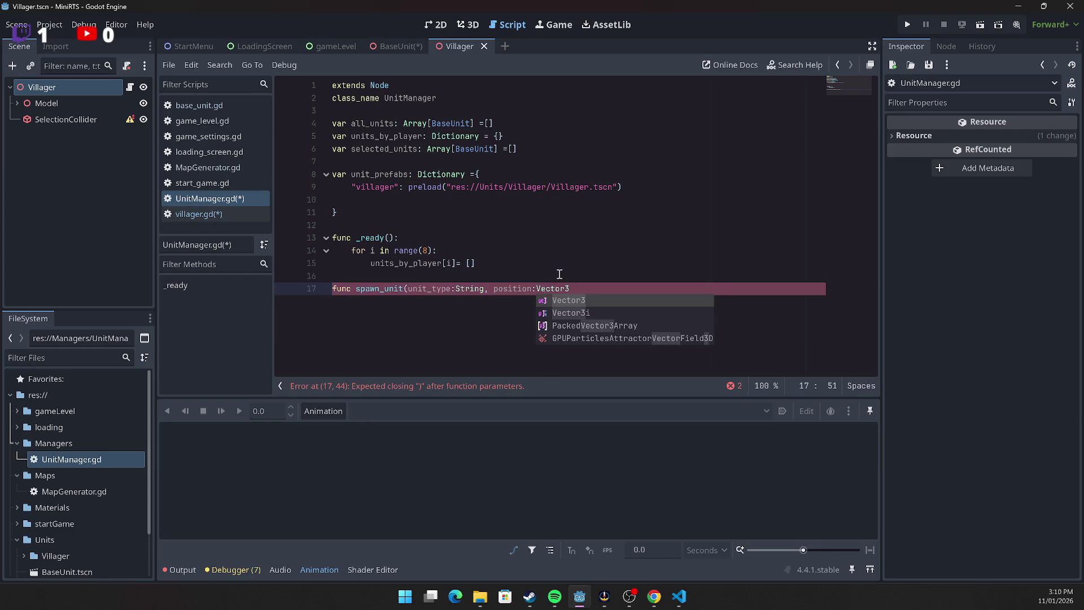
pyautogui.write('id: ')
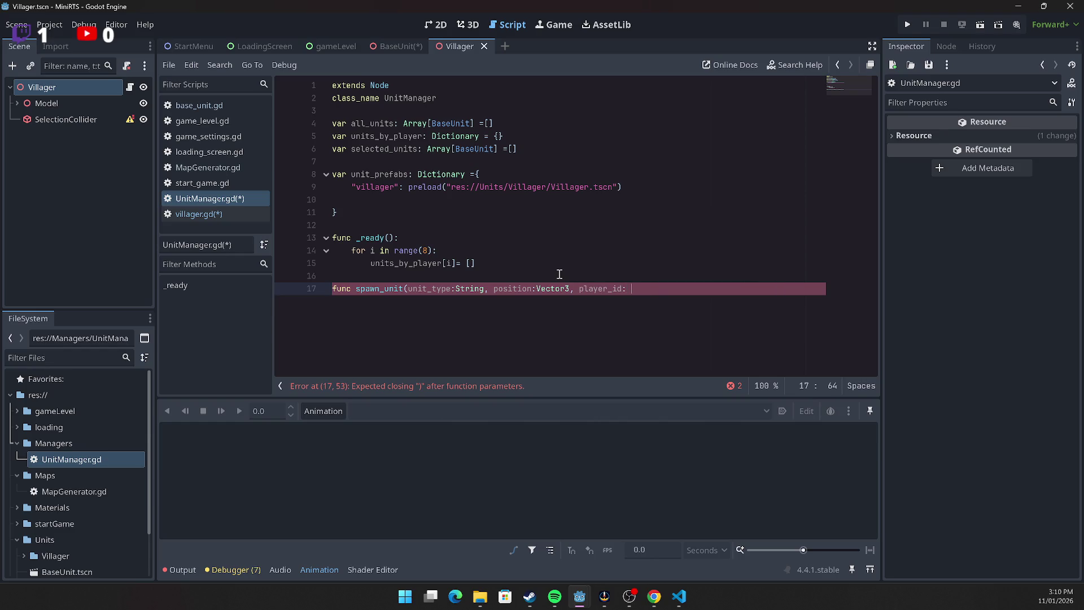
pyautogui.write('int)')
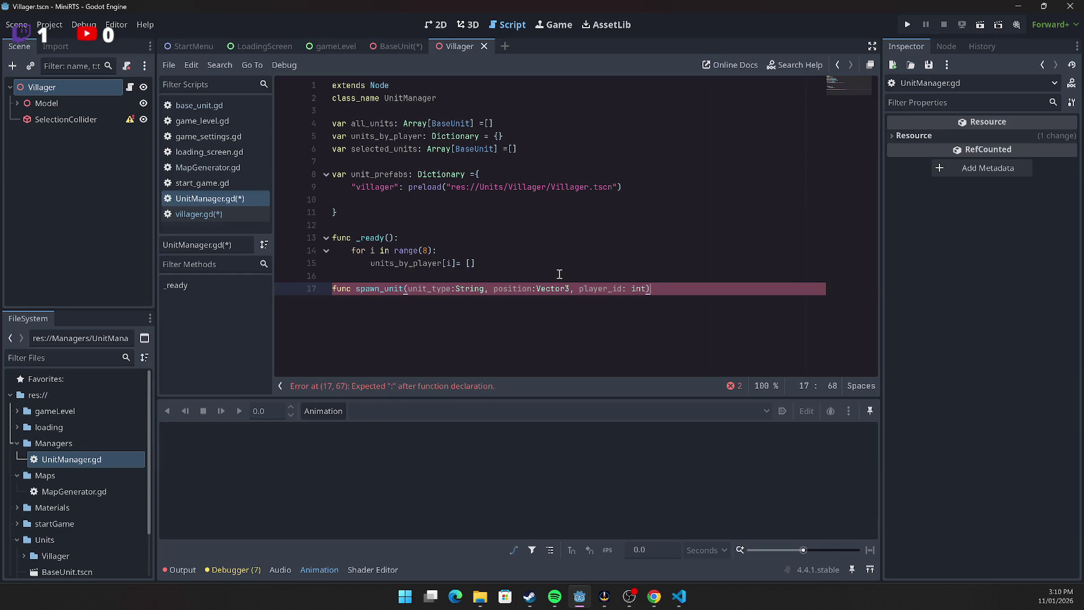
pyautogui.write(' -> ')
pyautogui.write('BaseUnit:')
# Step: Make spawn_unit print an 'Unknown unit type' error and return null when unit_prefabs lacks unit_type
pyautogui.press('Return')
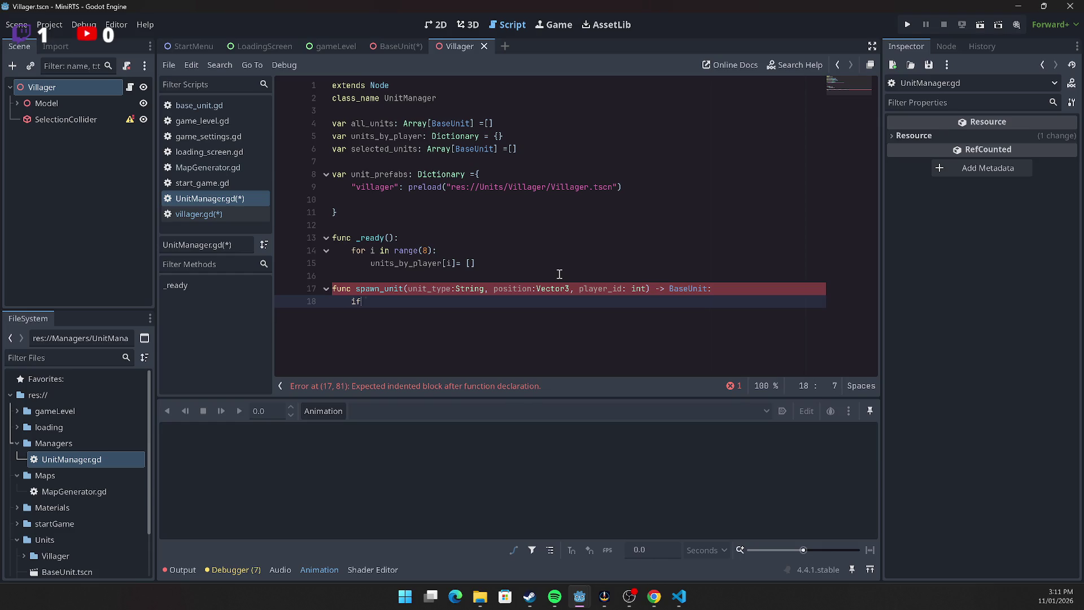
pyautogui.write('not un')
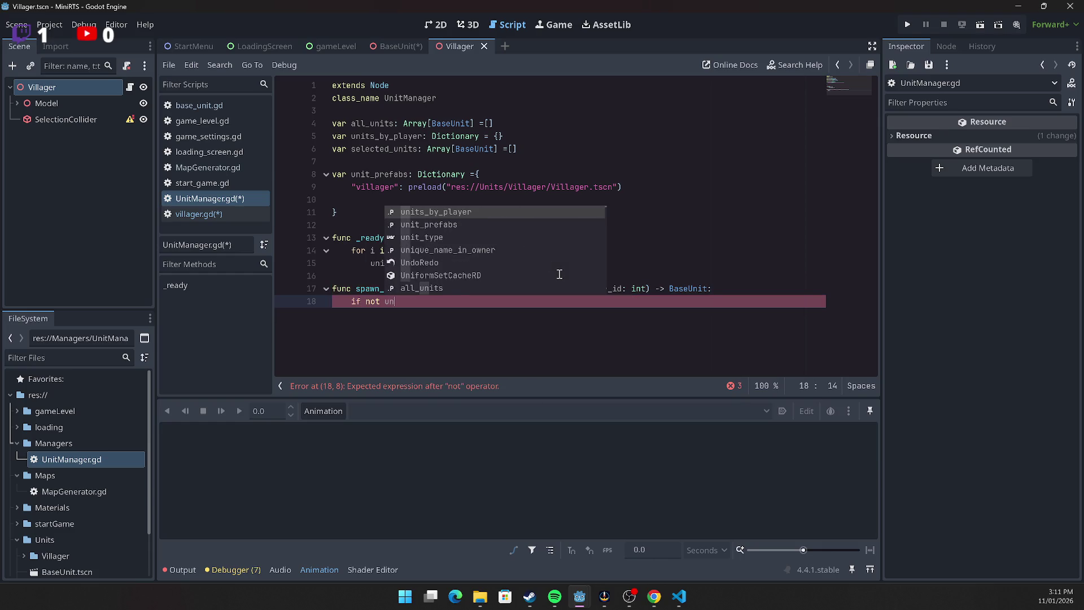
pyautogui.write('it')
pyautogui.press('Down')
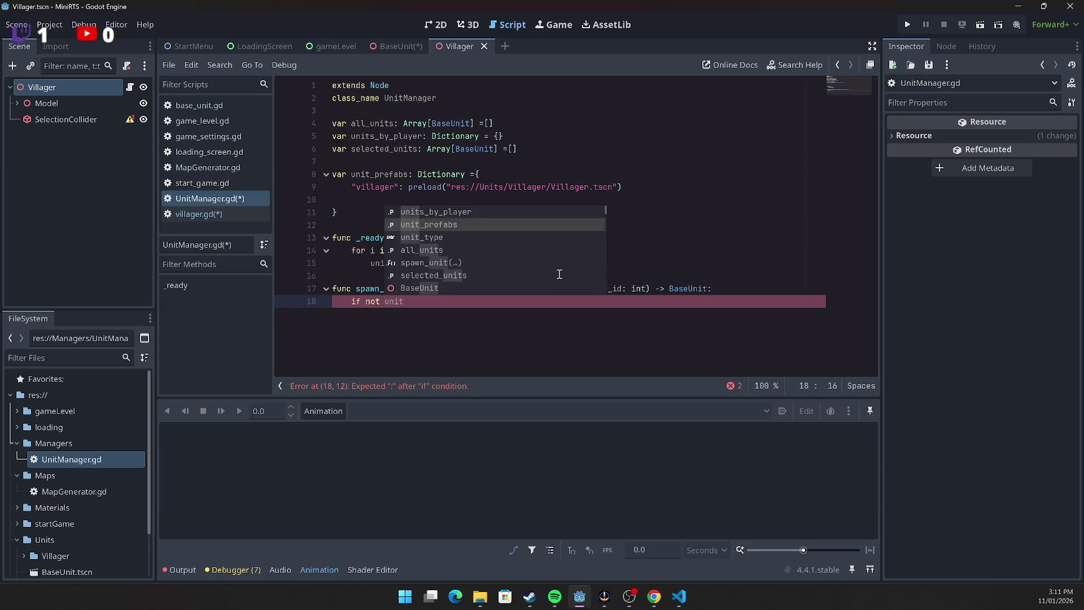
pyautogui.press('Return')
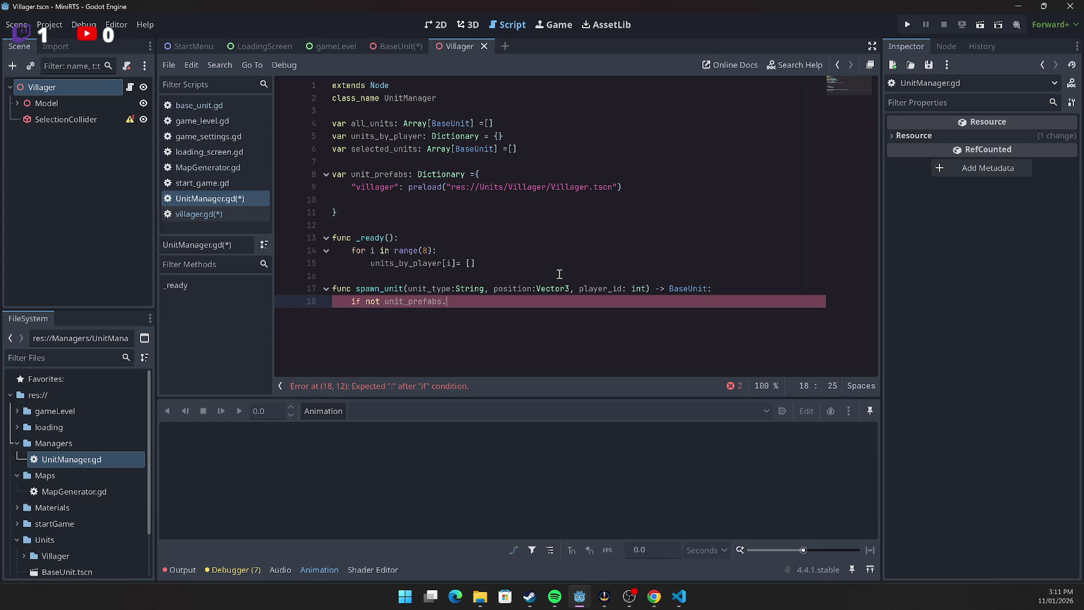
pyautogui.write('has(un')
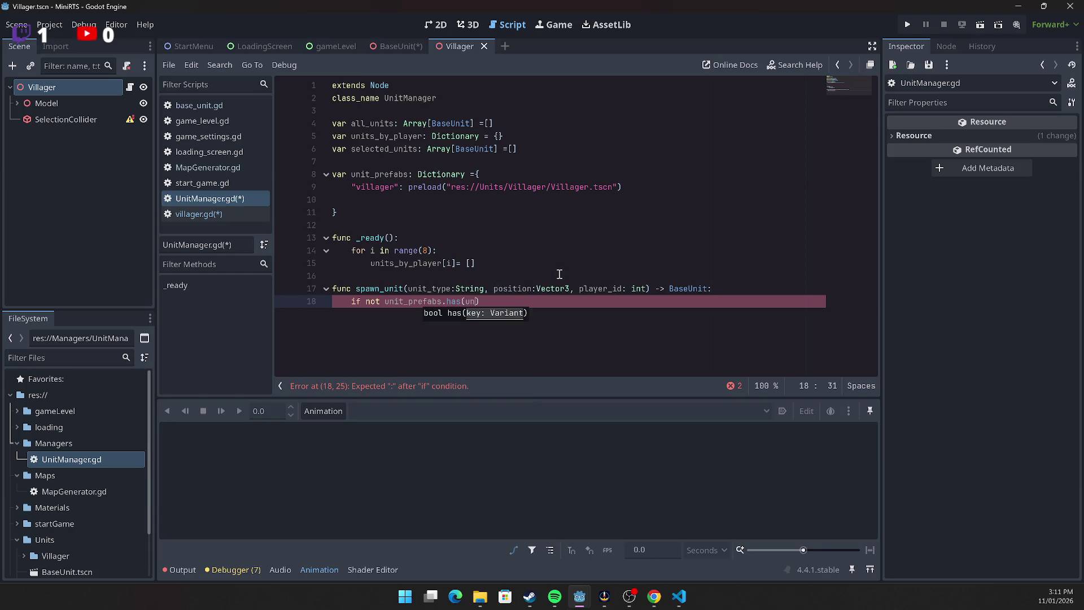
pyautogui.write('it_T')
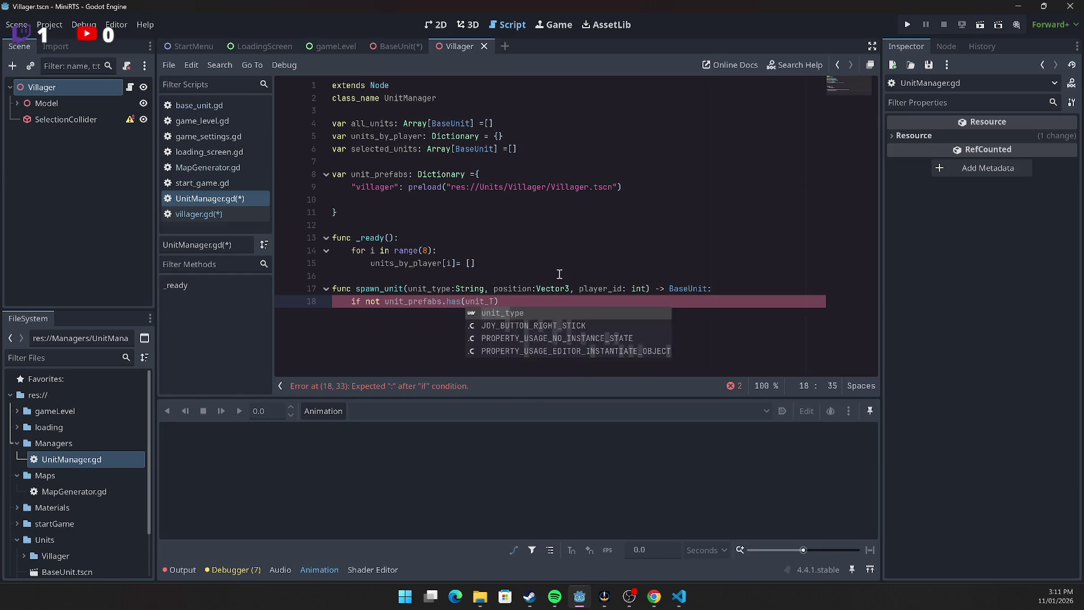
pyautogui.press('Return')
pyautogui.press('End')
pyautogui.write(':')
pyautogui.press('Return')
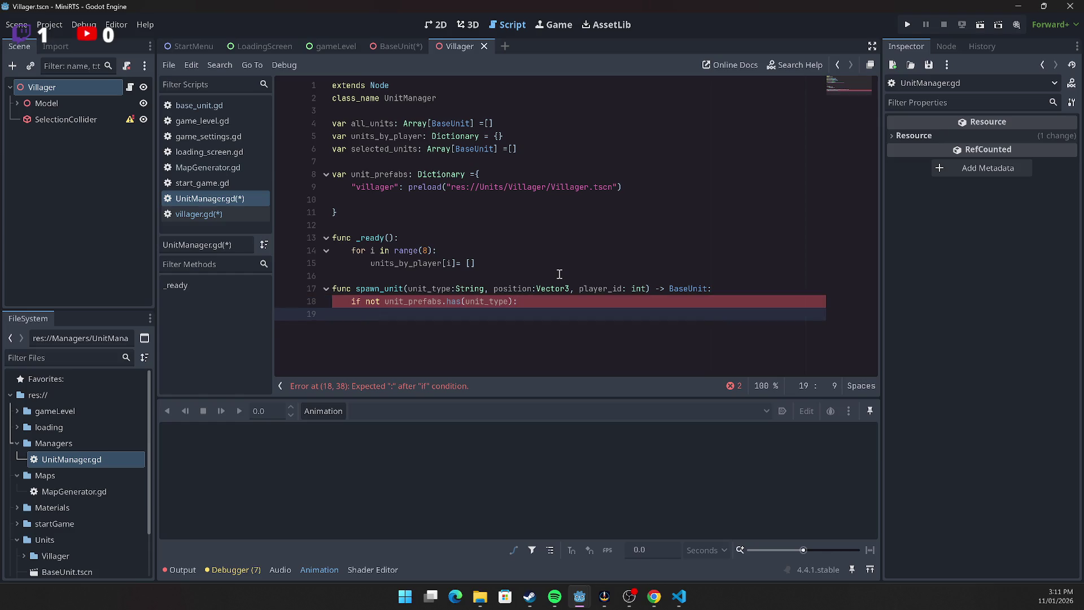
pyautogui.write('print(')
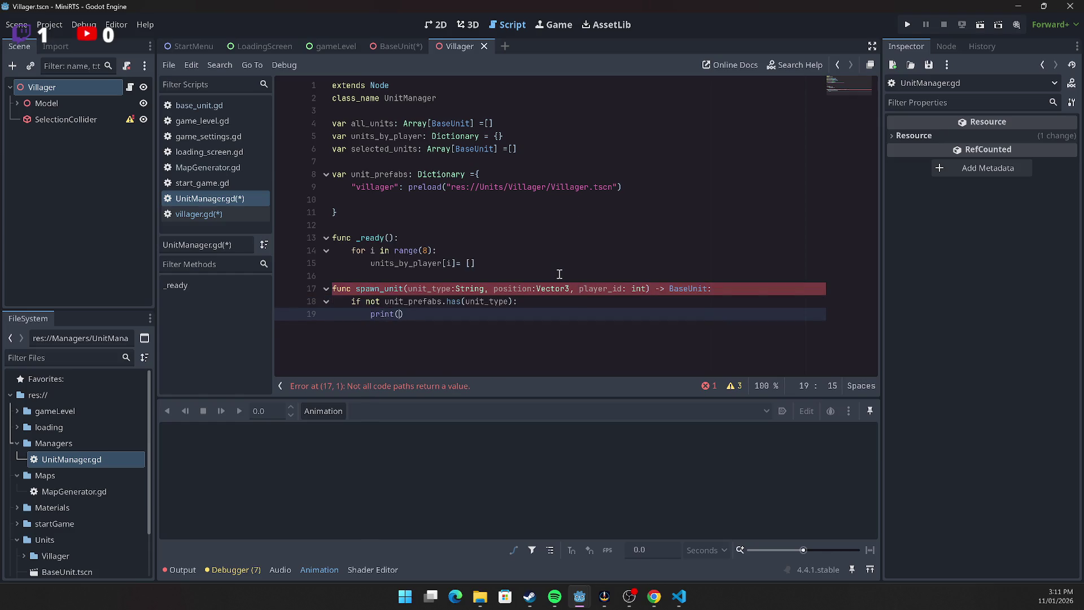
pyautogui.write('"ERRRO:')
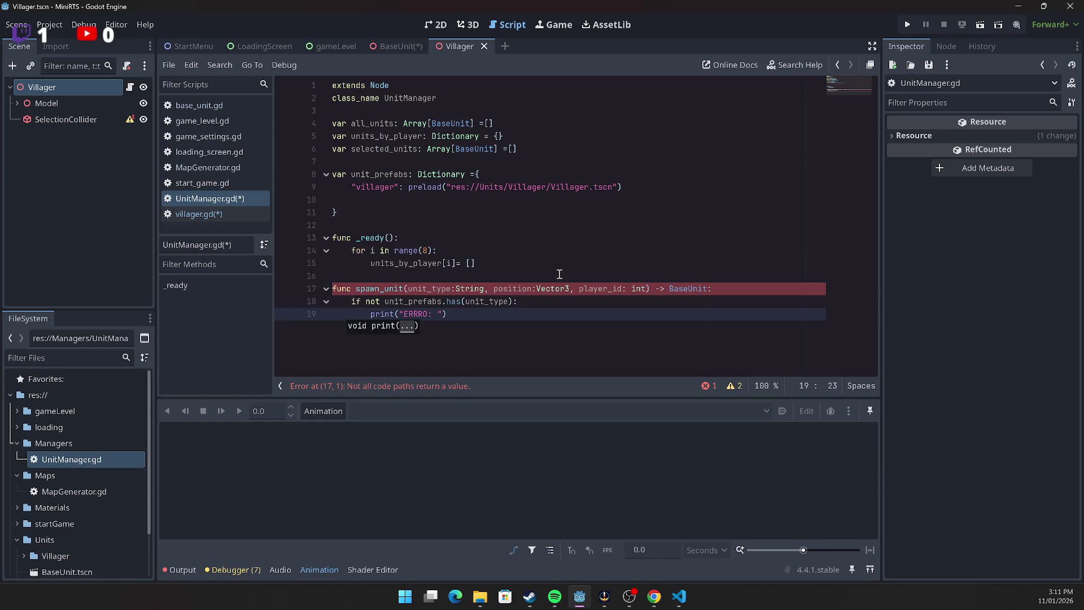
pyautogui.write('Unknown u')
pyautogui.write('nit type')
pyautogui.write(': ", ')
pyautogui.write('unit_type')
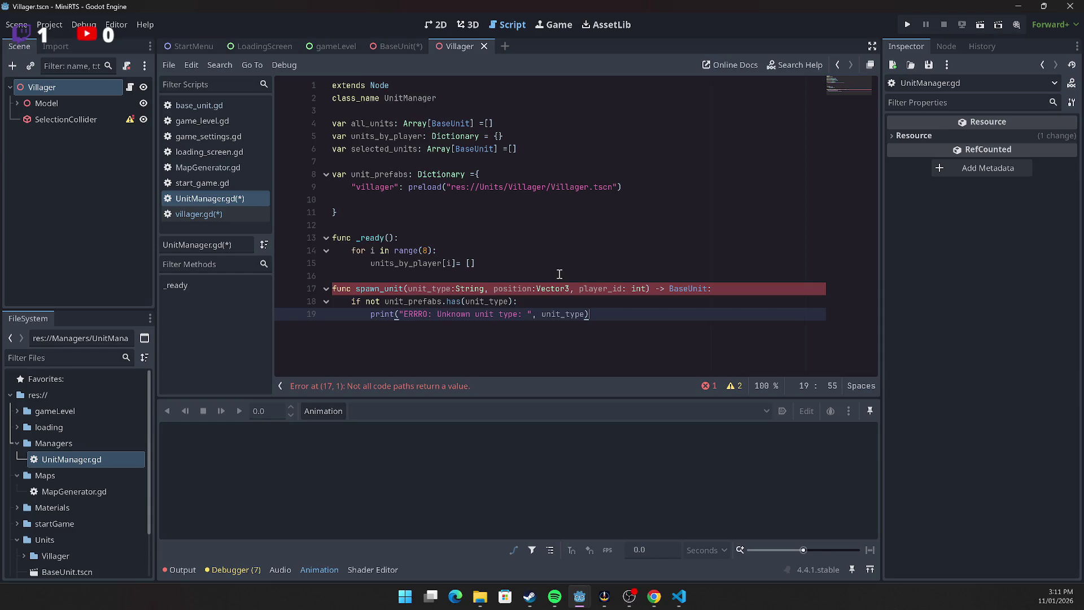
pyautogui.press('End')
pyautogui.press('Return')
pyautogui.write('return ')
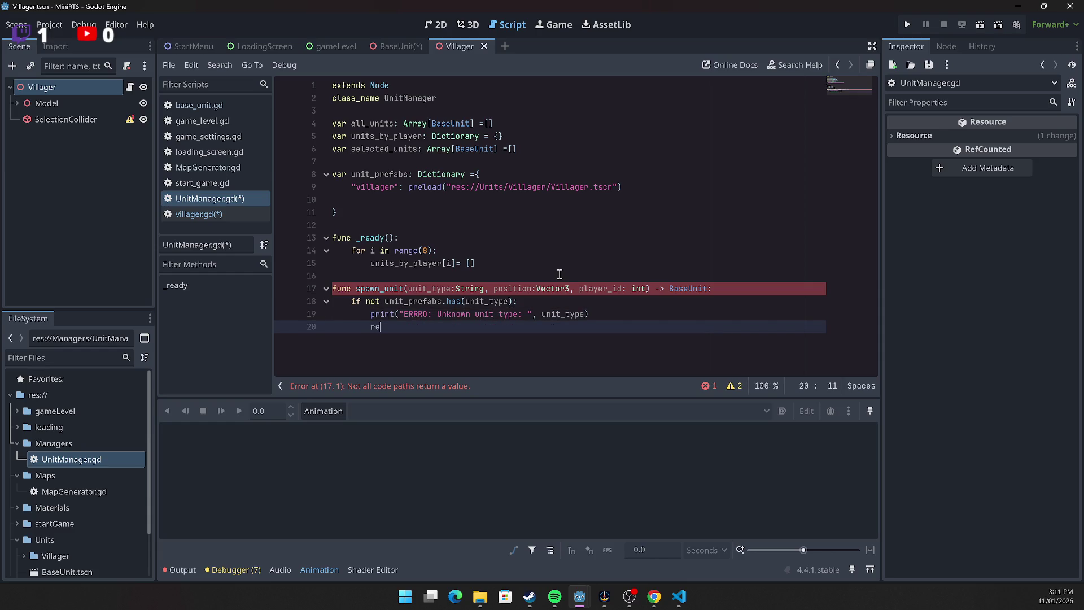
pyautogui.write('null')
# Step: Assign var unit_scene = unit_prefabs[unit_type], fix the 'vasr' typo, and start the unit instance line
pyautogui.press('Return')
pyautogui.press('Return')
pyautogui.write('vasr unit')
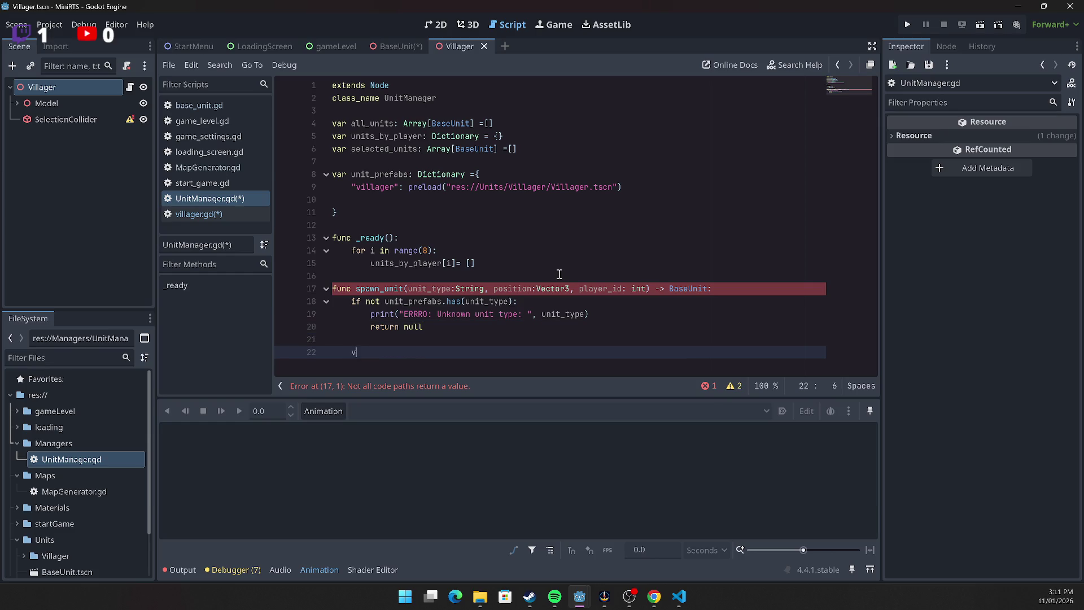
pyautogui.write('_scene = ')
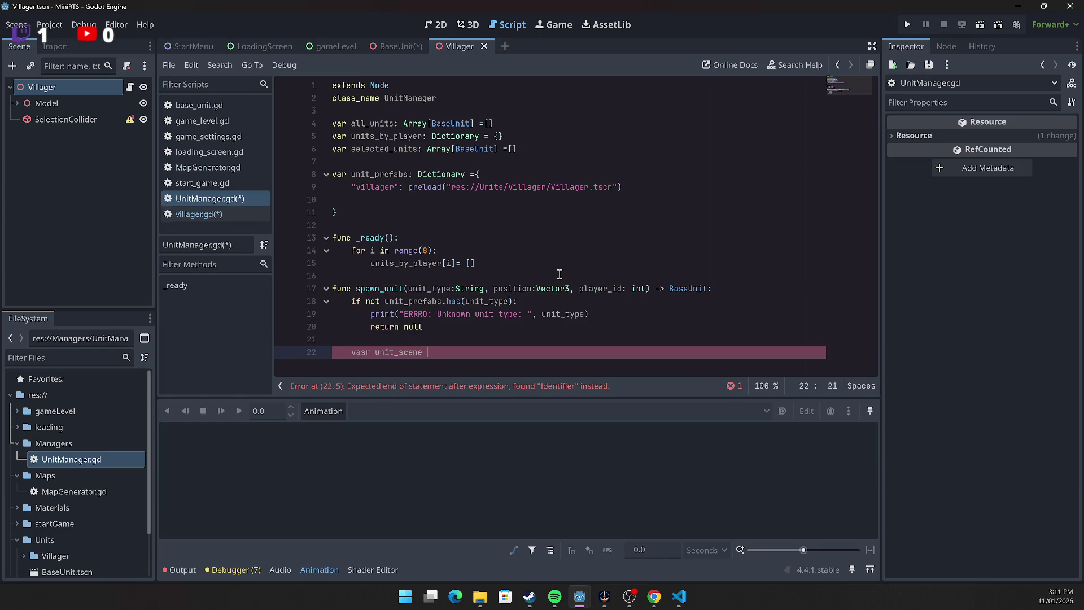
pyautogui.write('unit')
pyautogui.write('P')
pyautogui.press('BackSpace')
pyautogui.write('_pre')
pyautogui.press('BackSpace')
pyautogui.write('fabs')
pyautogui.write('(')
pyautogui.write('unit_type')
pyautogui.press('Return')
pyautogui.press('Up')
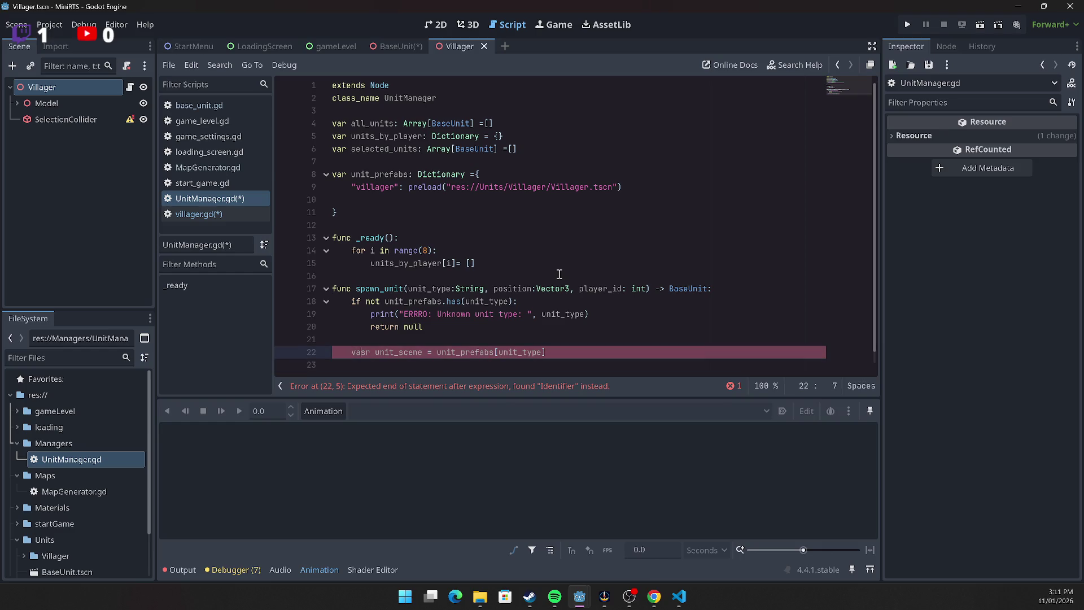
pyautogui.press('Right')
pyautogui.press('Right')
pyautogui.press('Right')
pyautogui.press('BackSpace')
pyautogui.press('Down')
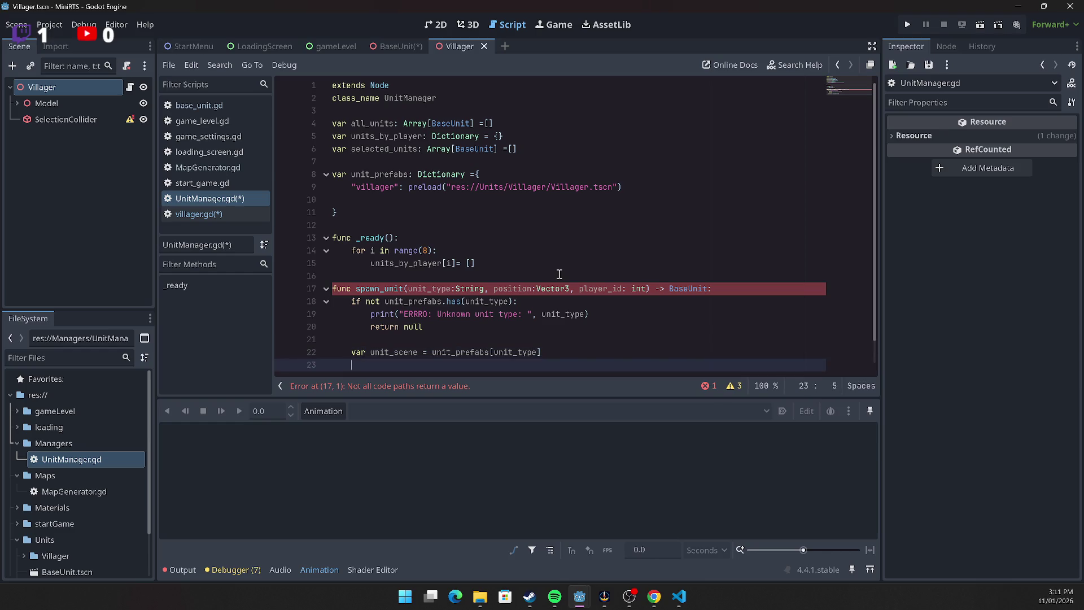
pyautogui.write('var uni')
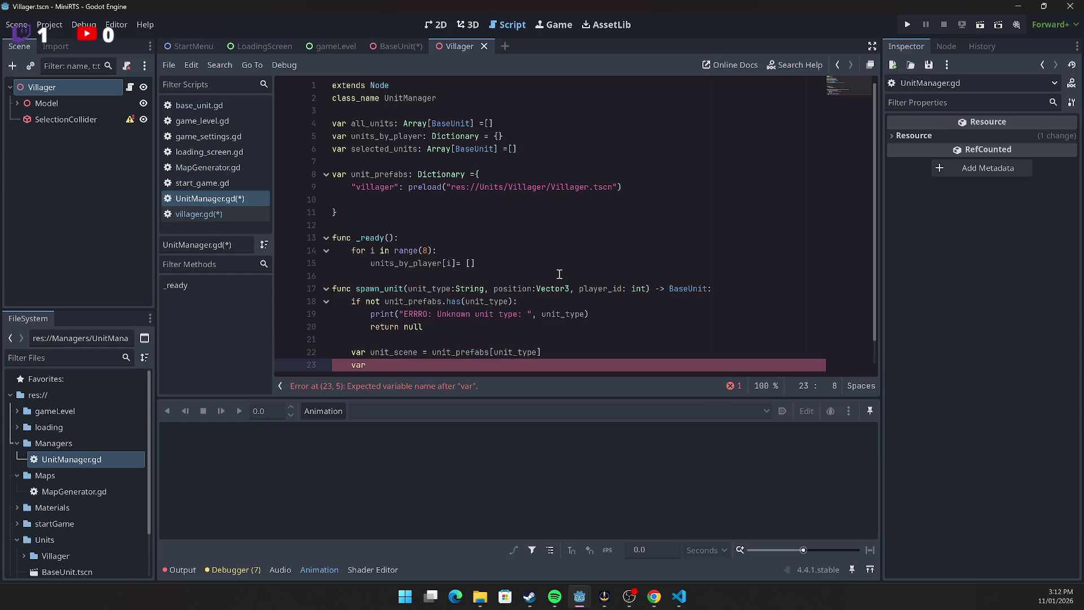
pyautogui.write('t_int')
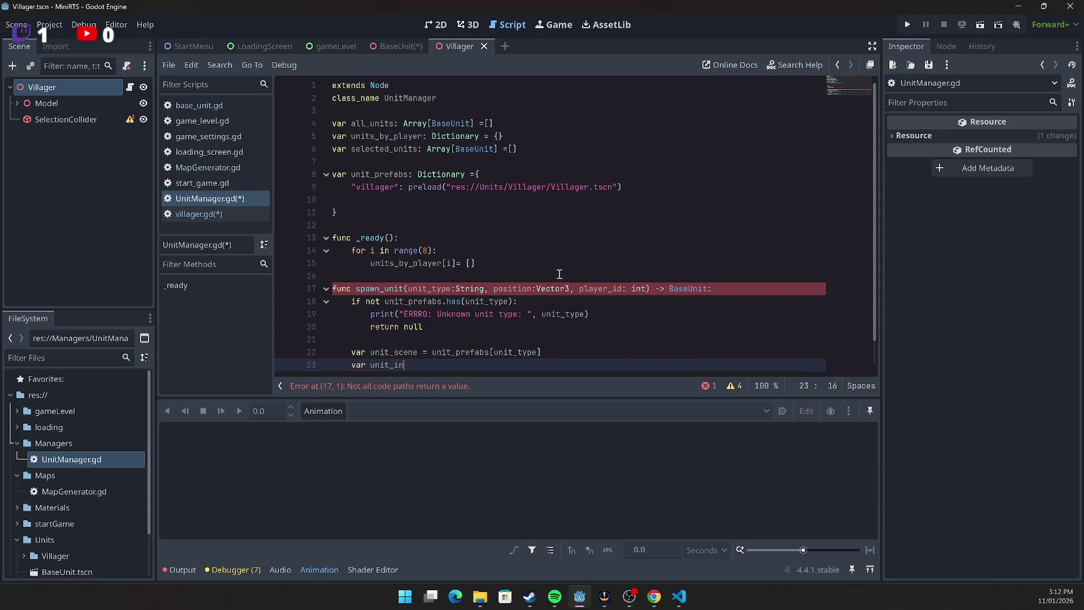
pyautogui.write('stance:')
pyautogui.write('BasUnit')
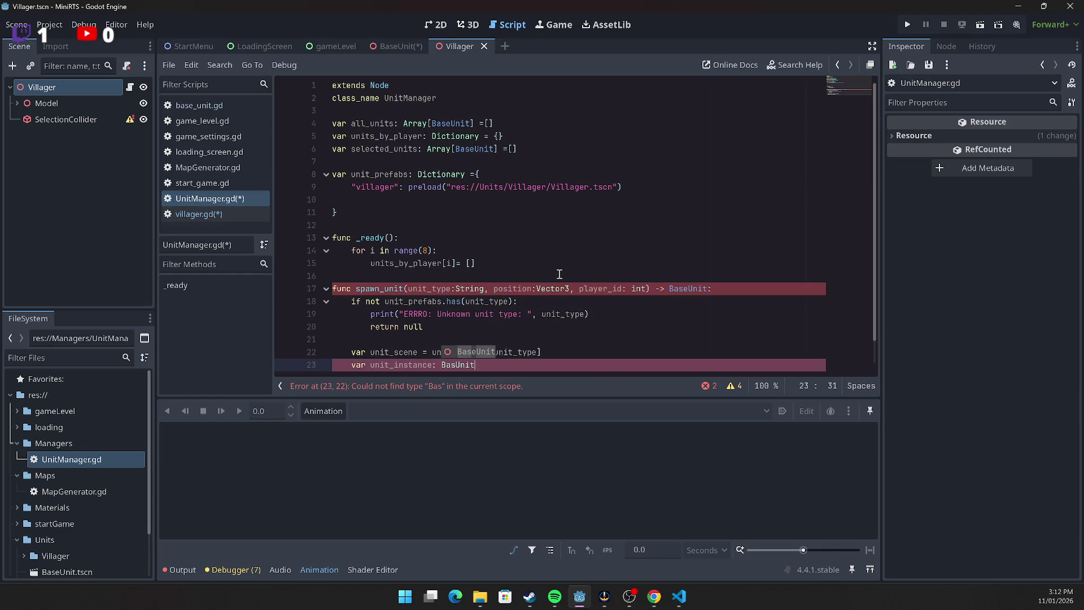
pyautogui.write(' = unit_s')
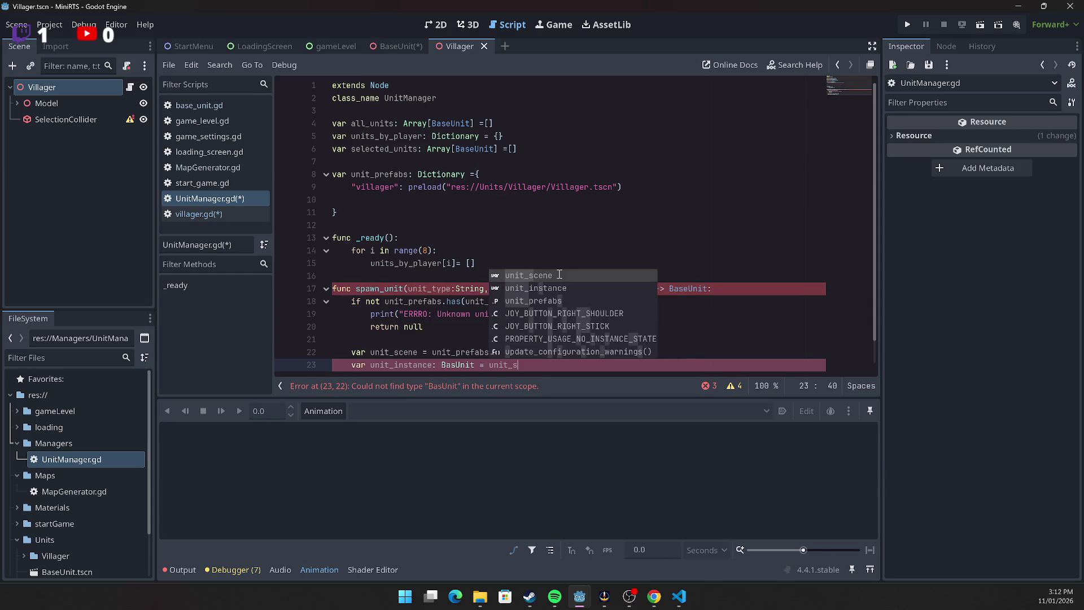
pyautogui.write('cene.')
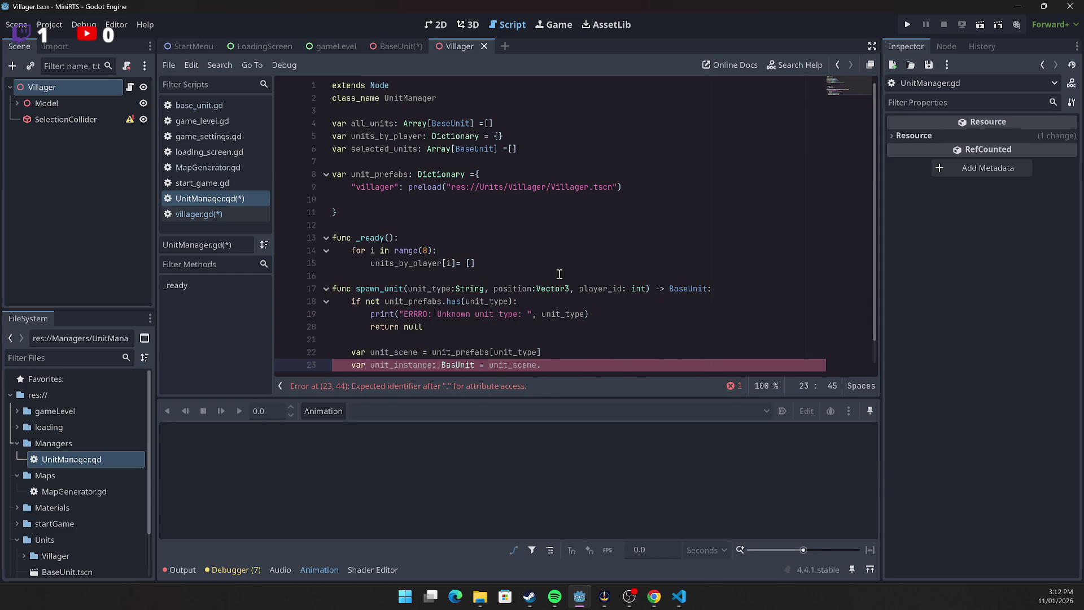
pyautogui.write('st')
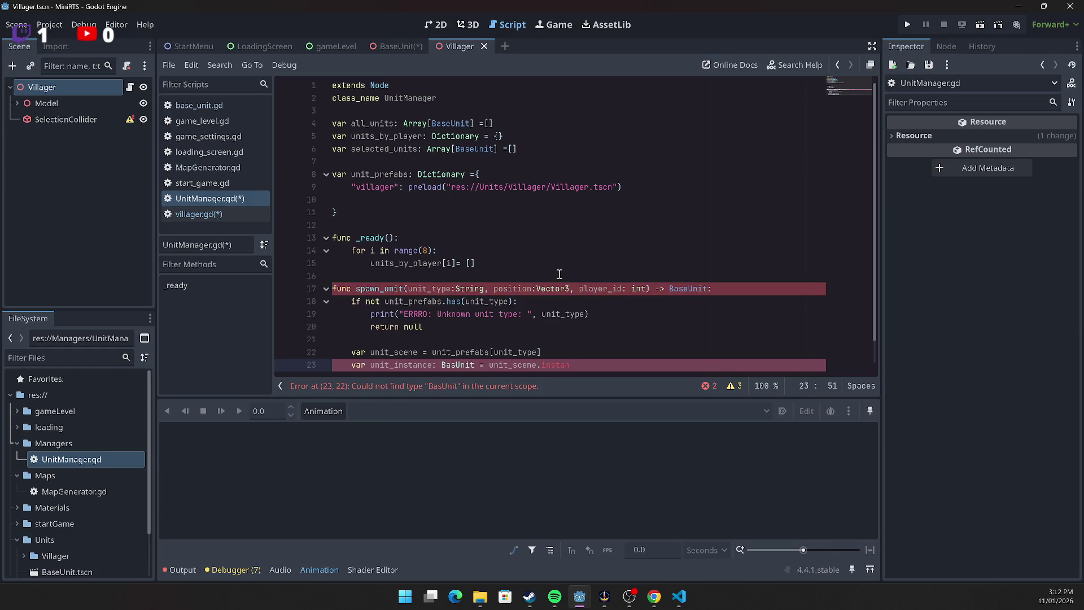
pyautogui.write('ate()')
# Step: Add the comment 'place the unit at the correct start location' below the instantiate call
pyautogui.press('Return')
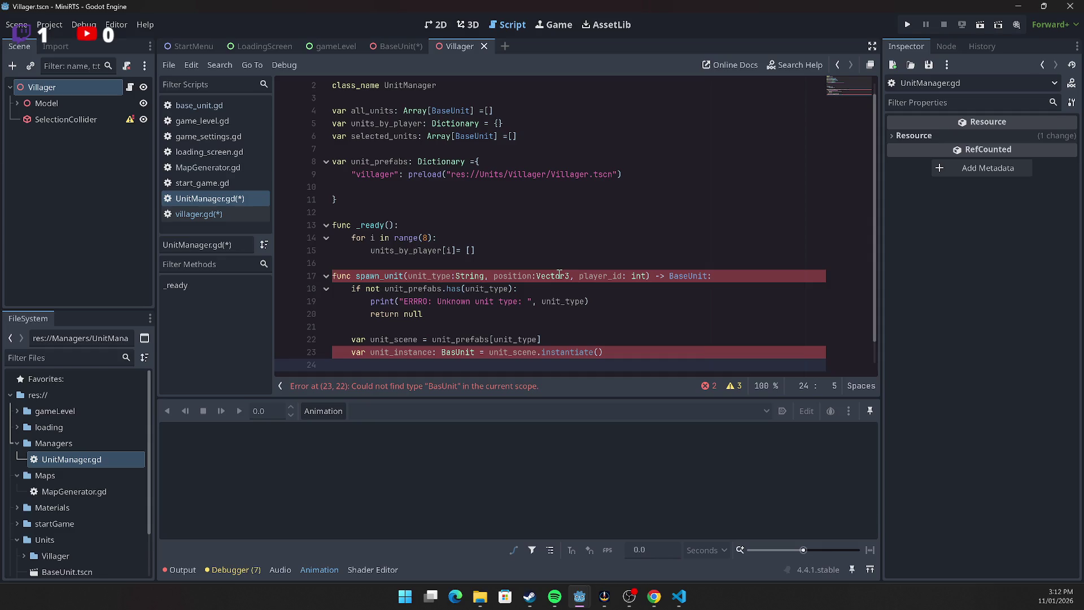
pyautogui.press('Return')
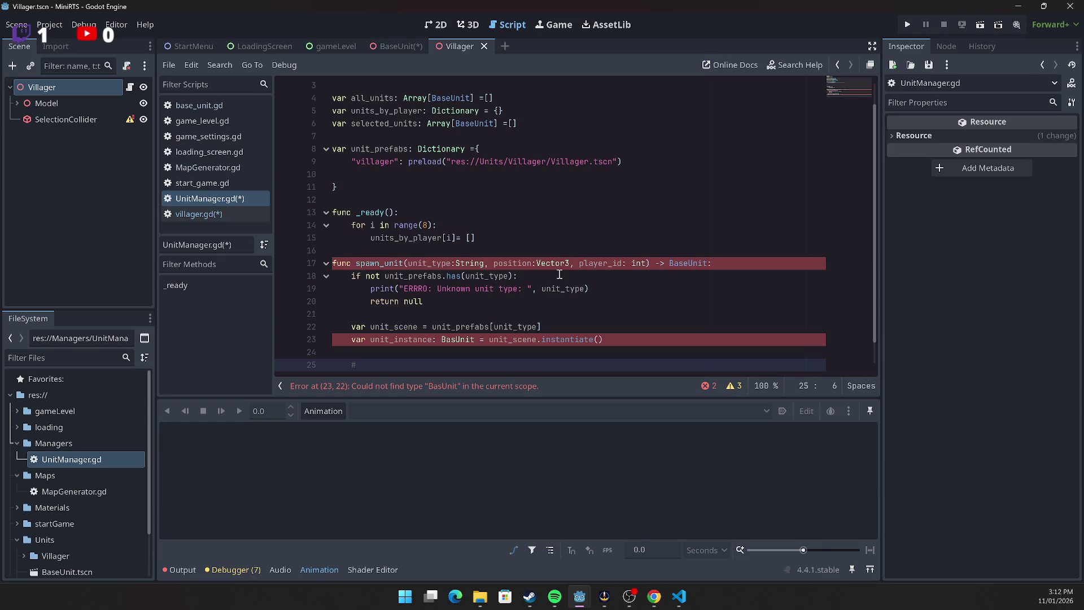
pyautogui.write('pl;a')
pyautogui.press('BackSpace')
pyautogui.press('BackSpace')
pyautogui.press('BackSpace')
pyautogui.write('lace thie')
pyautogui.press('BackSpace')
pyautogui.press('BackSpace')
pyautogui.write('e unit at the ')
pyautogui.write('correct sta')
pyautogui.write('rt locatioi')
pyautogui.press('BackSpace')
pyautogui.write('tion')
pyautogui.press('Return')
# Step: Set unit_instance.global_position to position and call unit_instance.set_owner(player_id)
pyautogui.write('unit_in')
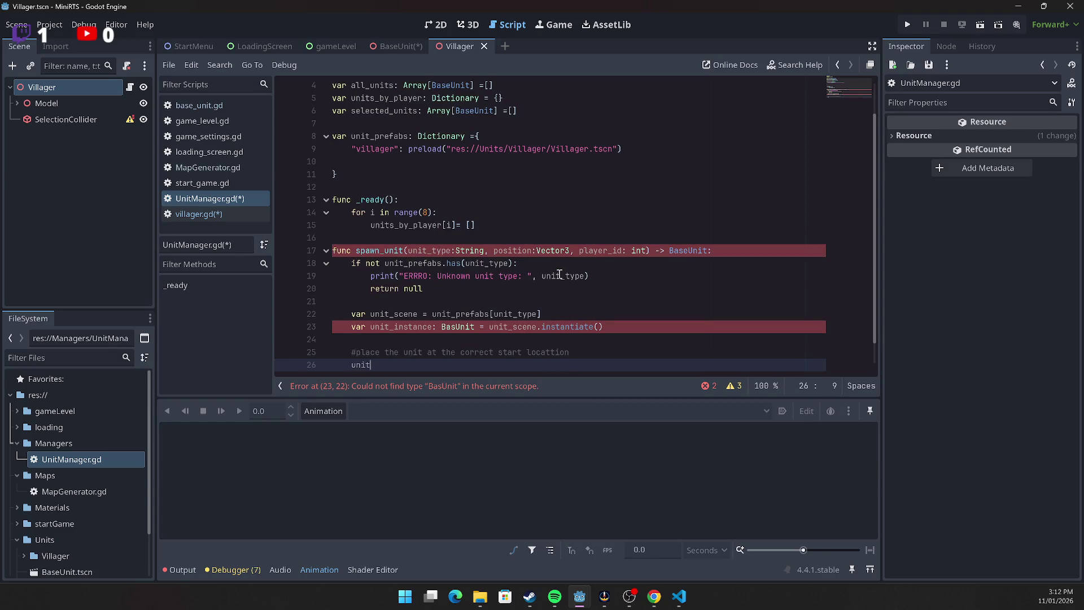
pyautogui.write('t')
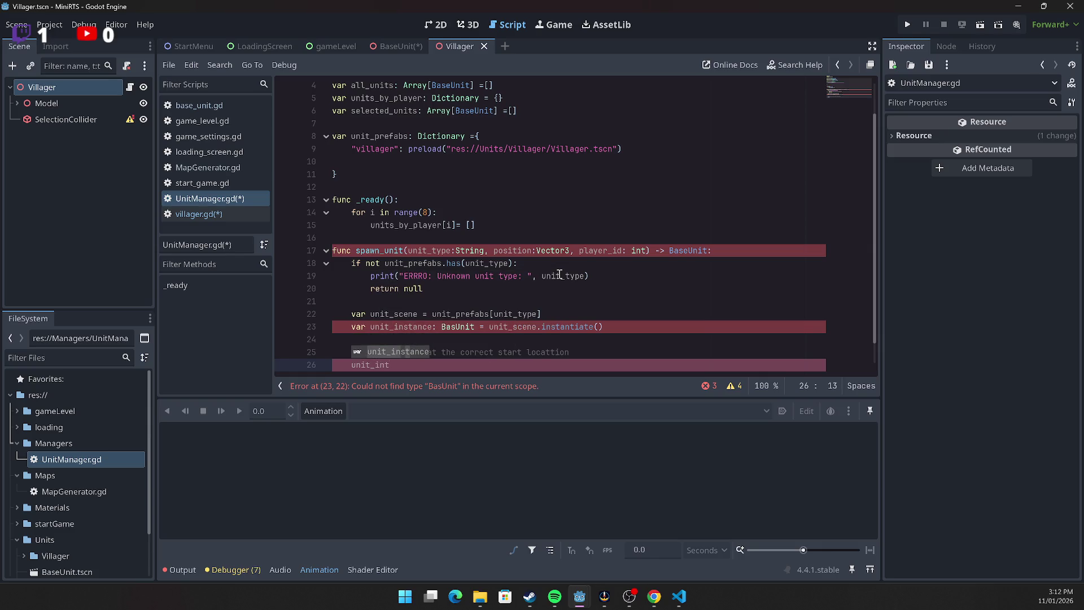
pyautogui.write('stance')
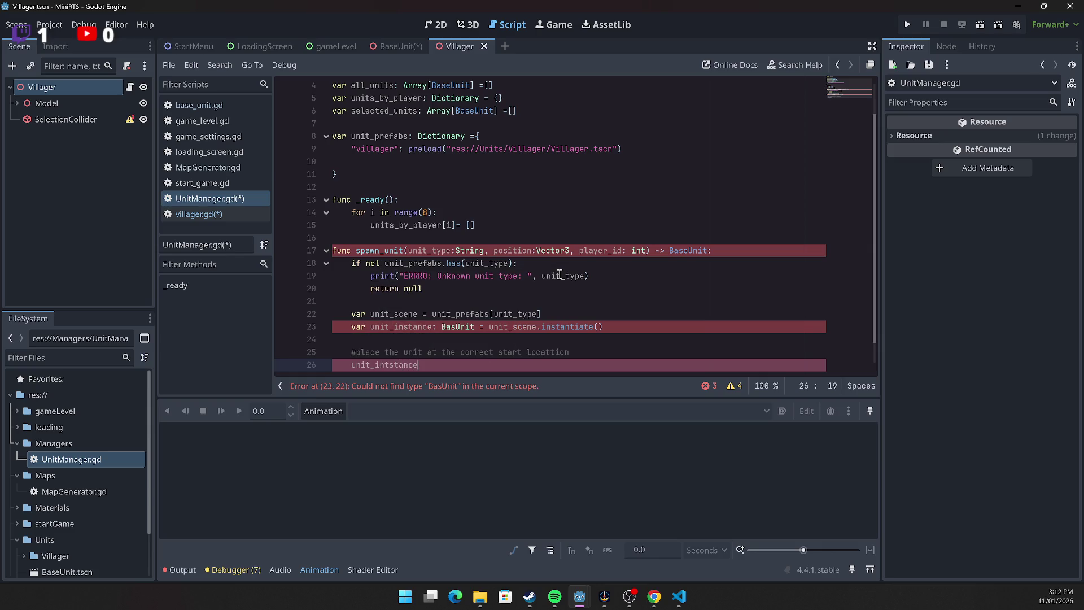
pyautogui.write('global')
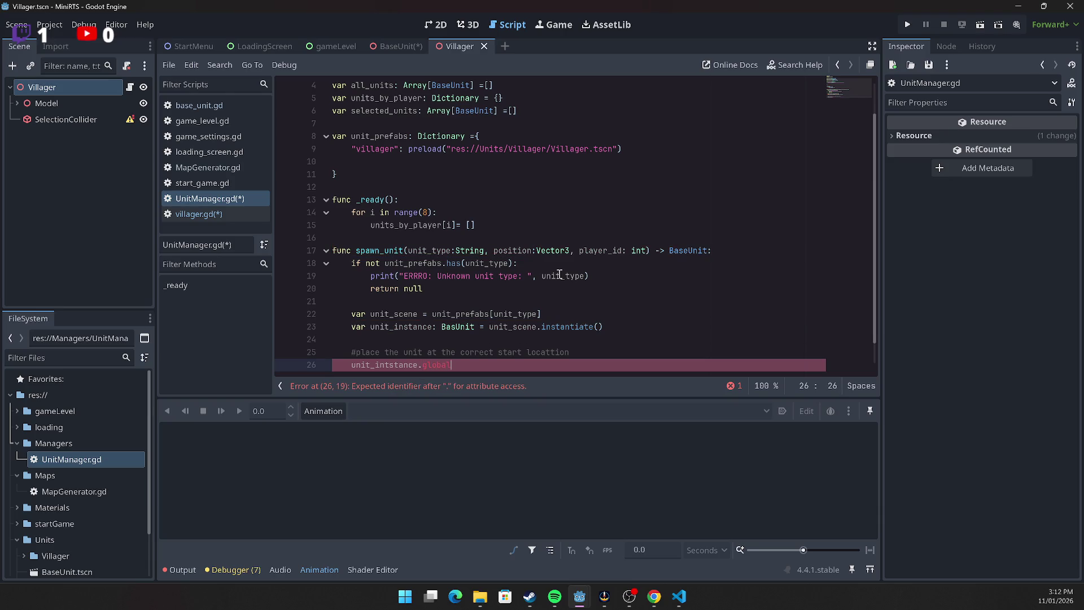
pyautogui.write('position')
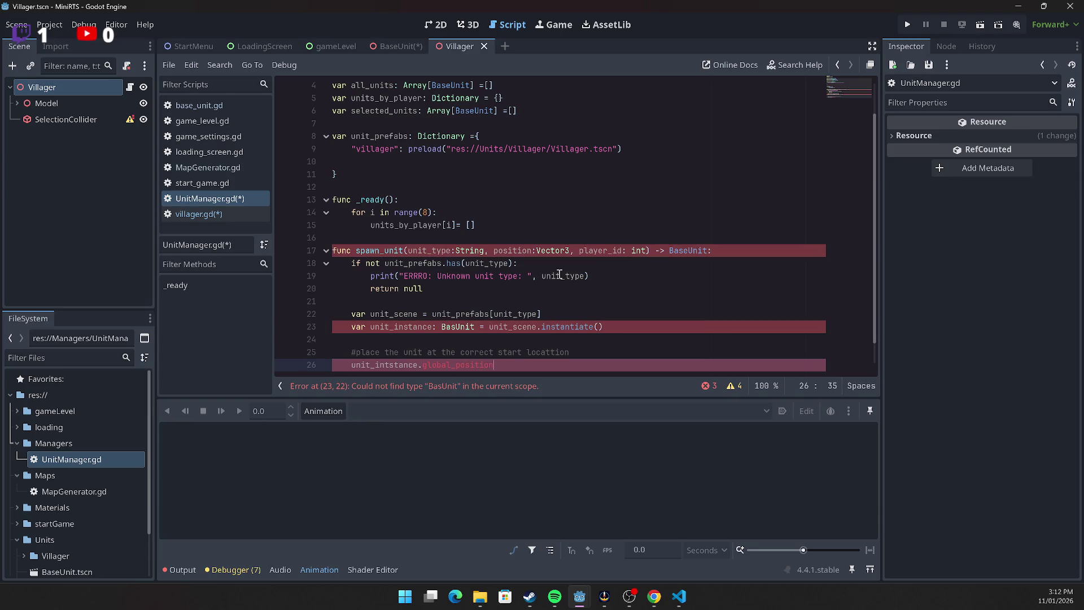
pyautogui.write('position')
pyautogui.write('_pos')
pyautogui.press('BackSpace')
pyautogui.press('BackSpace')
pyautogui.press('BackSpace')
pyautogui.write('n')
pyautogui.press('Return')
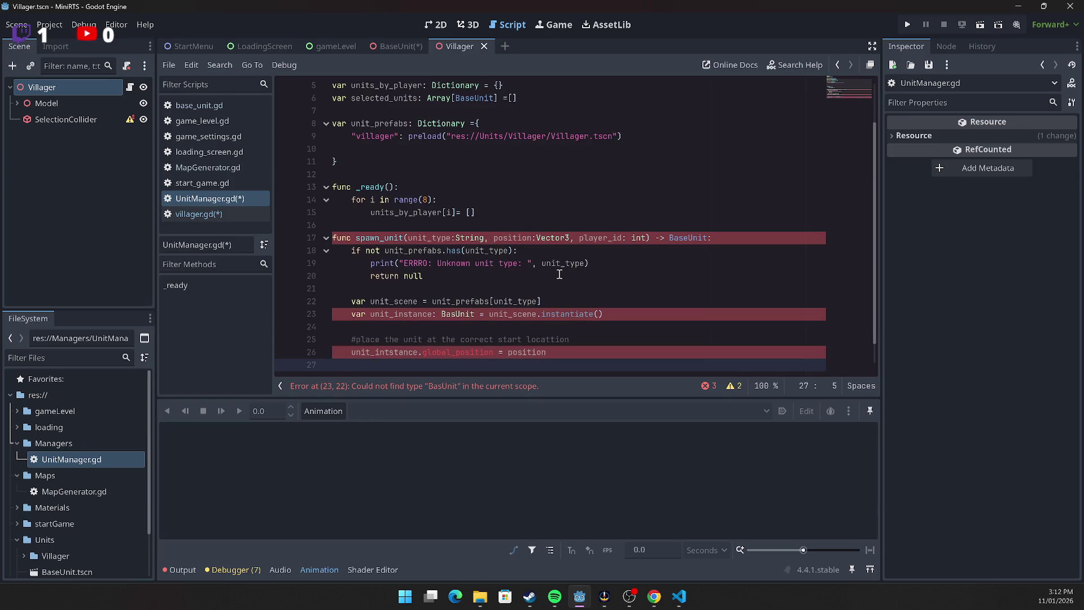
pyautogui.write('unit_+')
pyautogui.write('instance.')
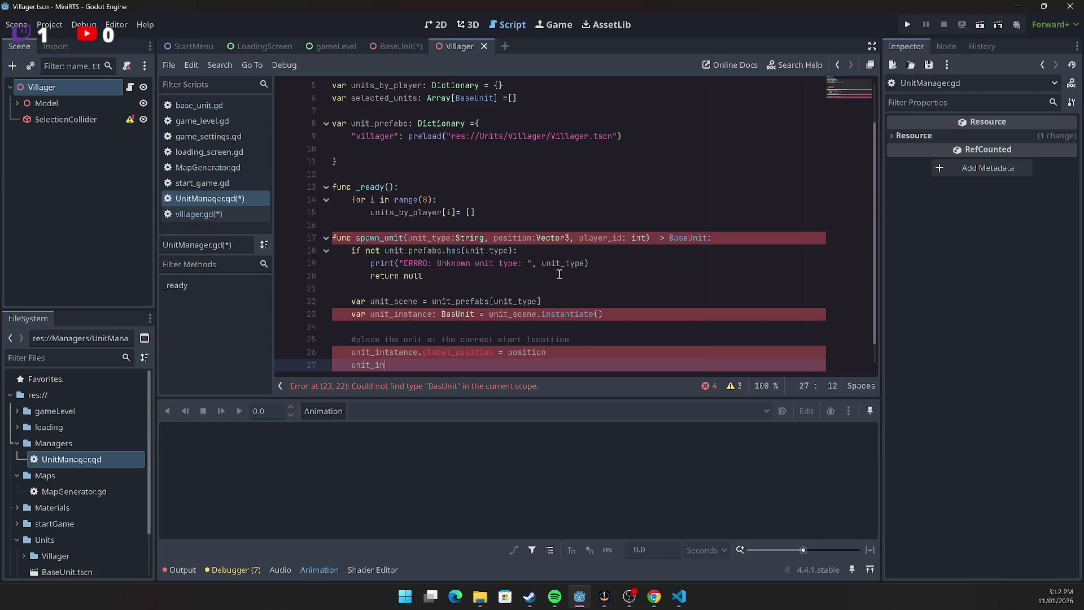
pyautogui.write('set_owner')
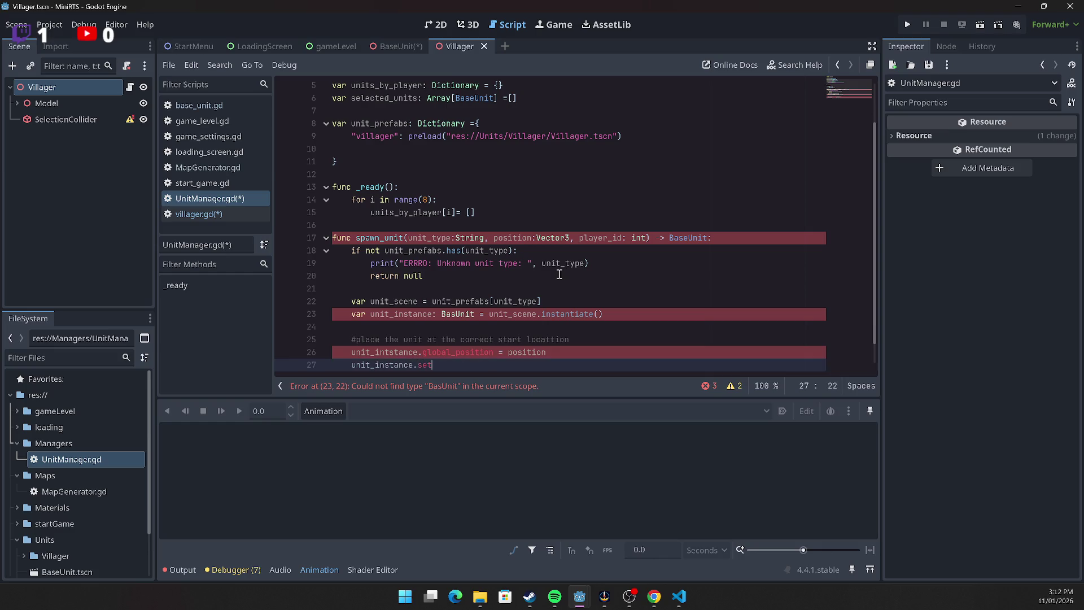
pyautogui.write('(player_iod')
pyautogui.press('BackSpace')
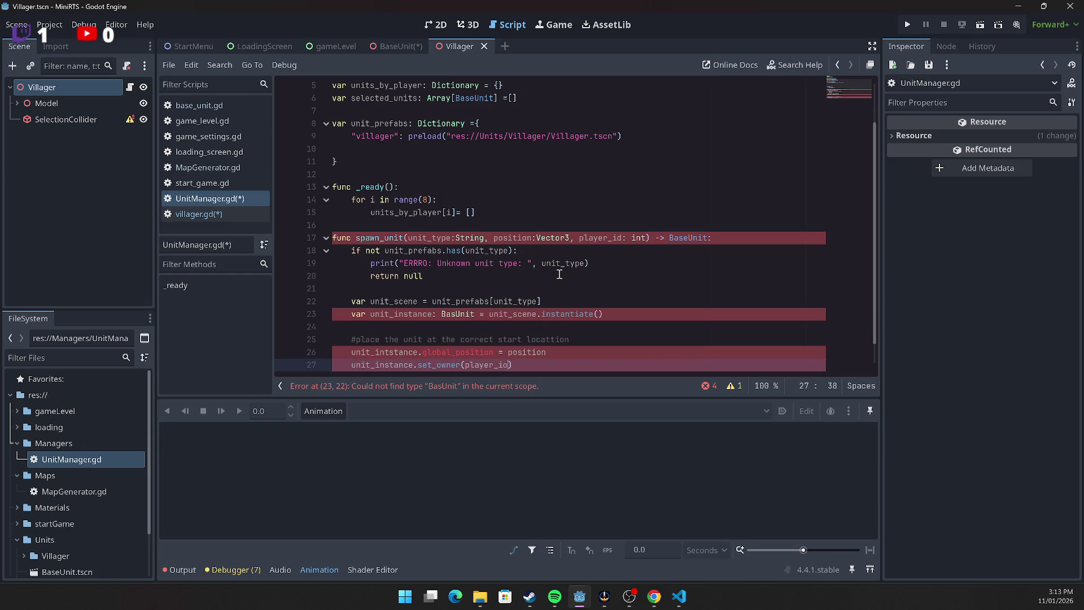
pyautogui.write('d)')
pyautogui.press('Return')
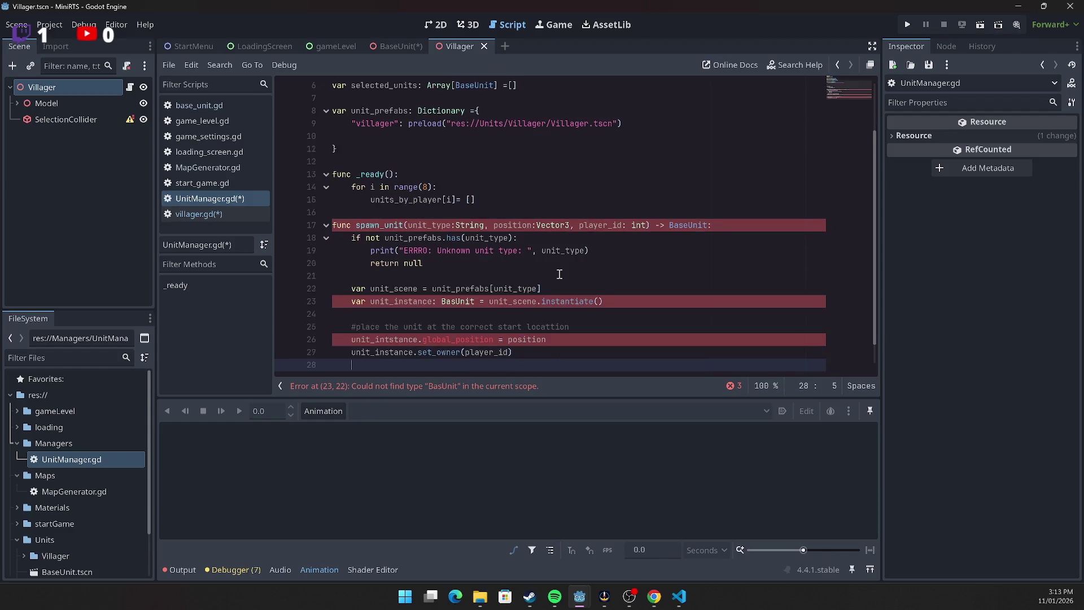
pyautogui.press('Return')
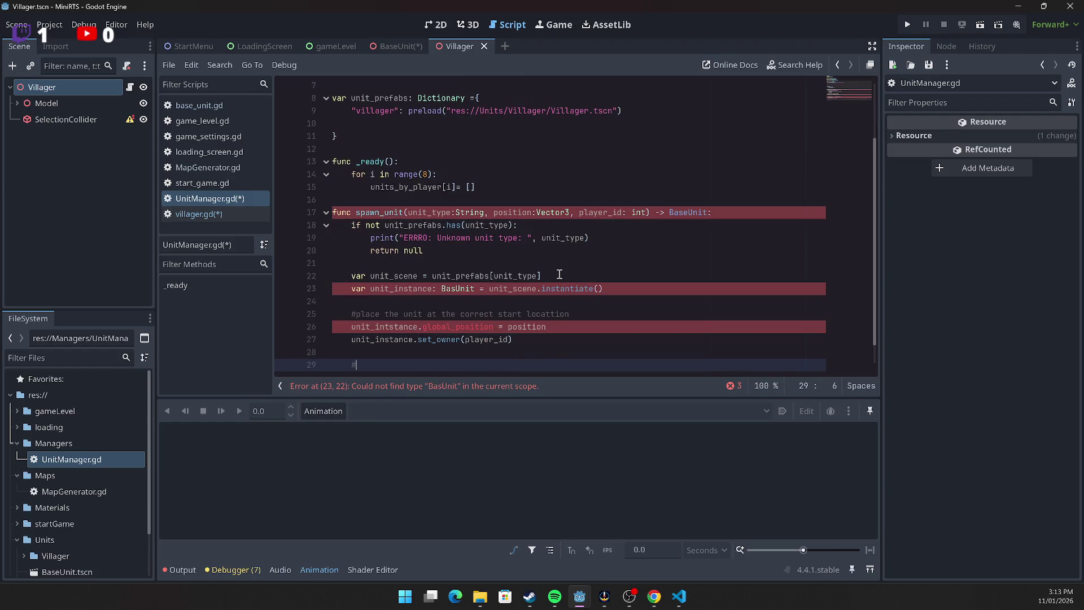
# Step: Under '# add to tracking', append unit_instance to all_units and units_by_player[player_id]; add '# add unit to scene'
pyautogui.write('add to track')
pyautogui.write('ing')
pyautogui.press('Return')
pyautogui.write('all_')
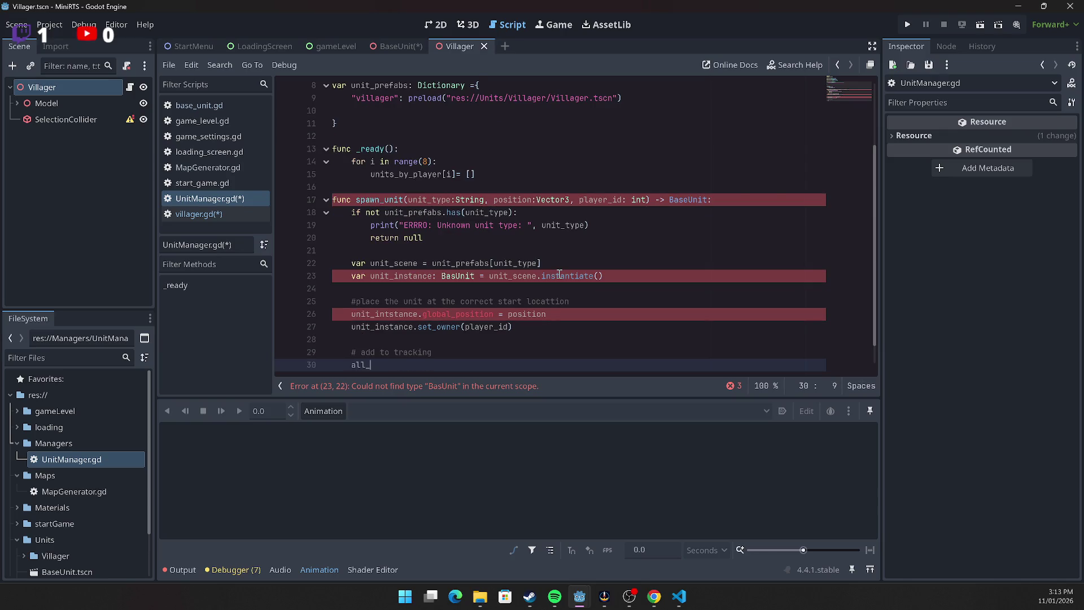
pyautogui.press('Return')
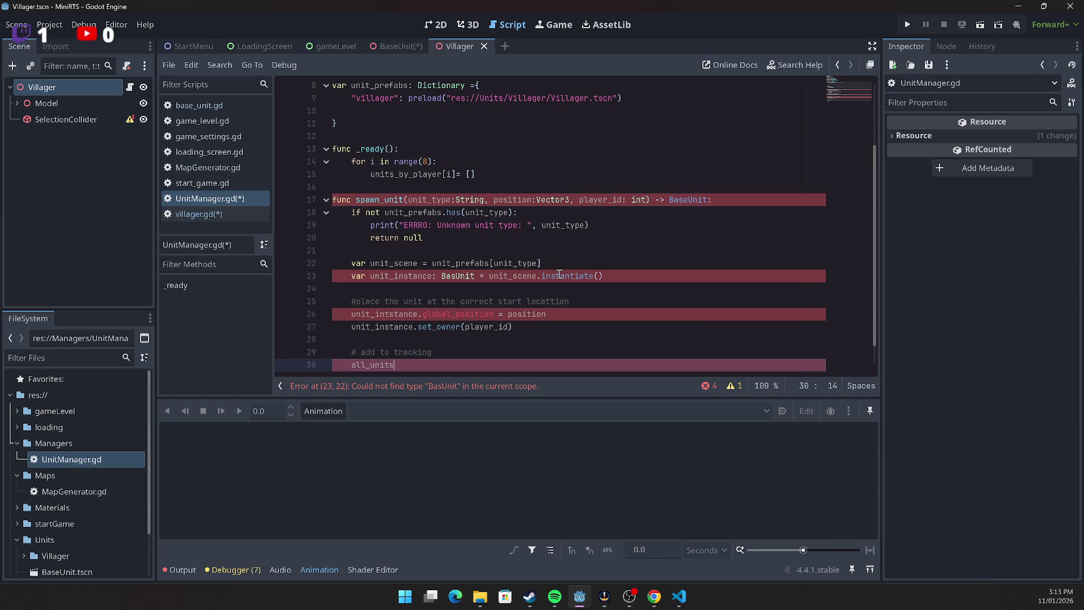
pyautogui.write('.append(u')
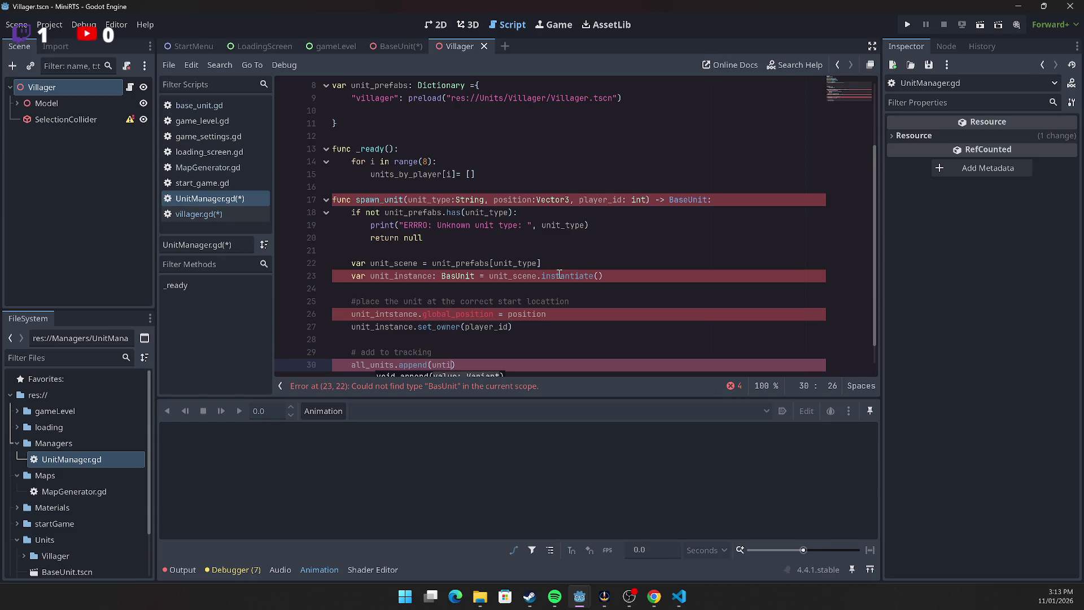
pyautogui.write('n')
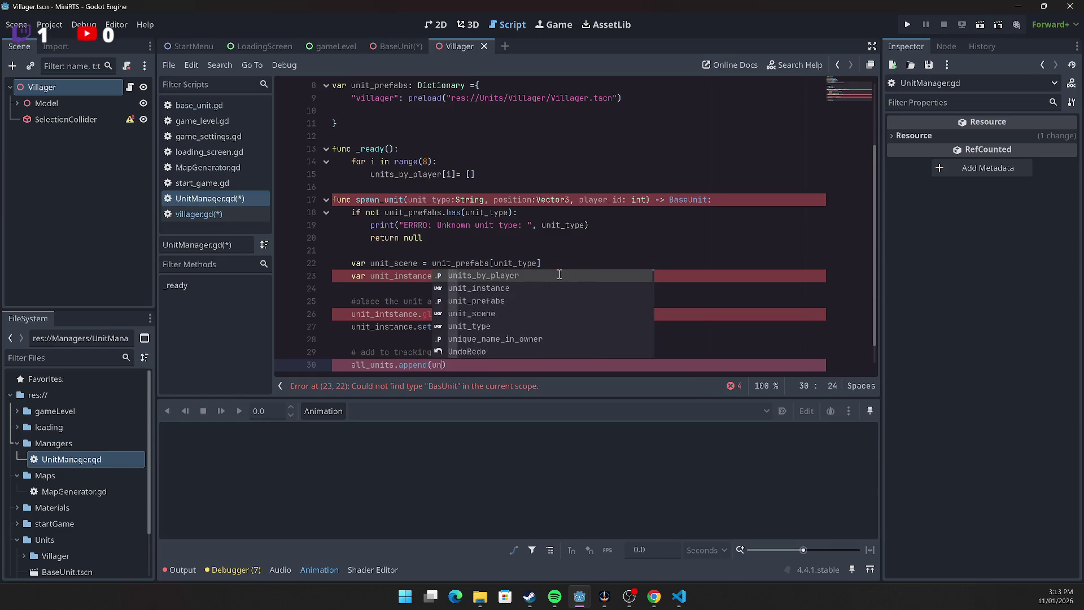
pyautogui.write('it_inst')
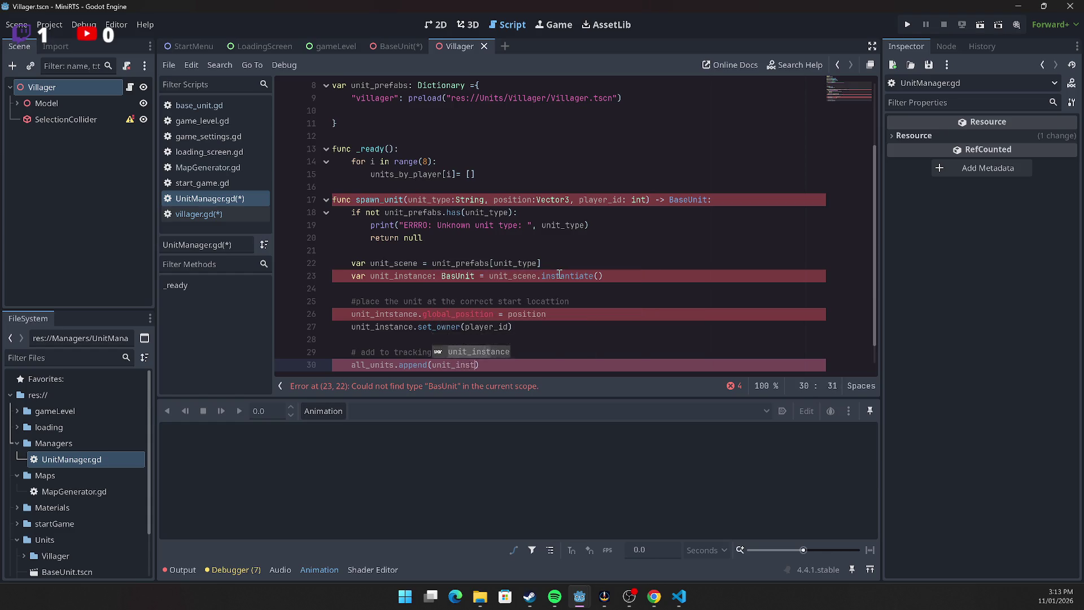
pyautogui.press('End')
pyautogui.press('Return')
pyautogui.write('units_by_player[player_id')
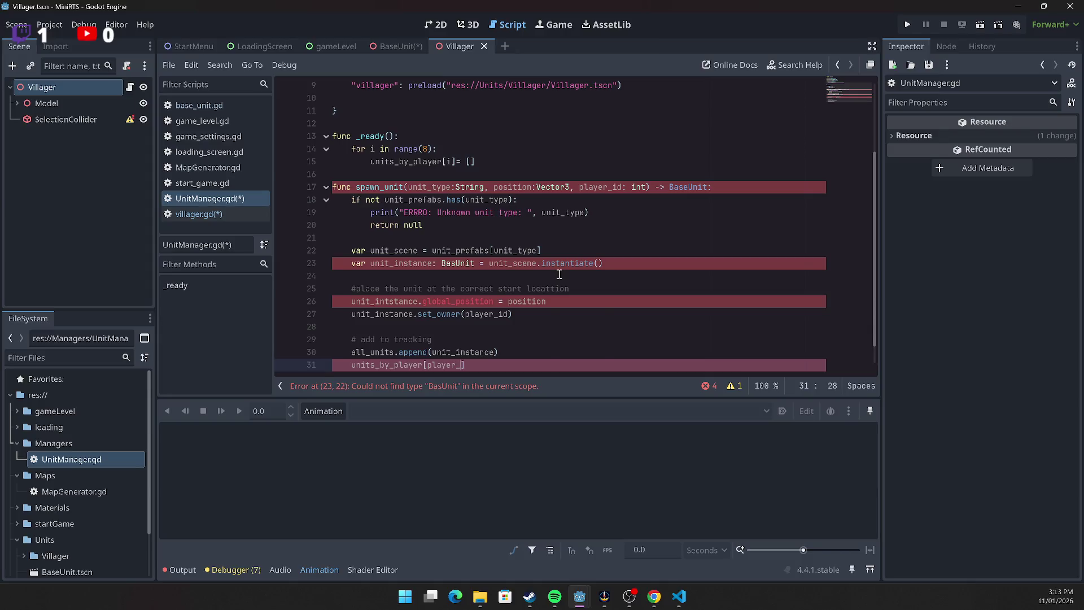
pyautogui.write('].append')
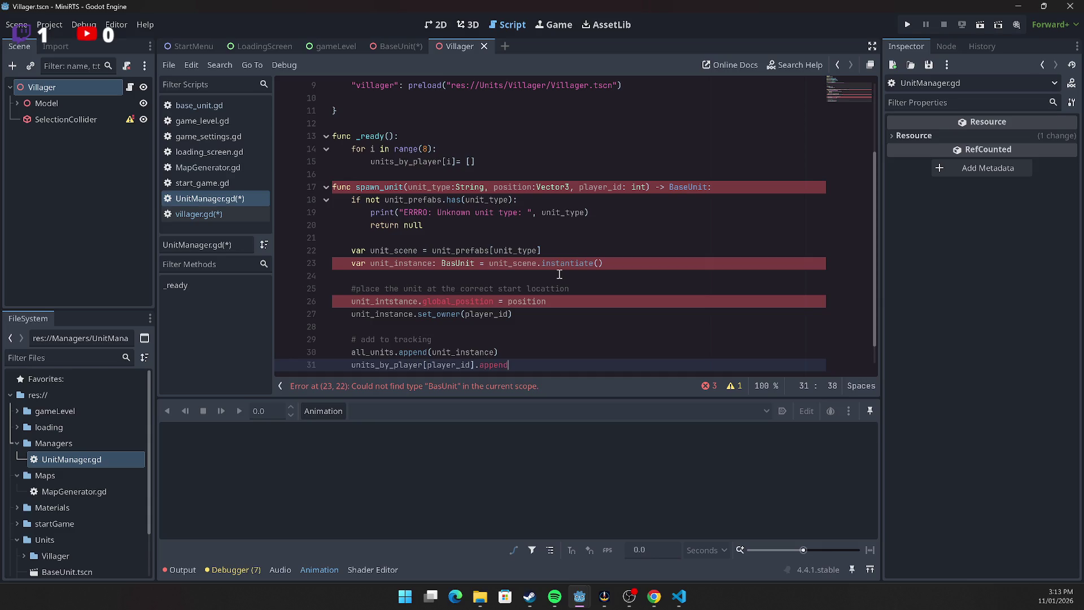
pyautogui.write('(unit_')
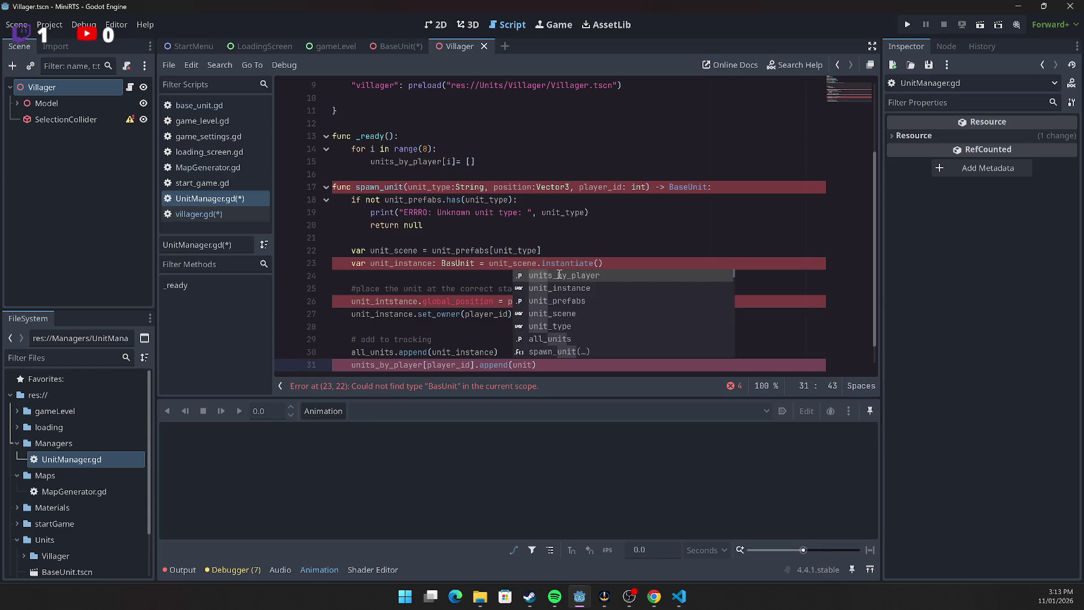
pyautogui.write('instance')
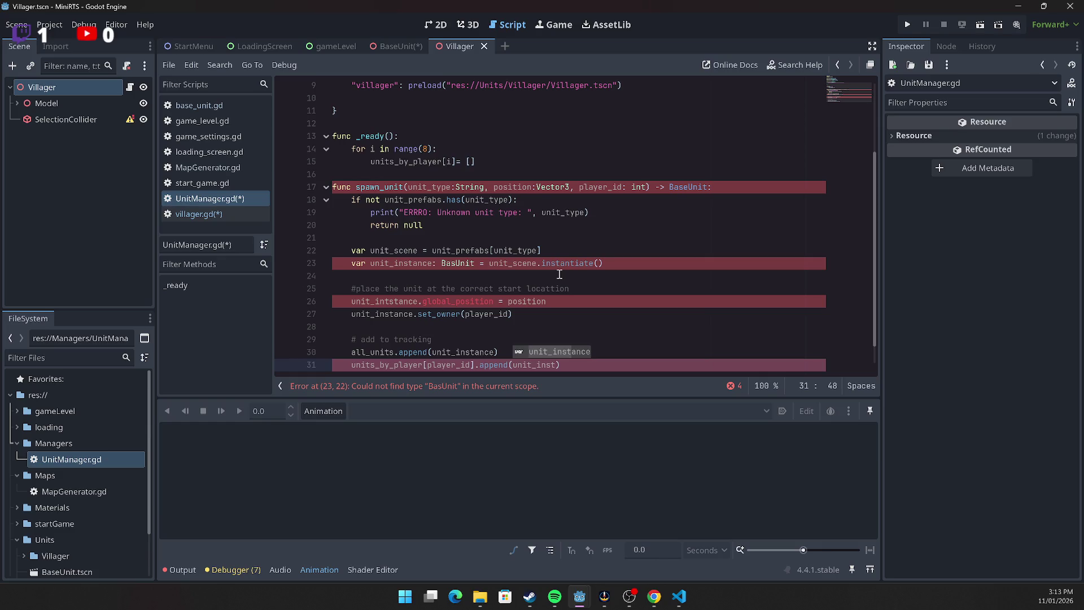
pyautogui.press('Return')
pyautogui.press('Return')
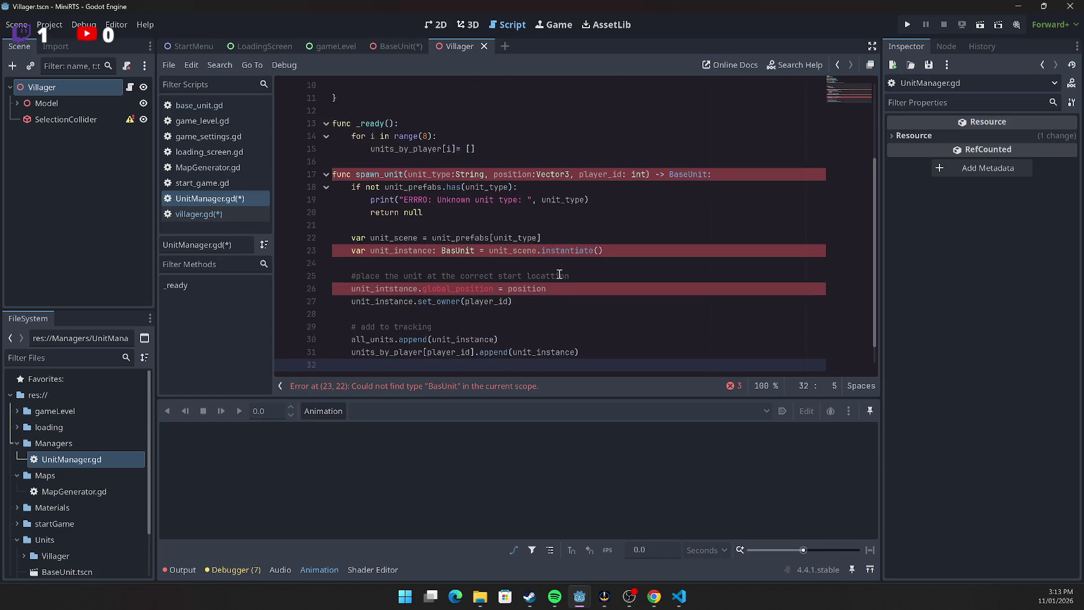
pyautogui.press('Return')
pyautogui.write('# add ')
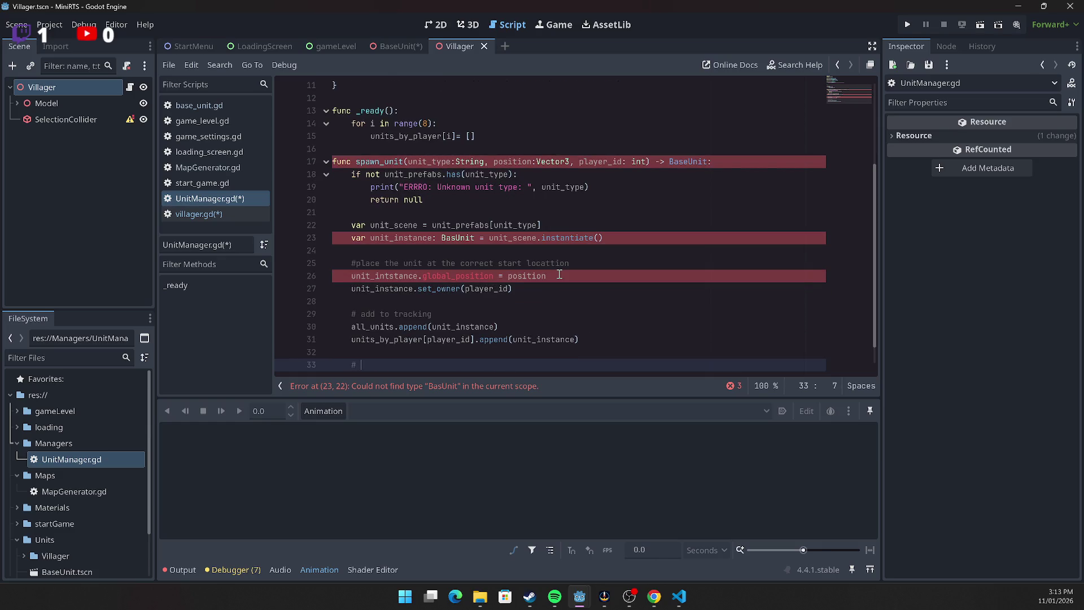
pyautogui.write('unit ')
pyautogui.write('to scene')
# Step: Add get_tree().root.add_child(unit_instance) under the scene comment and begin a print("Spawned ...") line
pyautogui.press('Return')
pyautogui.write('get_tree().root')
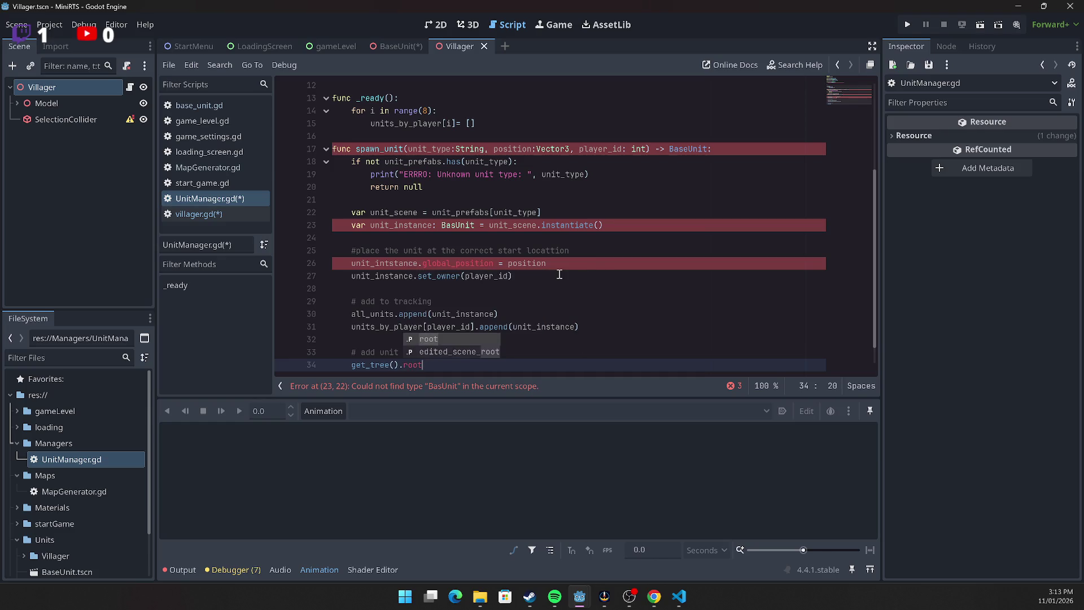
pyautogui.write('.add_child')
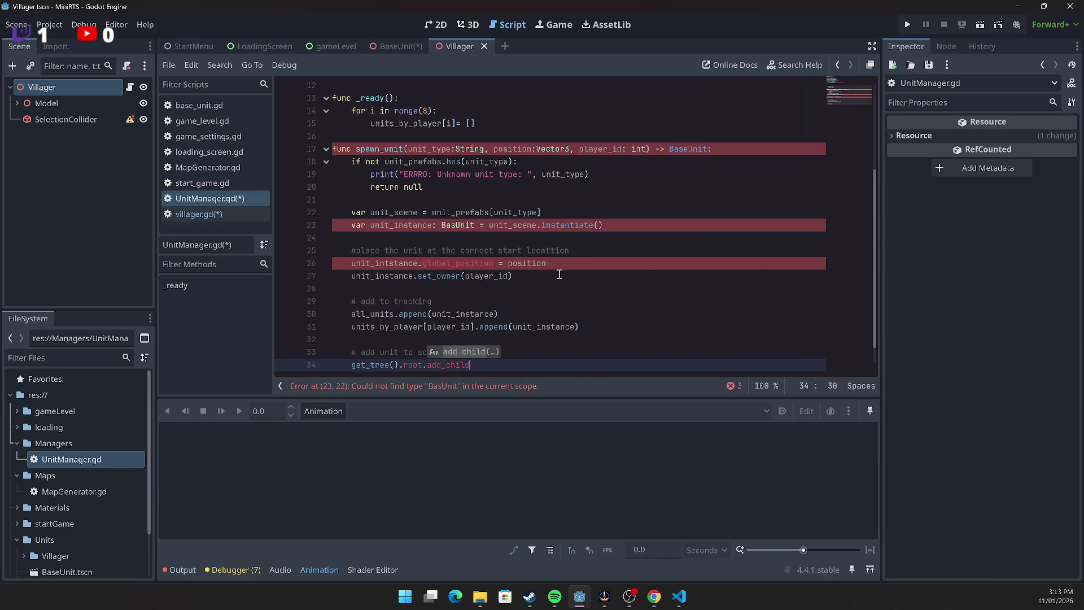
pyautogui.write('(unit_')
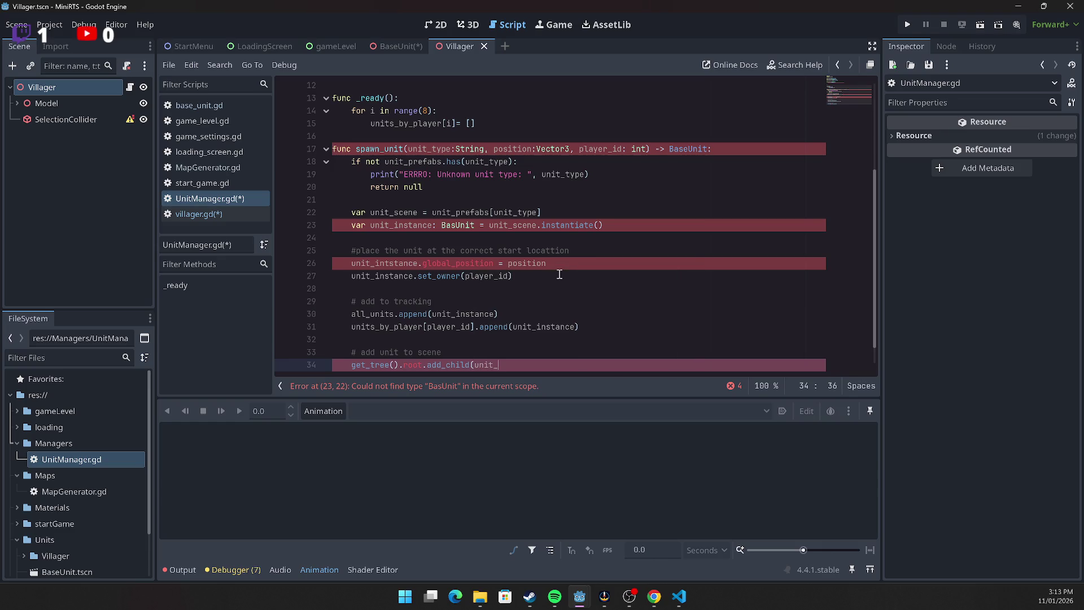
pyautogui.write('instance_)')
pyautogui.press('BackSpace')
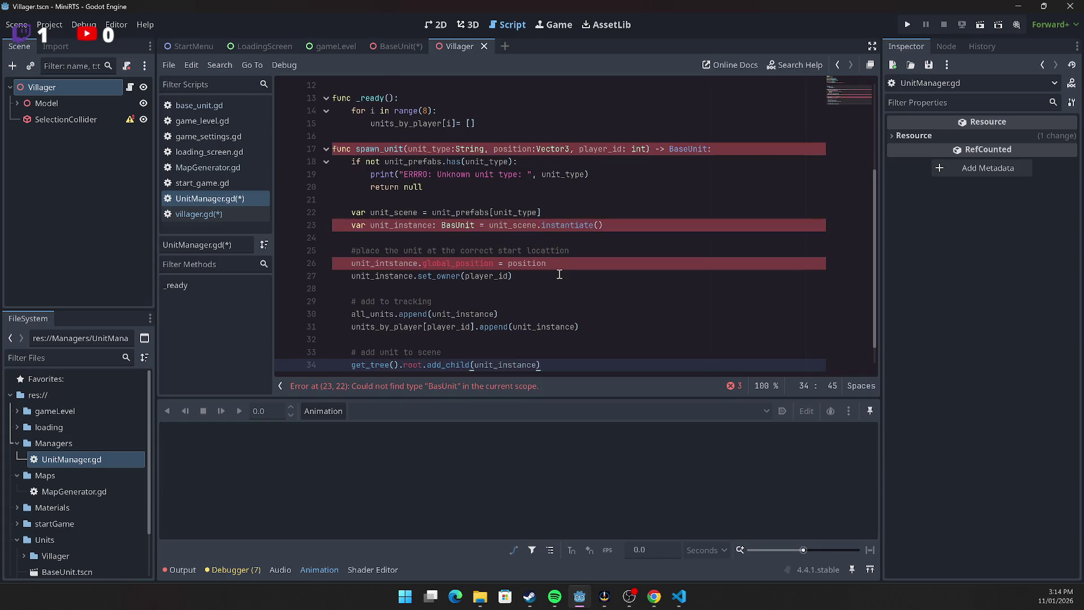
pyautogui.press('Return')
pyautogui.press('Return')
pyautogui.write('print')
pyautogui.press('BackSpace')
pyautogui.write('("Sp')
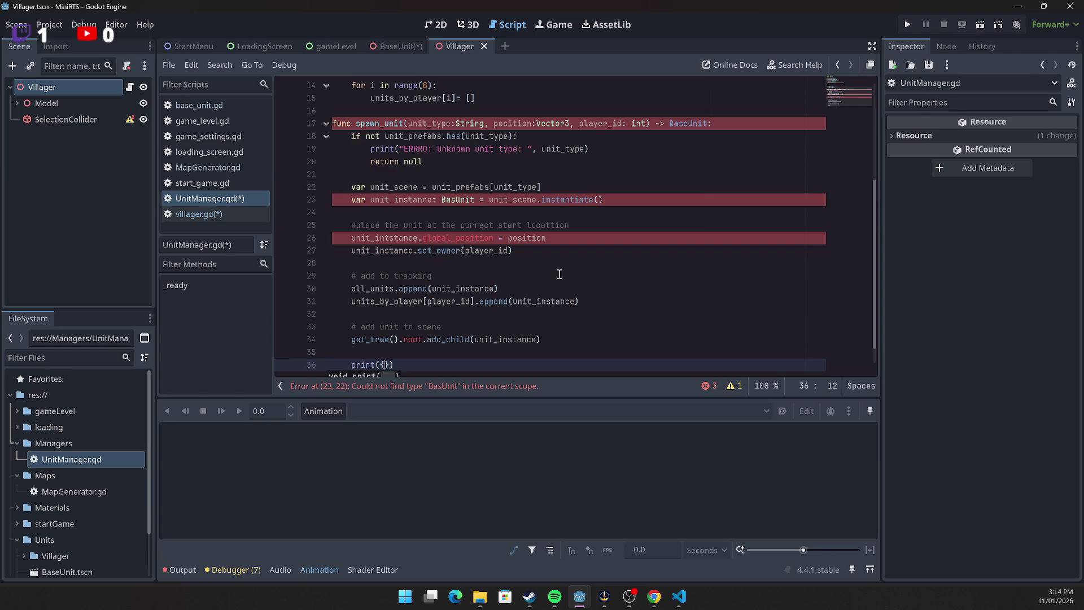
pyautogui.write('awned :')
# Step: Extend the spawn print to output unit_type followed by a " for player " string
pyautogui.press('BackSpace')
pyautogui.write(', ')
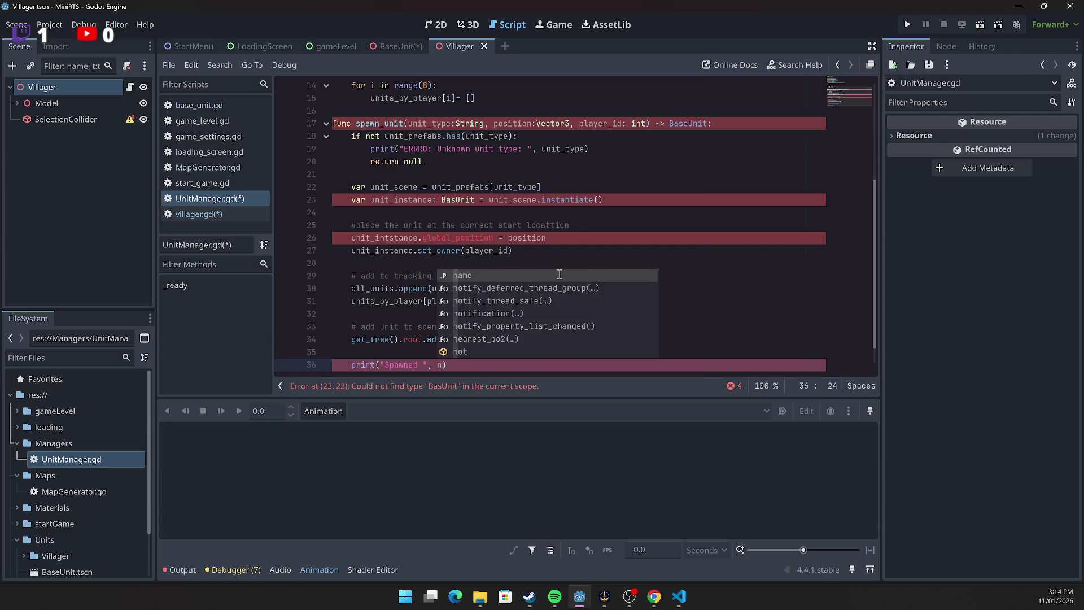
pyautogui.write('unit_t')
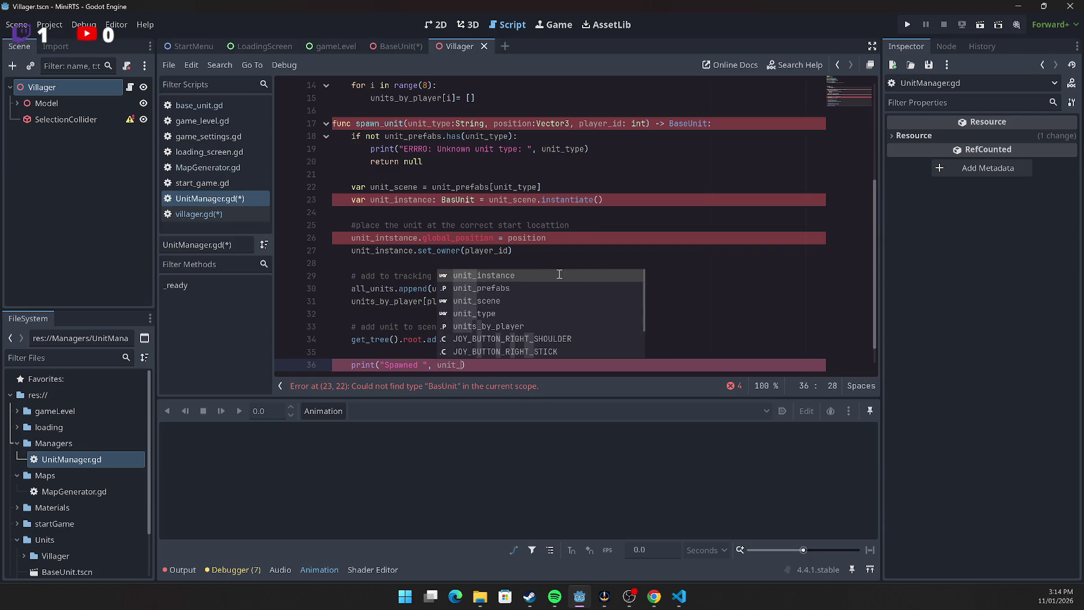
pyautogui.press('Return')
pyautogui.write(', " f')
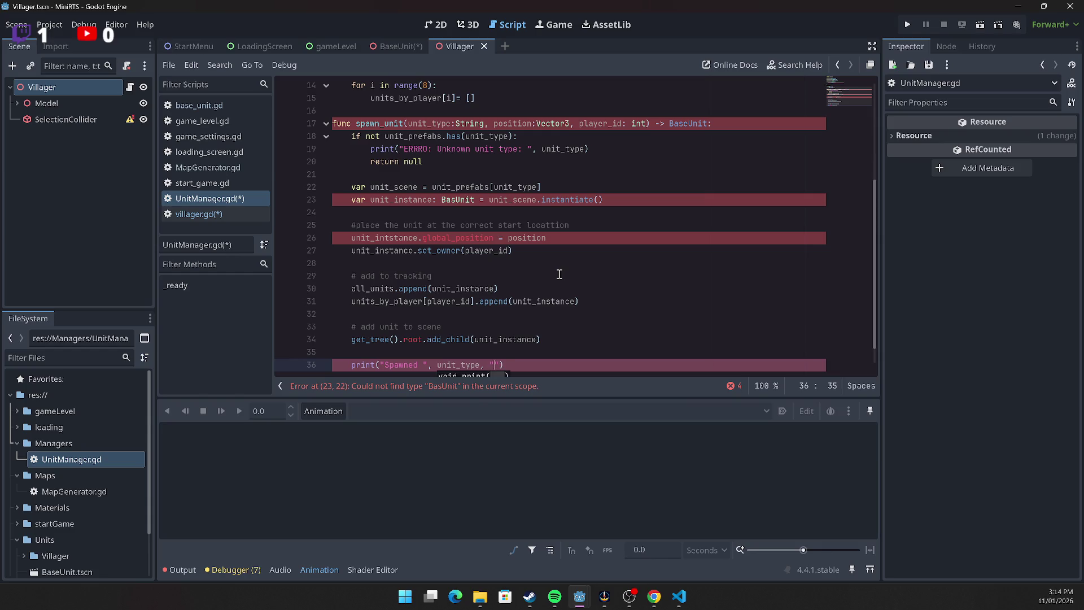
pyautogui.write('or player ":')
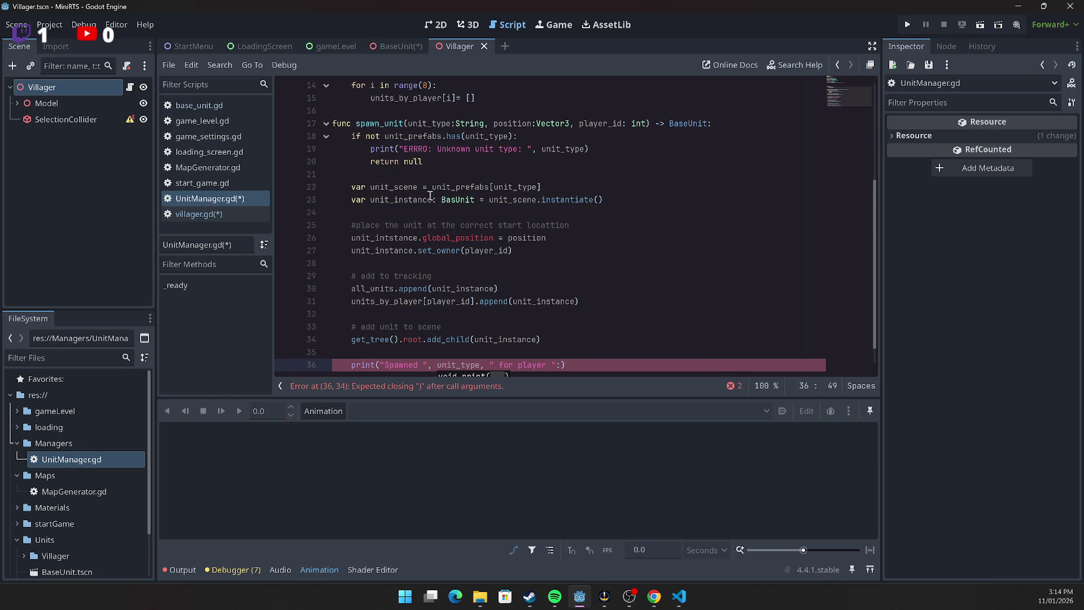
# Step: Fix the type name BasUnit to BaseUnit on line 23
pyautogui.click(458, 199)
pyautogui.write('e')
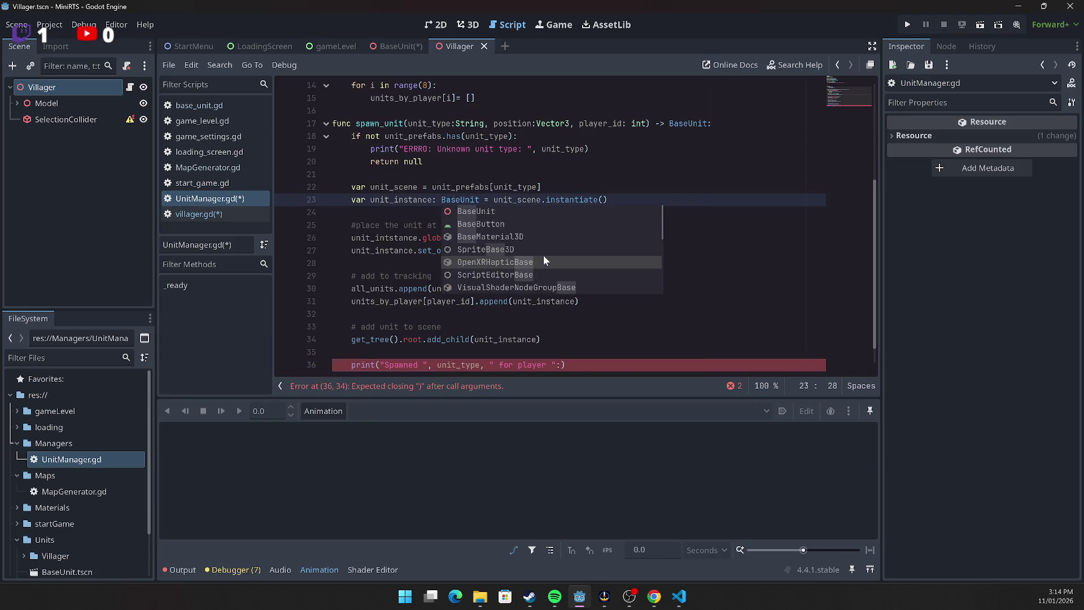
pyautogui.click(611, 314)
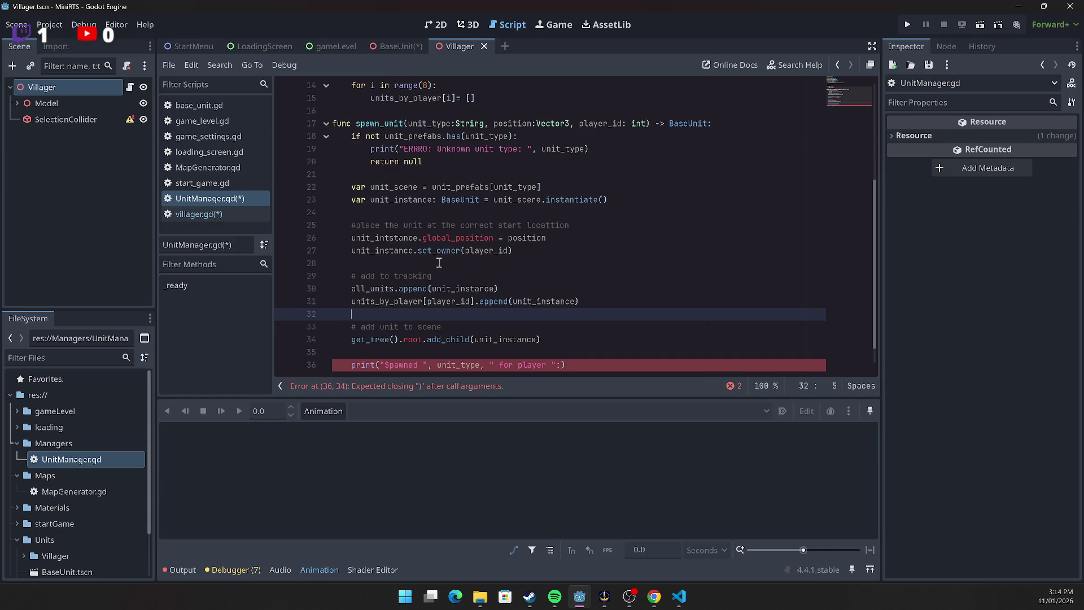
# Step: Add player_id, " at " and position to the spawn print message on line 36
pyautogui.scroll(-1, 569, 250)
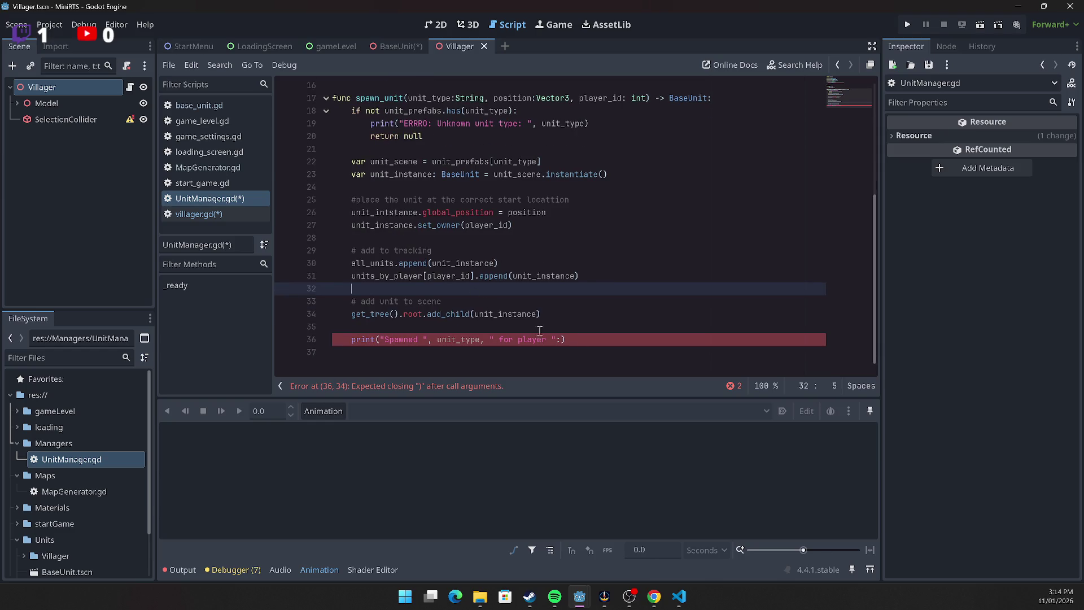
pyautogui.click(594, 339)
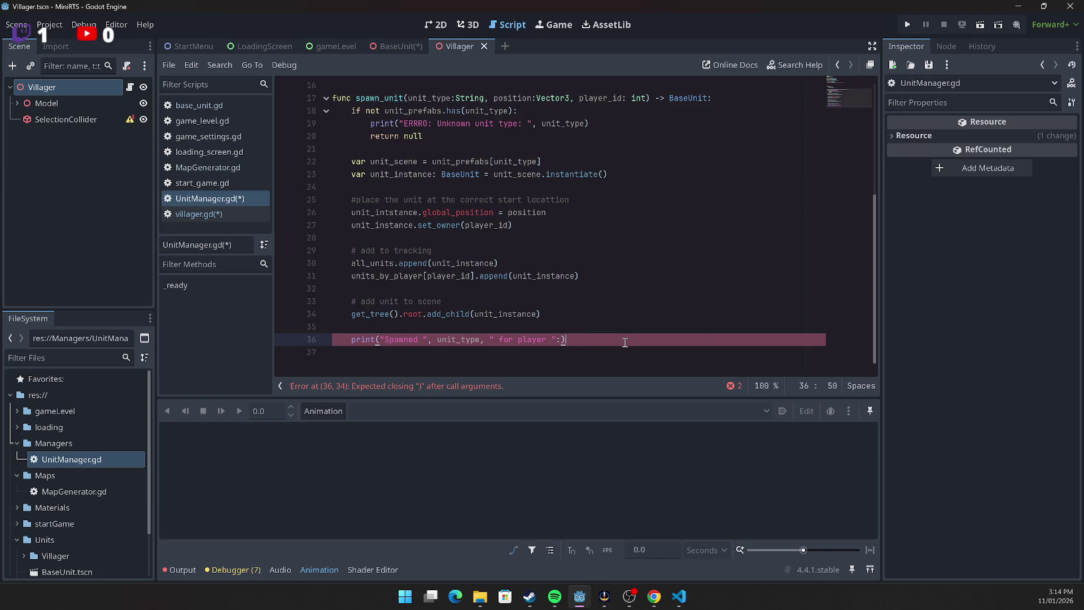
pyautogui.press('Up')
pyautogui.press('Up')
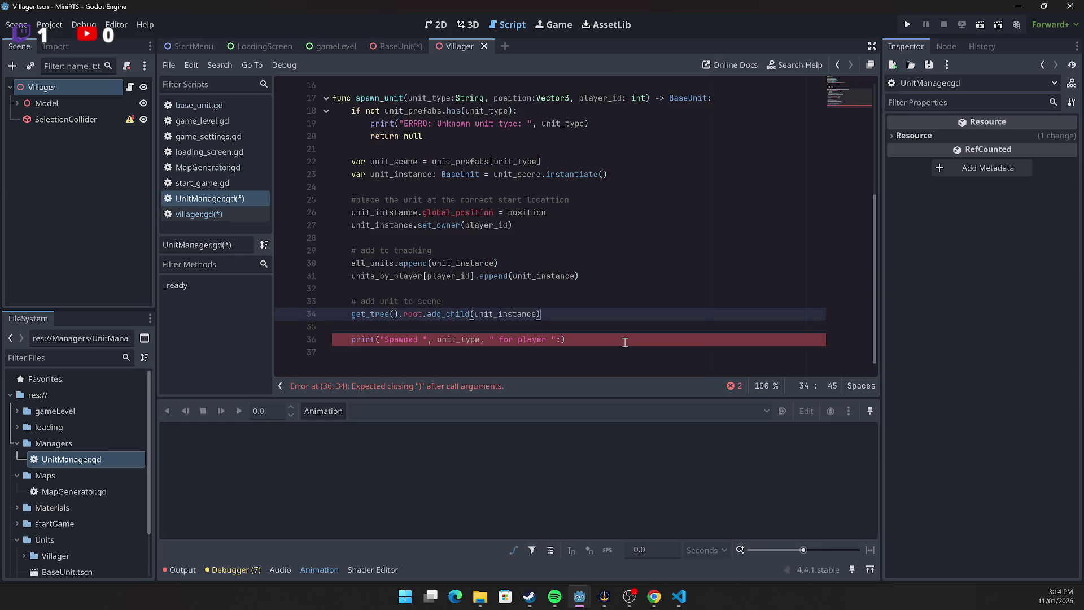
pyautogui.press('Down')
pyautogui.press('Down')
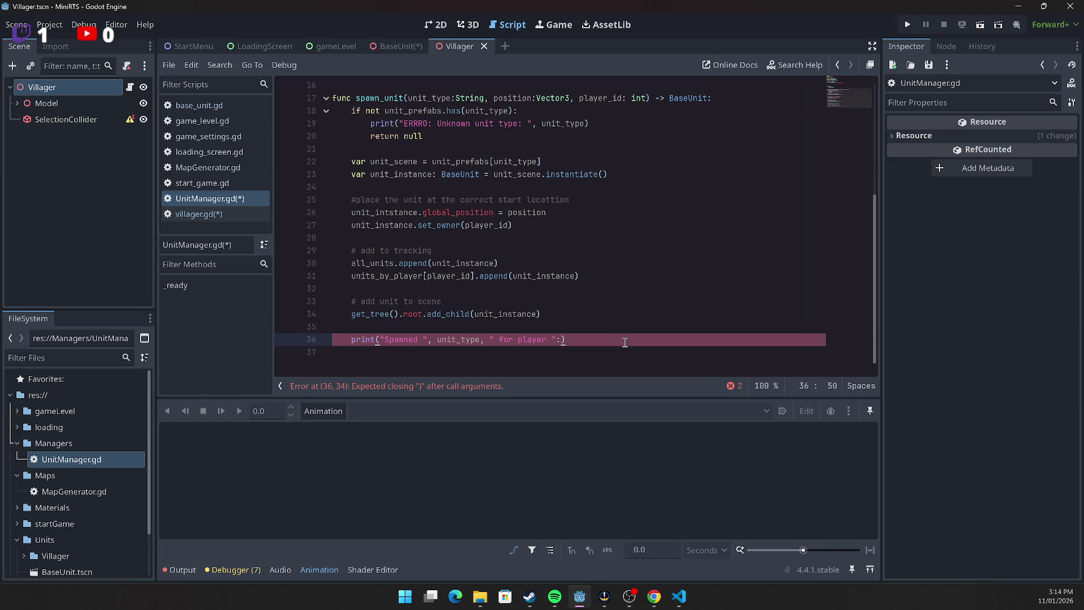
pyautogui.press('Left')
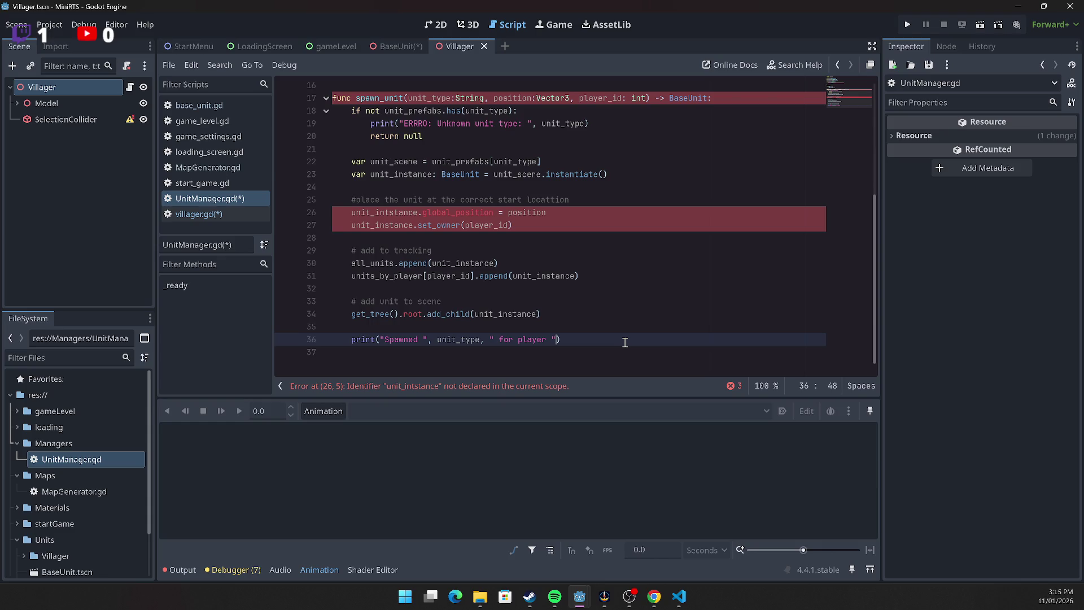
pyautogui.write(',')
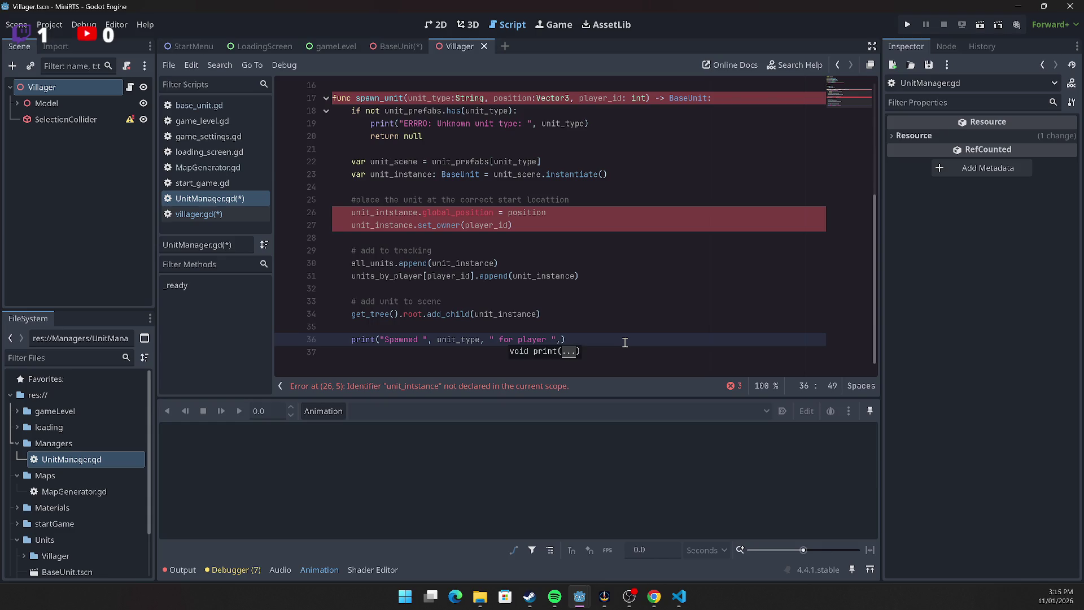
pyautogui.write(' player')
pyautogui.write('_id,')
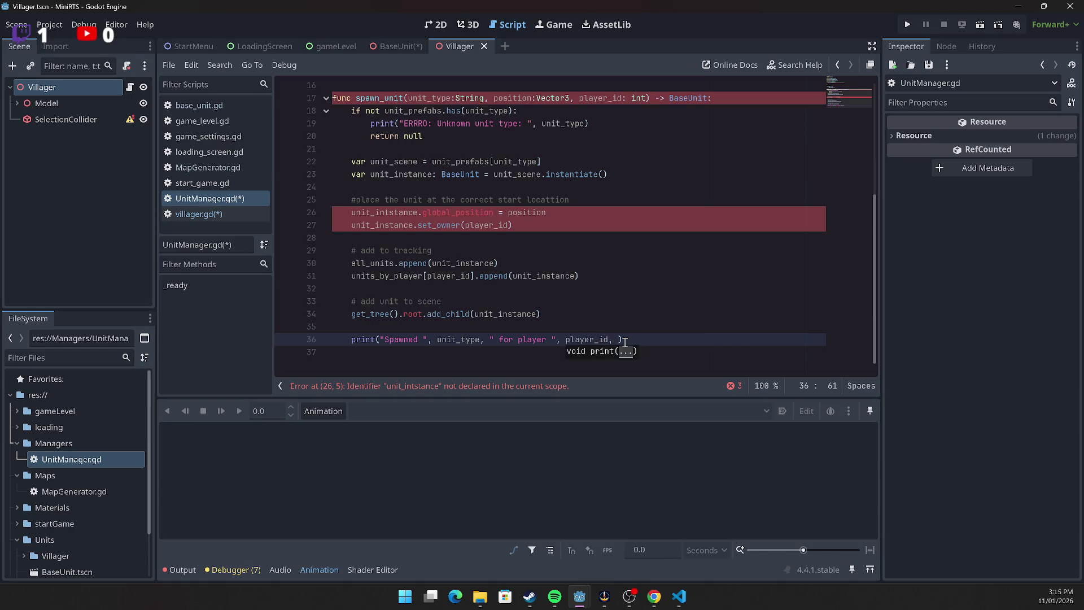
pyautogui.press('BackSpace')
pyautogui.write(', " "')
pyautogui.write('at ')
pyautogui.write(', position')
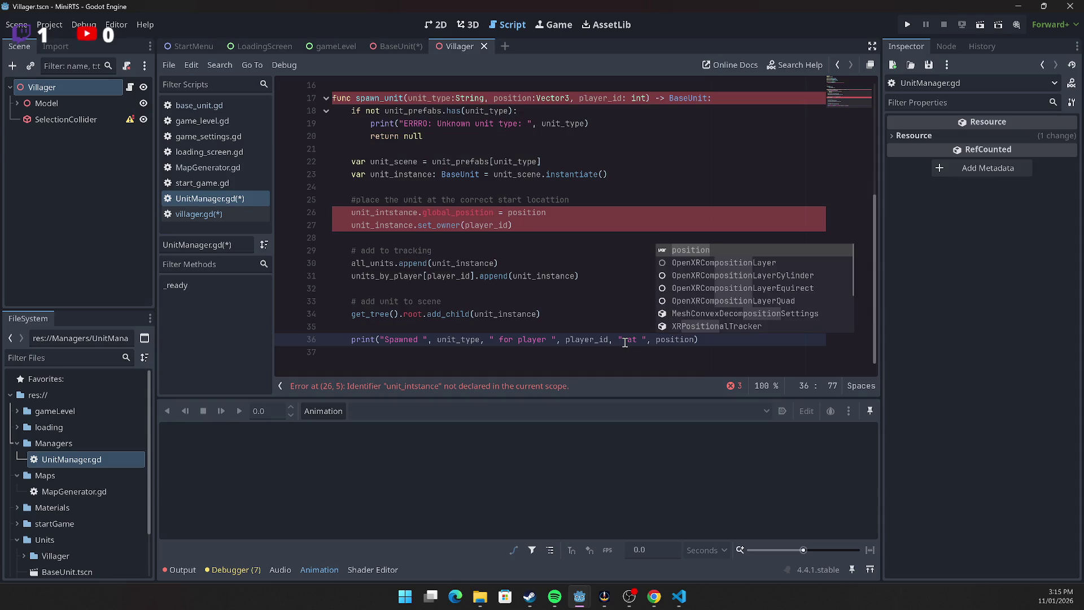
pyautogui.click(536, 277)
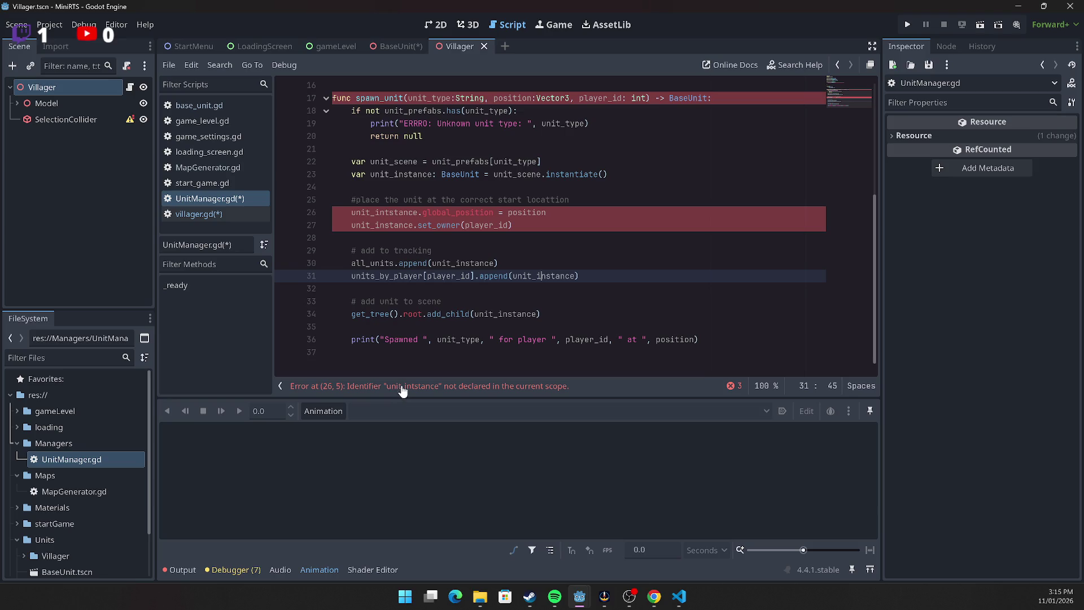
# Step: Retype the misspelled unit_intstance on line 26 as unit_instance
pyautogui.click(390, 212)
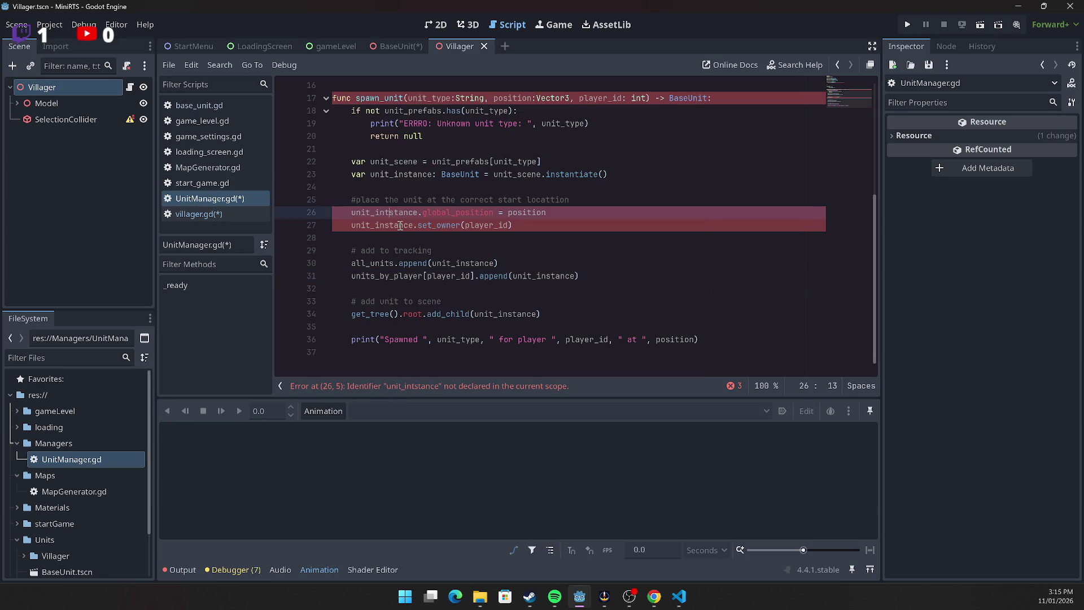
pyautogui.click(435, 175)
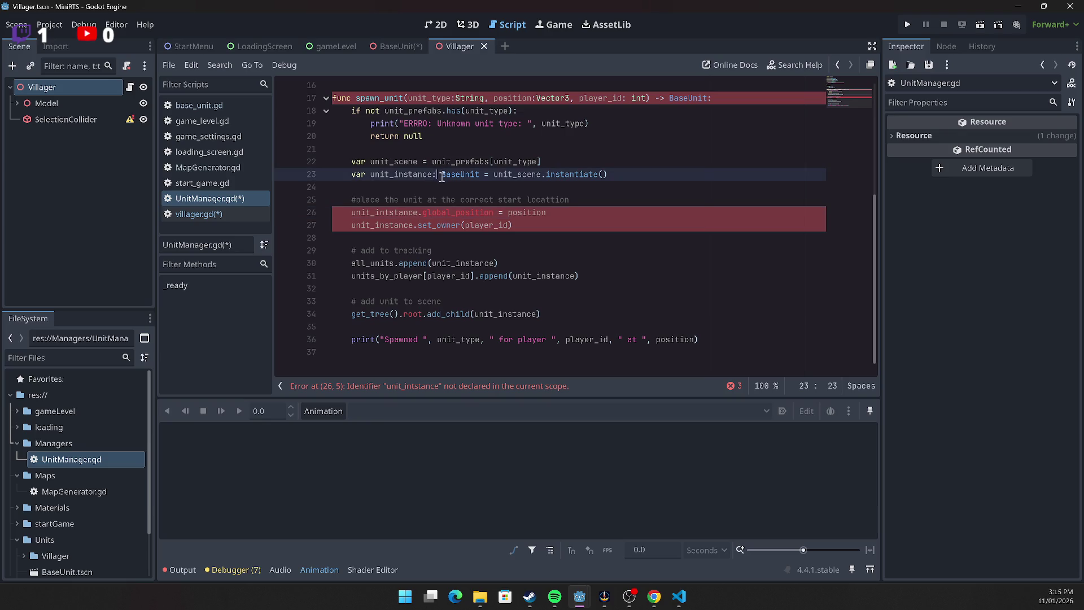
pyautogui.click(386, 212)
pyautogui.click(401, 177)
pyautogui.doubleClick(401, 177)
pyautogui.click(383, 212)
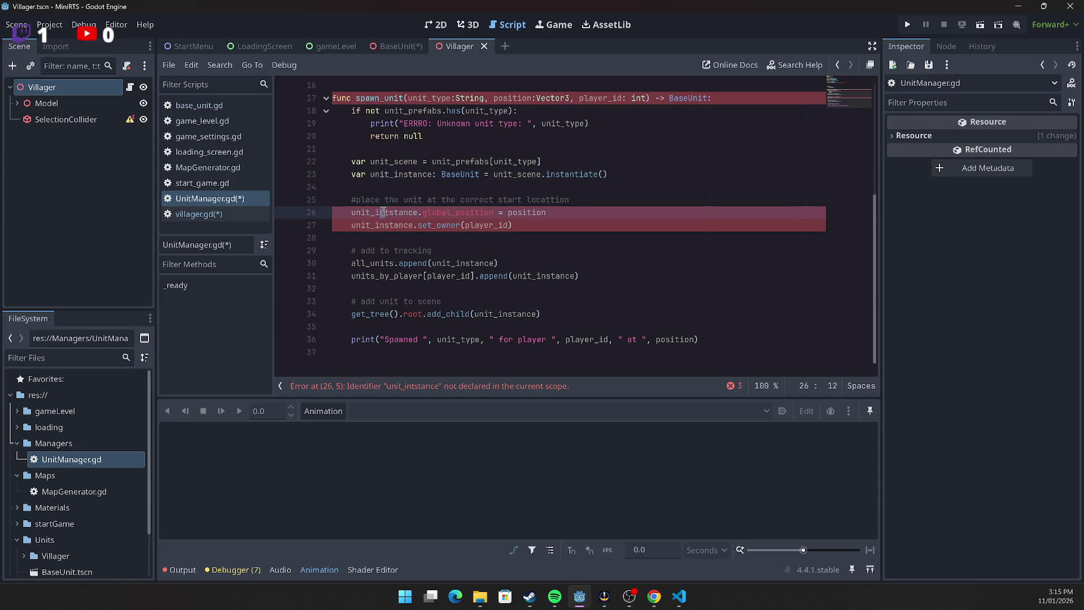
pyautogui.doubleClick(390, 212)
pyautogui.write('unit_instance')
# Step: Change the set_owner call on line 27 to set_player_owner(player_id)
pyautogui.click(386, 225)
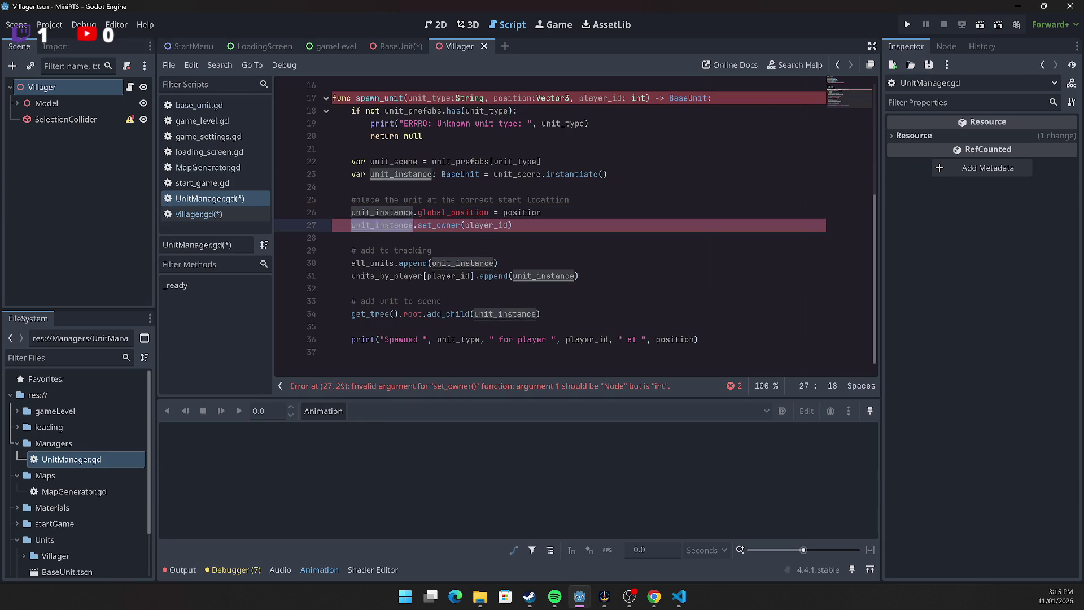
pyautogui.click(618, 254)
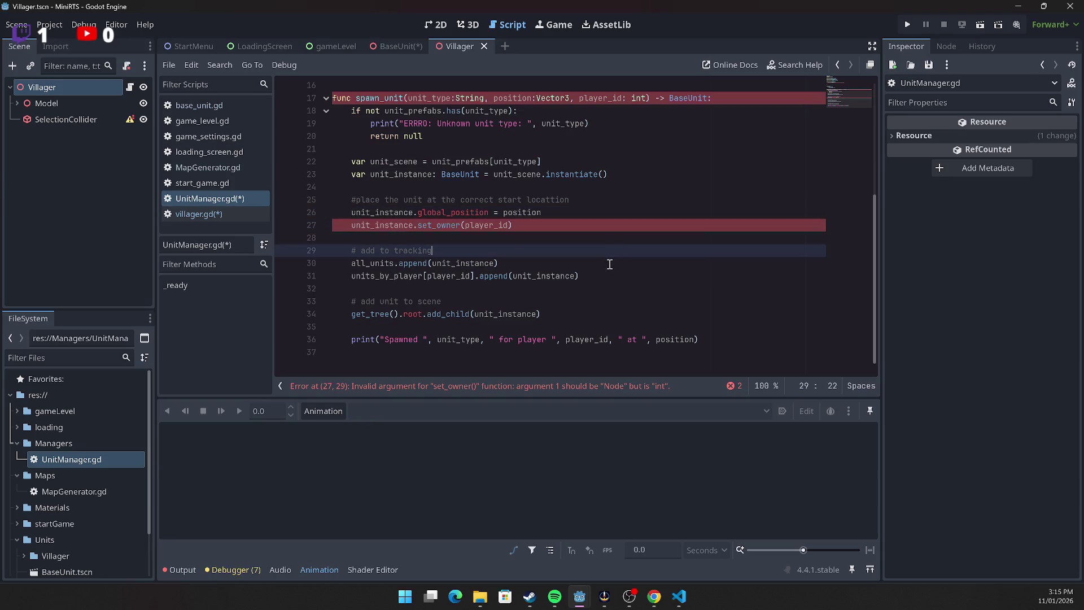
pyautogui.click(434, 226)
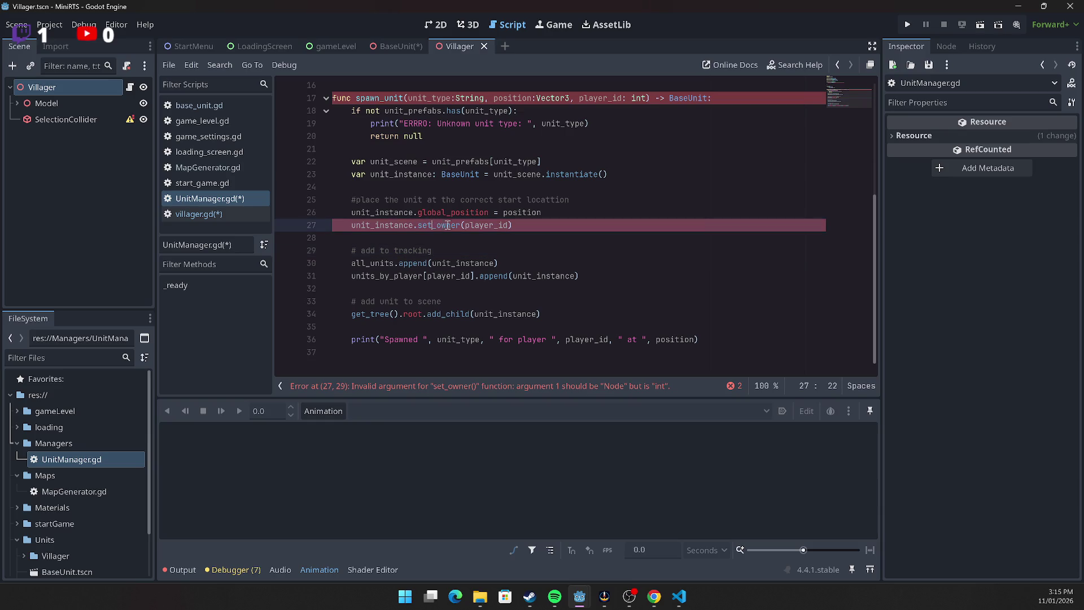
pyautogui.write('_pla')
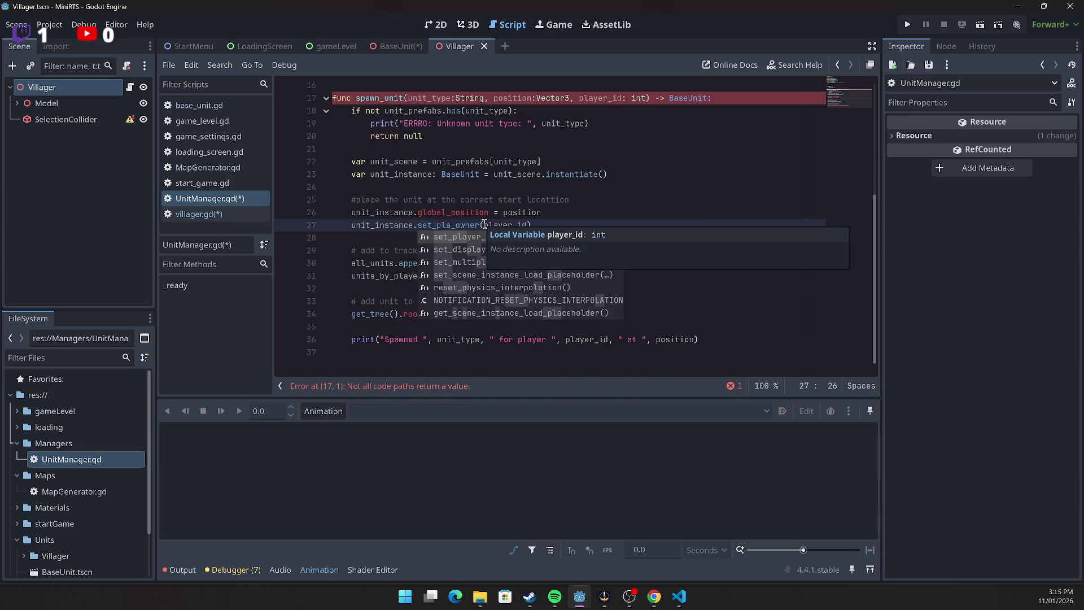
pyautogui.press('Tab')
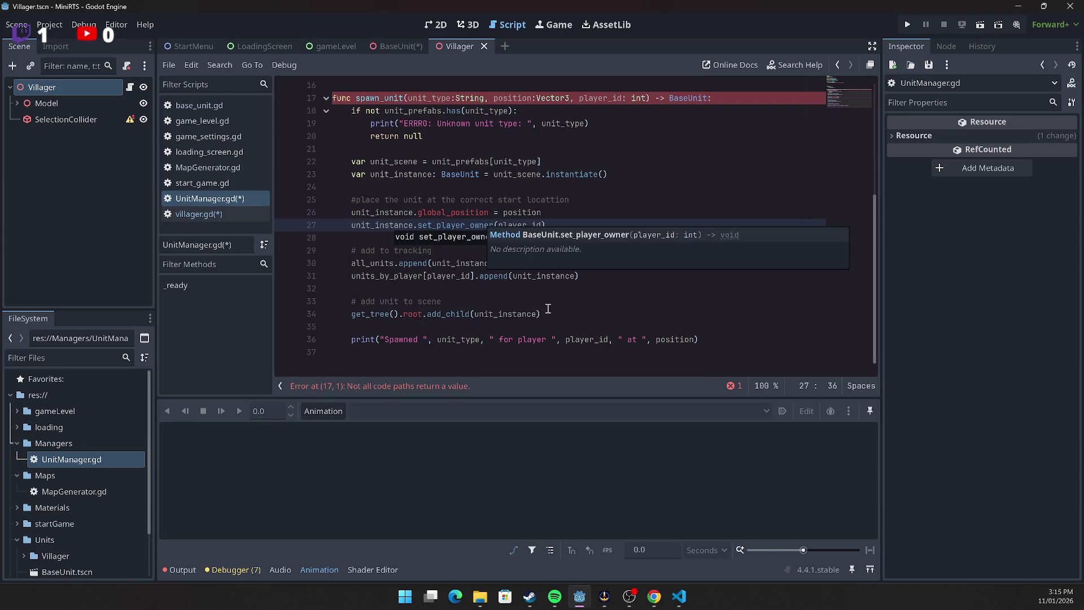
pyautogui.moveTo(542, 352); pyautogui.dragTo(511, 338)
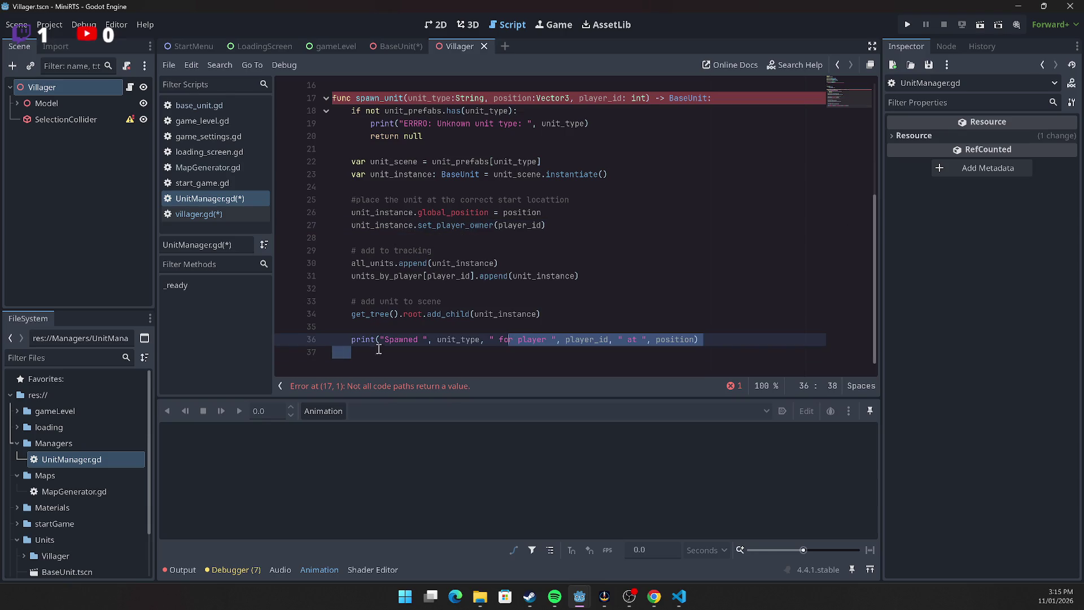
pyautogui.click(409, 389)
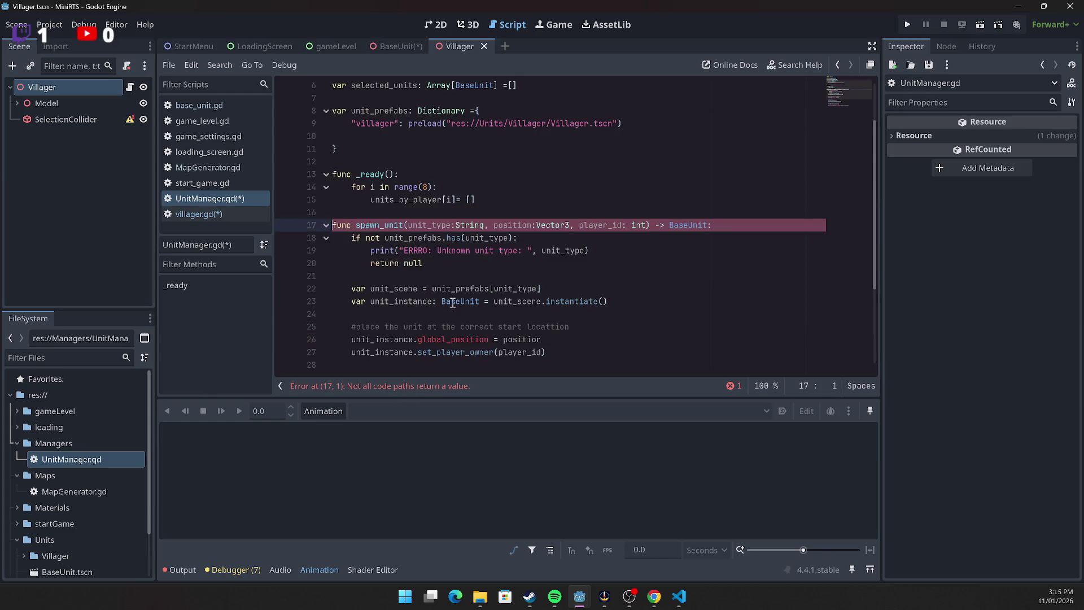
# Step: Add 'return unit_instance' after the print line at the end of spawn_unit, followed by blank lines
pyautogui.scroll(-3, 457, 289)
pyautogui.scroll(1, 452, 292)
pyautogui.scroll(-1, 452, 293)
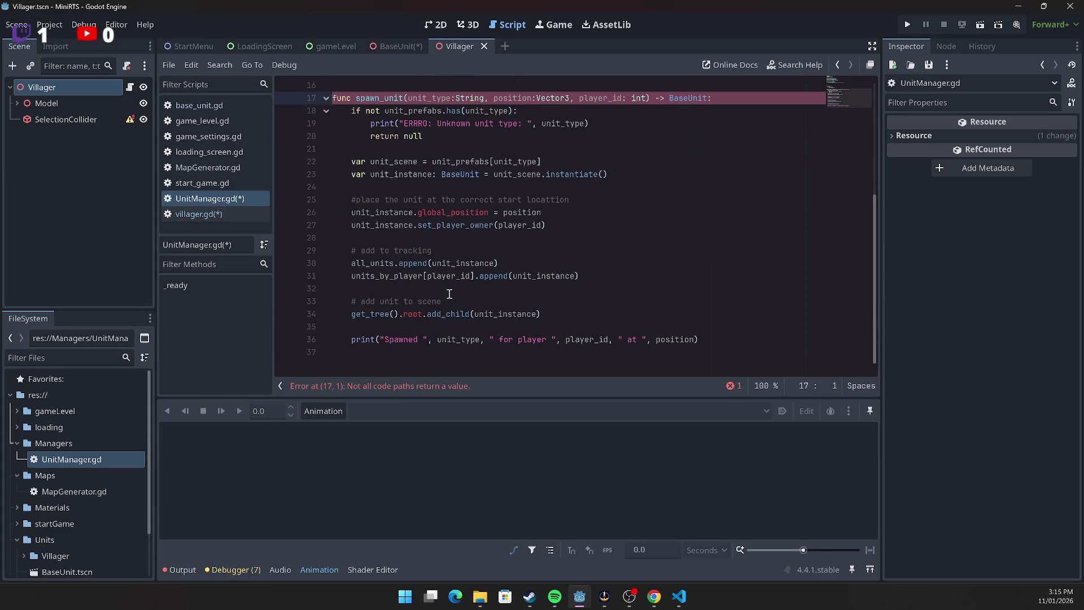
pyautogui.click(724, 339)
pyautogui.press('Return')
pyautogui.write('return unit_instance')
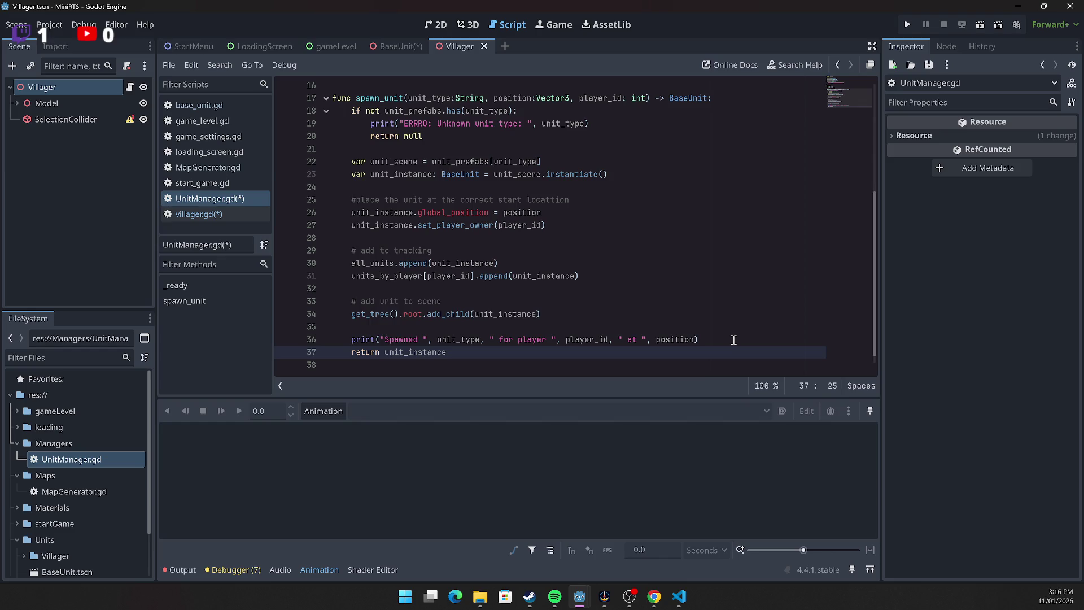
pyautogui.scroll(-1, 737, 340)
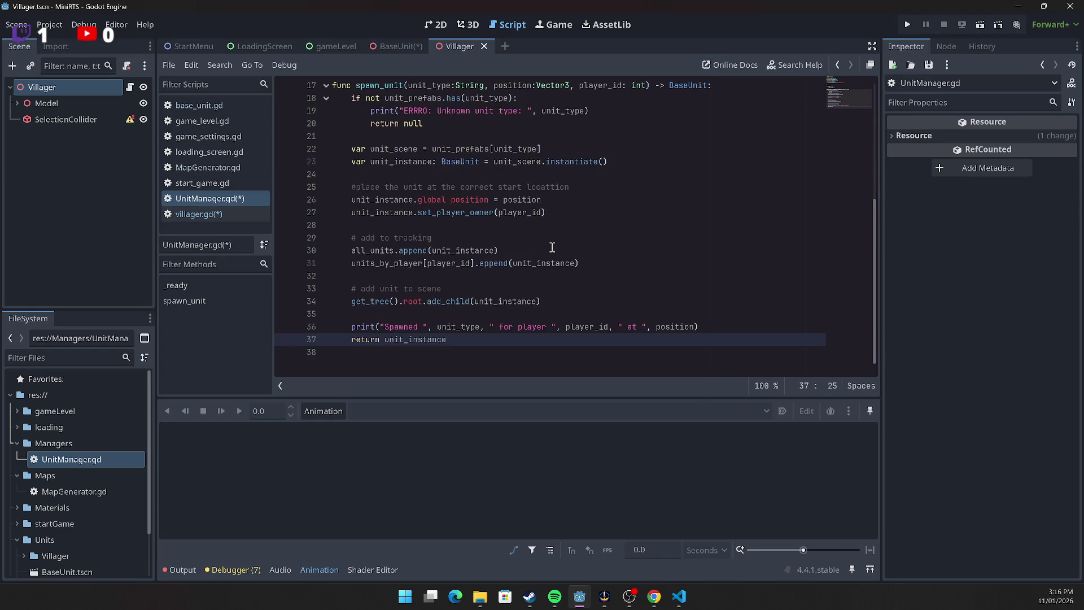
pyautogui.press('Return')
pyautogui.press('Down')
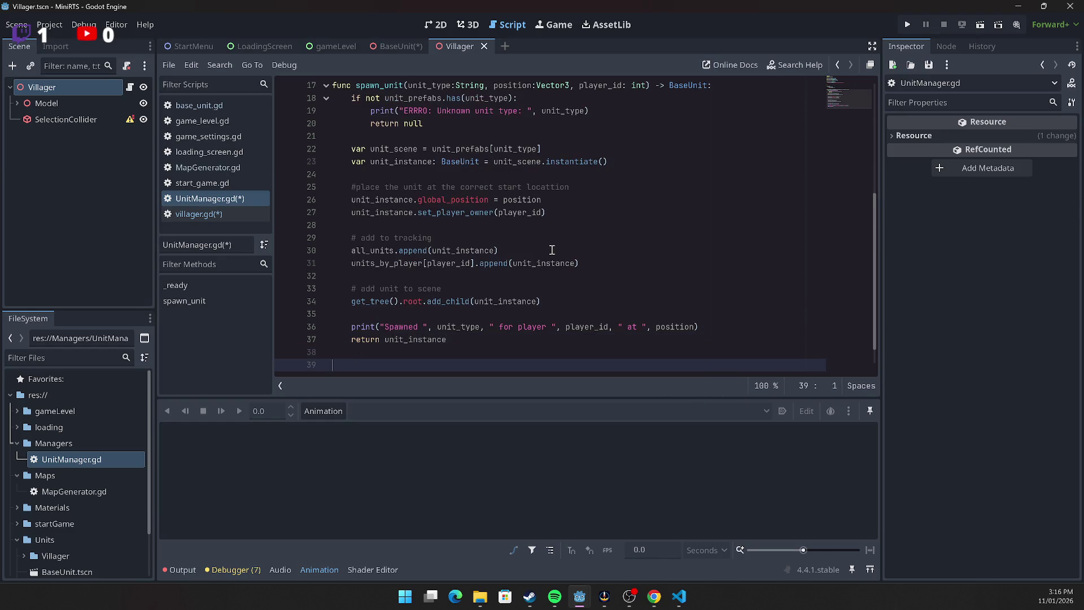
# Step: Declare func spawn_villager(position: Vector3, player_id: int) -> BaseUnit in UnitManager.gd
pyautogui.write('function')
pyautogui.press('BackSpace')
pyautogui.press('BackSpace')
pyautogui.press('BackSpace')
pyautogui.write('tion ')
pyautogui.write('spawn_')
pyautogui.write('villager')
pyautogui.write('(')
pyautogui.write('position:')
pyautogui.write(' Vector3 ')
pyautogui.write(', po')
pyautogui.press('BackSpace')
pyautogui.write('layer_')
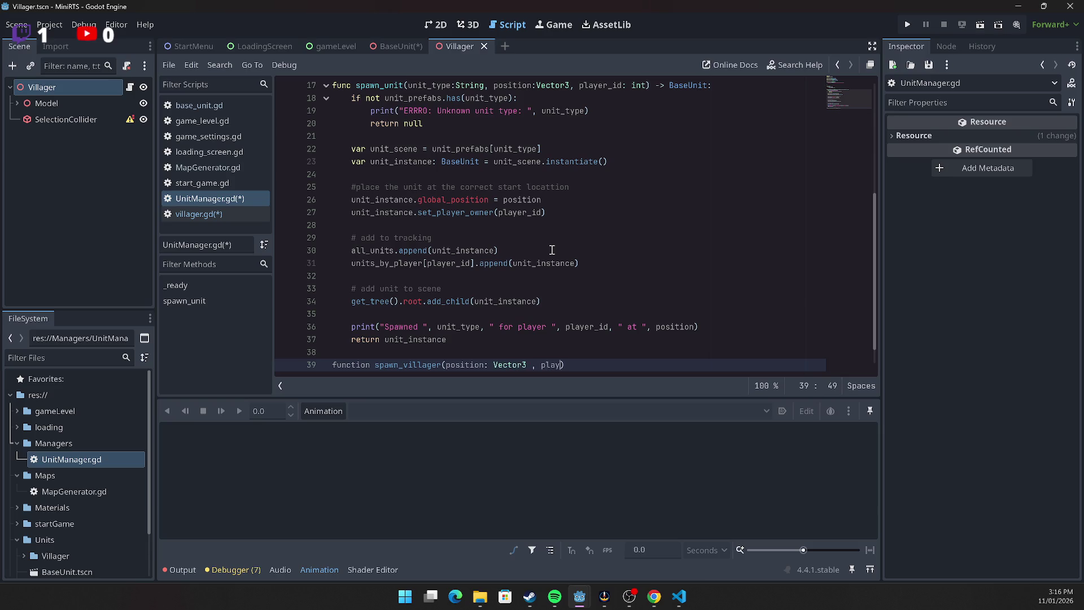
pyautogui.write('id: int )')
pyautogui.write('->')
pyautogui.write('BaseUnit')
pyautogui.write(':')
pyautogui.press('Return')
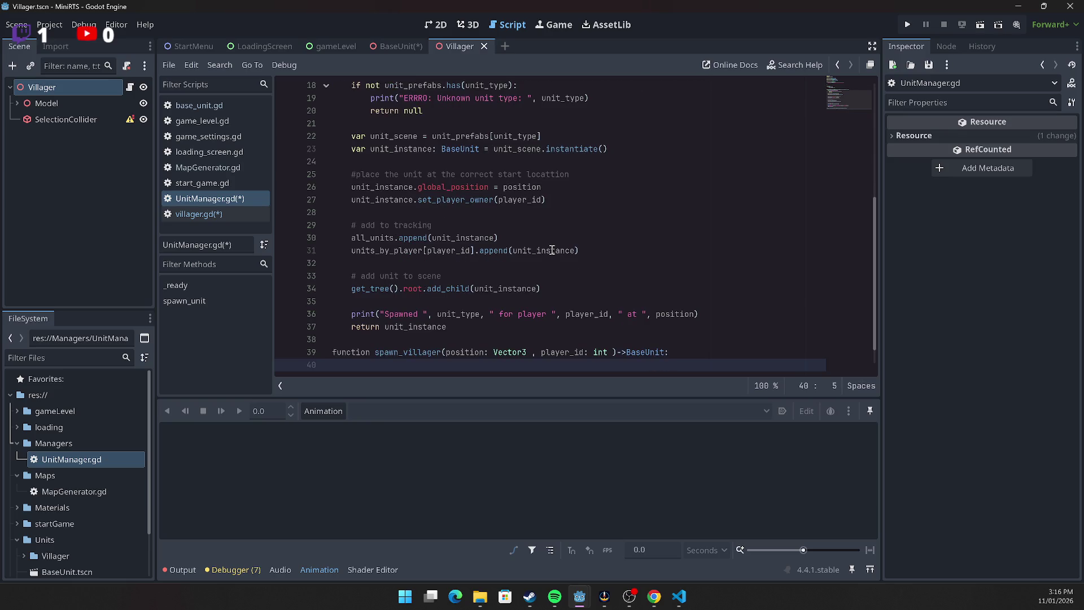
# Step: Make spawn_villager return spawn_unit("villager", position, player_id)
pyautogui.write('eturn spawe')
pyautogui.press('BackSpace')
pyautogui.write('n')
pyautogui.write('_unti')
pyautogui.press('BackSpace')
pyautogui.press('BackSpace')
pyautogui.write('("')
pyautogui.write('villager", ')
pyautogui.write('positioo')
pyautogui.press('BackSpace')
pyautogui.write('n, ')
pyautogui.write('player')
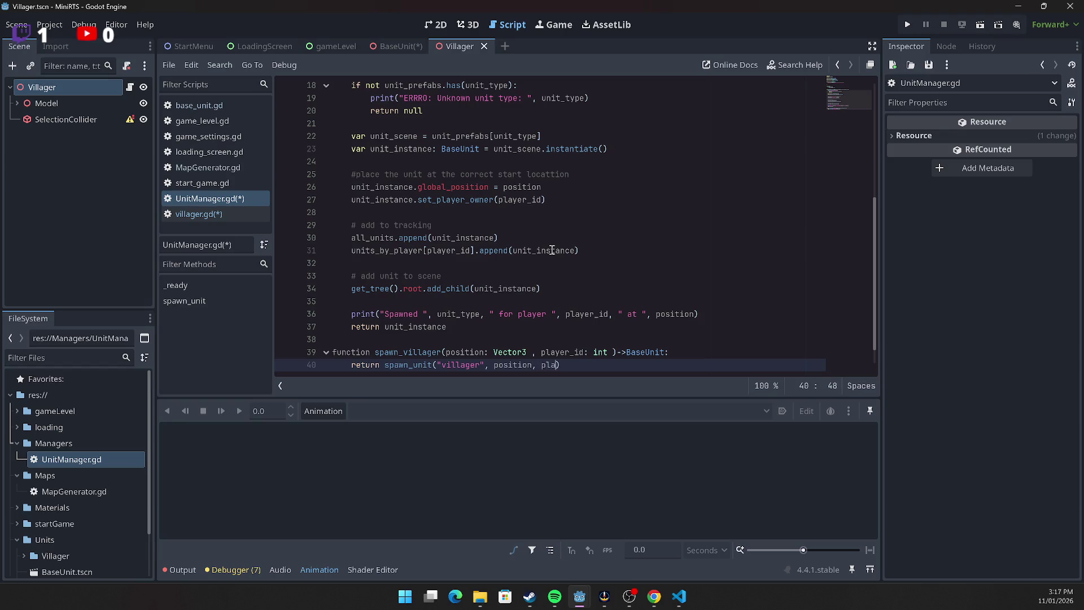
pyautogui.press('Return')
pyautogui.press('BackSpace')
pyautogui.write('_id')
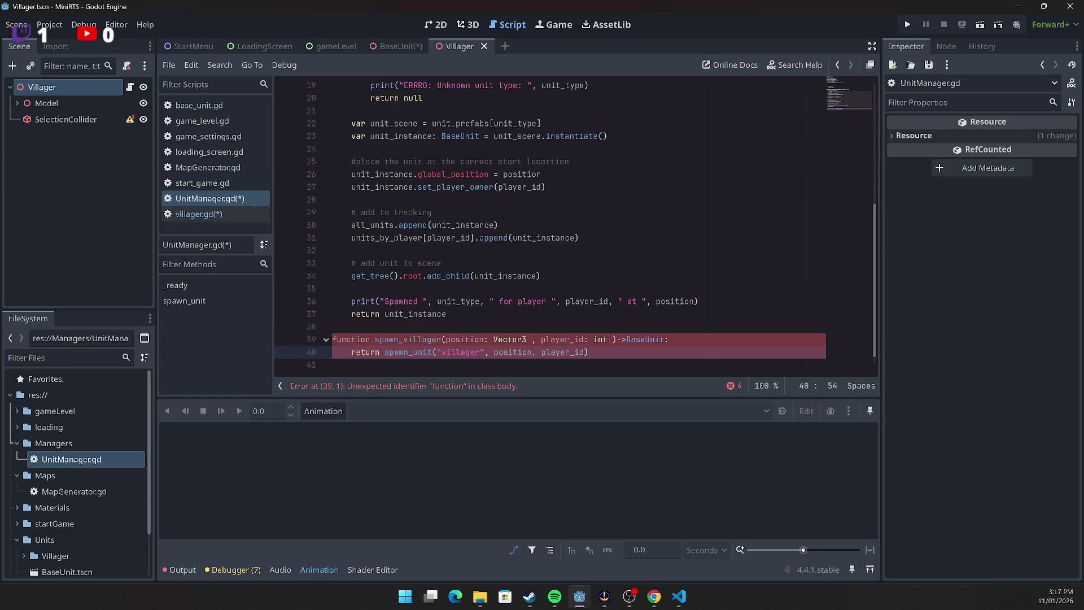
# Step: Fix the line 39 keyword from 'function' to 'func' to clear the error
pyautogui.click(553, 254)
pyautogui.scroll(-1, 552, 257)
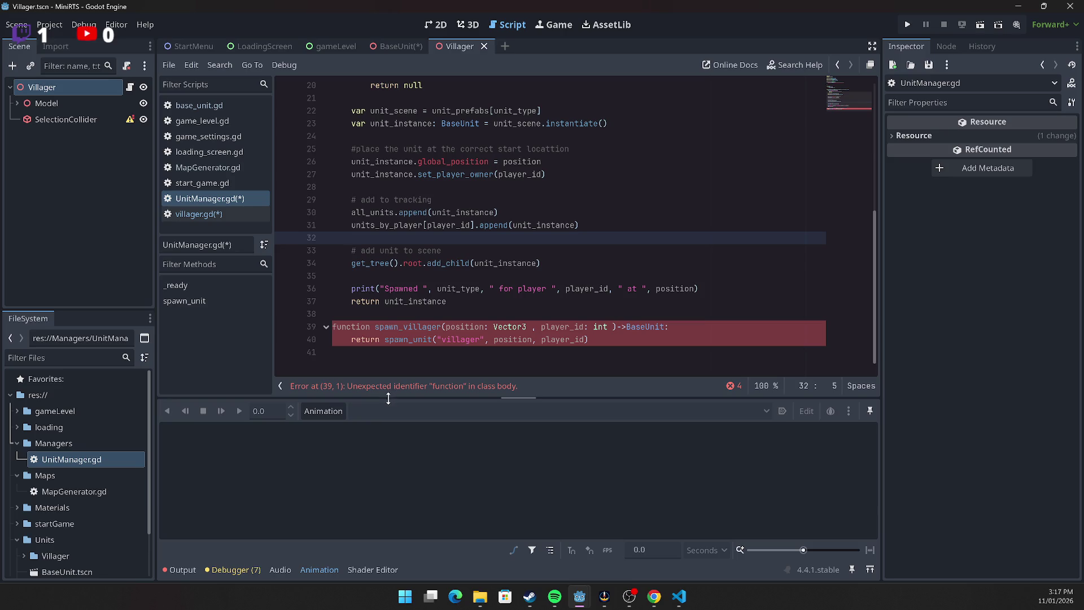
pyautogui.click(388, 345)
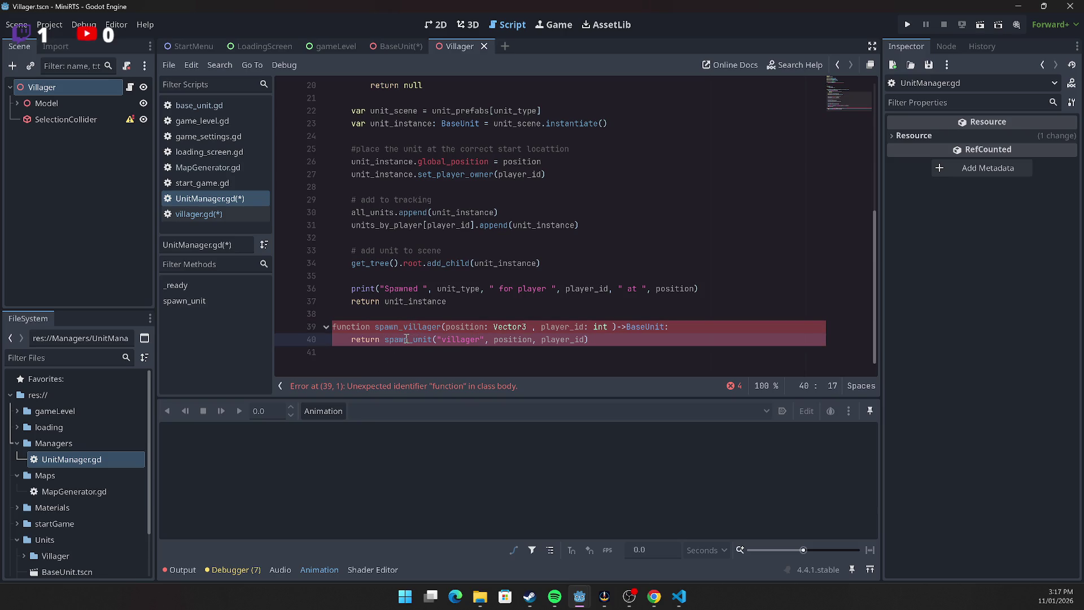
pyautogui.doubleClick(434, 340)
pyautogui.scroll(3, 413, 356)
pyautogui.scroll(-3, 414, 356)
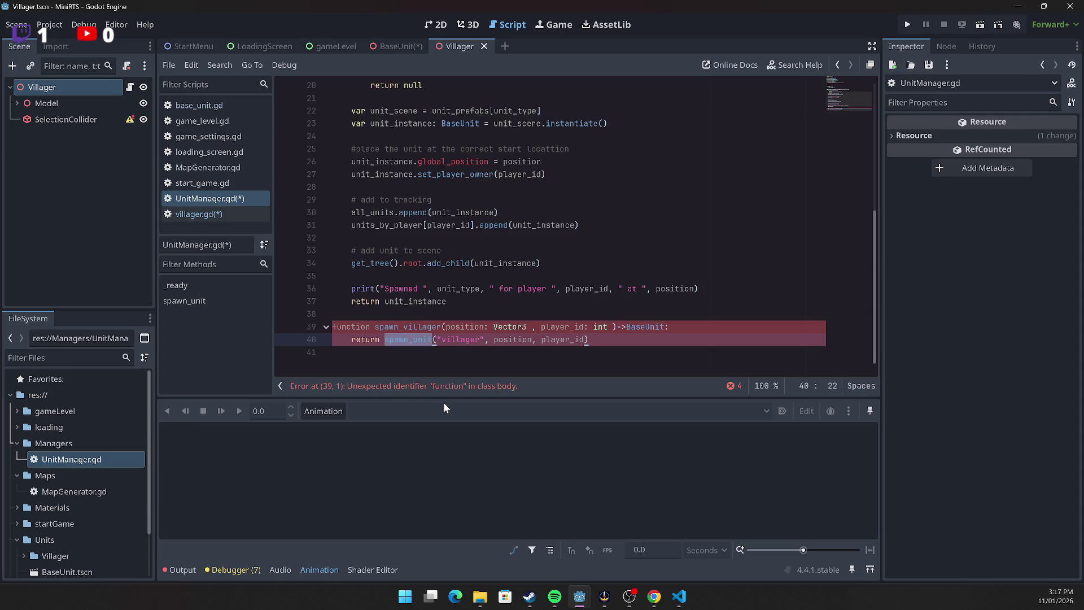
pyautogui.moveTo(333, 326); pyautogui.dragTo(352, 326)
pyautogui.click(352, 326)
pyautogui.press('Delete')
pyautogui.press('Up')
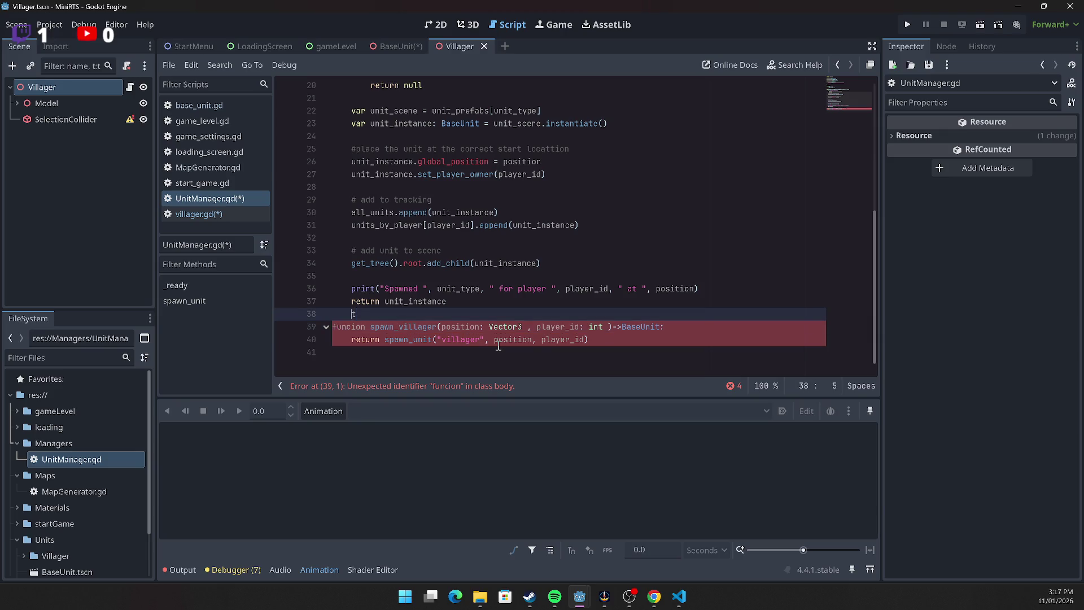
pyautogui.press('Down')
pyautogui.press('Delete')
pyautogui.press('Delete')
pyautogui.press('Delete')
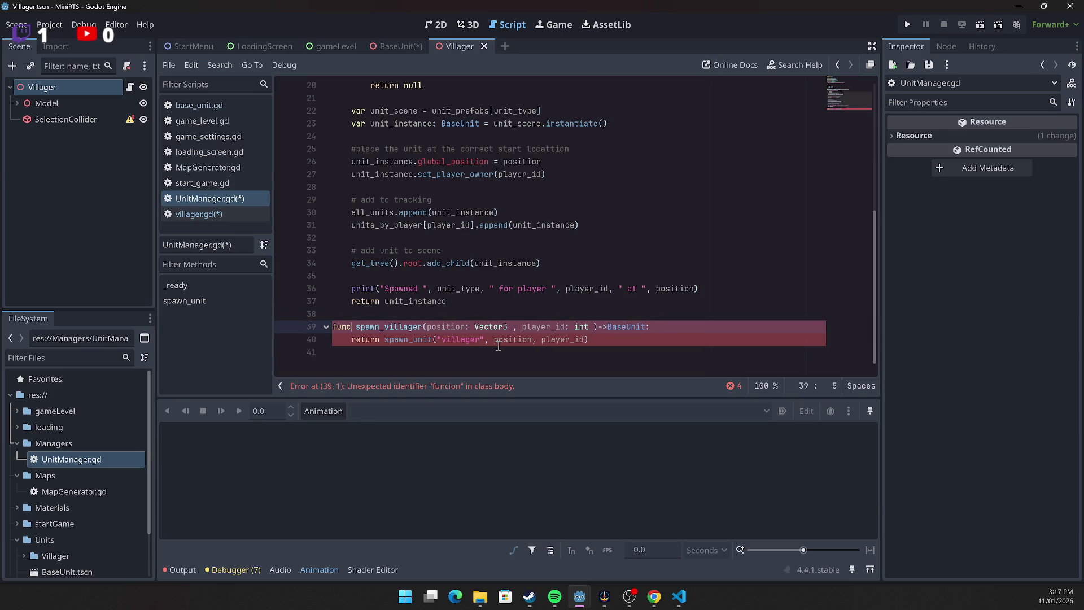
pyautogui.press('Down')
pyautogui.press('Down')
pyautogui.press('Return')
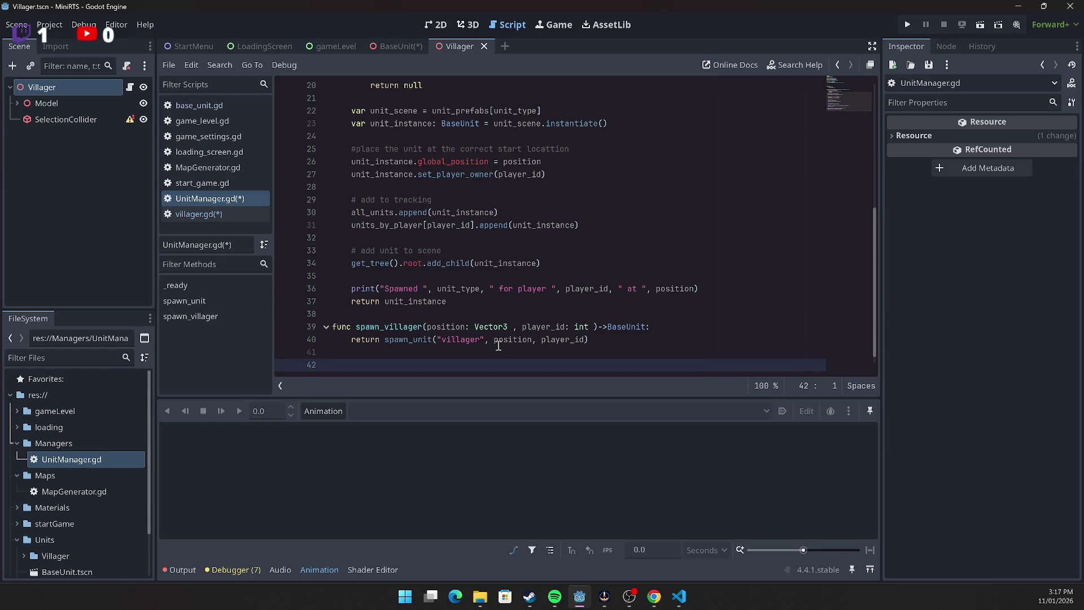
# Step: Declare select_unit(unit: BaseUnit) calling unit.set_selected(true) when unit.is_selectable
pyautogui.write('func ')
pyautogui.write('select_unit')
pyautogui.write('(unitL')
pyautogui.press('BackSpace')
pyautogui.write(': Base')
pyautogui.write('Unit)')
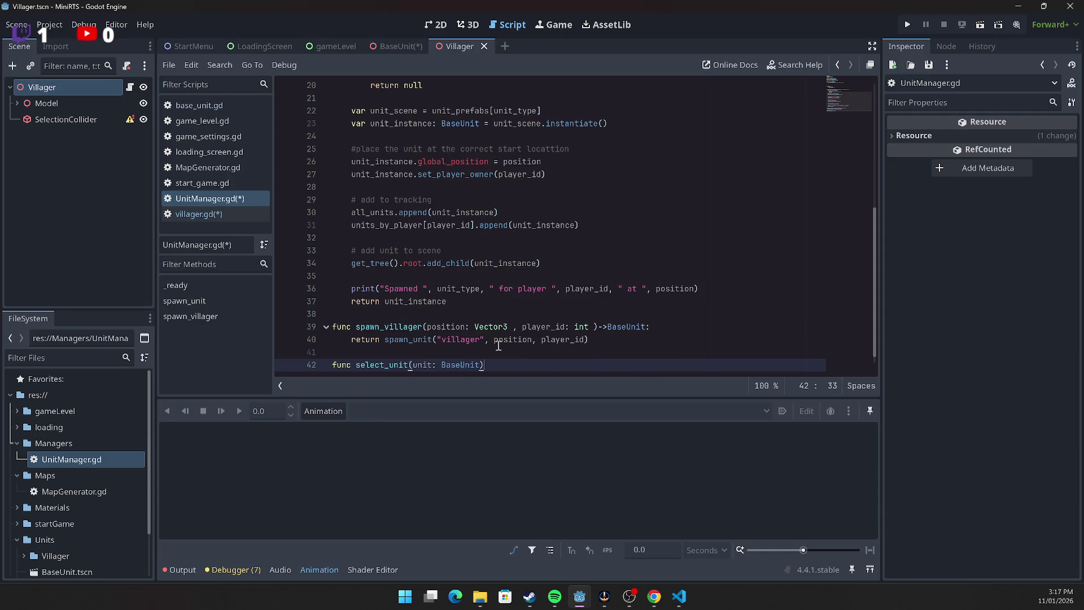
pyautogui.write(':')
pyautogui.press('Return')
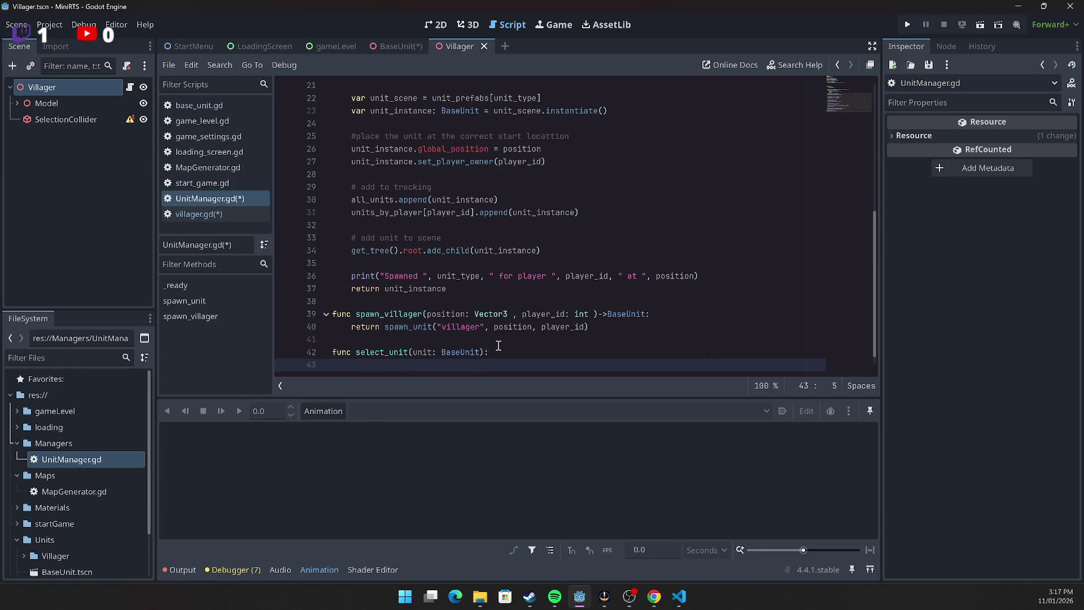
pyautogui.write('f unit.is_selectable:')
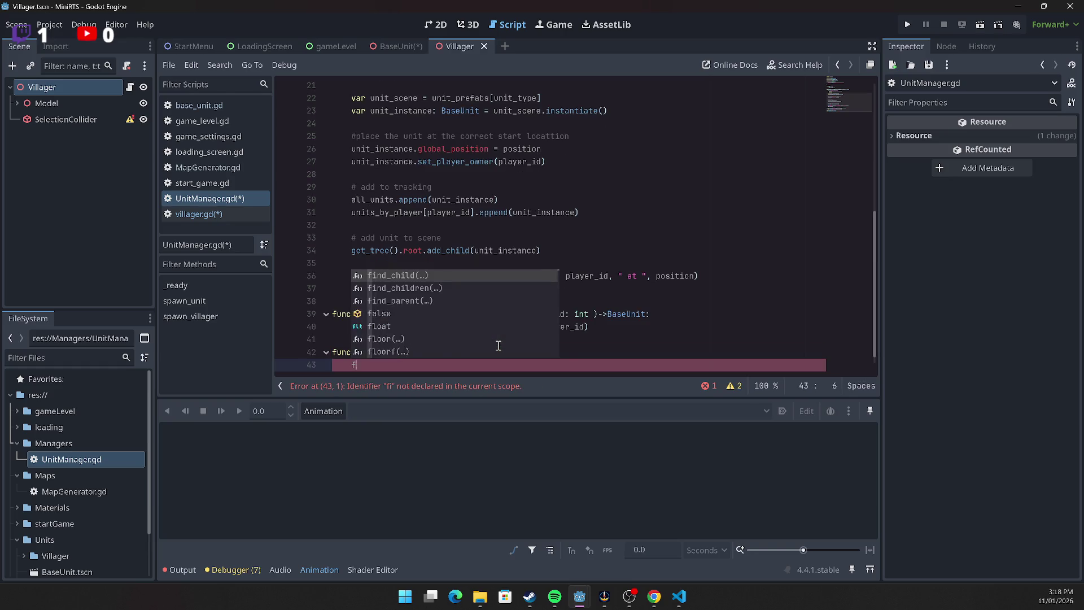
pyautogui.press('BackSpace')
pyautogui.write('if unit.is_selectable:')
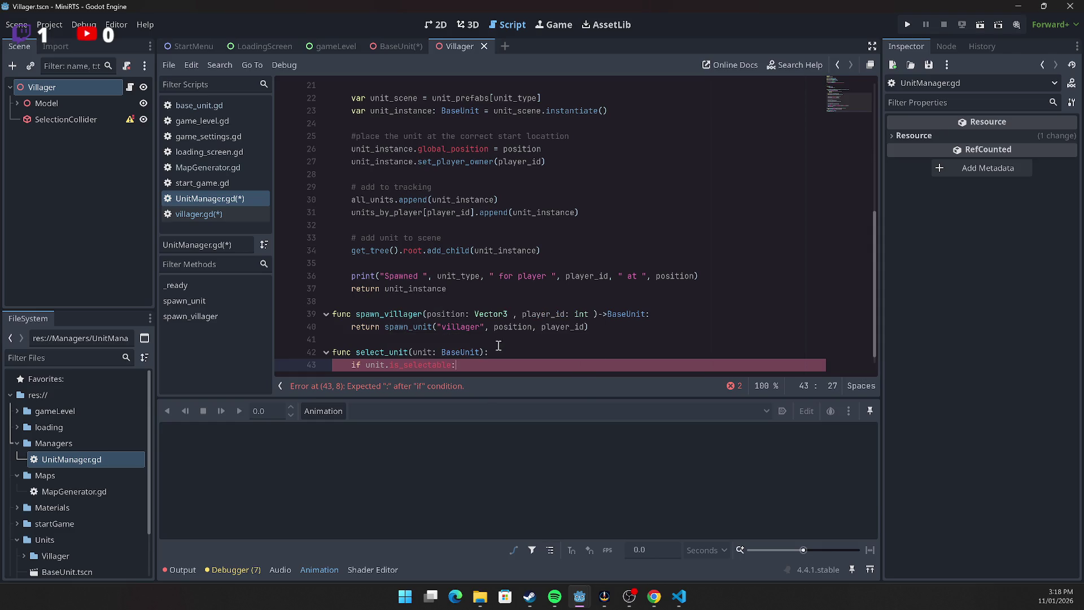
pyautogui.press('Return')
pyautogui.write('unit.set_sel')
pyautogui.press('Return')
pyautogui.write('true)_')
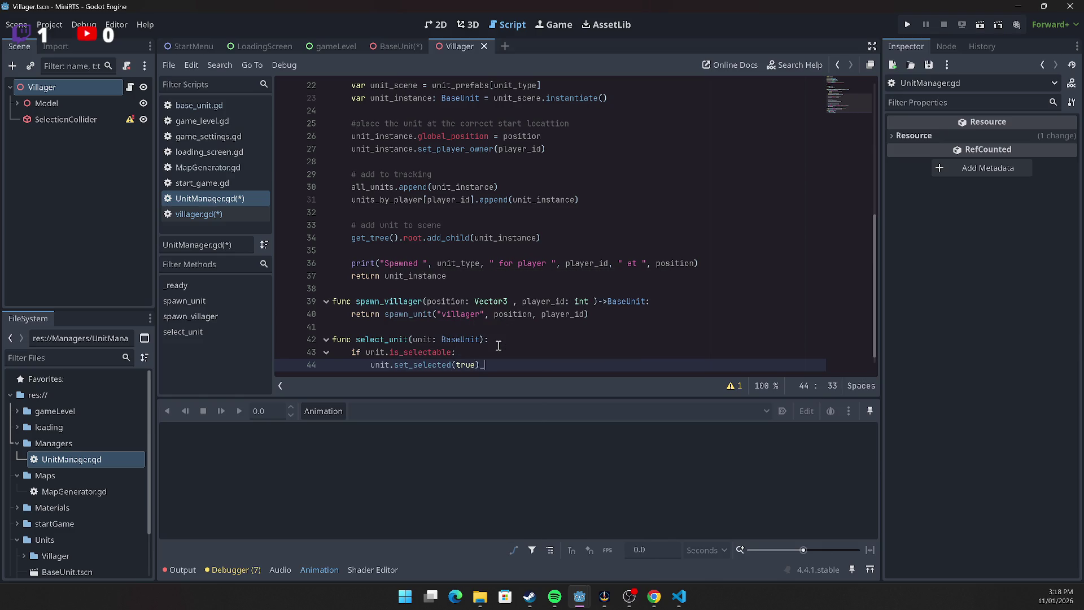
# Step: Append the unit to selected_units if not selected_units.has(unit)
pyautogui.press('Return')
pyautogui.write('if not s')
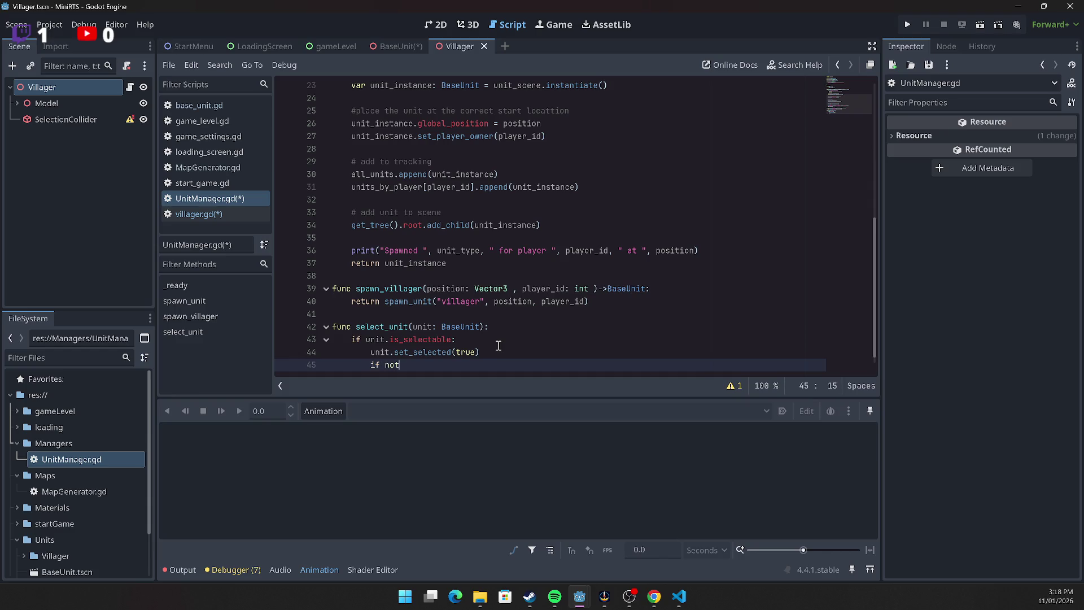
pyautogui.write('elected_ini')
pyautogui.write('ts')
pyautogui.press('BackSpace')
pyautogui.press('BackSpace')
pyautogui.press('BackSpace')
pyautogui.write('units.')
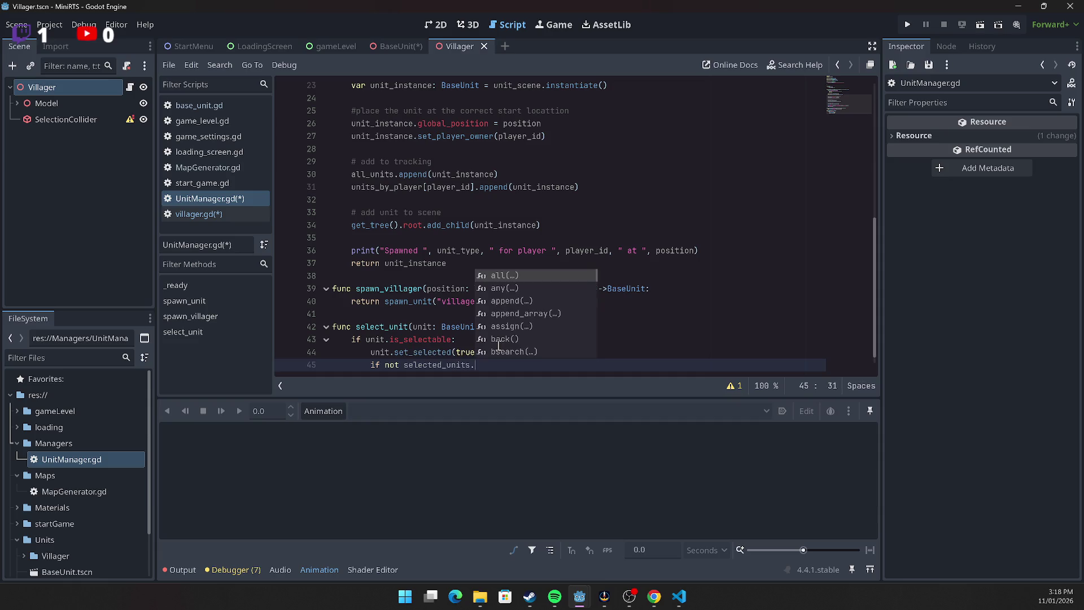
pyautogui.write('has(un')
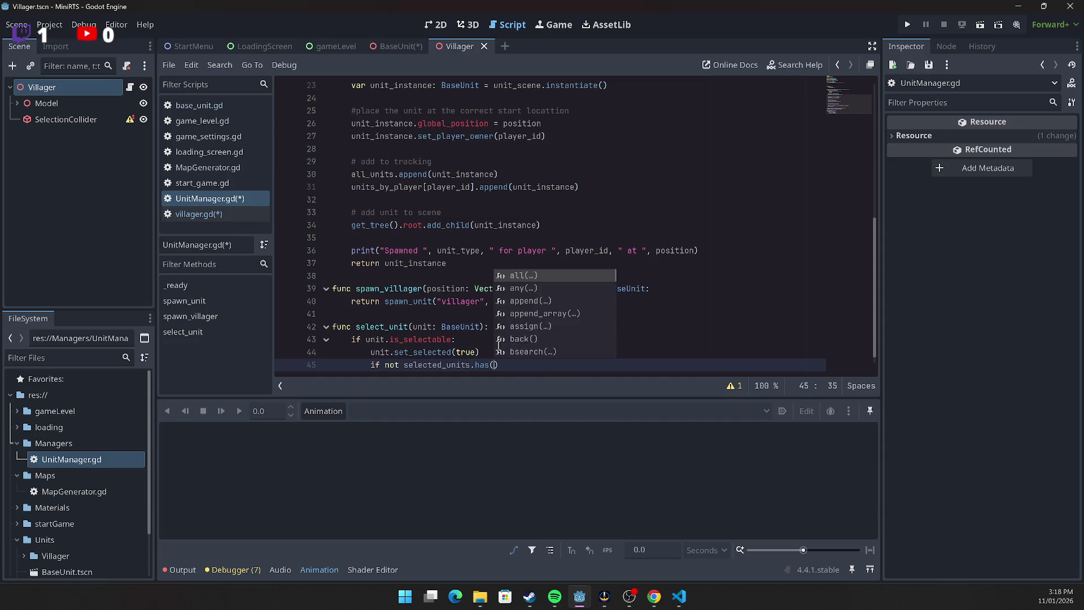
pyautogui.write('it)')
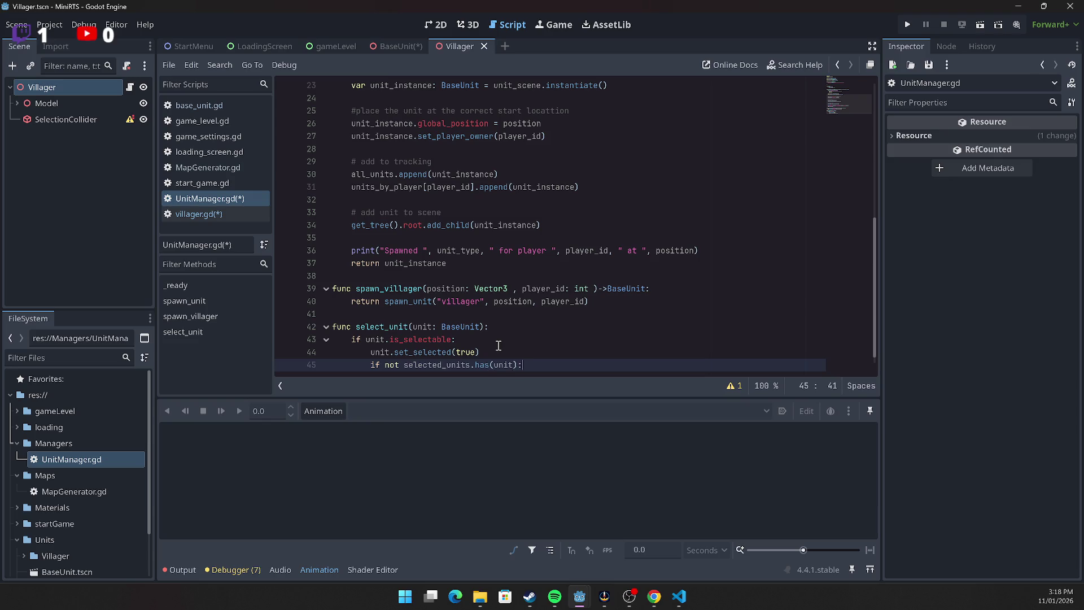
pyautogui.press('Return')
pyautogui.write('sele')
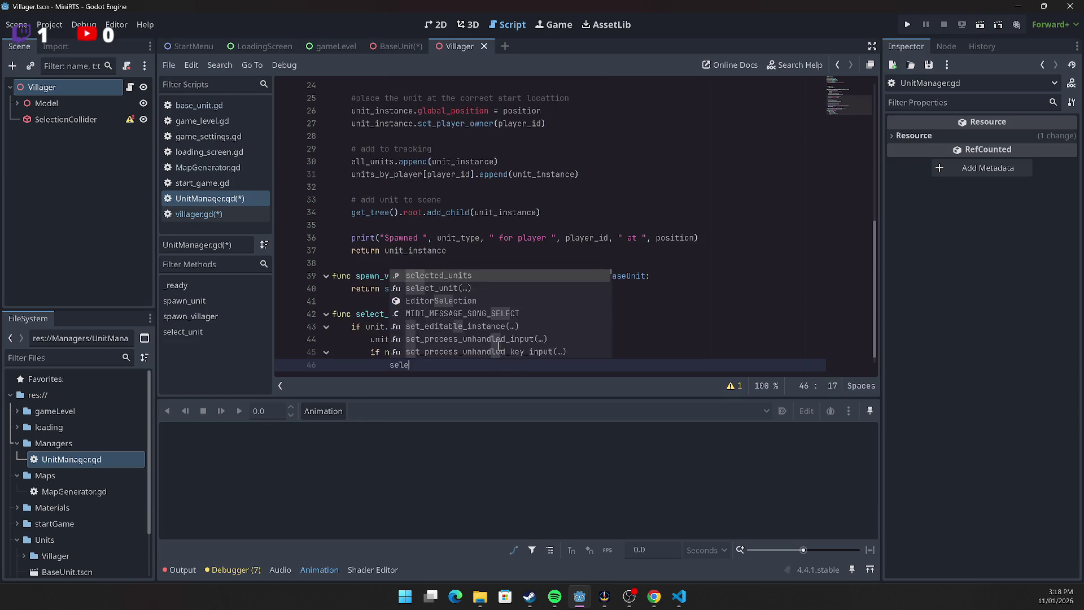
pyautogui.write('cted_unit')
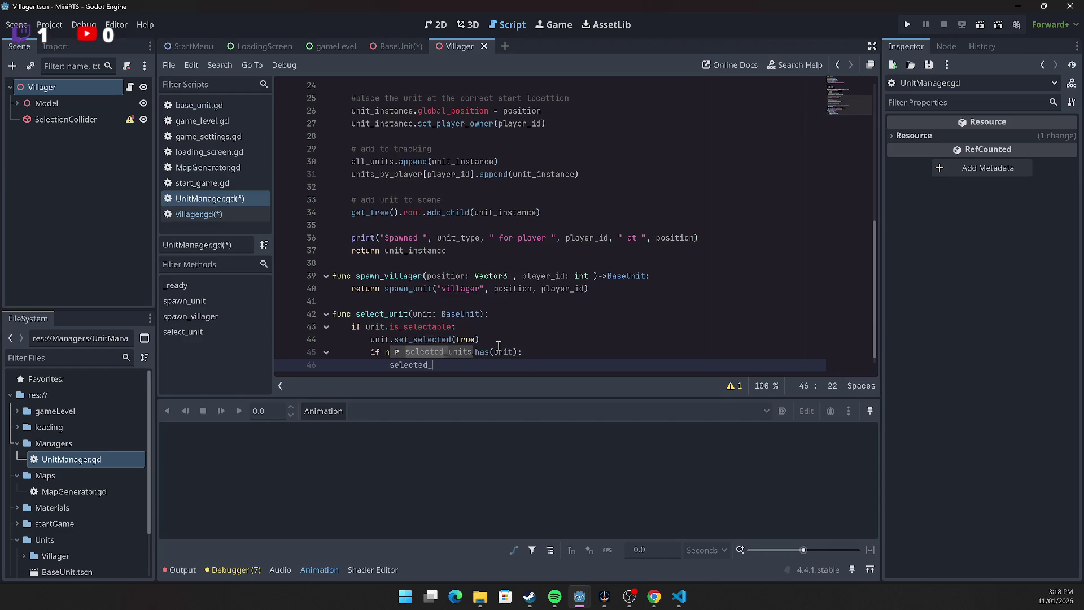
pyautogui.write('s.append(')
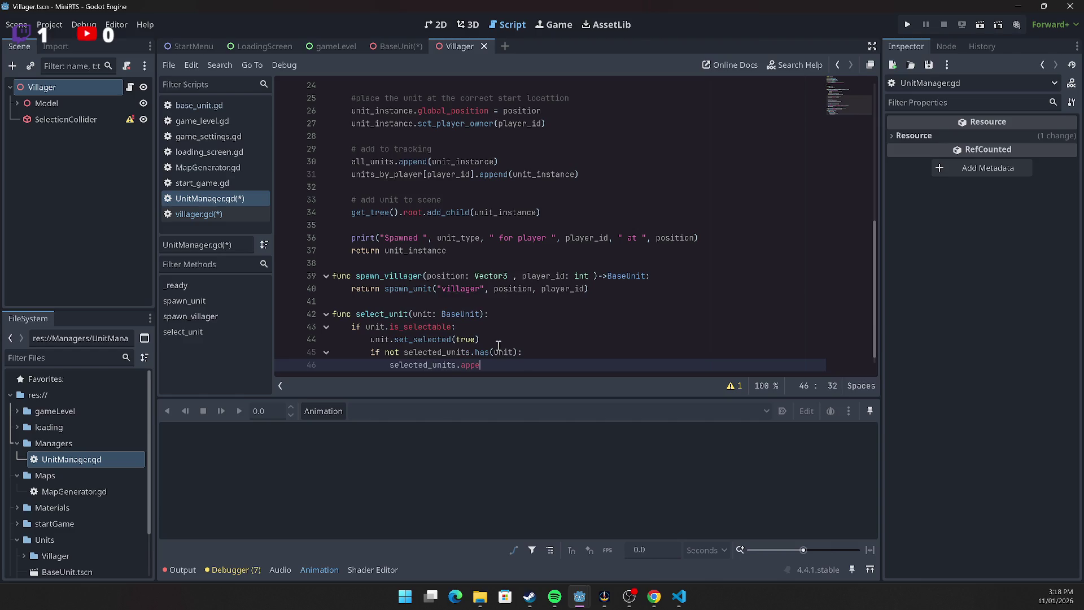
pyautogui.write('unit)')
# Step: Start the deselect_unit(unit: BaseUnit) declaration below select_unit
pyautogui.press('Return')
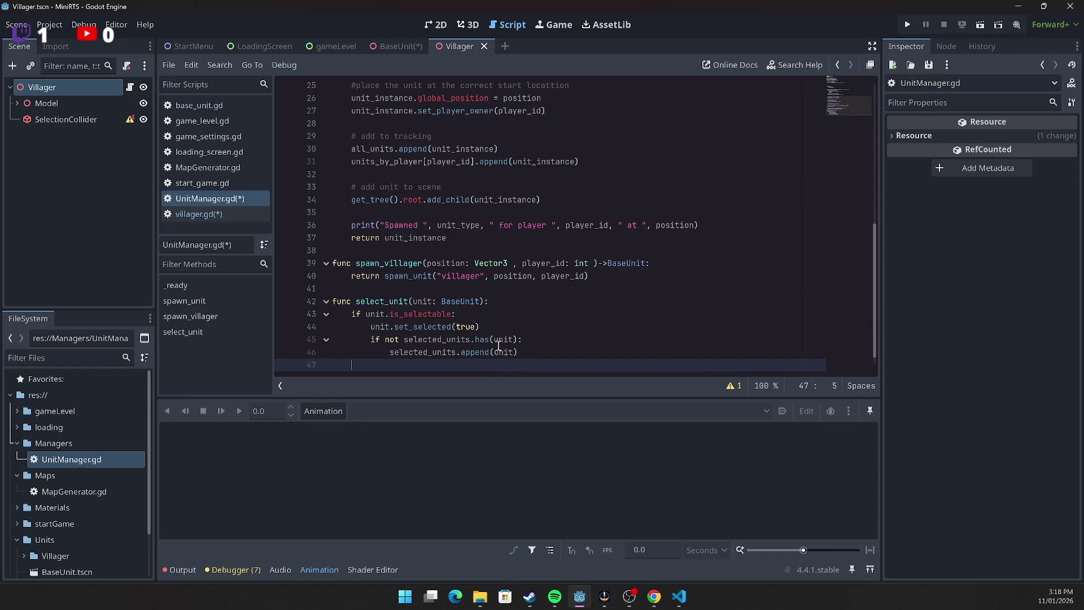
pyautogui.press('Return')
pyautogui.write('func ')
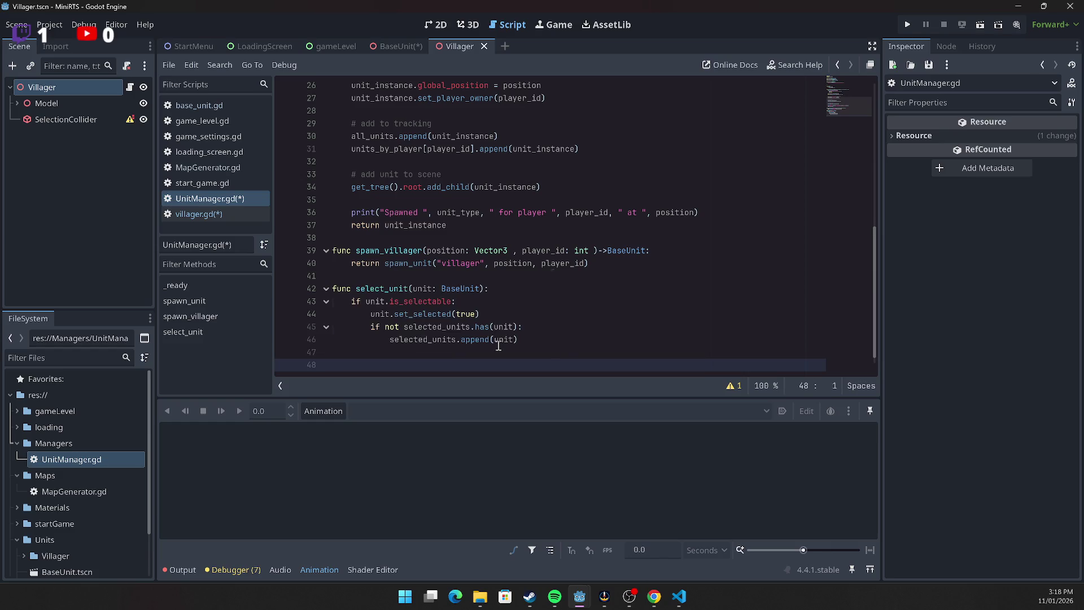
pyautogui.write('dese')
pyautogui.write('lect_')
pyautogui.write('unti')
pyautogui.press('BackSpace')
pyautogui.press('BackSpace')
pyautogui.write('it(')
pyautogui.write('unit: Bas')
pyautogui.write('eI')
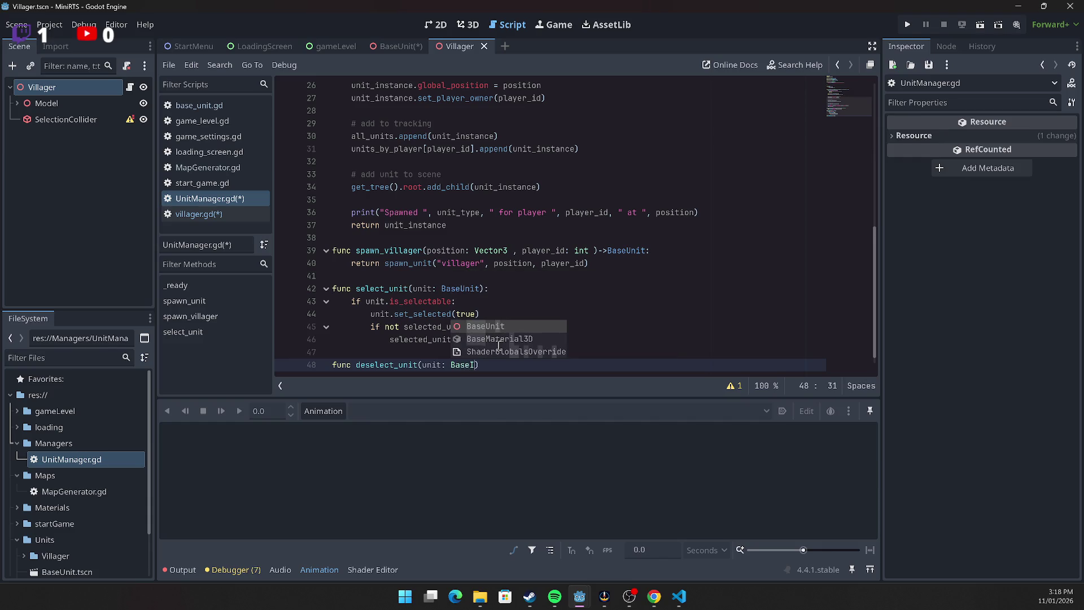
# Step: Complete the deselect_unit(unit: BaseUnit): declaration line
pyautogui.press('Return')
pyautogui.press('End')
pyautogui.write(':')
pyautogui.press('Return')
# Step: Make deselect_unit call unit.set_selected(false) and selected_units.erase(unit)
pyautogui.write('iumnot')
pyautogui.press('BackSpace')
pyautogui.press('BackSpace')
pyautogui.press('BackSpace')
pyautogui.write('unit.se')
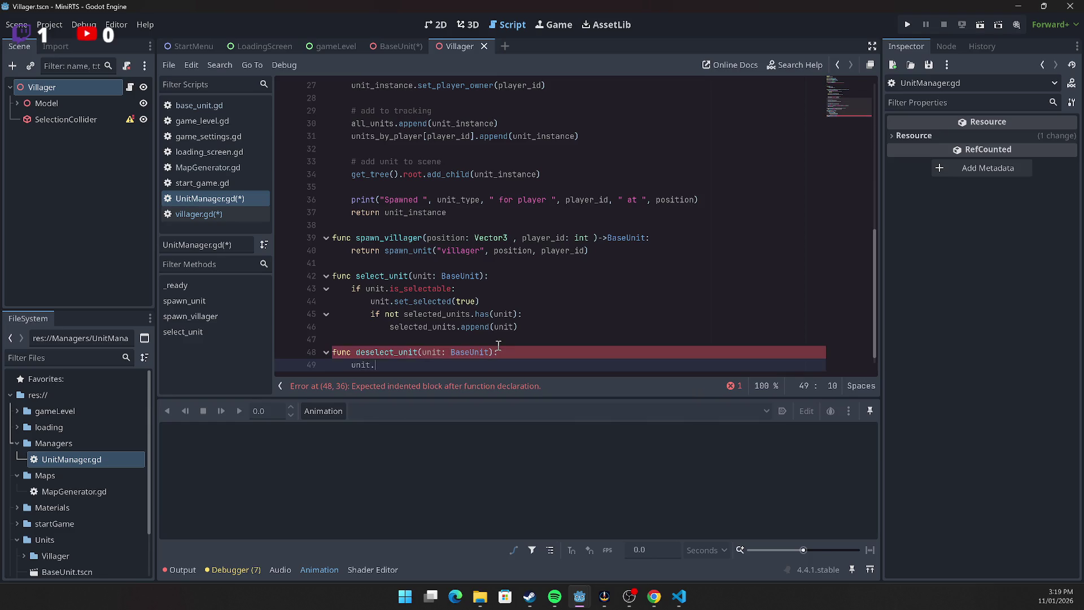
pyautogui.write('tSelected')
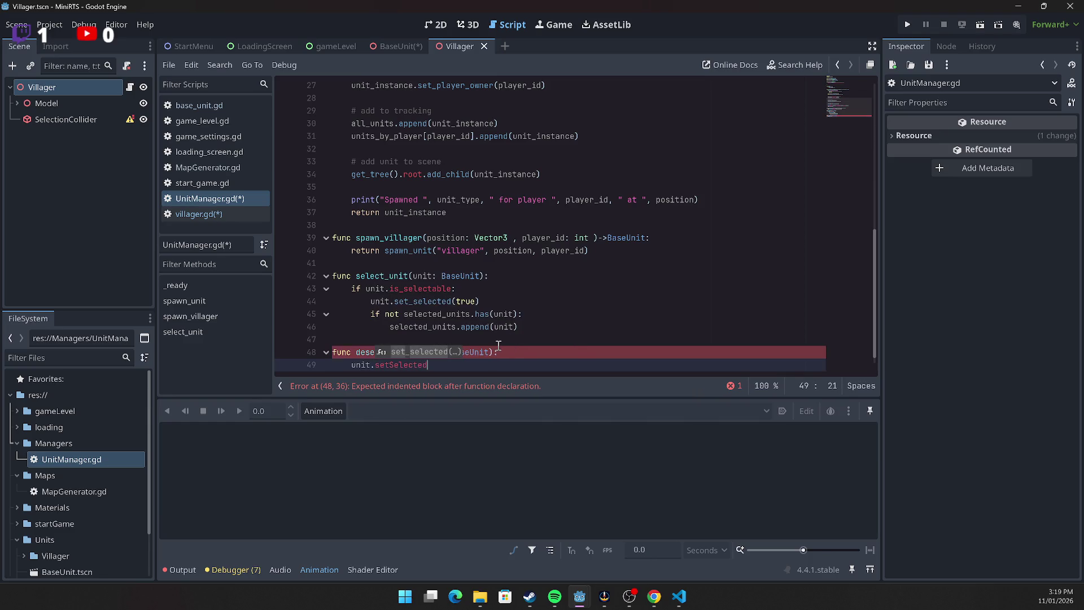
pyautogui.press('BackSpace')
pyautogui.press('BackSpace')
pyautogui.press('BackSpace')
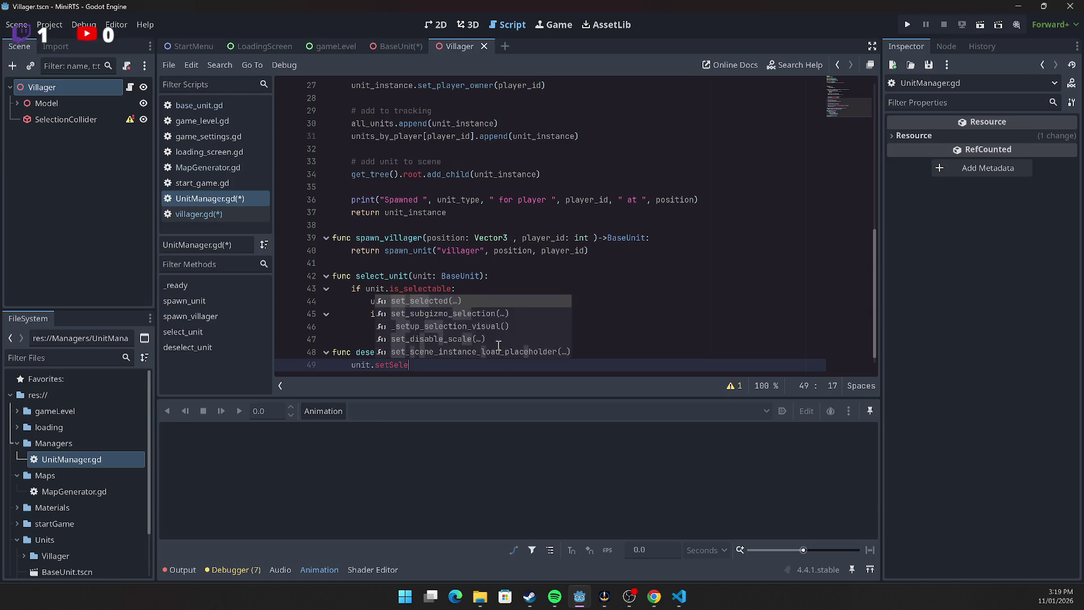
pyautogui.write('_selected(')
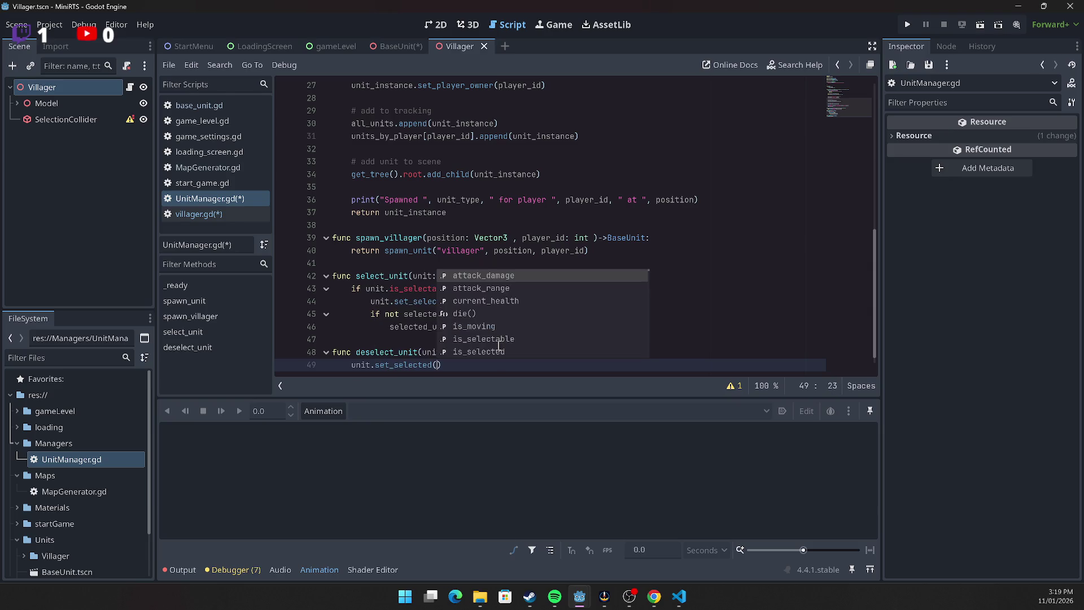
pyautogui.press('Return')
pyautogui.write('fasle;')
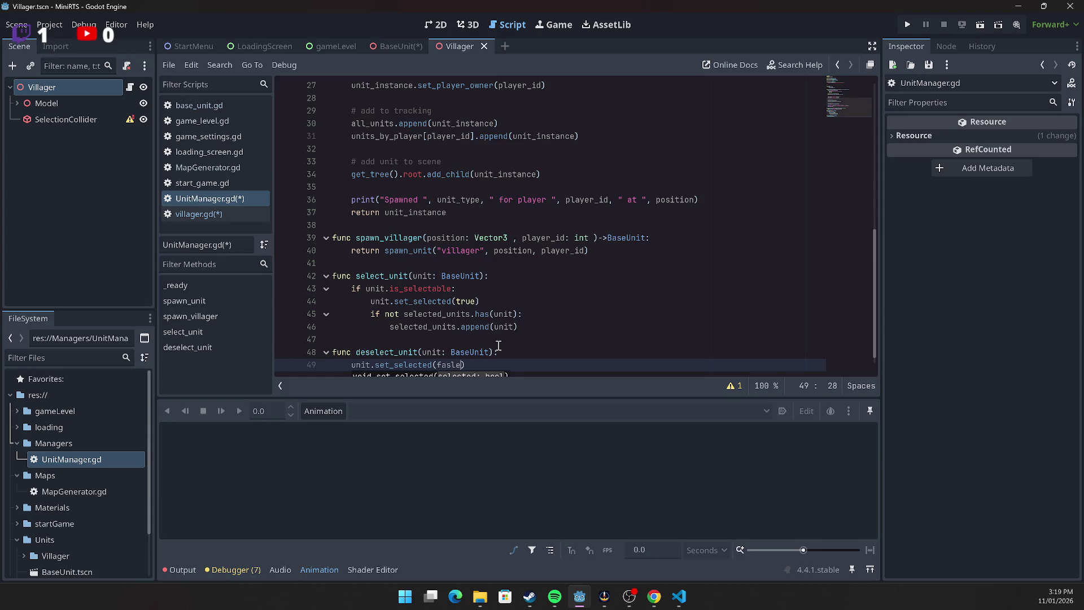
pyautogui.press('BackSpace')
pyautogui.press('BackSpace')
pyautogui.press('BackSpace')
pyautogui.write('lse')
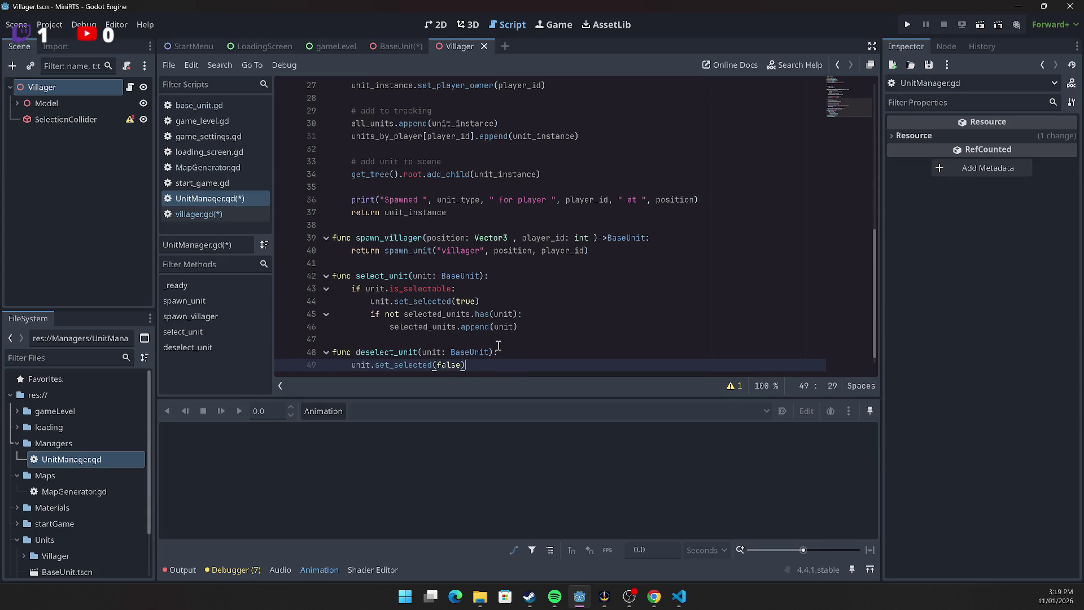
pyautogui.press('Return')
pyautogui.write('selected')
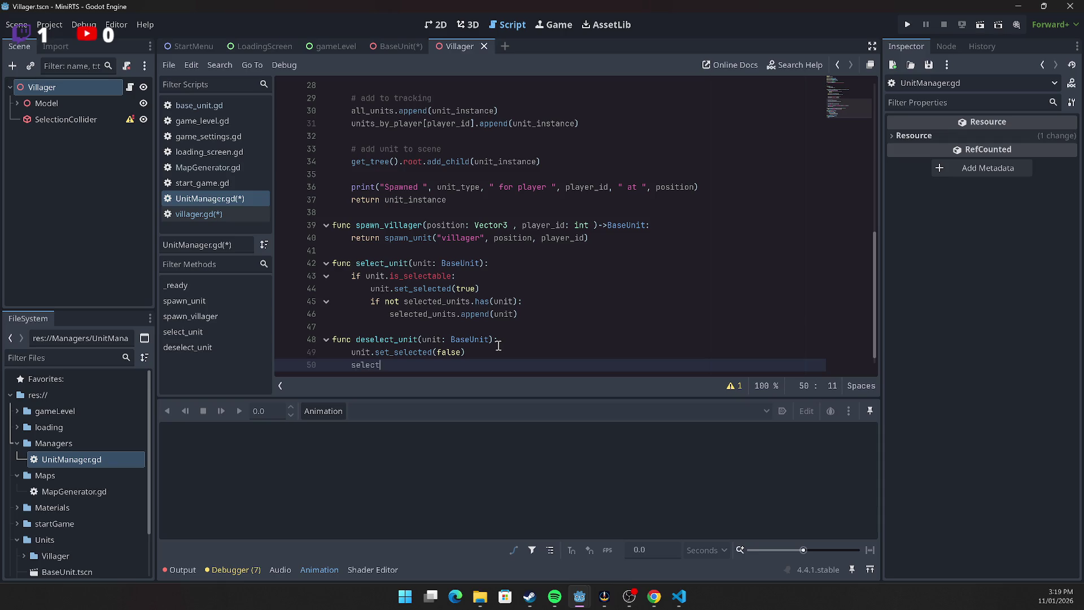
pyautogui.write('_unit')
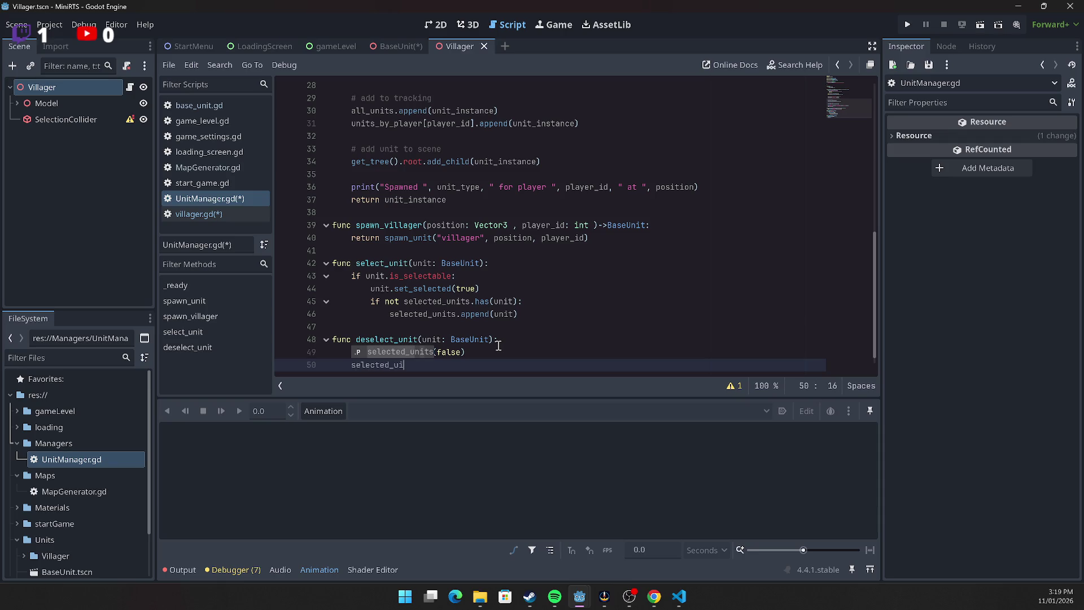
pyautogui.write('s.erase(')
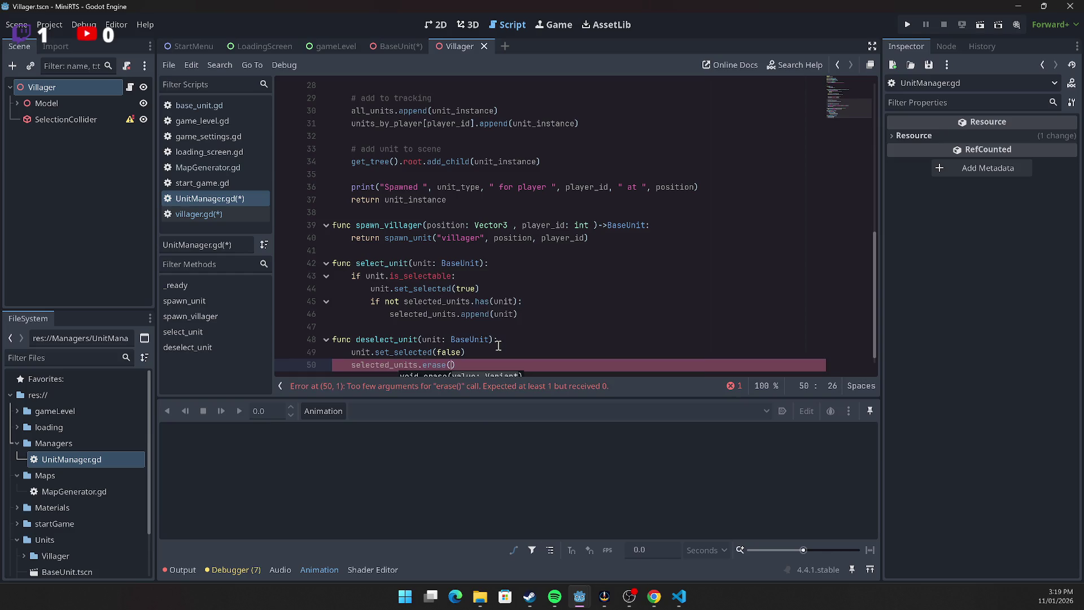
pyautogui.write('unti')
pyautogui.press('BackSpace')
pyautogui.press('BackSpace')
pyautogui.press('BackSpace')
pyautogui.write('nit)')
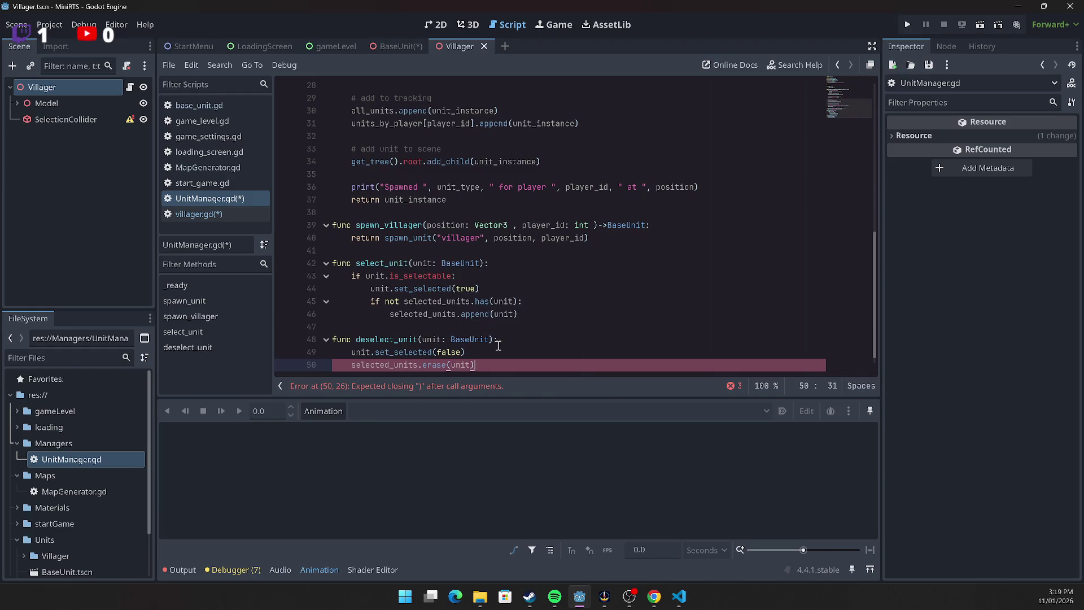
# Step: Start a new top-level func declaration below deselect_unit
pyautogui.press('Return')
pyautogui.press('BackSpace')
pyautogui.press('Return')
pyautogui.write('func')
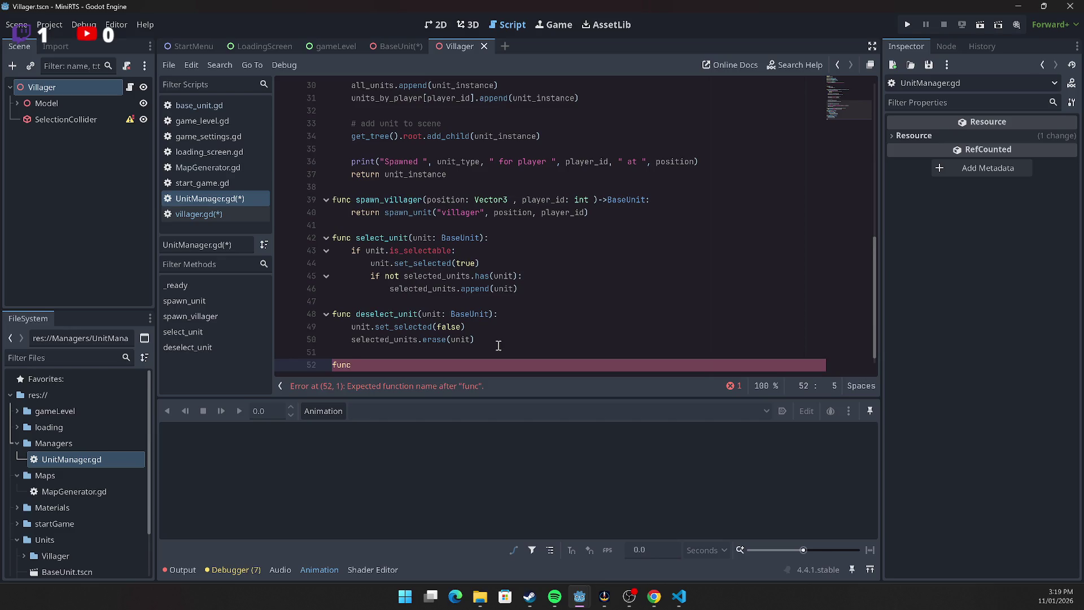
pyautogui.write(' desl')
# Step: Declare deselect_all_units() looping over selected_units to call unit.set_selected(false)
pyautogui.press('BackSpace')
pyautogui.write('elect_a')
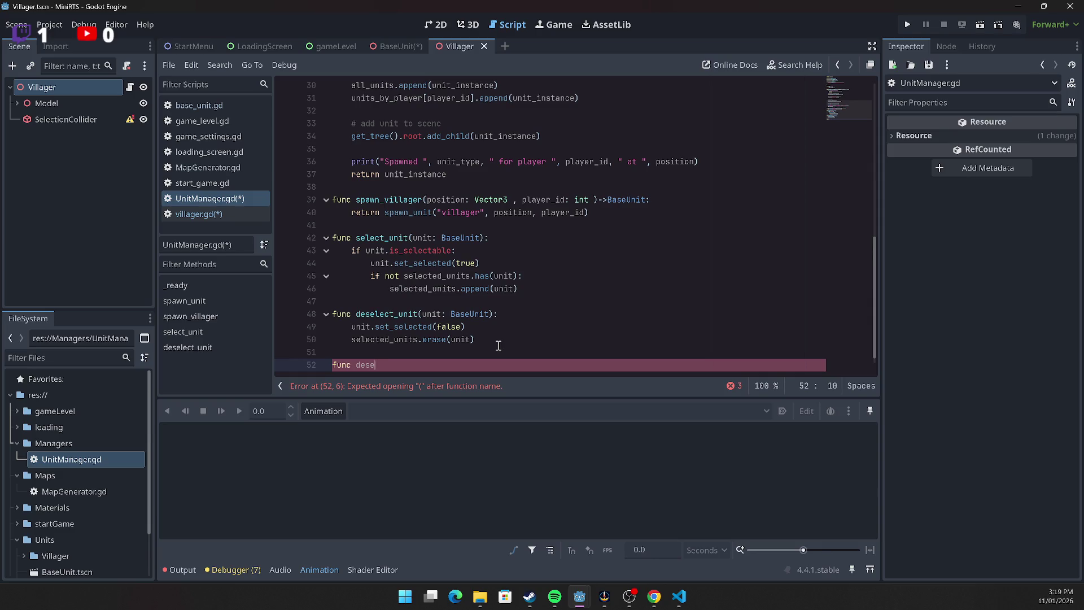
pyautogui.write('ll_u')
pyautogui.write('nits')
pyautogui.write('():')
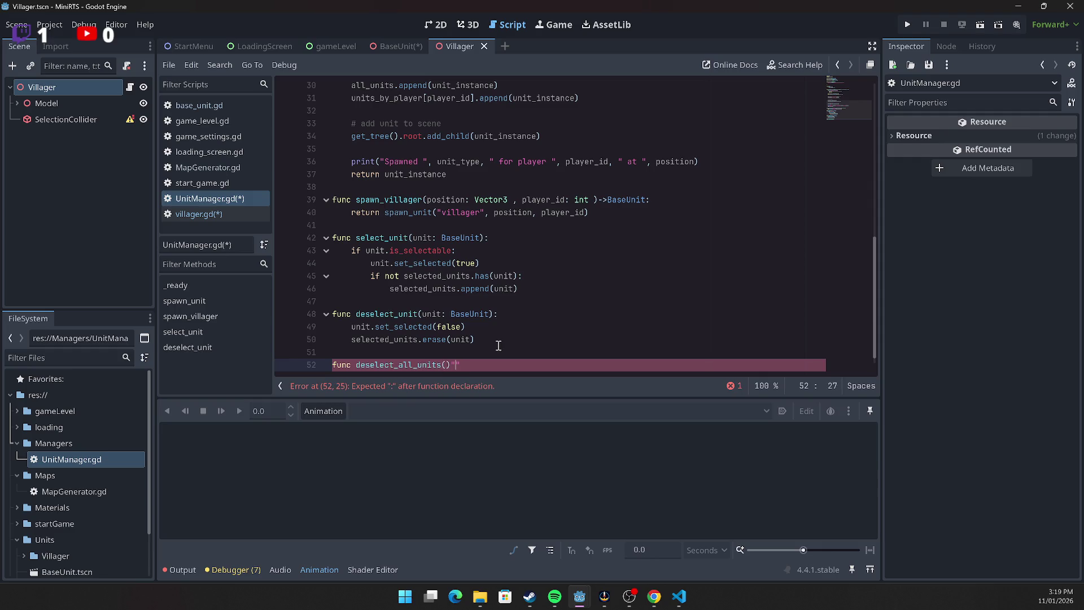
pyautogui.press('Return')
pyautogui.write('for unit ')
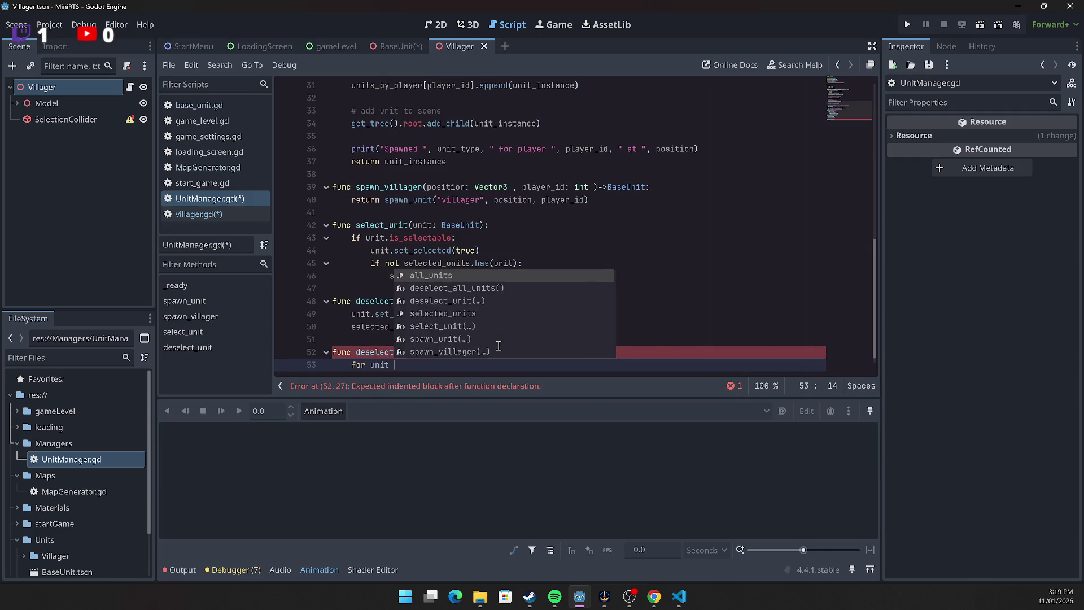
pyautogui.write('in selected_unit')
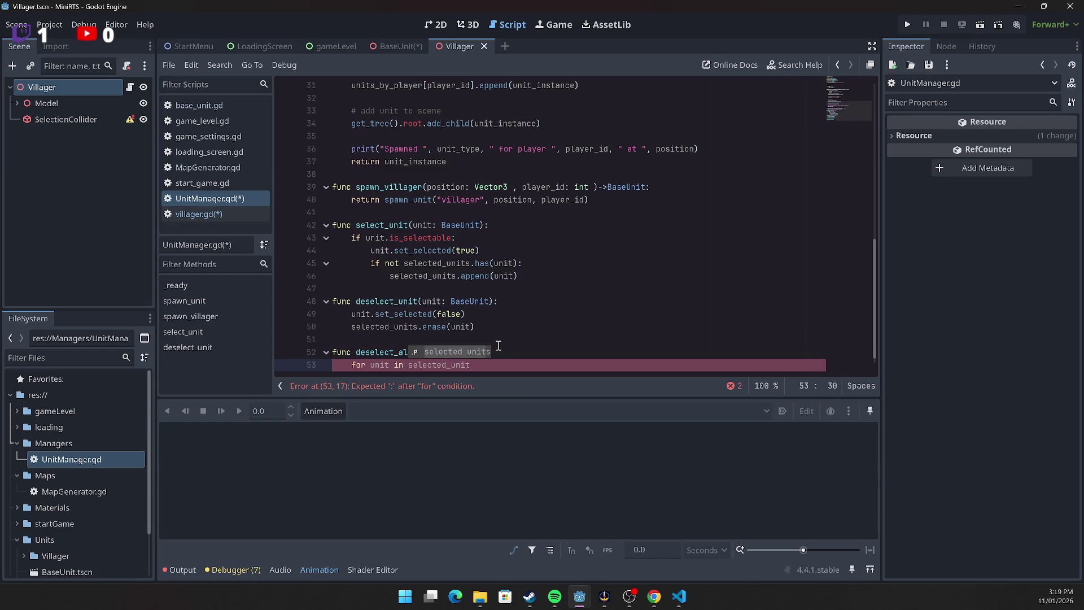
pyautogui.write('s:')
pyautogui.press('Return')
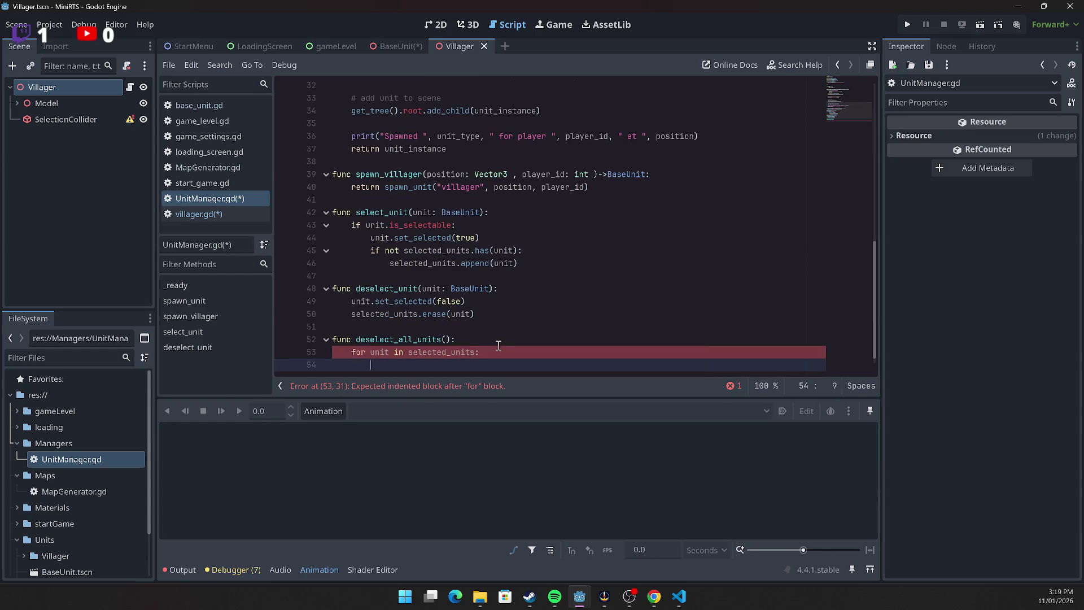
pyautogui.write('unit.se')
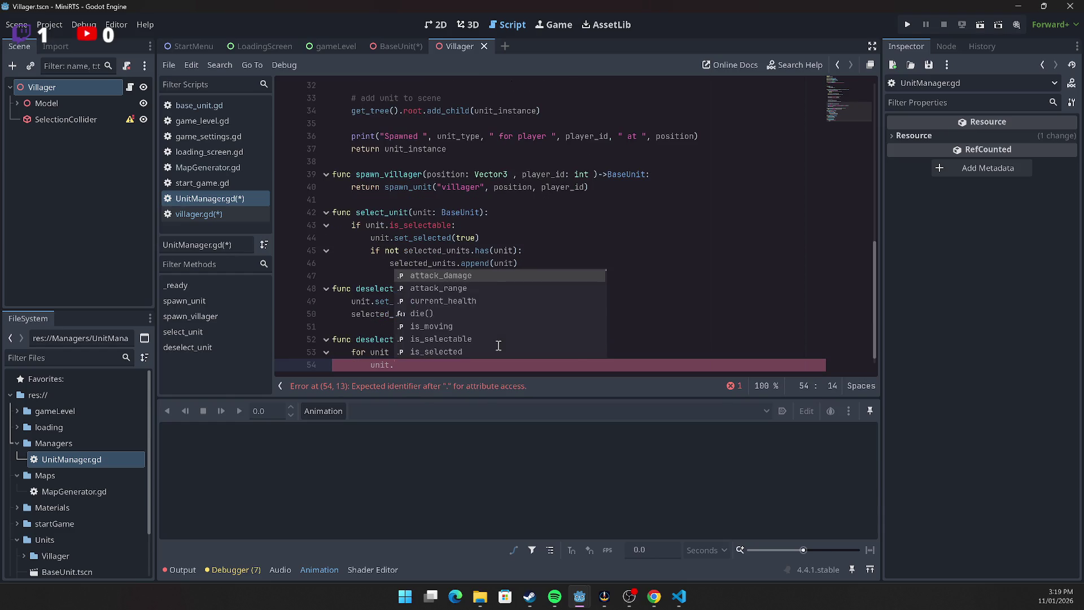
pyautogui.write('t_selecte')
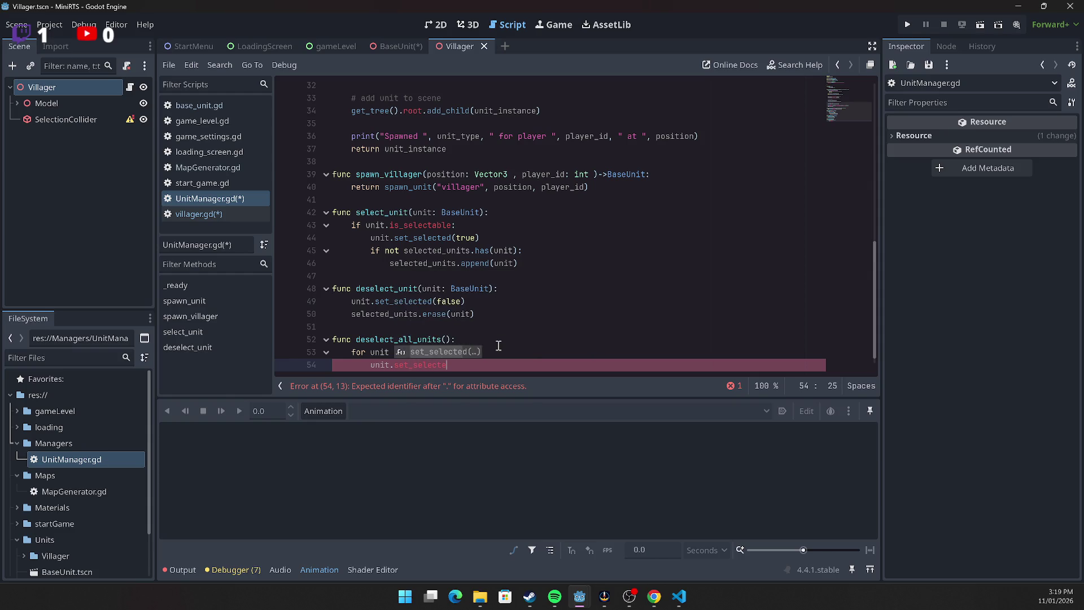
pyautogui.press('Return')
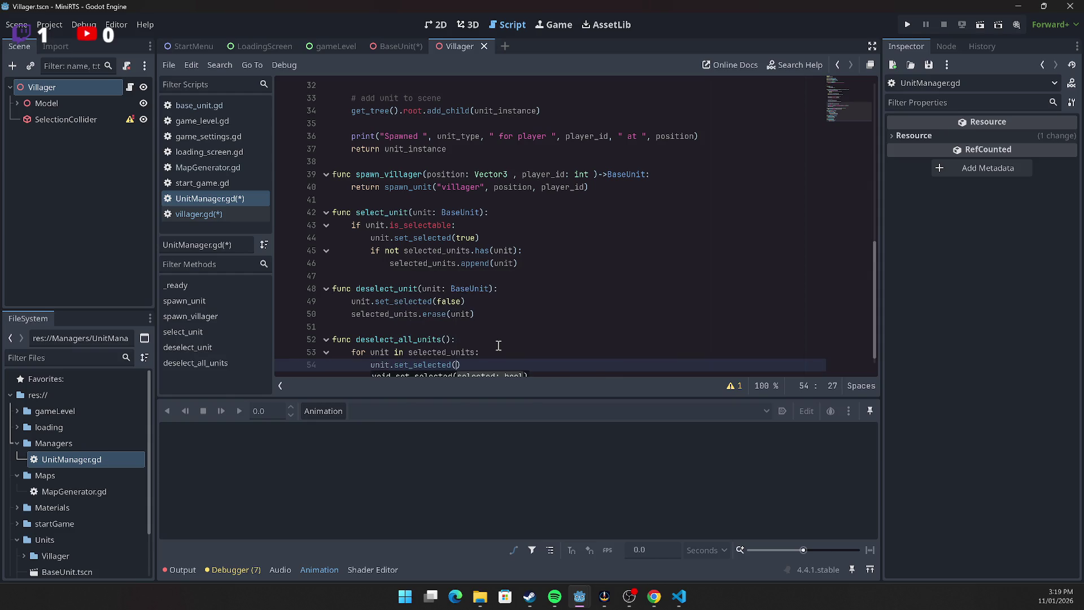
pyautogui.write('fasle)')
pyautogui.press('BackSpace')
pyautogui.press('BackSpace')
pyautogui.press('BackSpace')
pyautogui.press('BackSpace')
pyautogui.write('lse)')
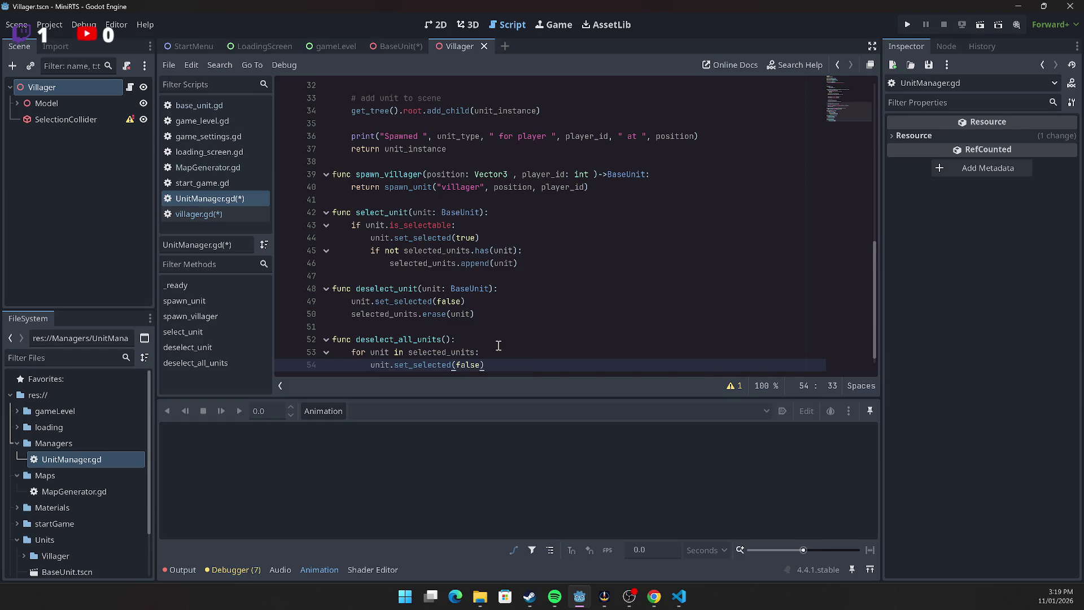
# Step: Call selected_units.clear() after the loop
pyautogui.press('Return')
pyautogui.press('BackSpace')
pyautogui.write('selected_')
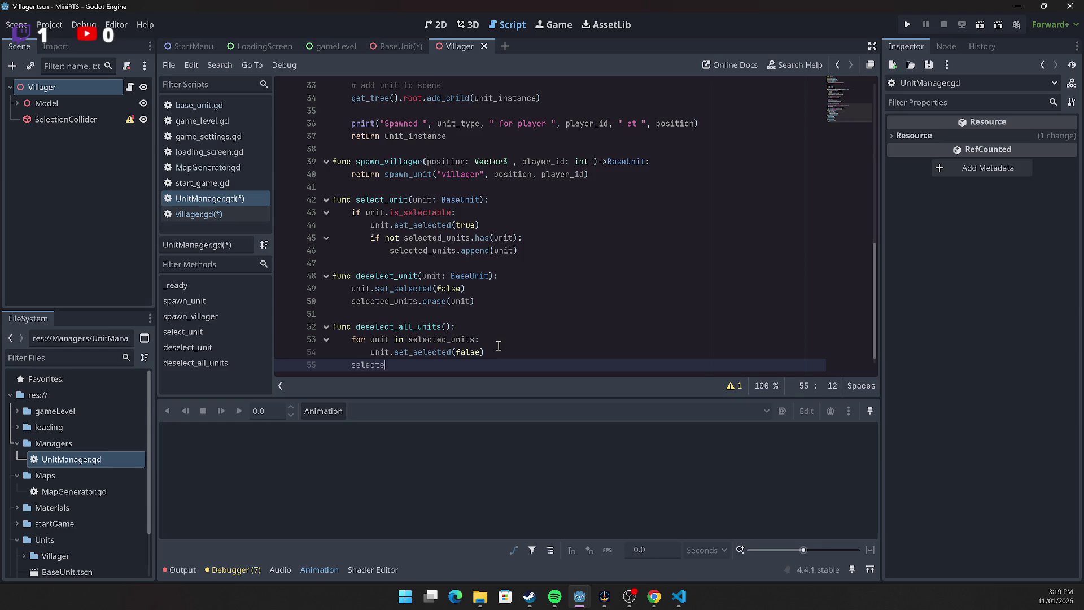
pyautogui.write('units.cel')
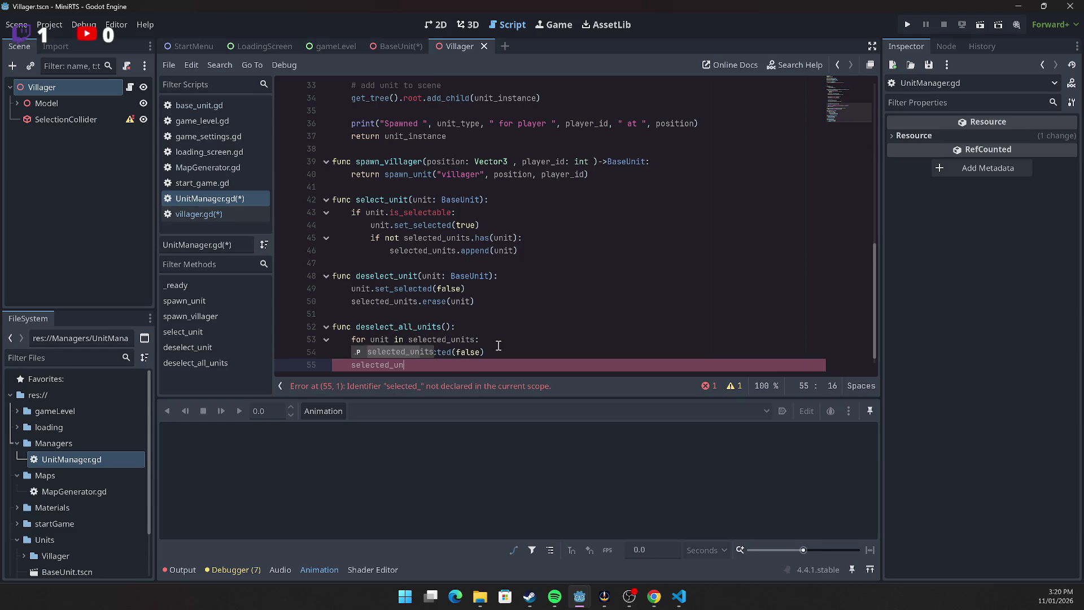
pyautogui.write('lear()')
pyautogui.press('Return')
pyautogui.press('Return')
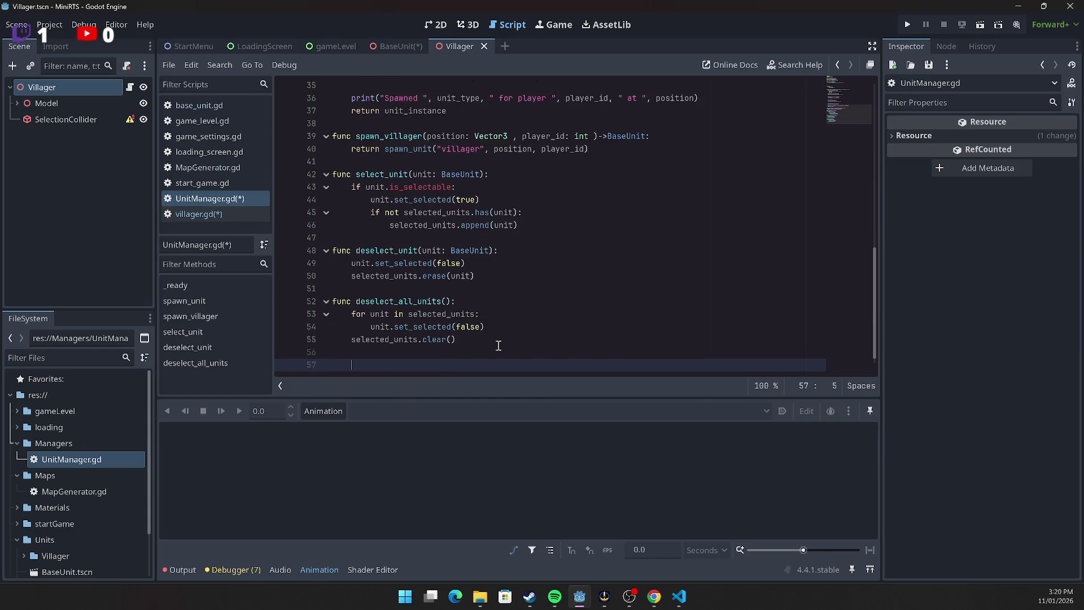
# Step: Declare move_selected_units_to with a Vector3 position parameter
pyautogui.write('func ')
pyautogui.write('move_seelct')
pyautogui.press('BackSpace')
pyautogui.press('BackSpace')
pyautogui.press('BackSpace')
pyautogui.write('lect_')
pyautogui.press('BackSpace')
pyautogui.write('ed_uin')
pyautogui.press('BackSpace')
pyautogui.press('BackSpace')
pyautogui.write('nits_')
pyautogui.write('to()')
pyautogui.press('BackSpace')
pyautogui.write('positoonL:')
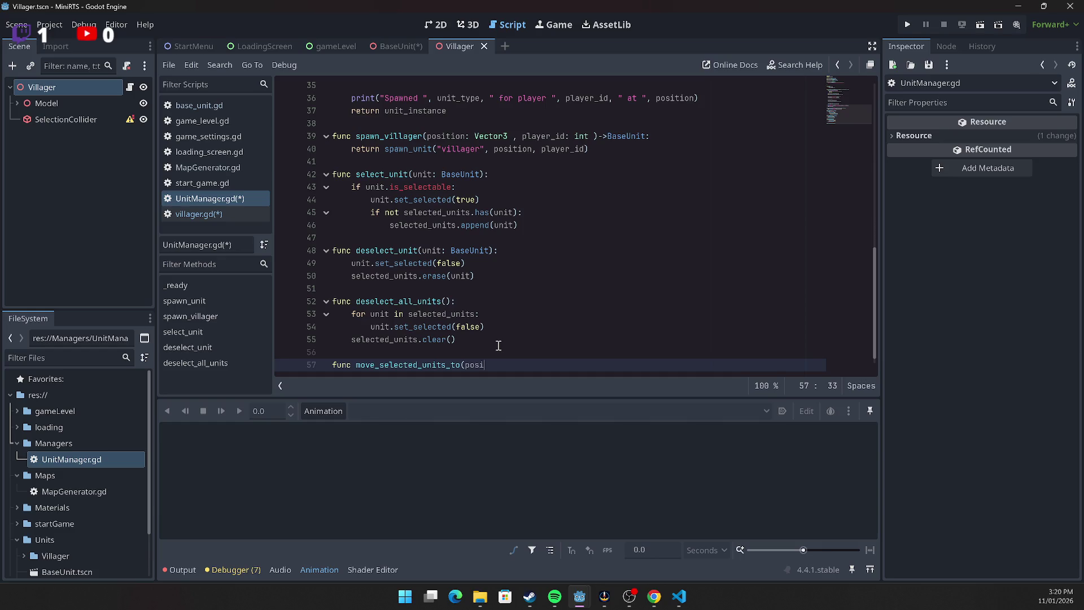
pyautogui.press('BackSpace')
pyautogui.press('BackSpace')
pyautogui.press('BackSpace')
pyautogui.write('mn')
pyautogui.write(':Vector23')
pyautogui.press('BackSpace')
pyautogui.press('BackSpace')
pyautogui.write('3):')
pyautogui.press('Return')
# Step: Return early when selected_units.size() == 0
pyautogui.write('if seele')
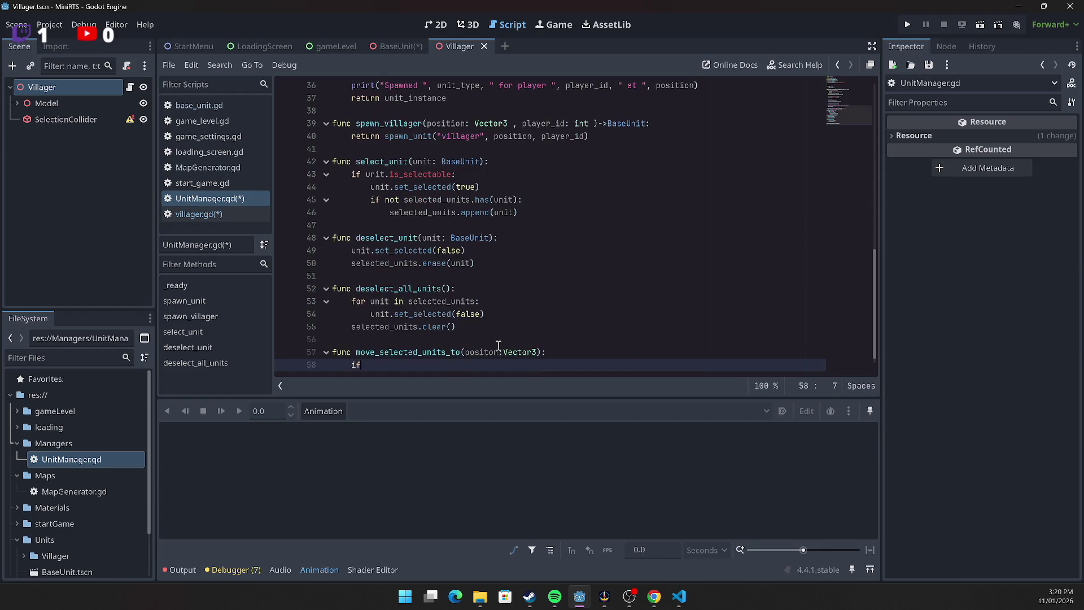
pyautogui.press('BackSpace')
pyautogui.press('BackSpace')
pyautogui.press('BackSpace')
pyautogui.write('lected_')
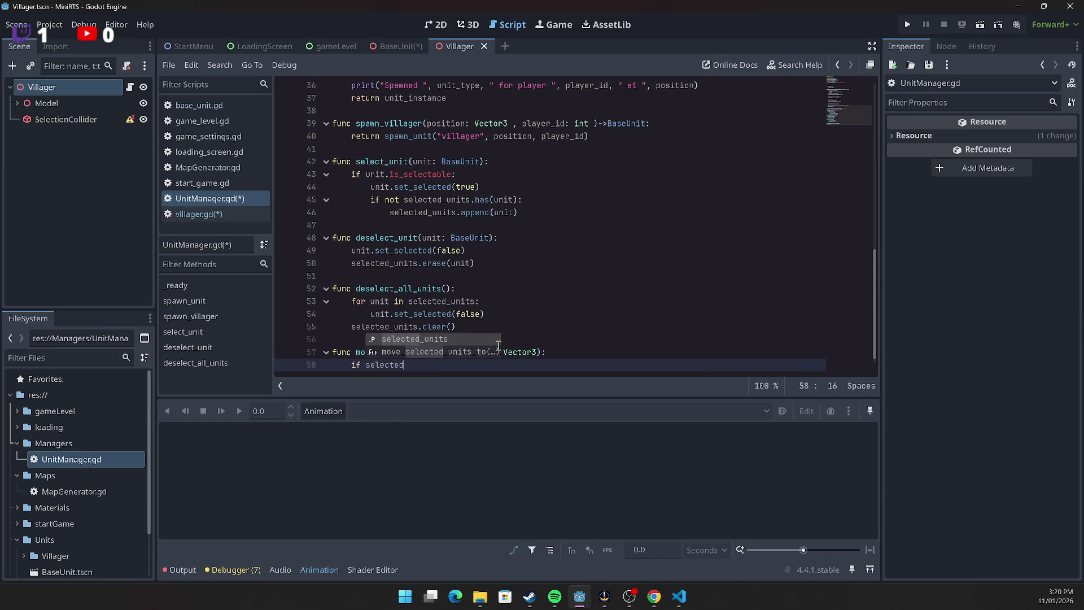
pyautogui.press('Return')
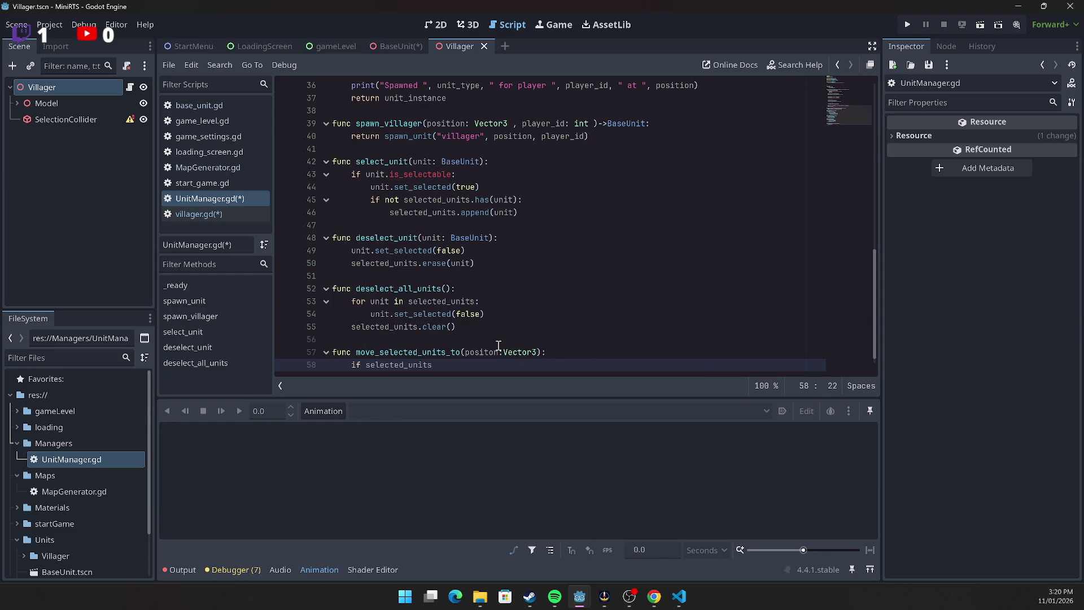
pyautogui.write('.size() ')
pyautogui.write('== 0')
pyautogui.write(':')
pyautogui.press('Return')
pyautogui.write('retur')
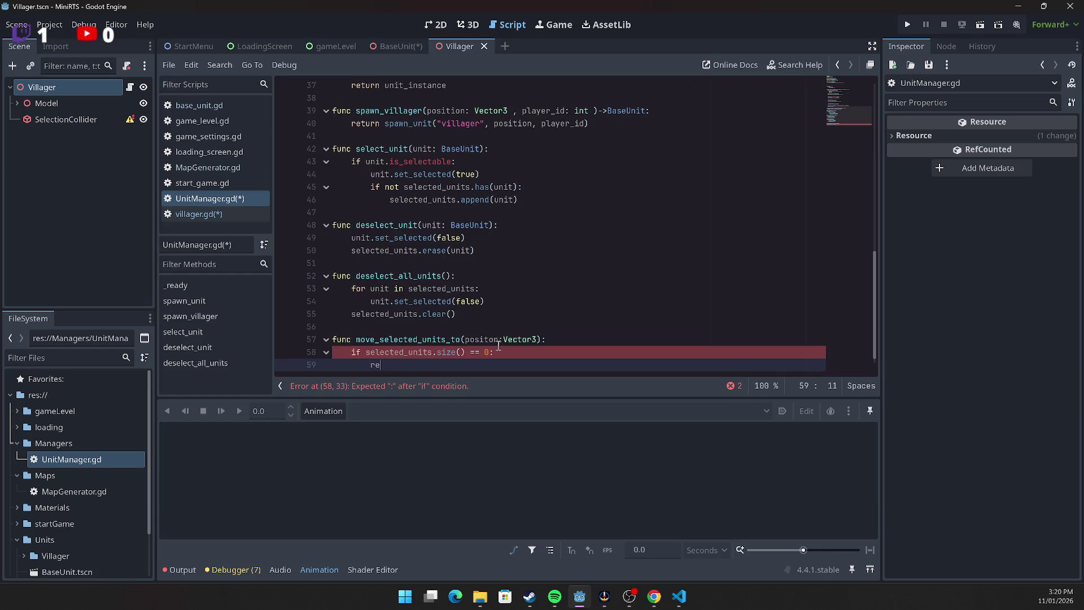
pyautogui.write('n')
pyautogui.press('Return')
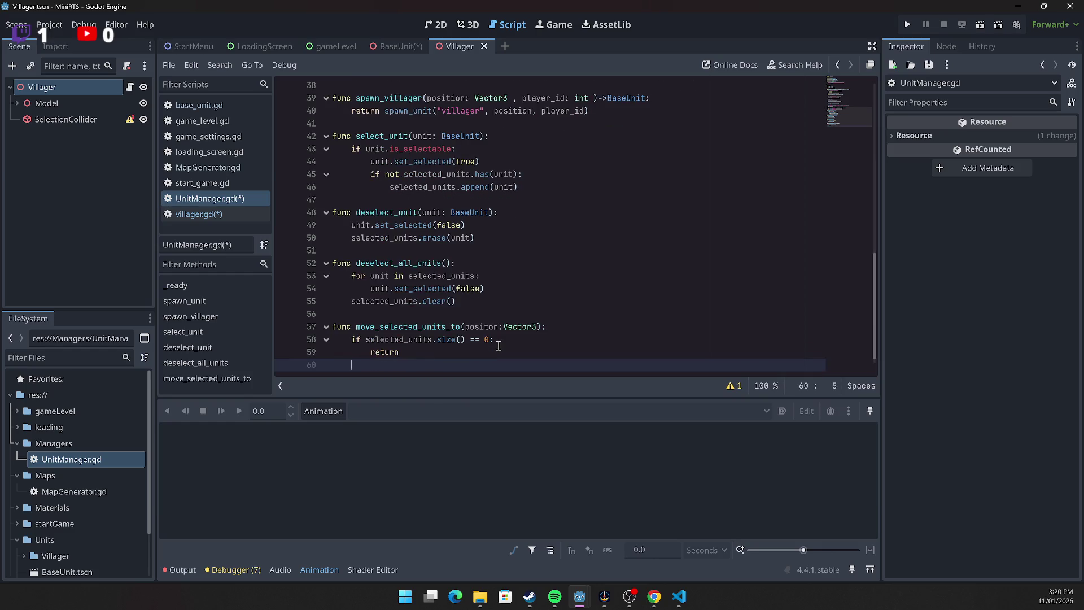
pyautogui.press('Return')
# Step: Add var formation_radius = sqrt(selected_units.size())*0.5
pyautogui.write('var formation_')
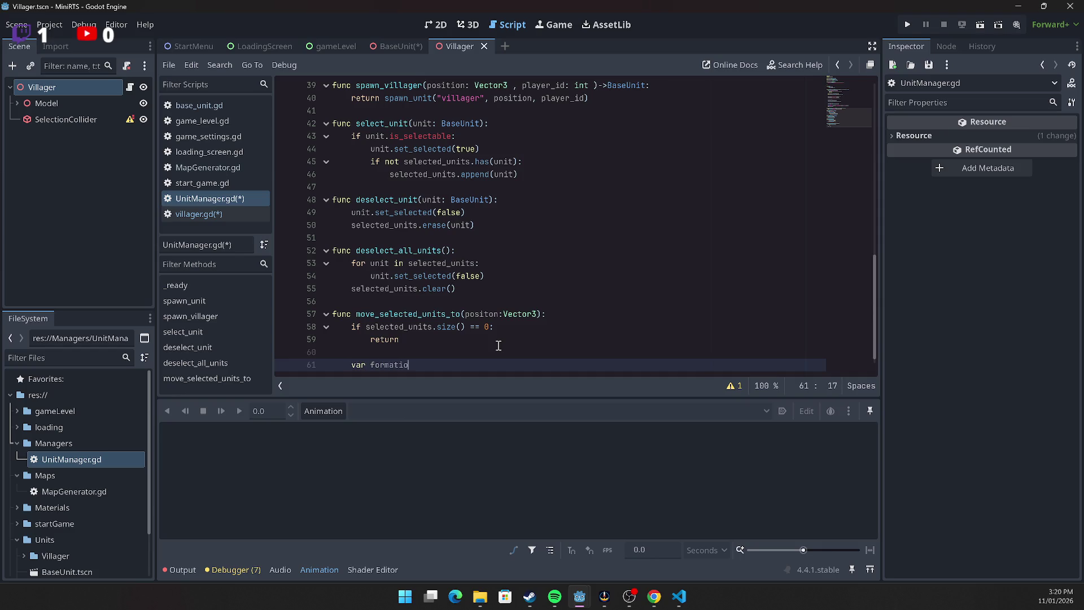
pyautogui.write('radius')
pyautogui.write(' =-')
pyautogui.press('BackSpace')
pyautogui.write('sqrt')
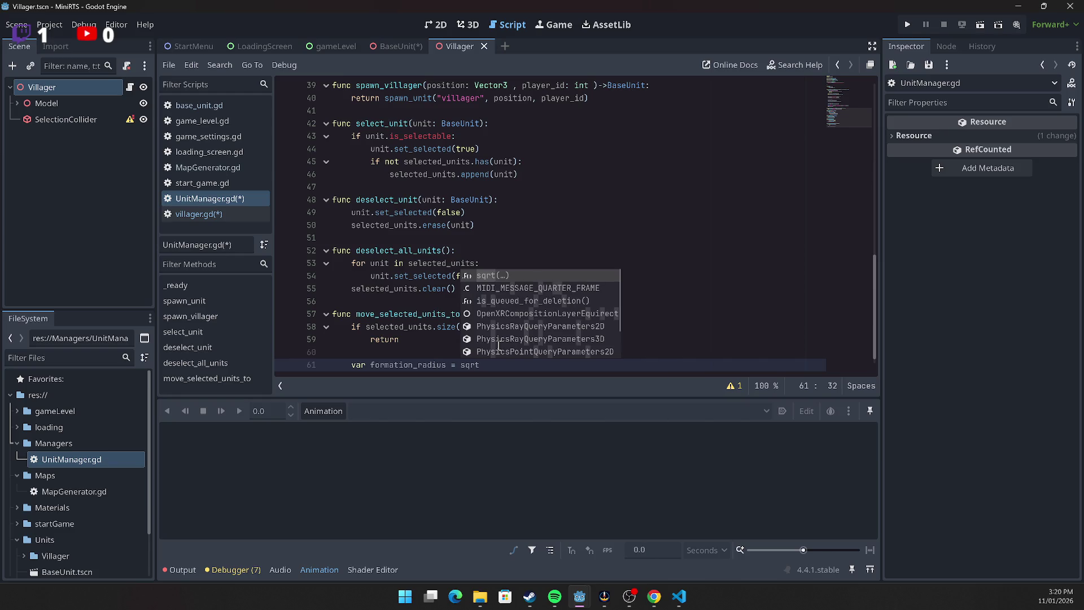
pyautogui.write('(selected_units.sei')
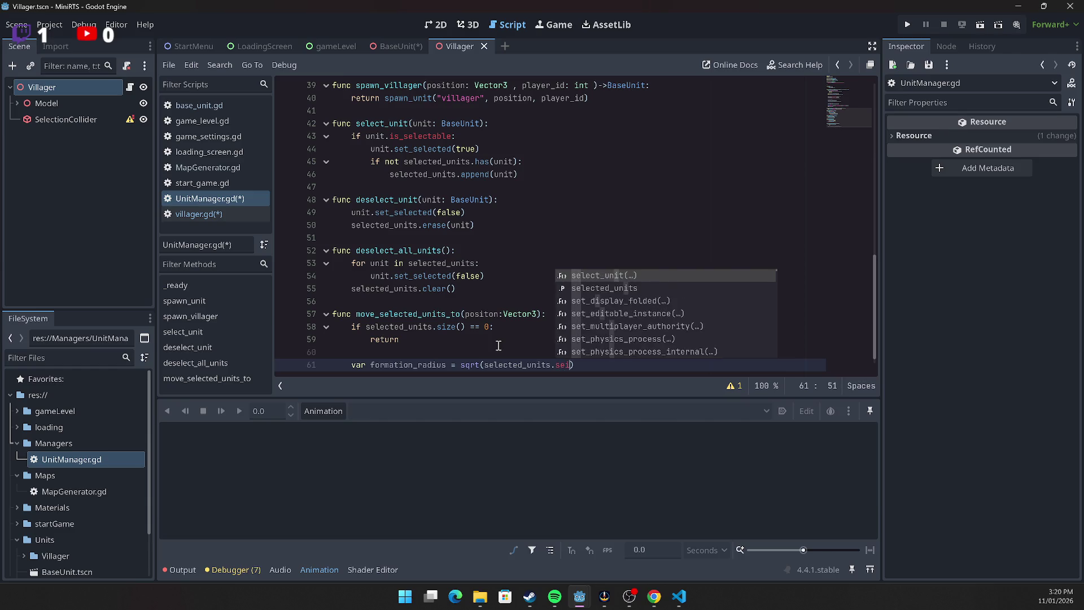
pyautogui.press('BackSpace')
pyautogui.press('BackSpace')
pyautogui.write('ize()')
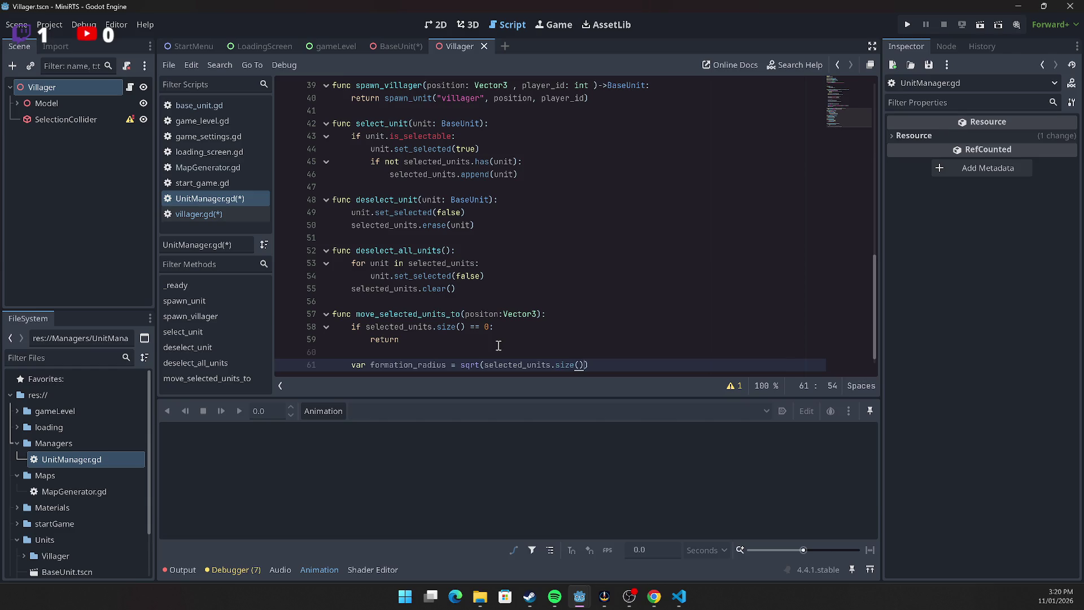
pyautogui.write(')*0.5')
# Step: Add the comment '# basic formation move' and blank lines below the radius line
pyautogui.hotkey('ctrl', 'z')
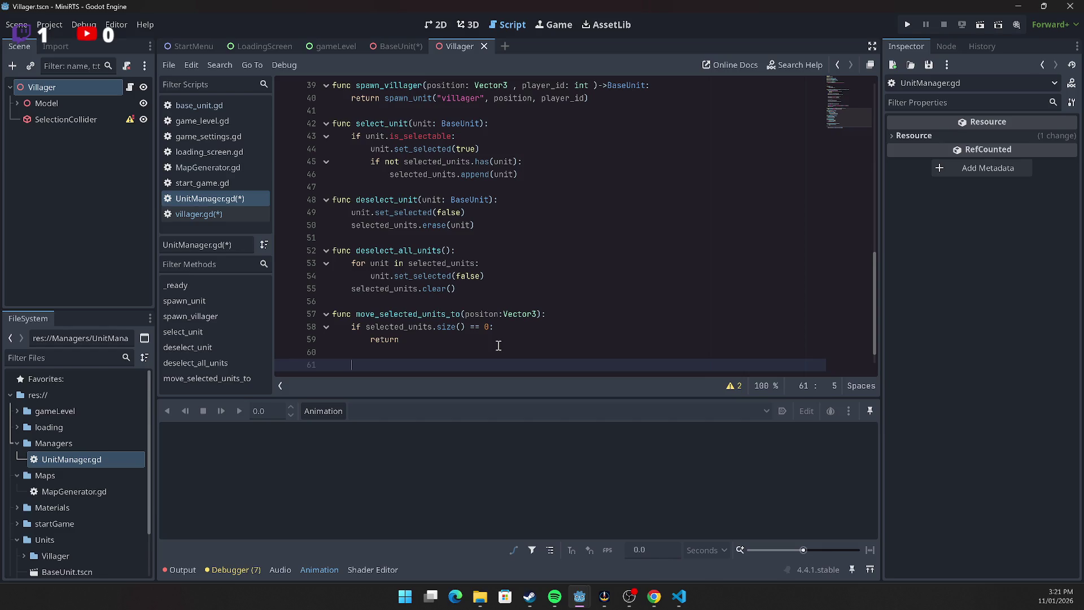
pyautogui.write('bsic')
pyautogui.press('BackSpace')
pyautogui.press('BackSpace')
pyautogui.press('BackSpace')
pyautogui.write('asic forma')
pyautogui.write('tion move')
pyautogui.scroll(-1, 602, 375)
pyautogui.click(657, 361)
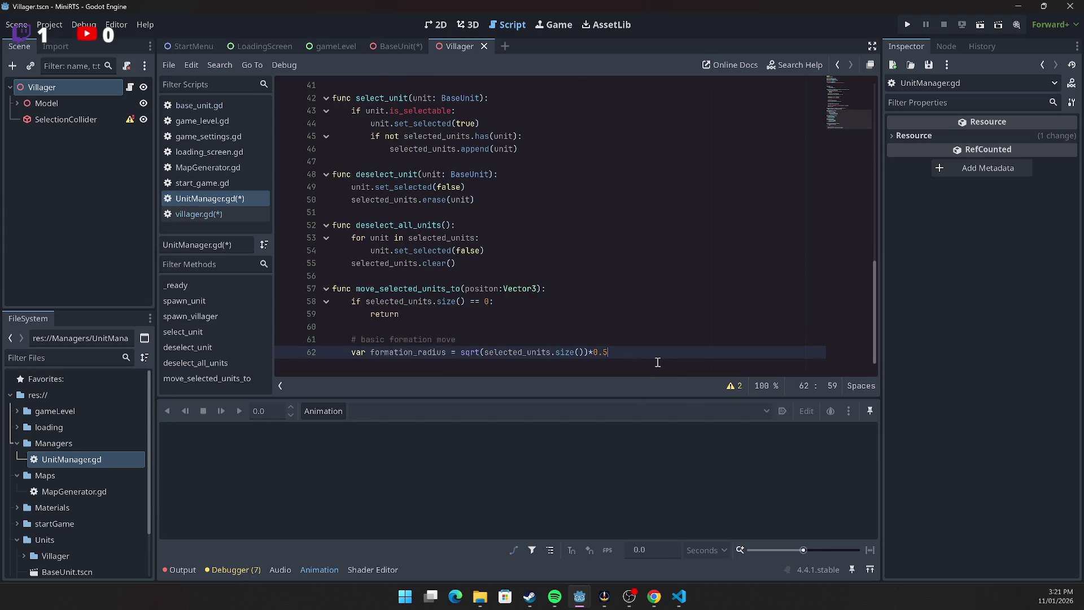
pyautogui.press('Return')
pyautogui.press('Return')
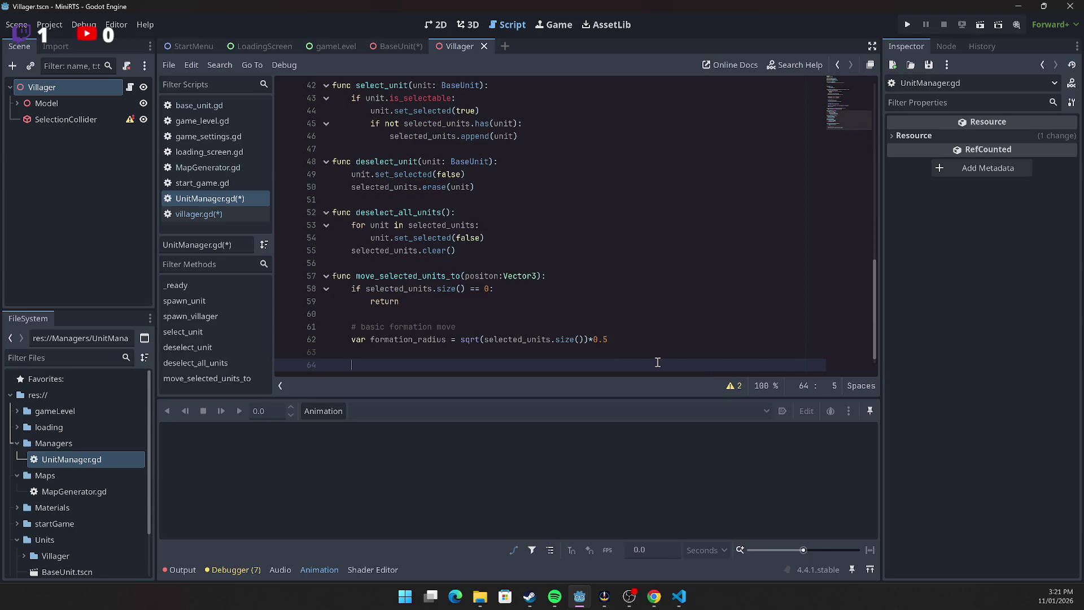
# Step: Start a for loop over range(selected_units.size()), taking each unit from the selected units array
pyautogui.write('for i in range')
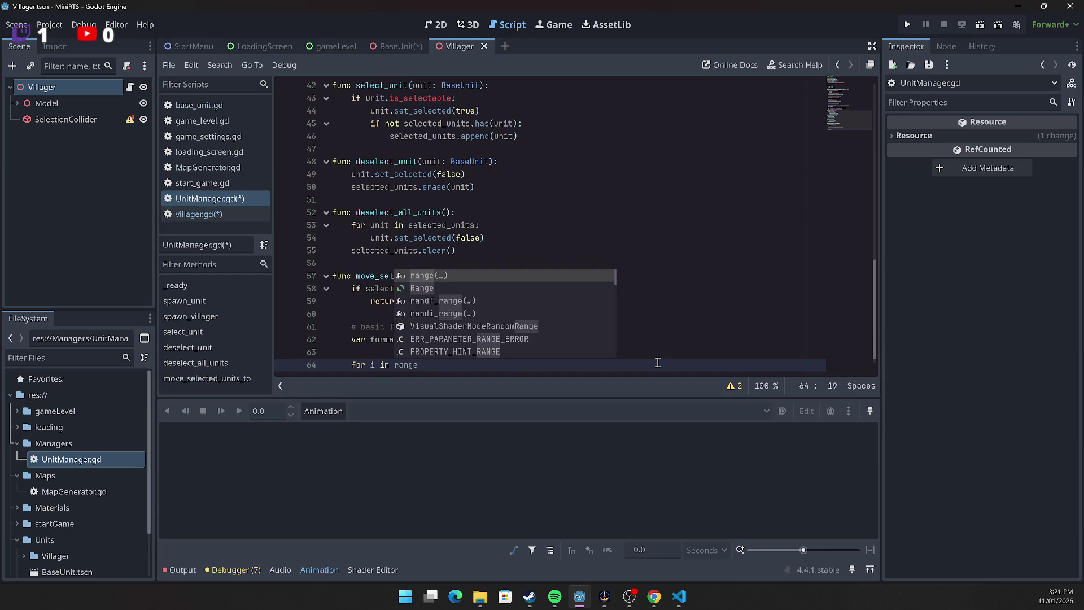
pyautogui.write('(select')
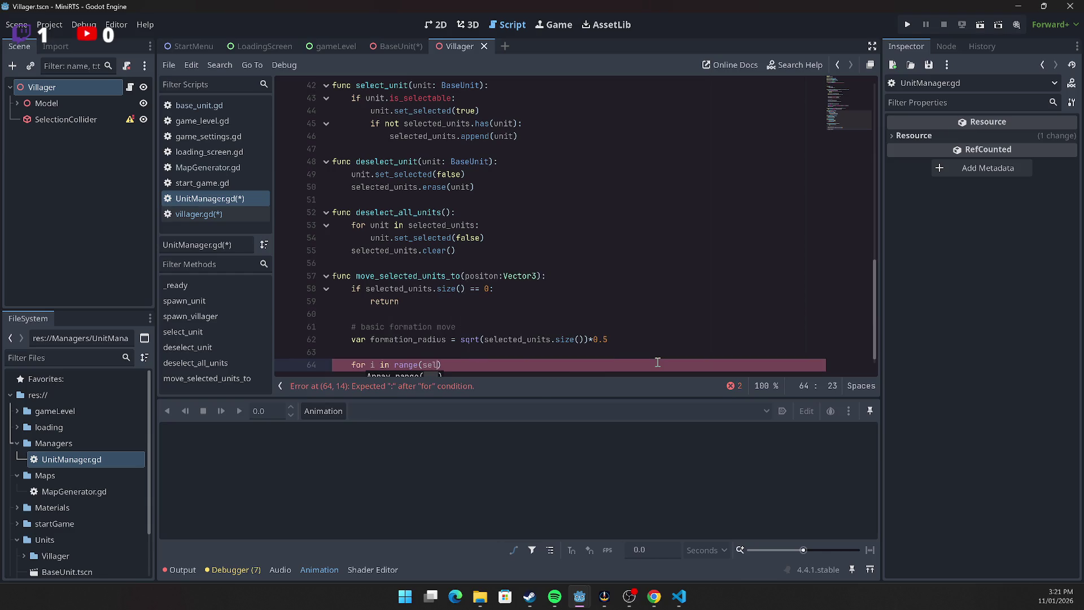
pyautogui.write('ed_unit')
pyautogui.press('BackSpace')
pyautogui.press('BackSpace')
pyautogui.press('BackSpace')
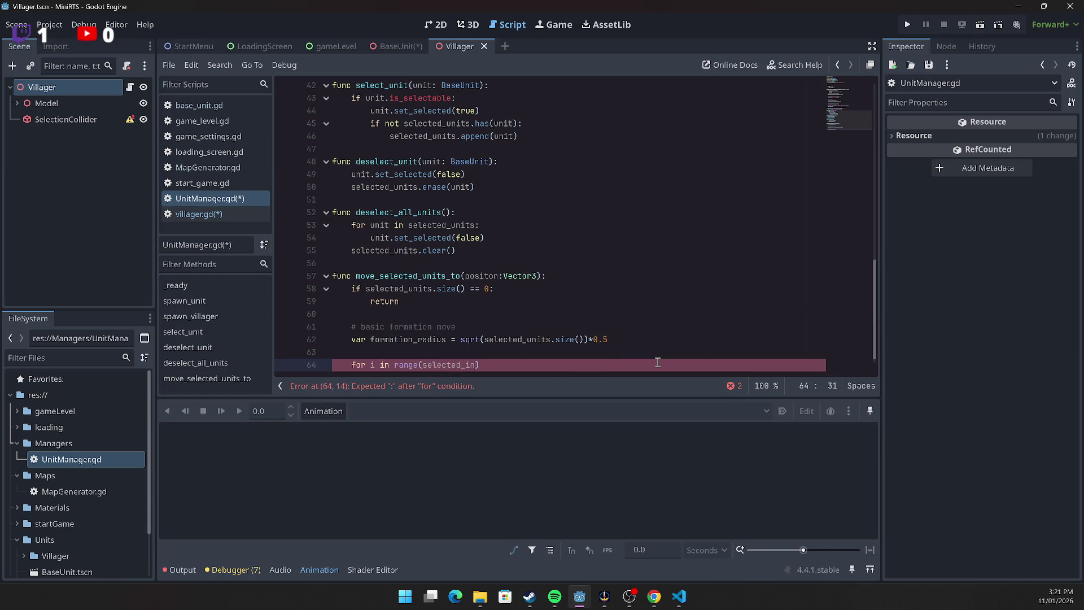
pyautogui.write('units')
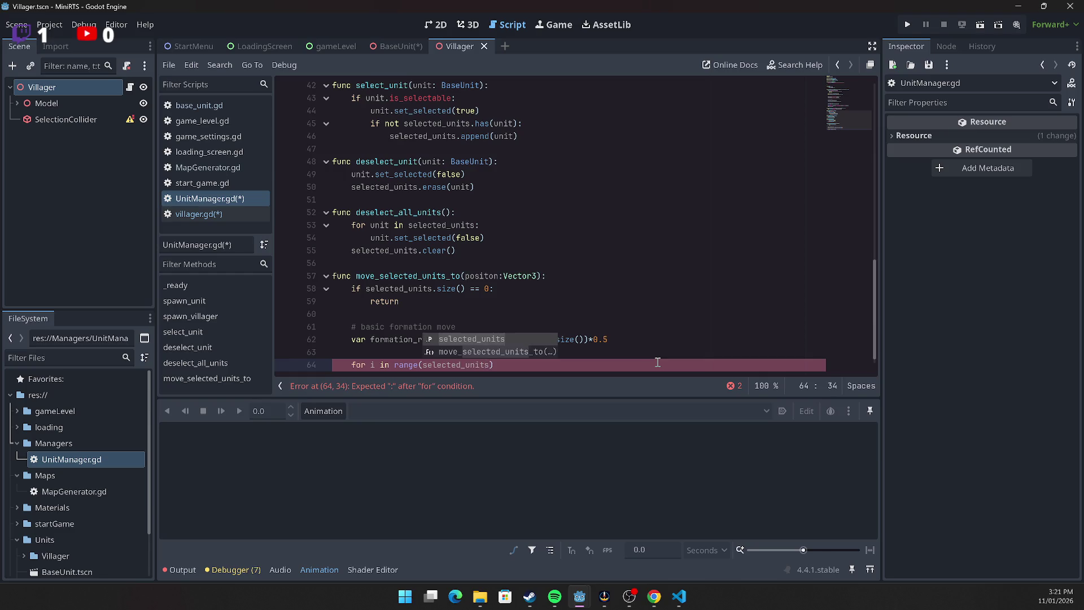
pyautogui.write('.size()')
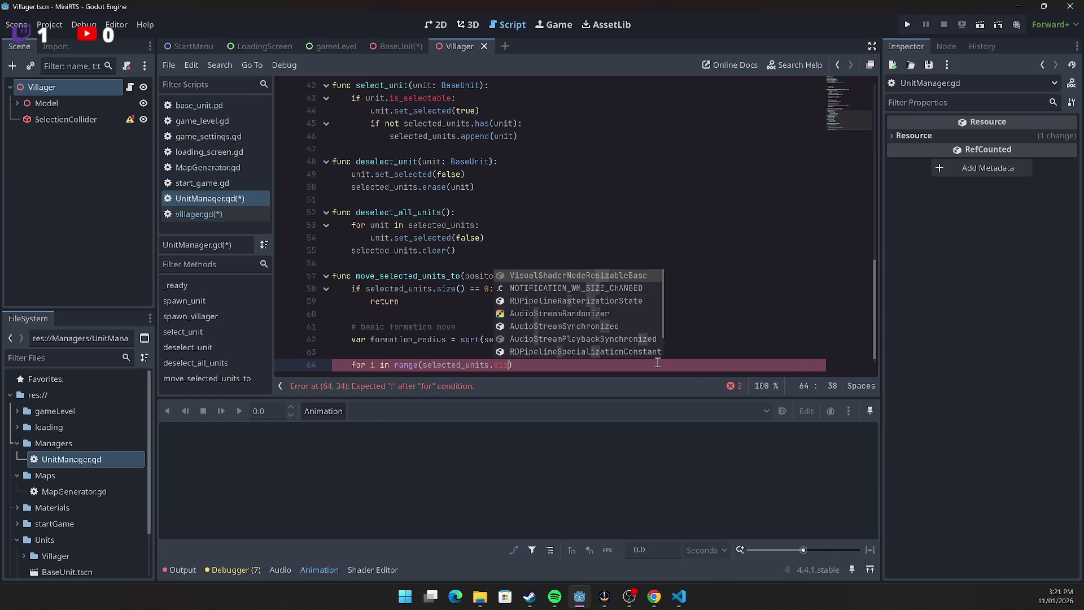
pyautogui.write('):')
pyautogui.press('Return')
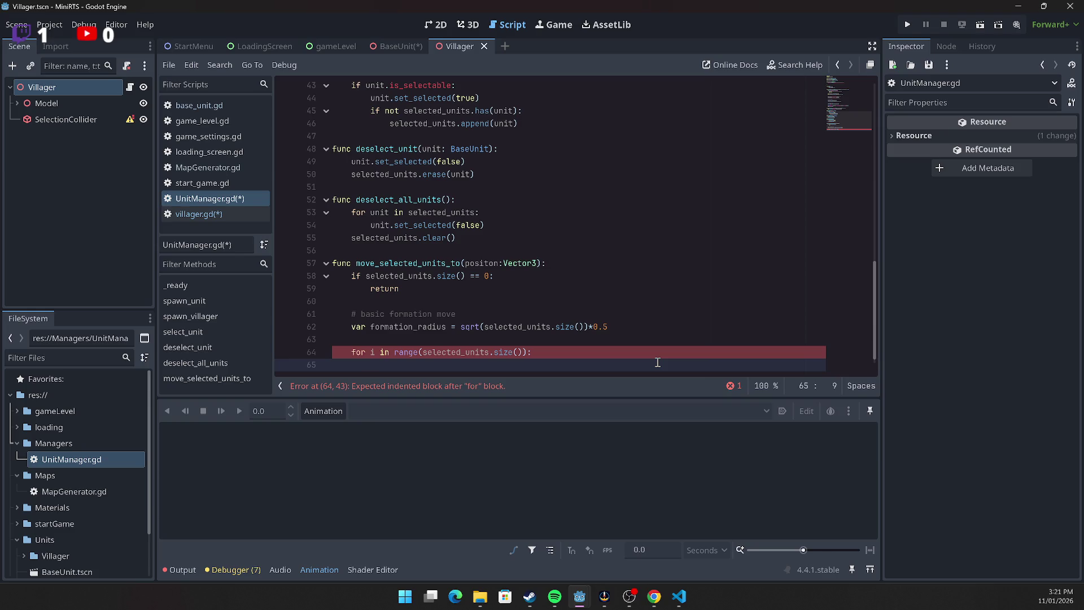
pyautogui.write('var unit')
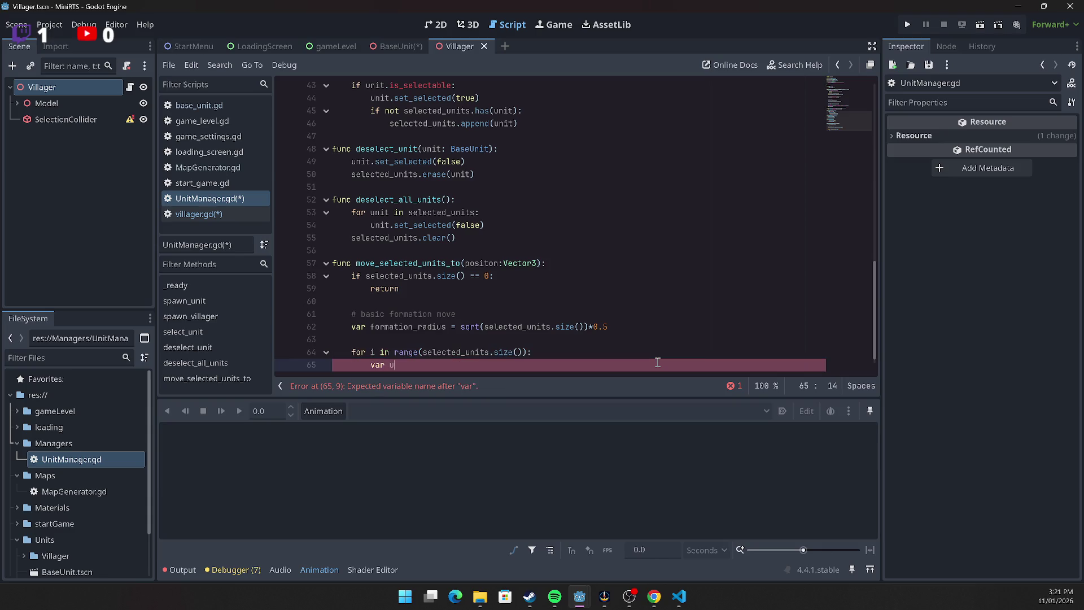
pyautogui.write(' = select')
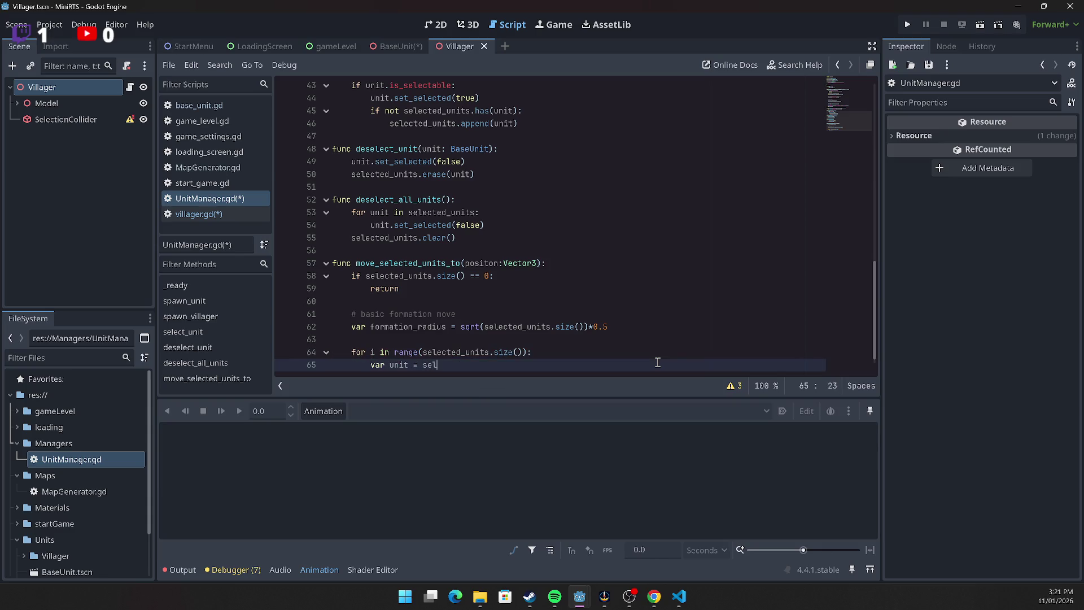
pyautogui.write('_un')
pyautogui.press('Escape')
pyautogui.write('itsp[')
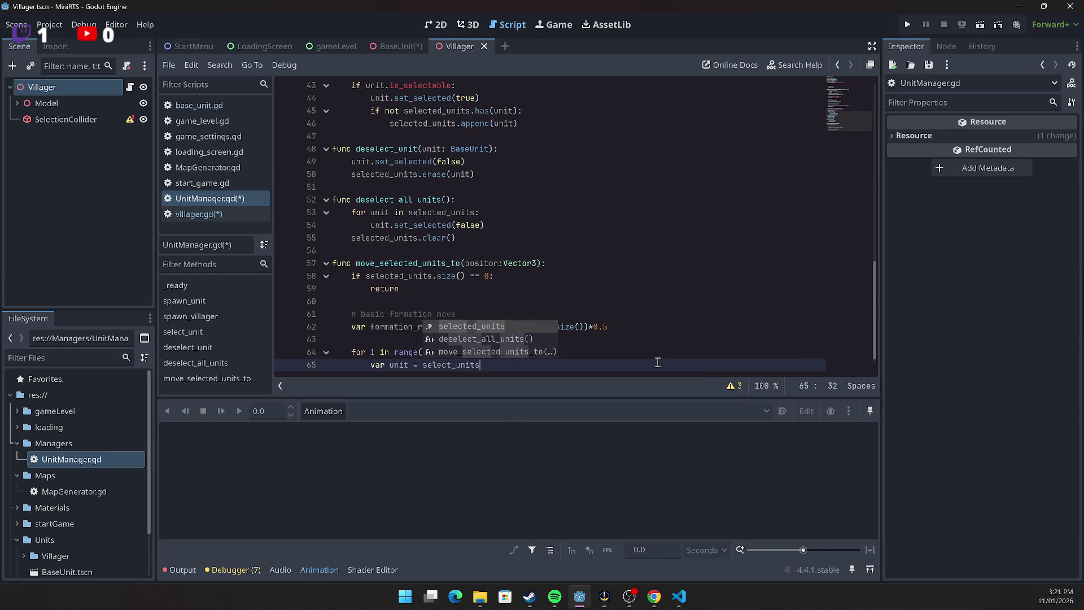
pyautogui.write('i')
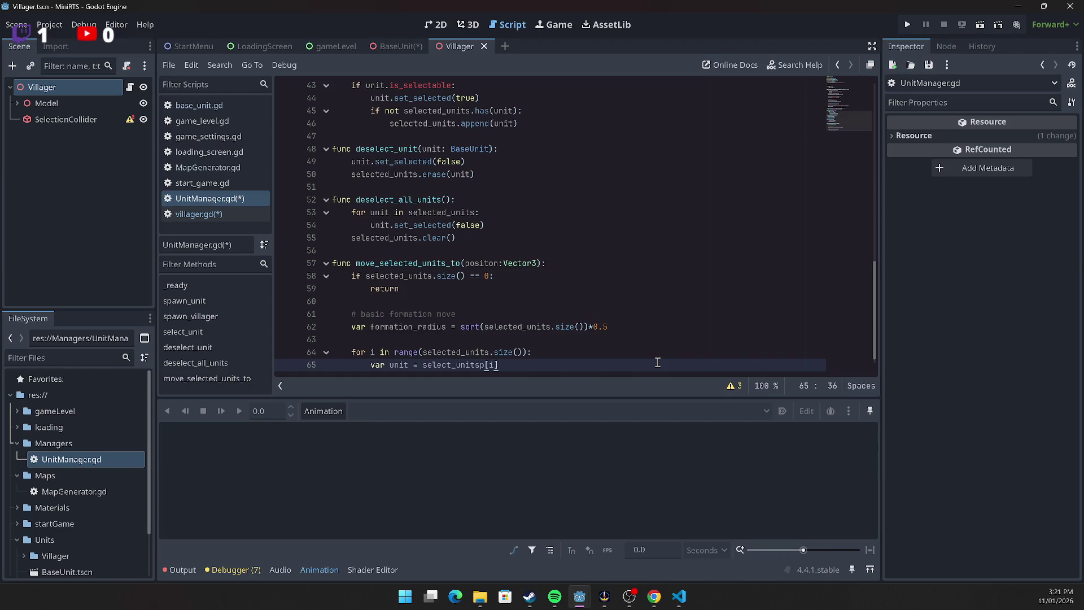
# Step: Compute angle = (2*PI*i)/selected_units.size() and offset = Vector3(cos(angle)*formation_radius, 0, sin(angle)*formation_radius)
pyautogui.press('Return')
pyautogui.write('var angle = ')
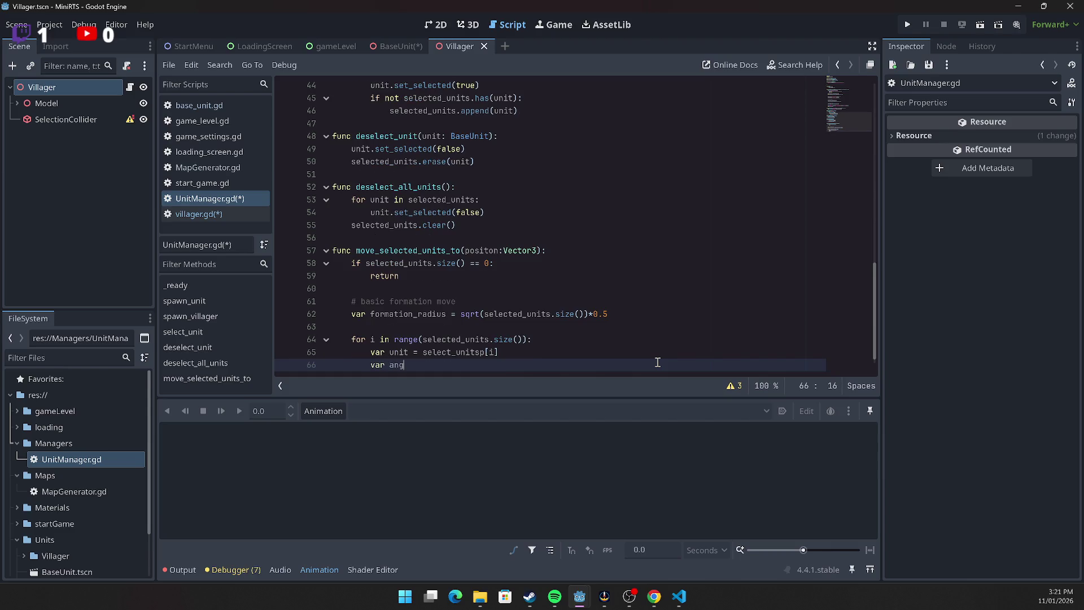
pyautogui.write('( 2')
pyautogui.write('* PI * i) ')
pyautogui.write('/ selected_units.se')
pyautogui.press('Return')
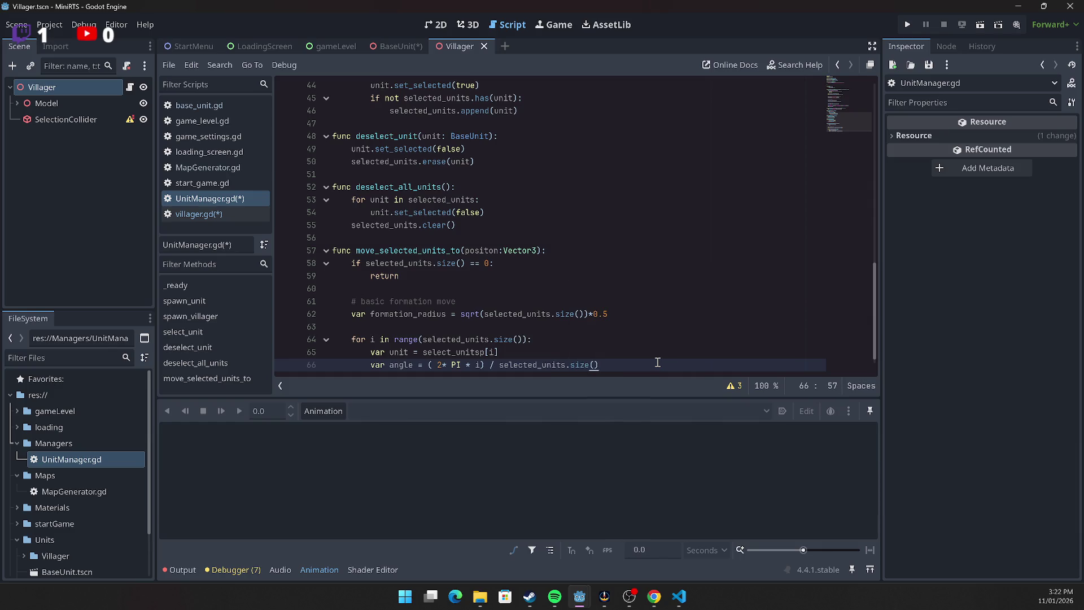
pyautogui.press('Return')
pyautogui.write('var offset ')
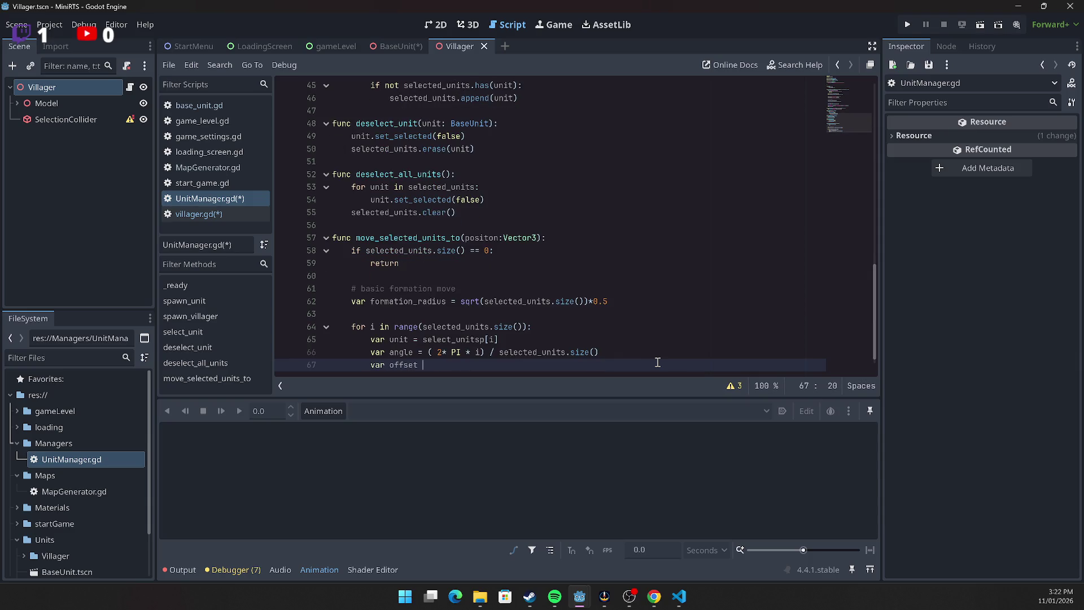
pyautogui.write('= Vector3')
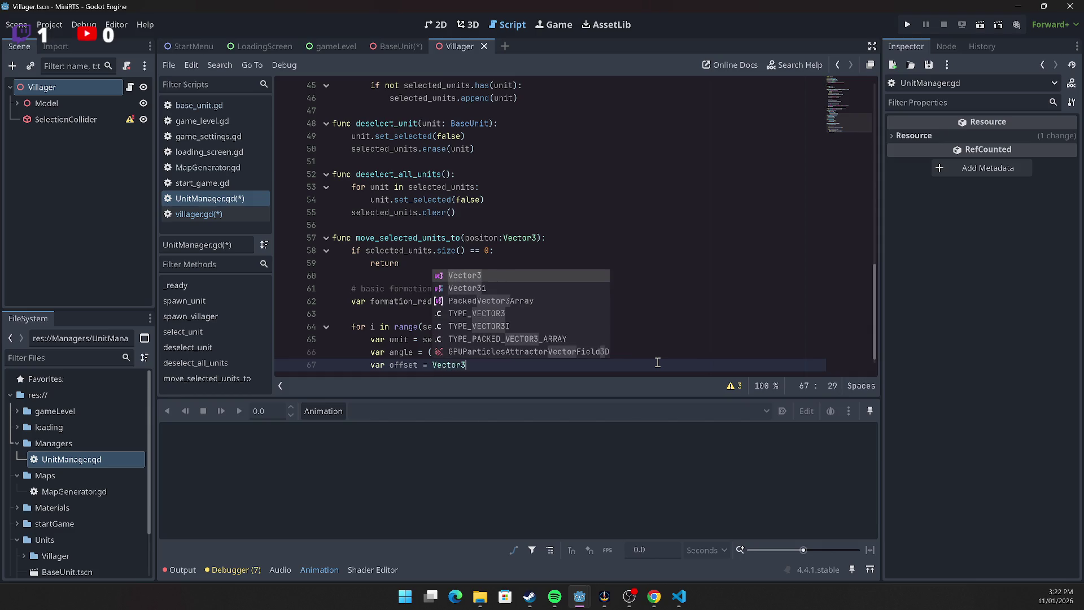
pyautogui.write('(')
pyautogui.write('cos(angle')
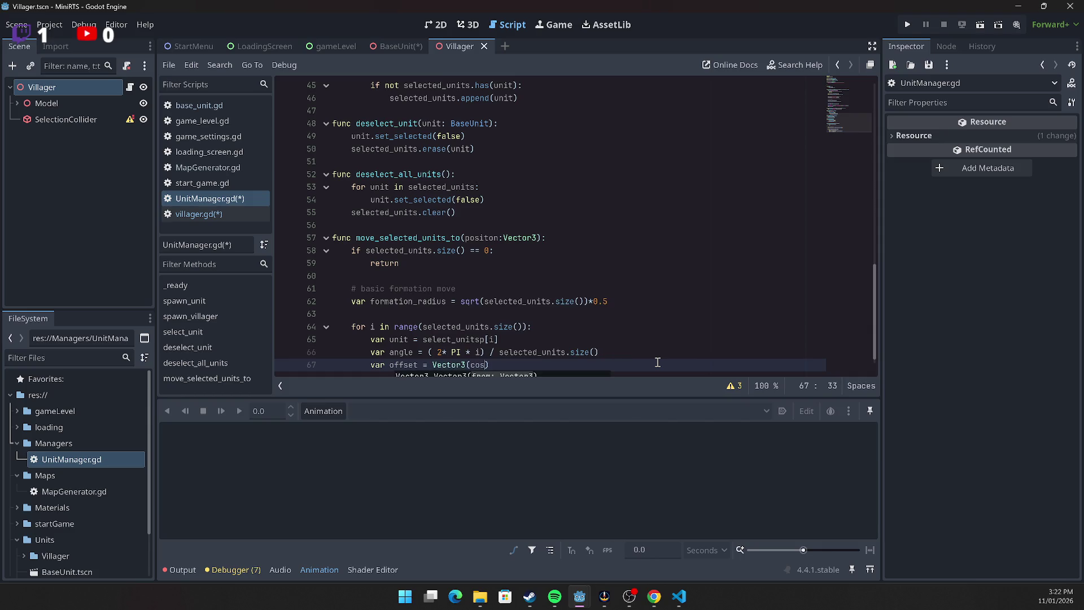
pyautogui.write(') * ')
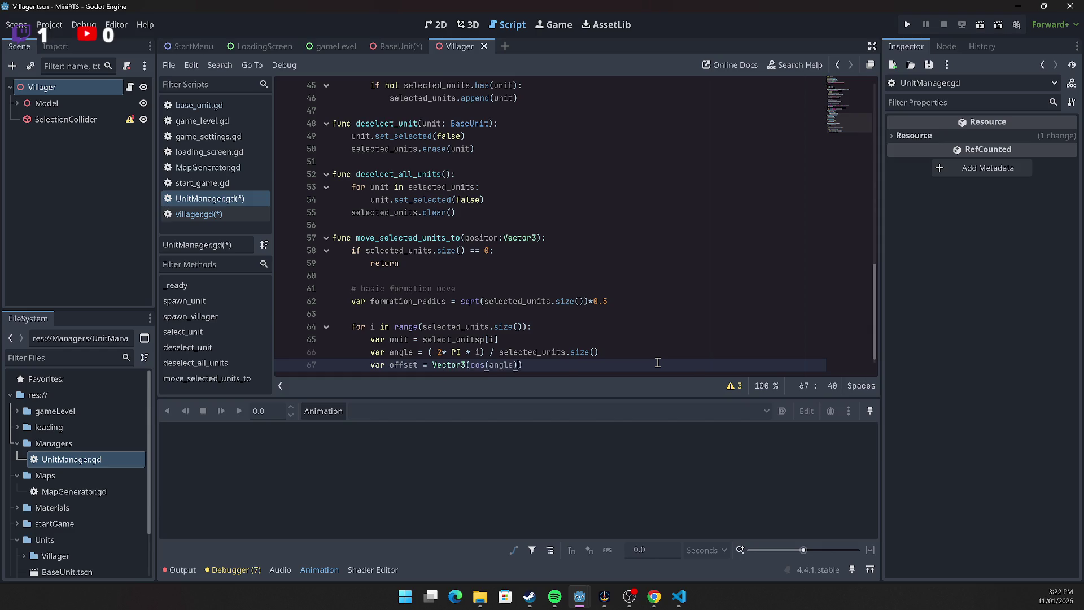
pyautogui.write('formation')
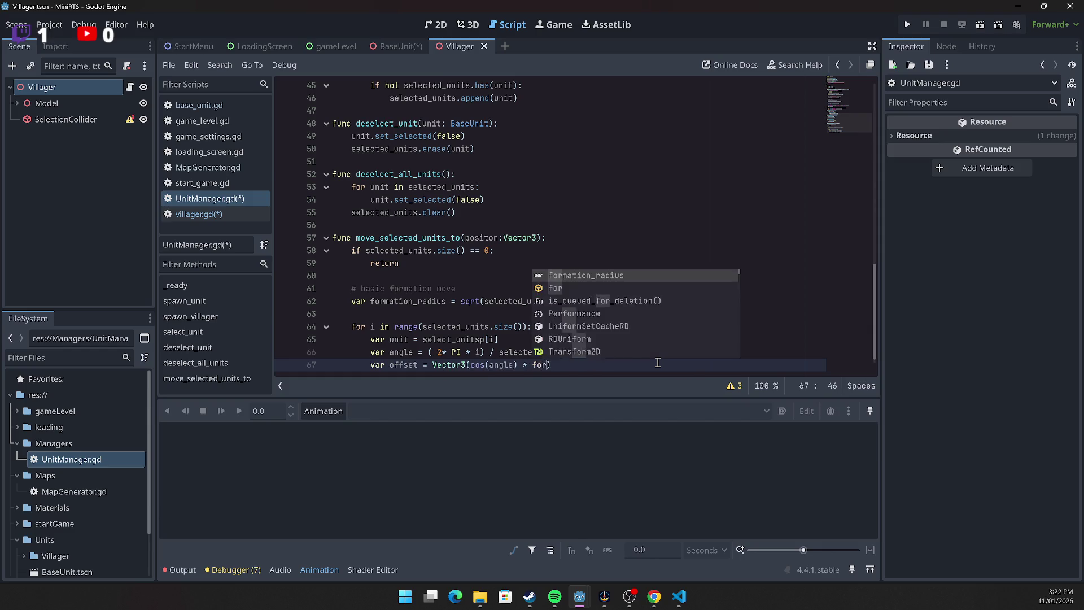
pyautogui.press('Return')
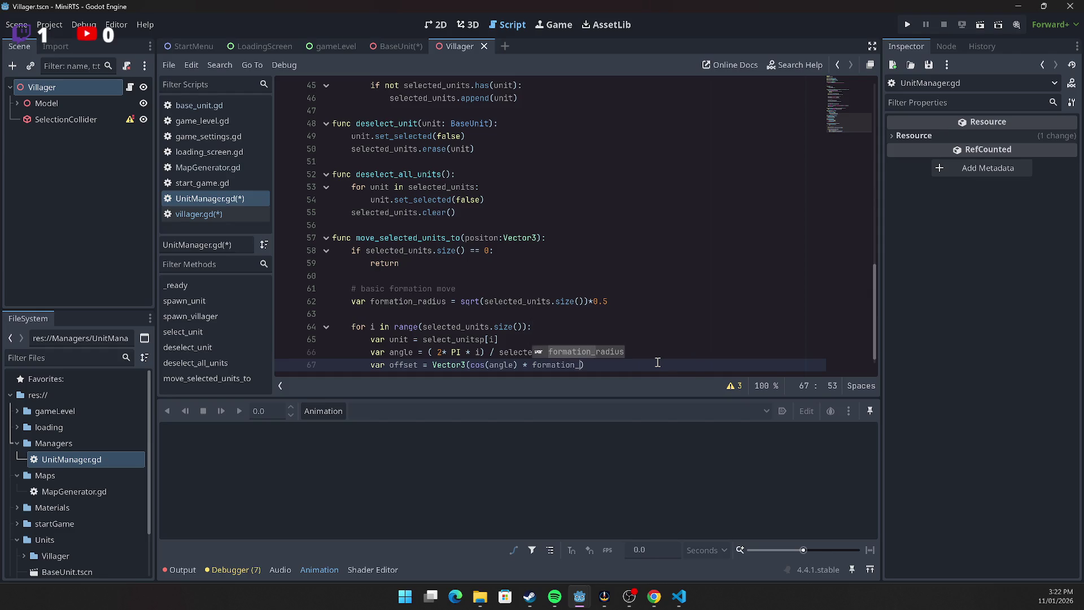
pyautogui.write(', o')
pyautogui.press('BackSpace')
pyautogui.press('BackSpace')
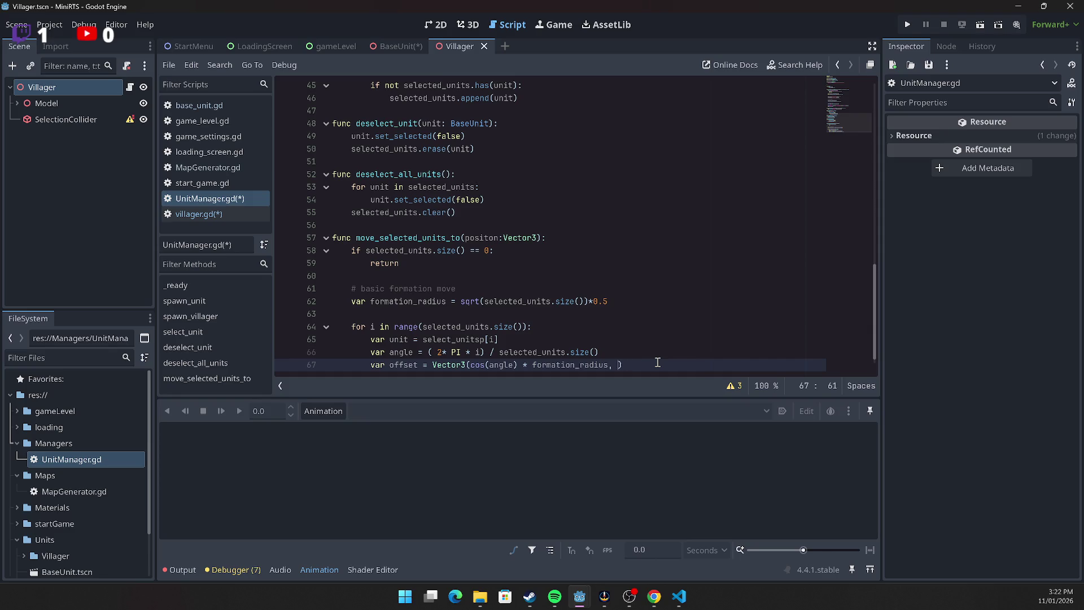
pyautogui.write('0, sin(')
pyautogui.write('angle)')
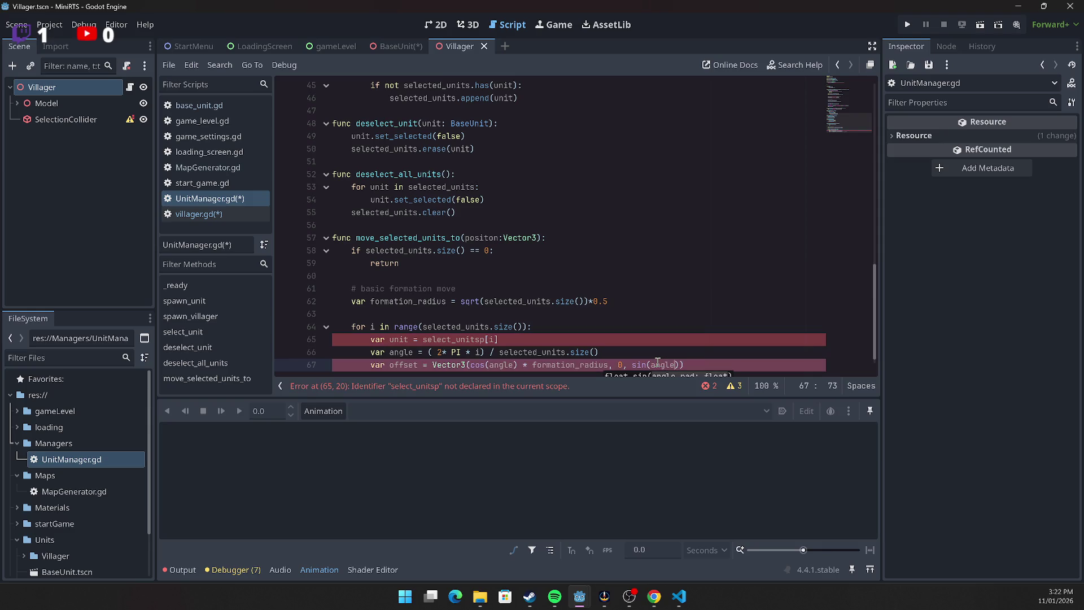
pyautogui.write('* formati')
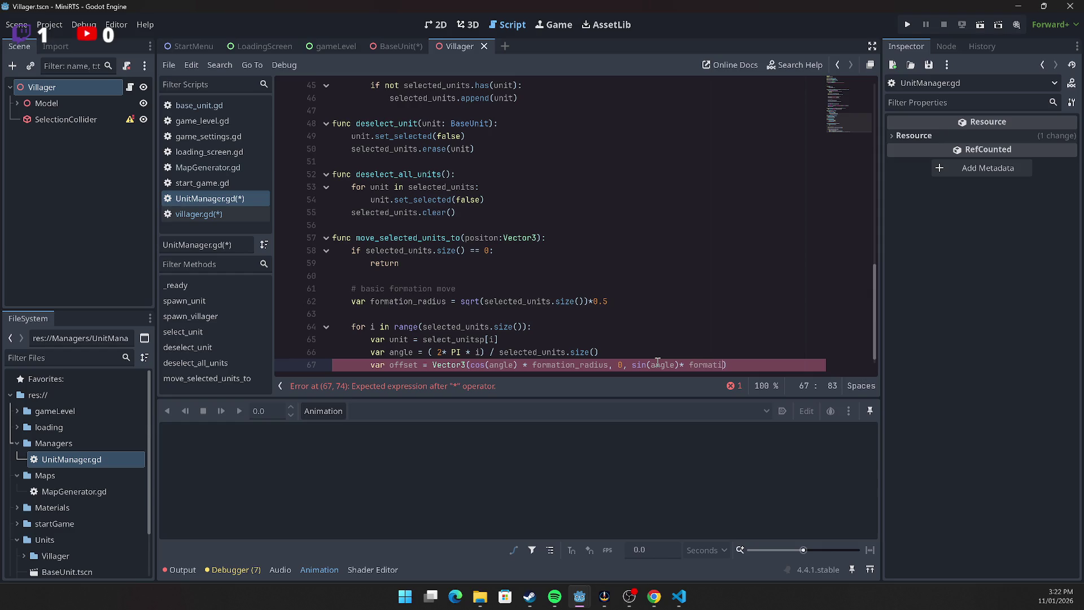
pyautogui.write('on_radius')
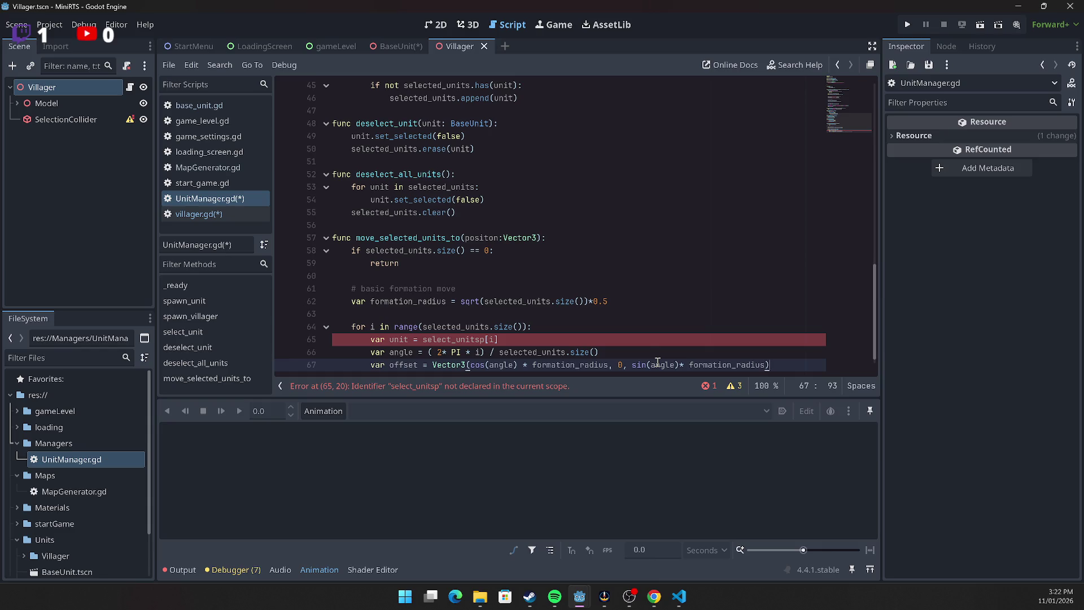
pyautogui.press('Return')
# Step: Correct the unit assignment line to read selected_units[i]
pyautogui.press('Up')
pyautogui.press('Up')
pyautogui.press('Up')
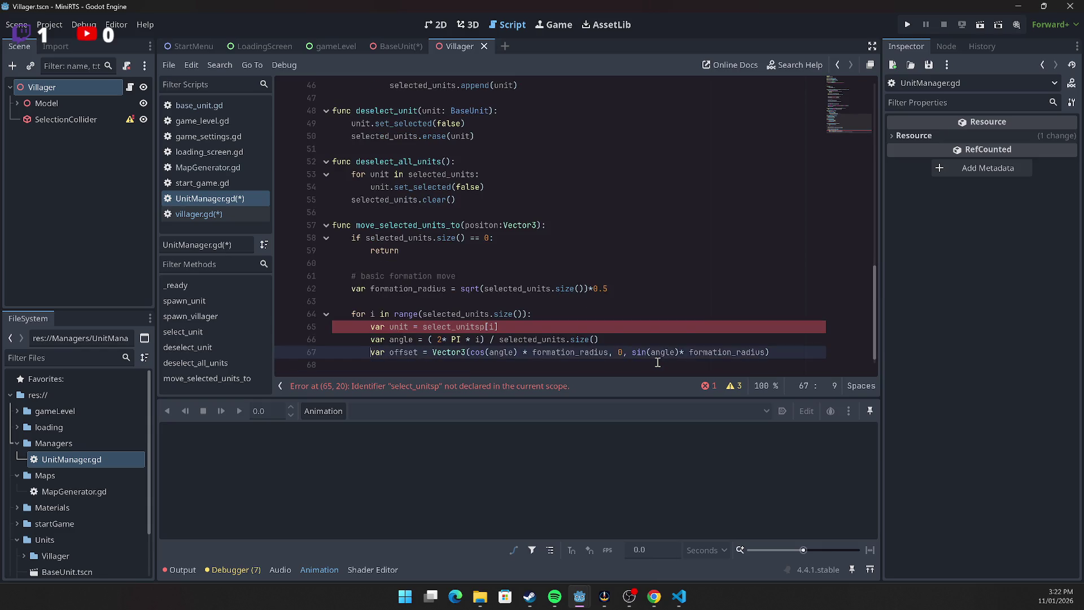
pyautogui.press('End')
pyautogui.press('Delete')
pyautogui.press('Down')
pyautogui.press('Down')
pyautogui.press('Up')
pyautogui.press('Up')
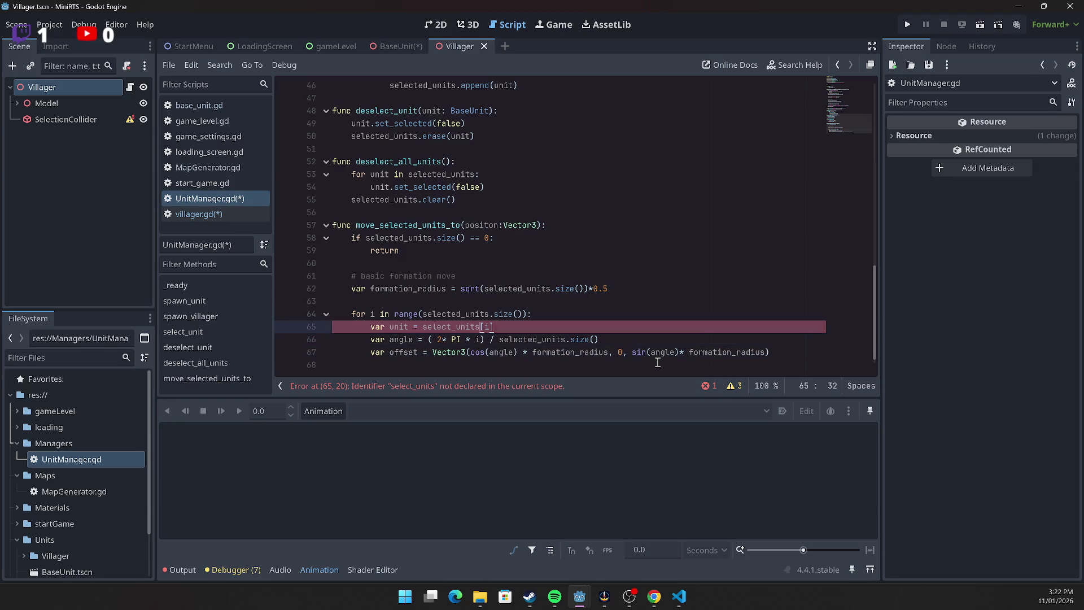
pyautogui.write('ed')
pyautogui.press('Down')
pyautogui.press('Down')
pyautogui.press('Down')
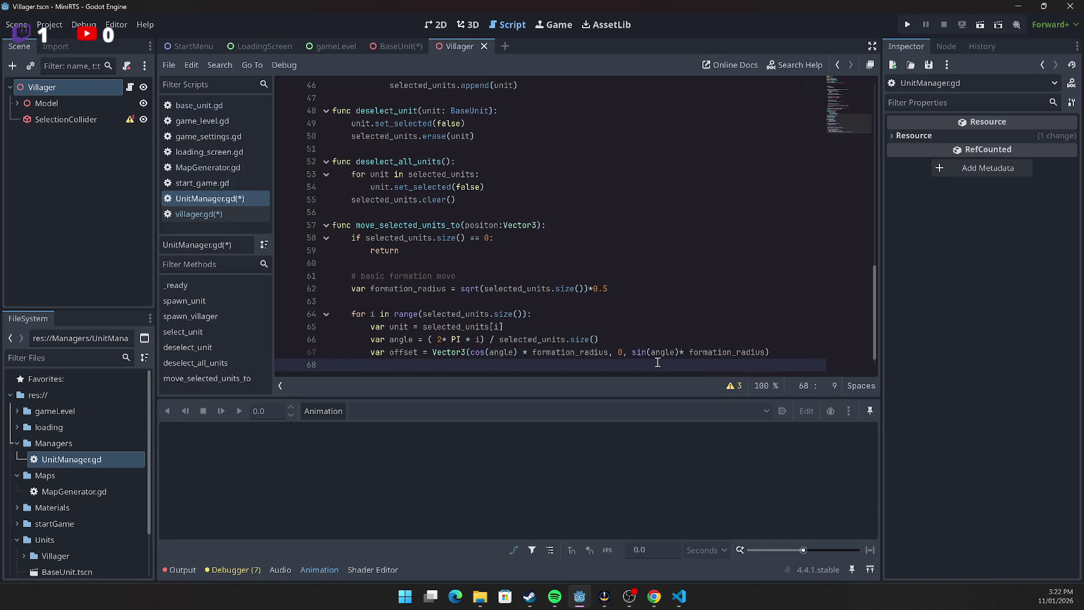
# Step: Call unit.move_to(positon+offset) inside the loop
pyautogui.write('unit.')
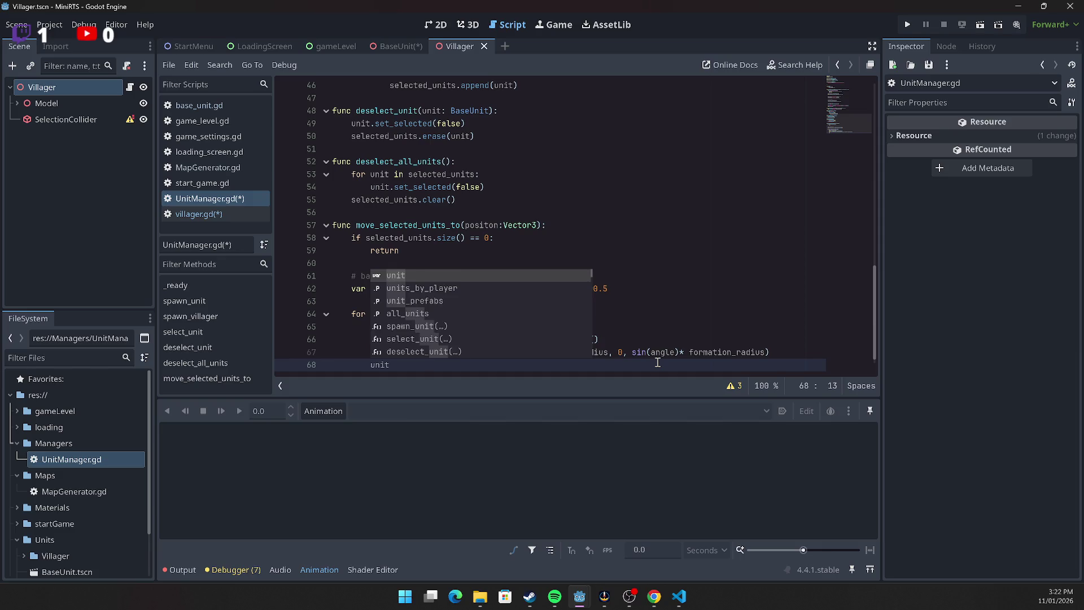
pyautogui.write('move_to')
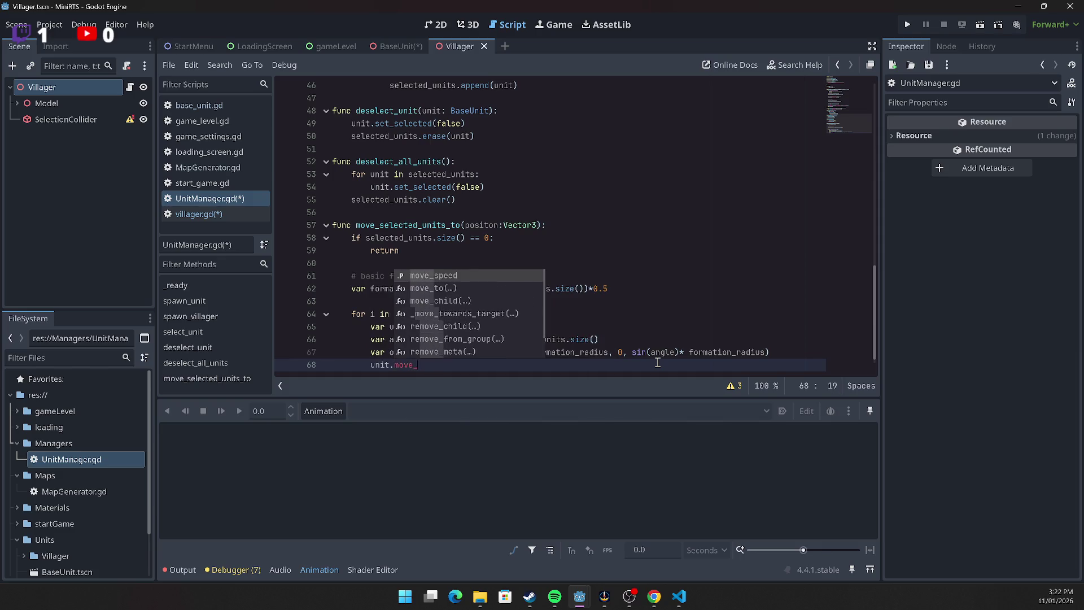
pyautogui.write('(pos')
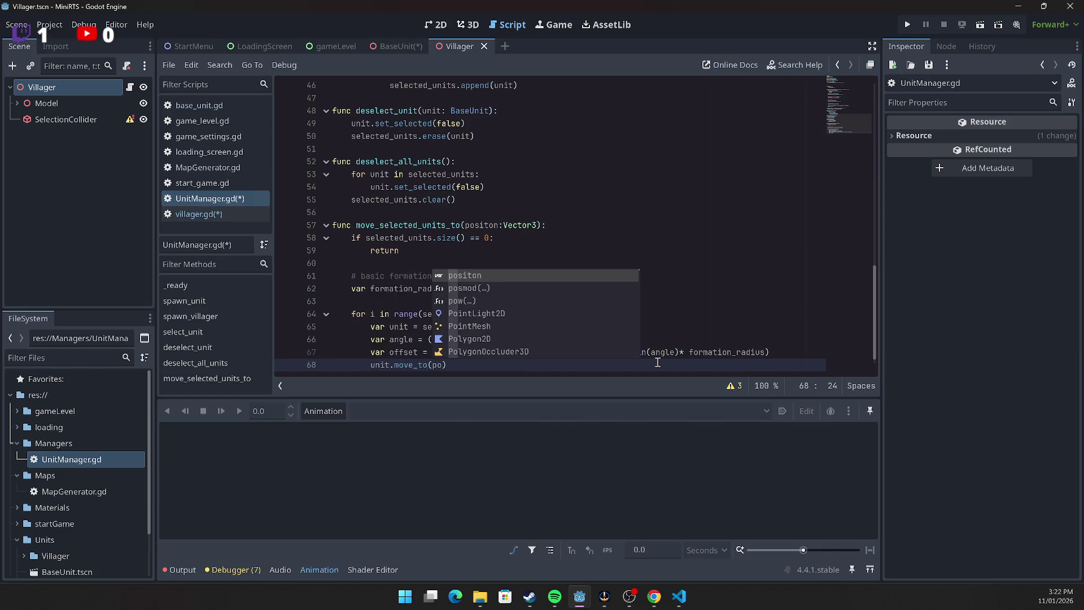
pyautogui.press('Return')
pyautogui.write('_')
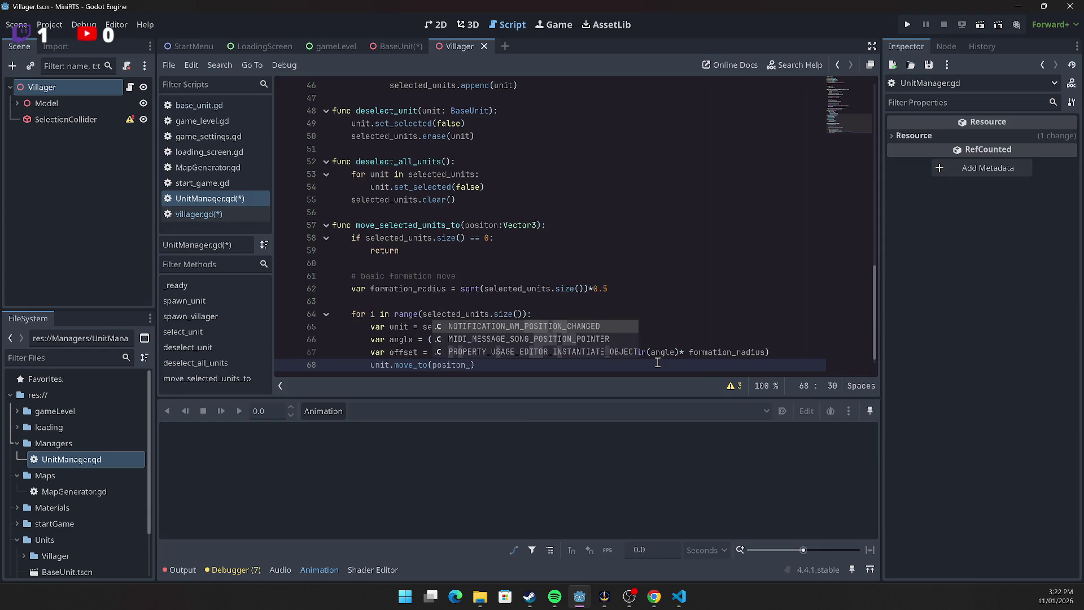
pyautogui.press('BackSpace')
pyautogui.write('+offs')
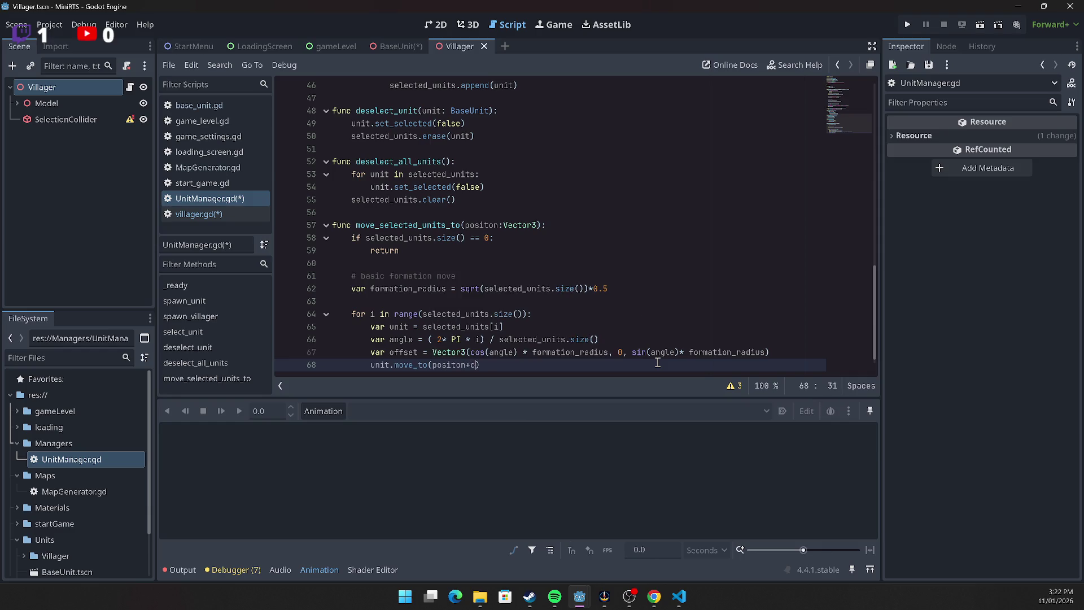
pyautogui.write('et')
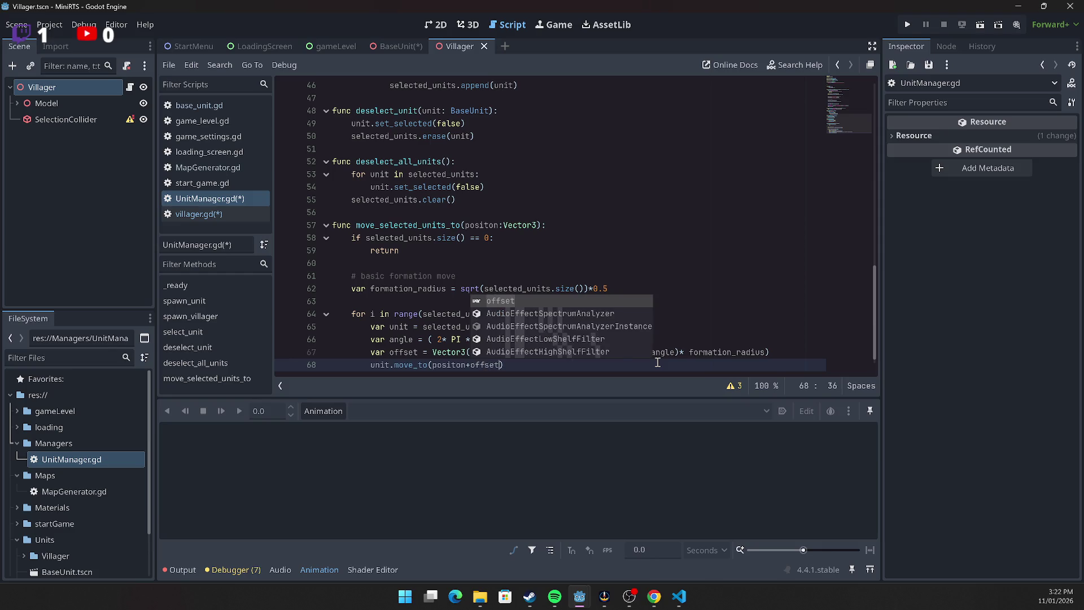
pyautogui.press('Escape')
pyautogui.press('Return')
pyautogui.press('Return')
# Step: Write func get_player_units(player_id: int) -> Array[BaseUnit] returning units_by_player.get(player_id, [])
pyautogui.press('BackSpace')
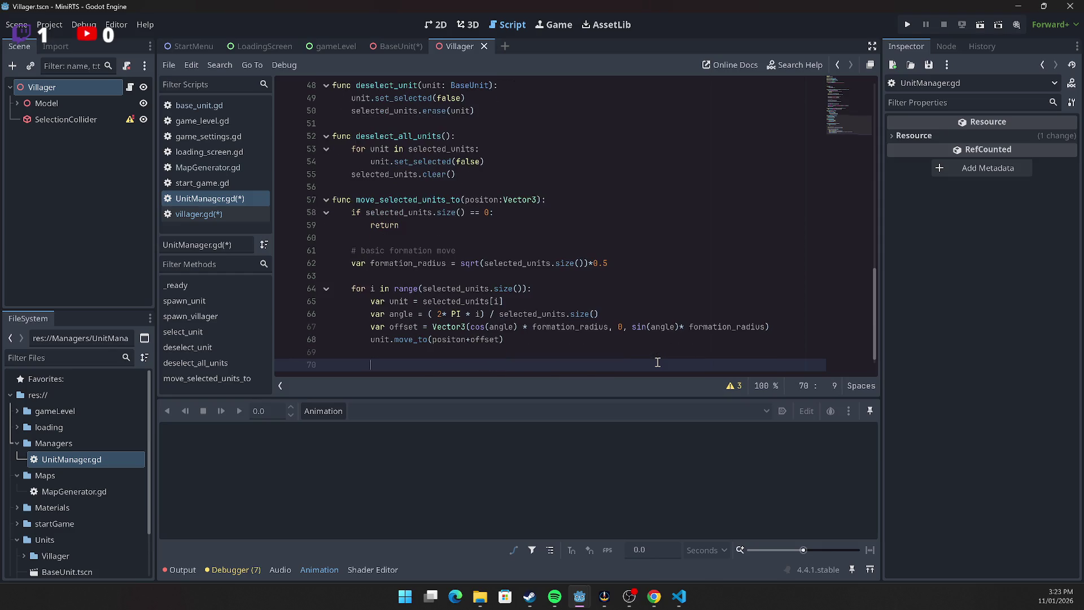
pyautogui.write('func')
pyautogui.write('get_')
pyautogui.write('player_un')
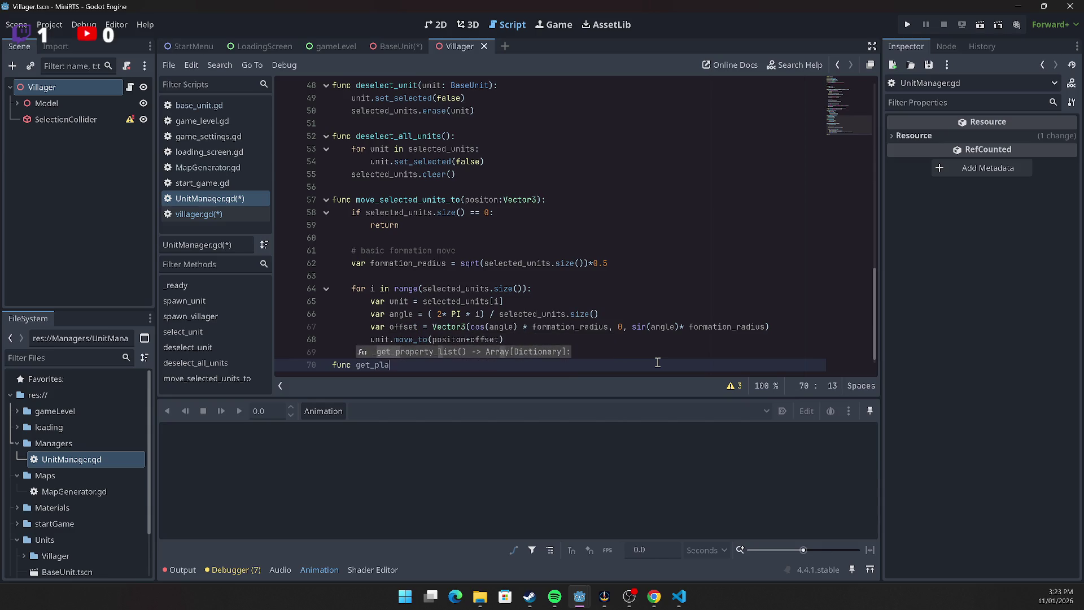
pyautogui.write('its(player_')
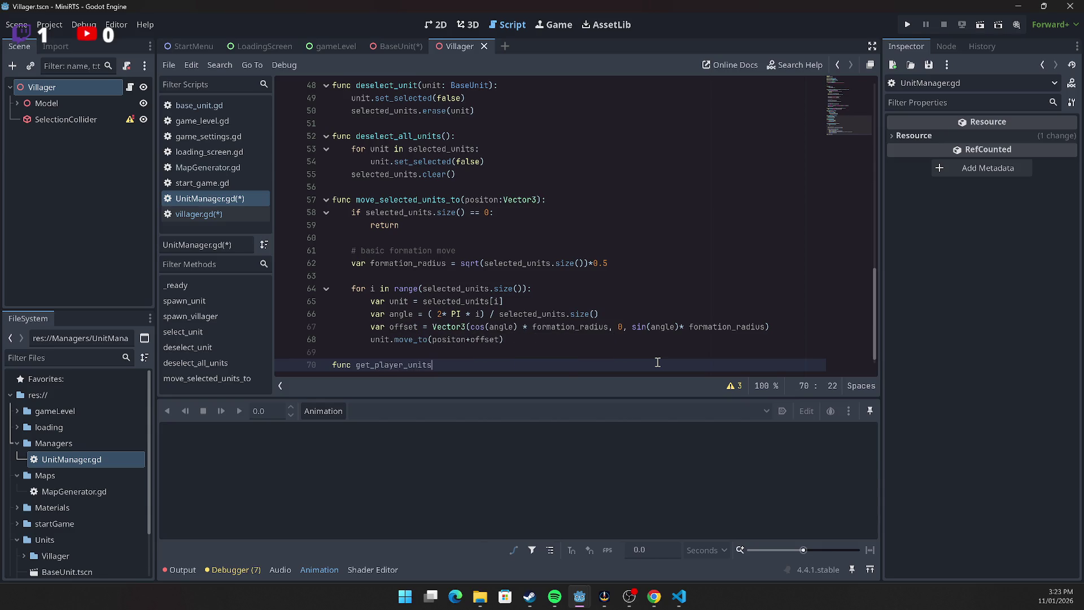
pyautogui.write('id:int ')
pyautogui.write(') =-')
pyautogui.write('Array[B')
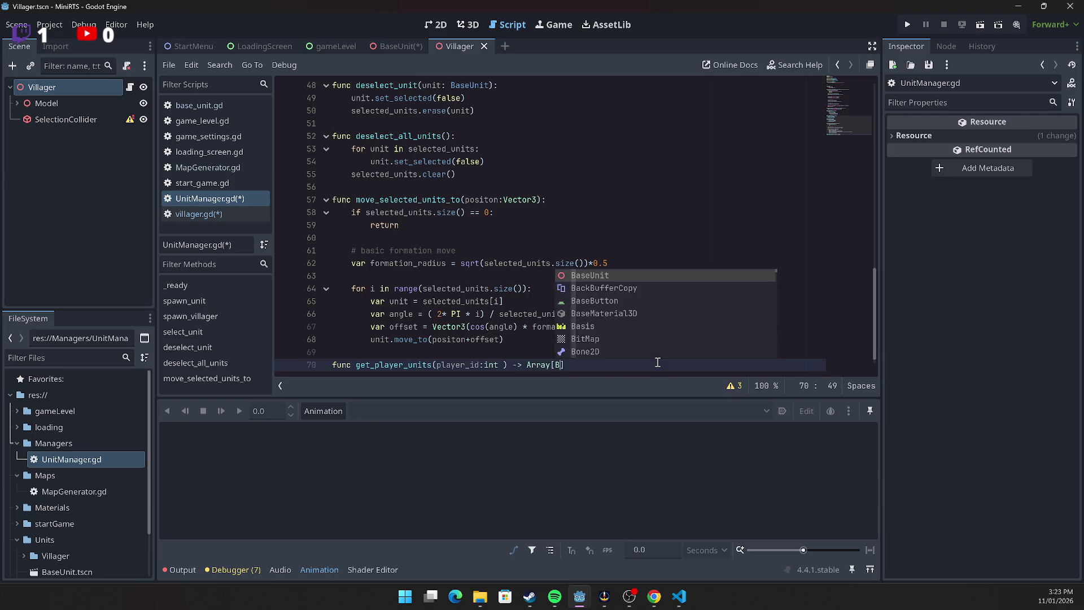
pyautogui.write('ase')
pyautogui.press('Return')
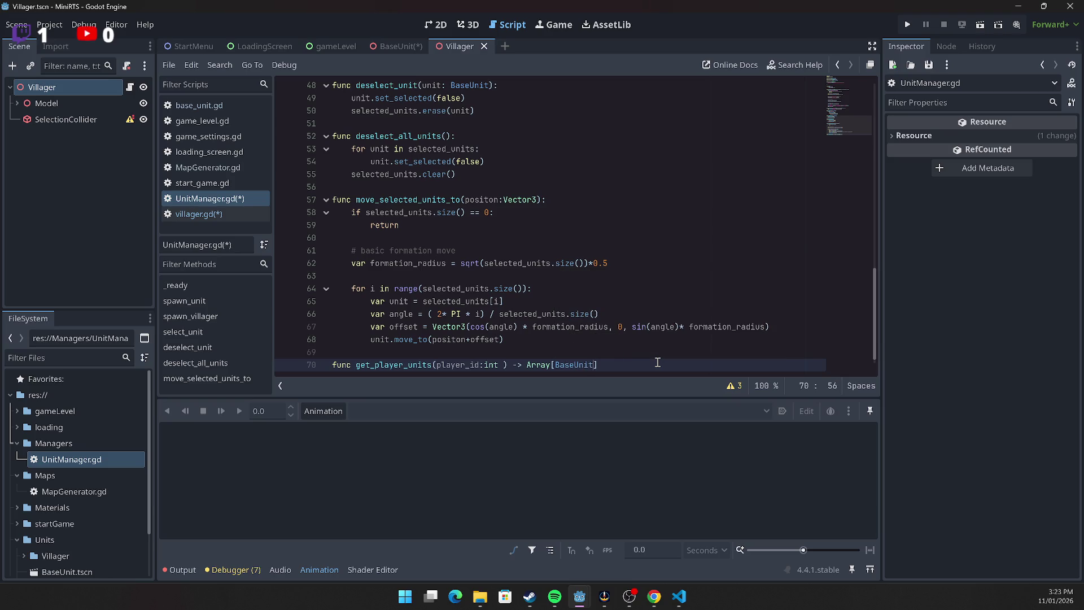
pyautogui.write(':')
pyautogui.press('Return')
pyautogui.write('return ')
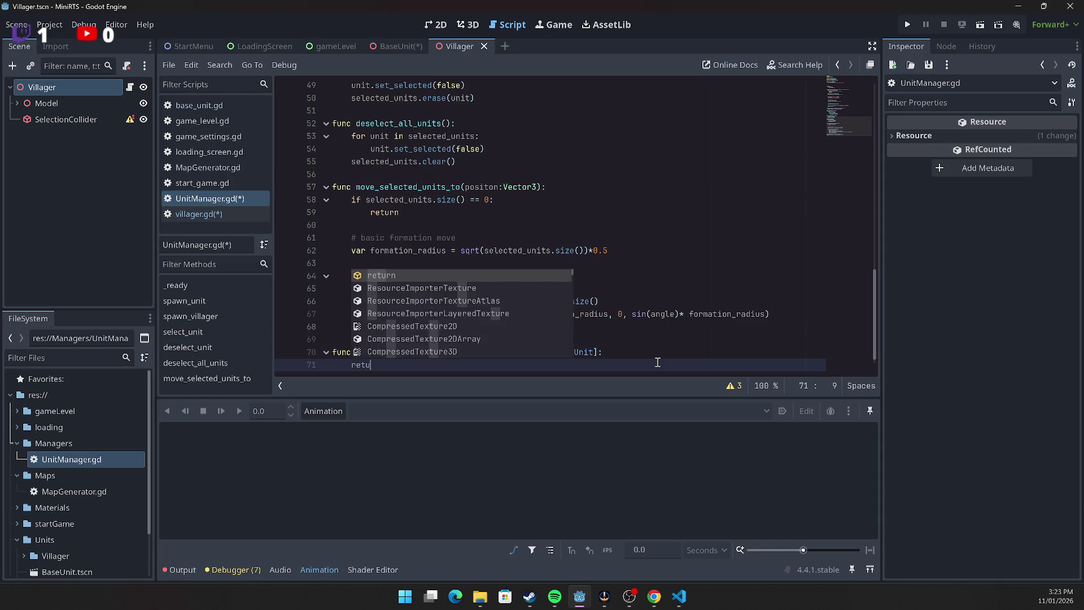
pyautogui.write('units_bu')
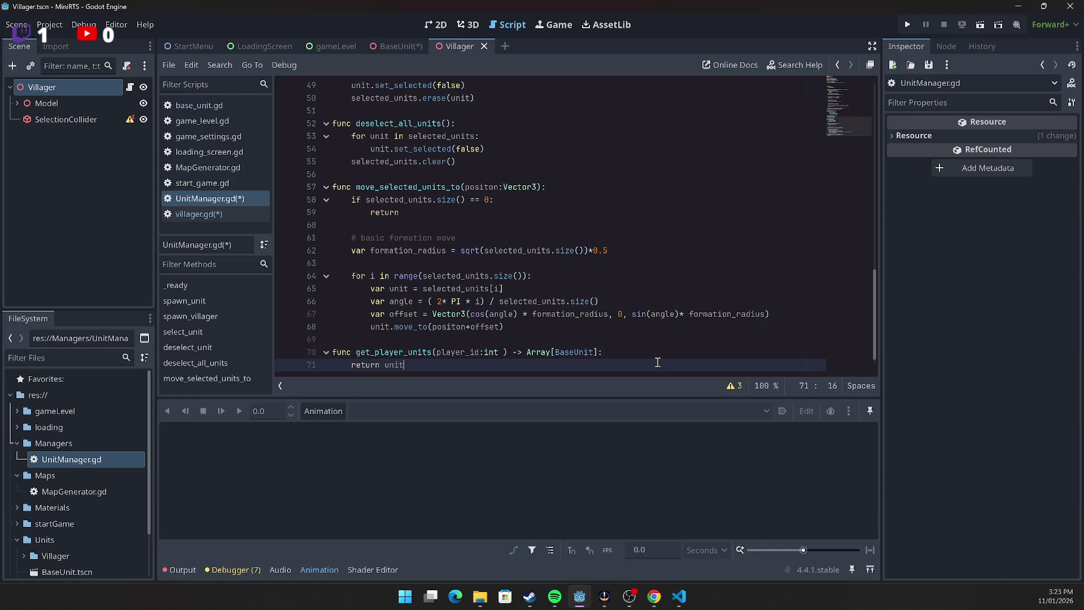
pyautogui.press('BackSpace')
pyautogui.write('y_player')
pyautogui.write('.get')
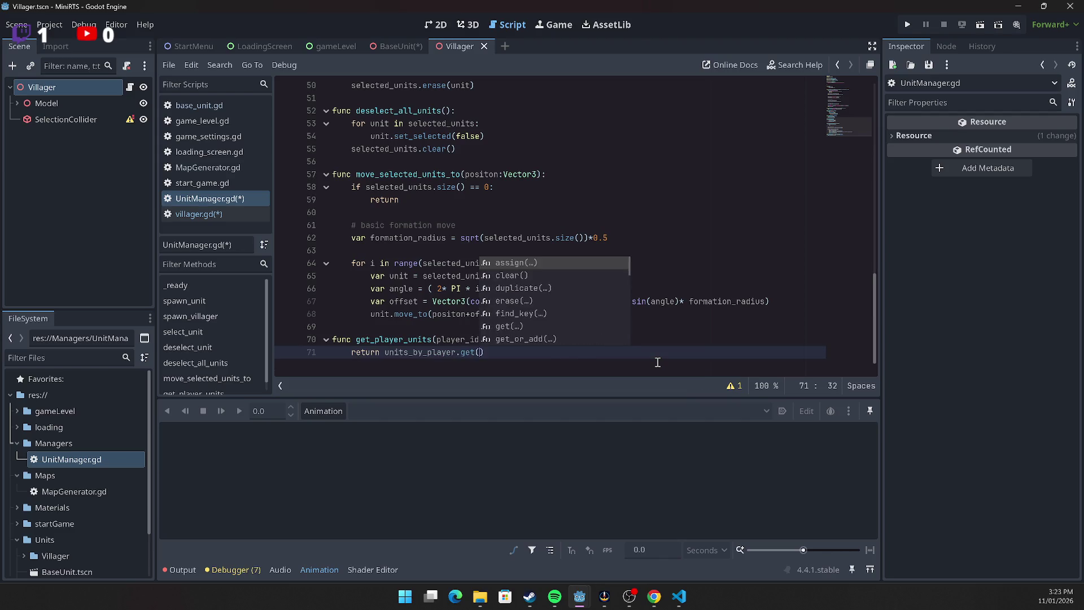
pyautogui.write('(player')
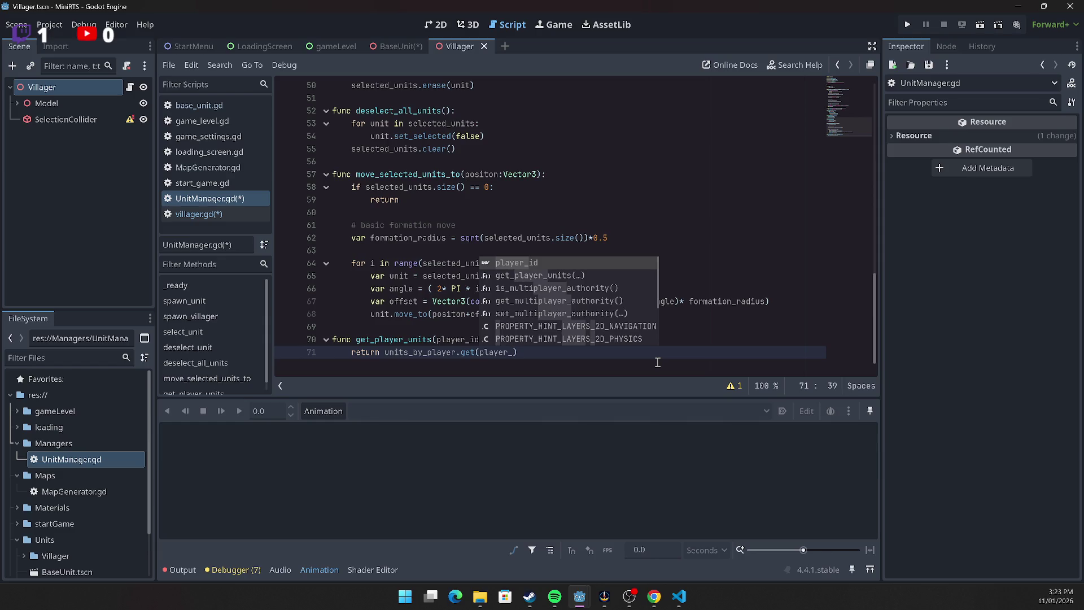
pyautogui.write('_id, [])')
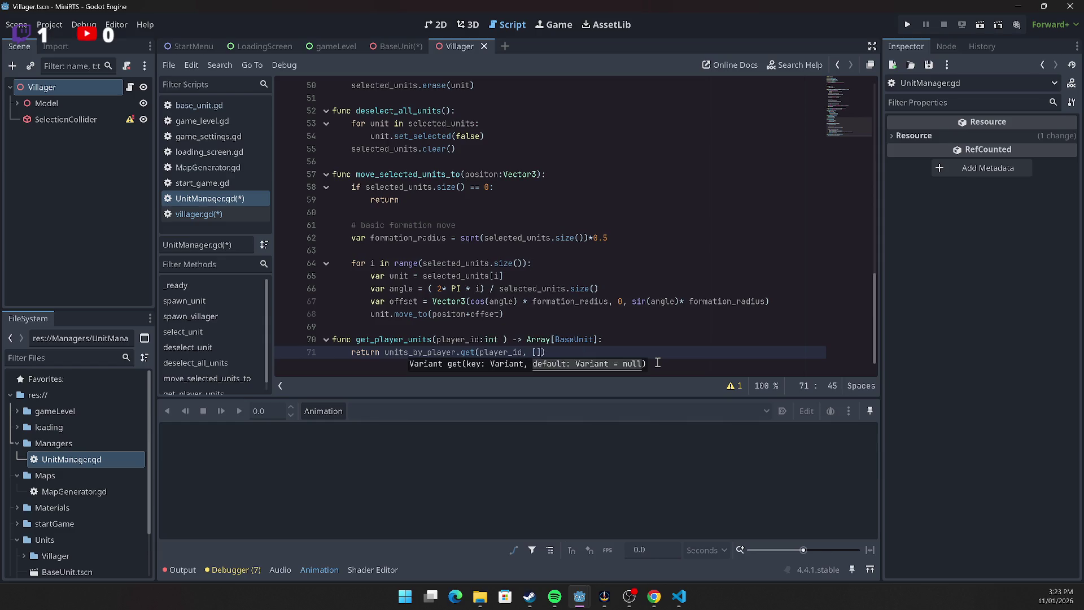
pyautogui.press('Return')
pyautogui.press('Return')
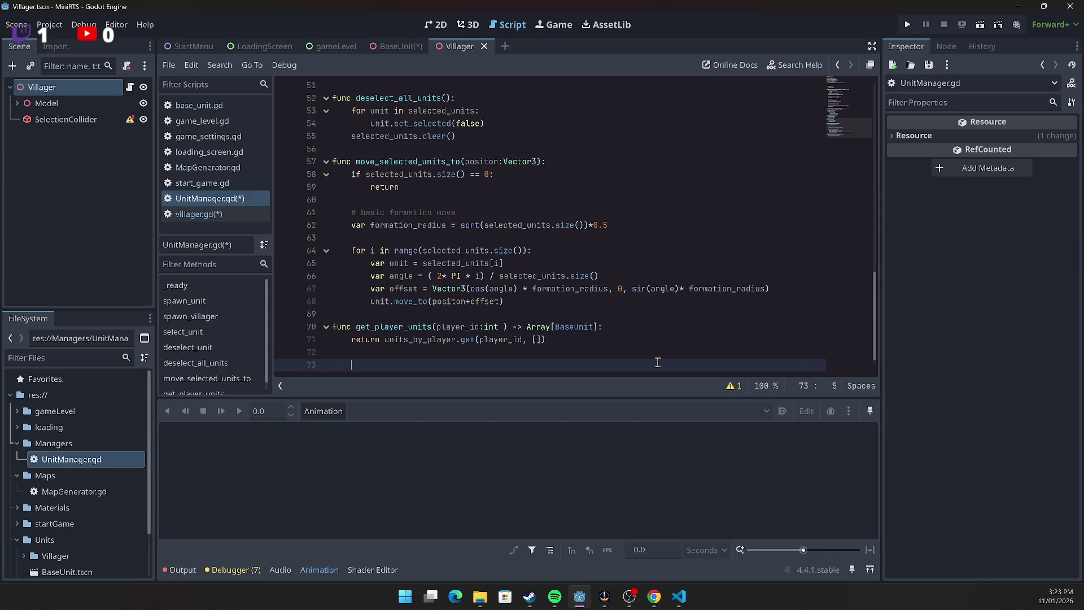
# Step: Declare get_units_in_area(area_center: Vector3, radius: float, player_id: int = -1) -> Array[BaseUnit] and begin an Array[BaseUnit] local variable
pyautogui.write('func ')
pyautogui.write('get_units')
pyautogui.write('_in_a')
pyautogui.write('rea(area')
pyautogui.write('_cent')
pyautogui.write('er;L')
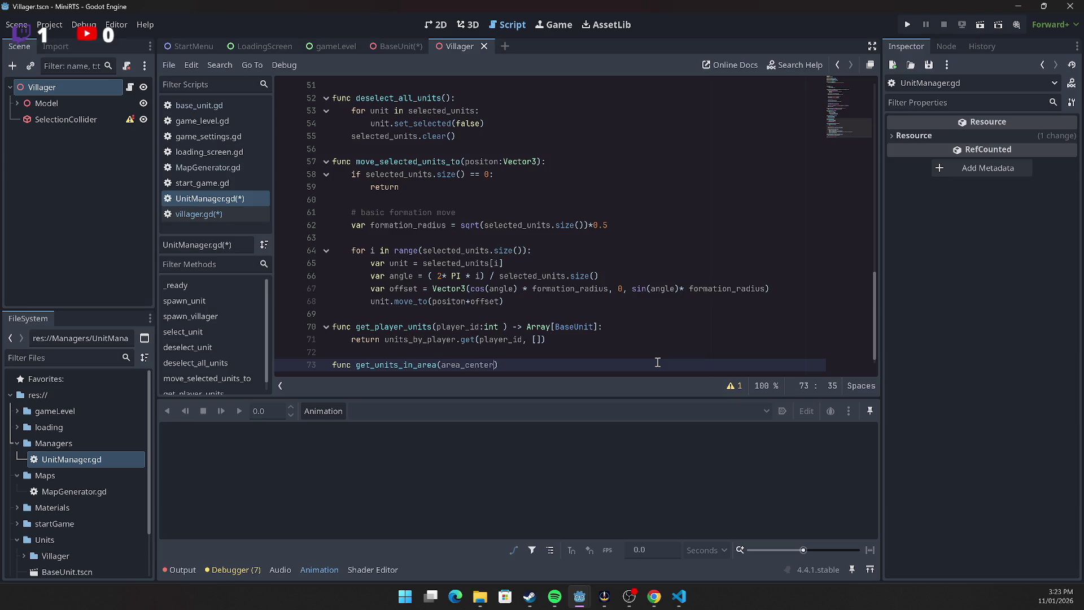
pyautogui.press('BackSpace')
pyautogui.press('BackSpace')
pyautogui.write(': v')
pyautogui.press('BackSpace')
pyautogui.write('Vector')
pyautogui.write('3, radi')
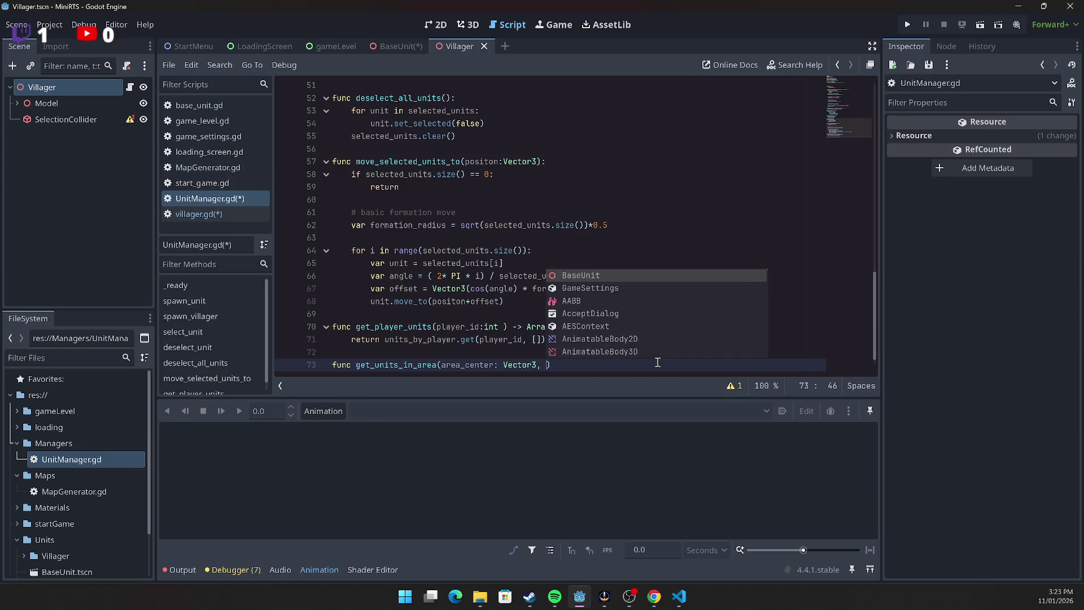
pyautogui.write('us:float')
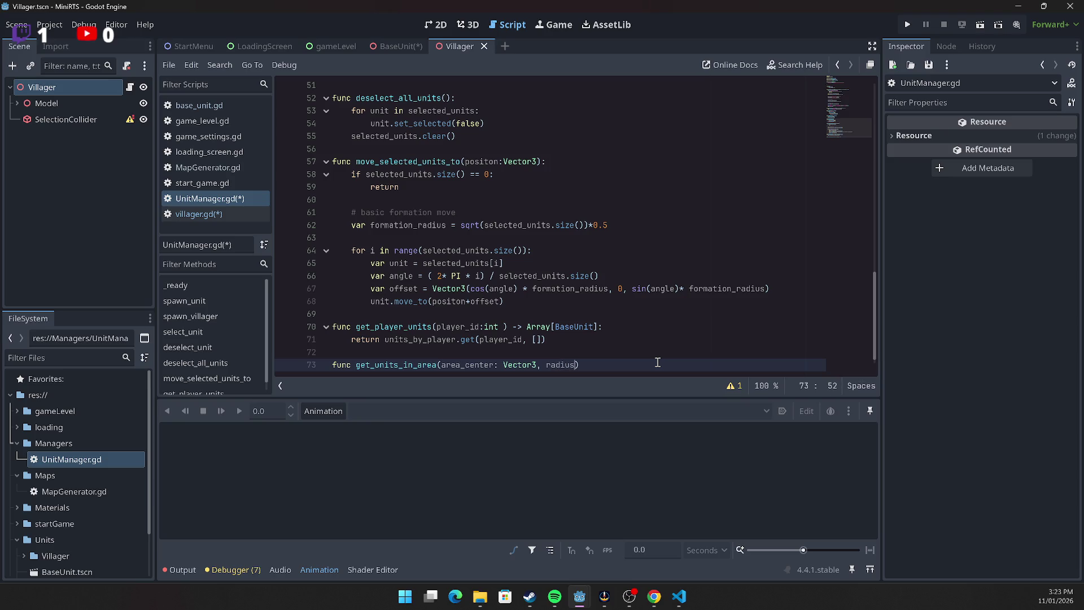
pyautogui.write(', player_')
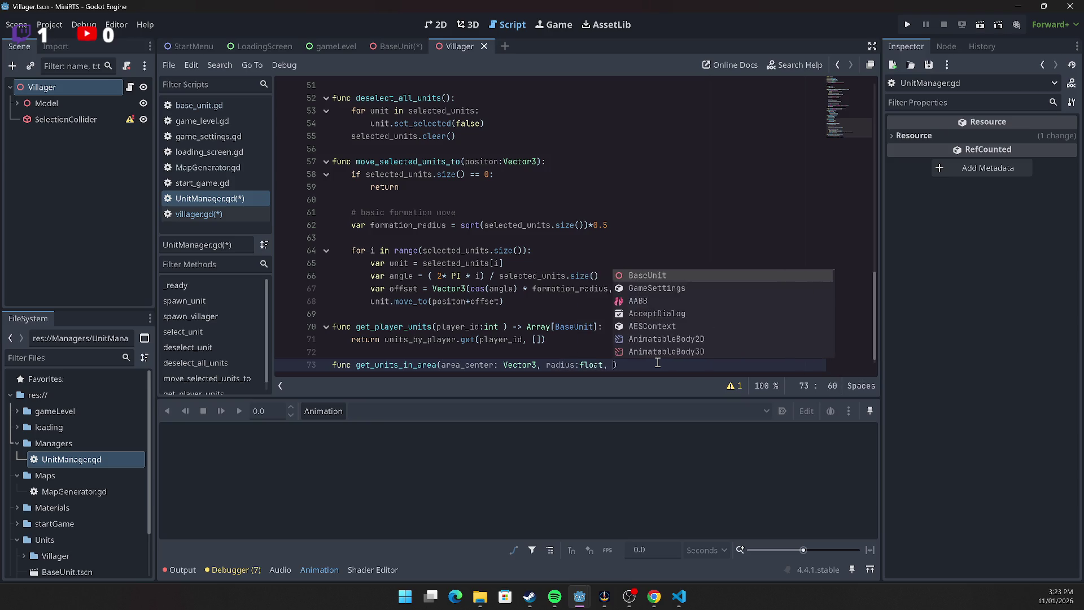
pyautogui.write('id : ')
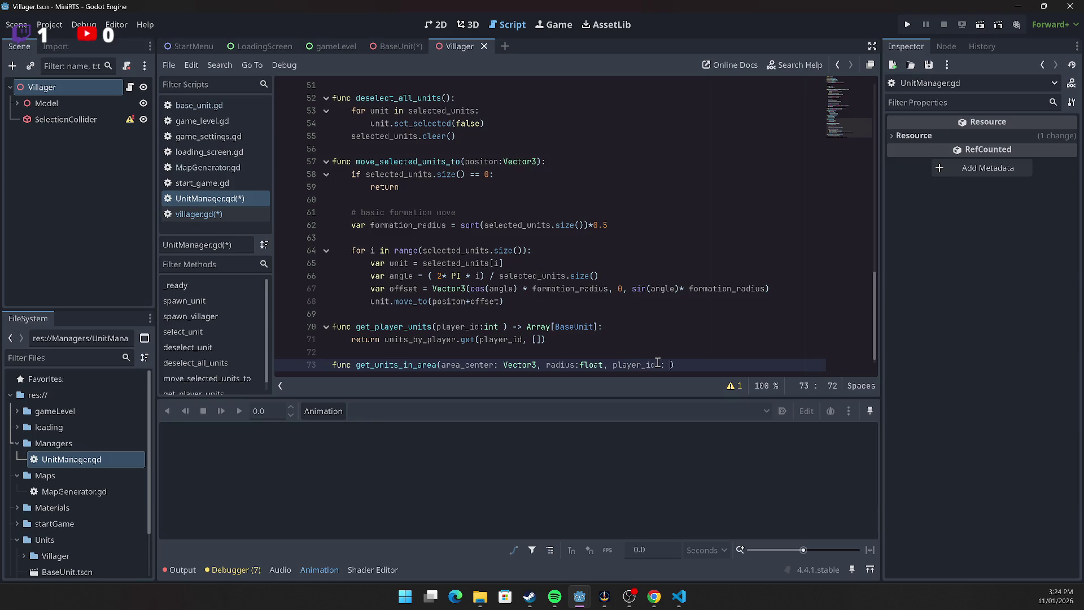
pyautogui.write('int =-1)')
pyautogui.write(' -> Array')
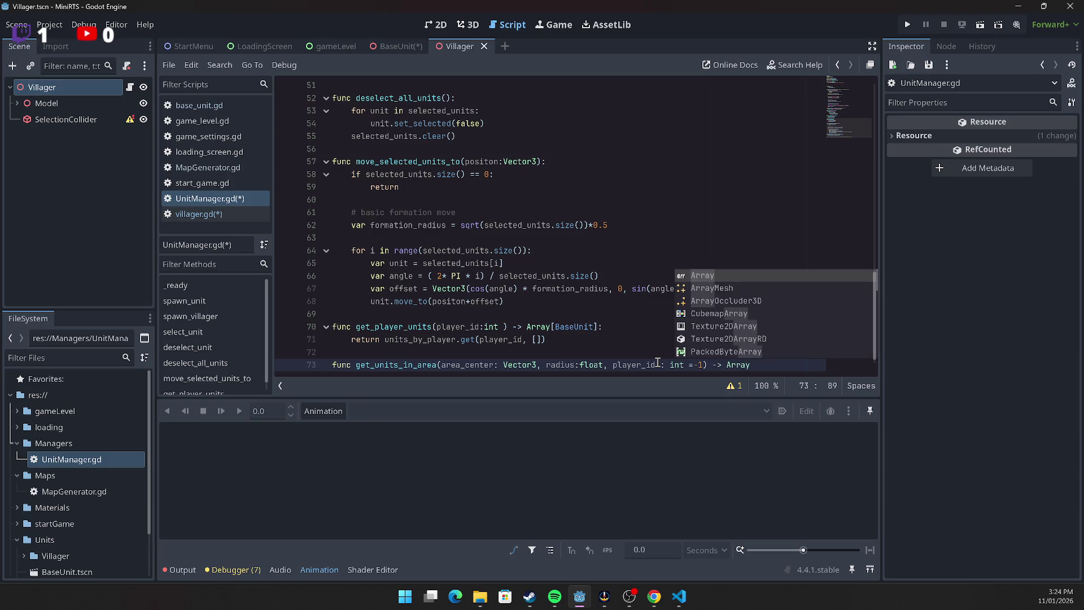
pyautogui.write('[BaseUI')
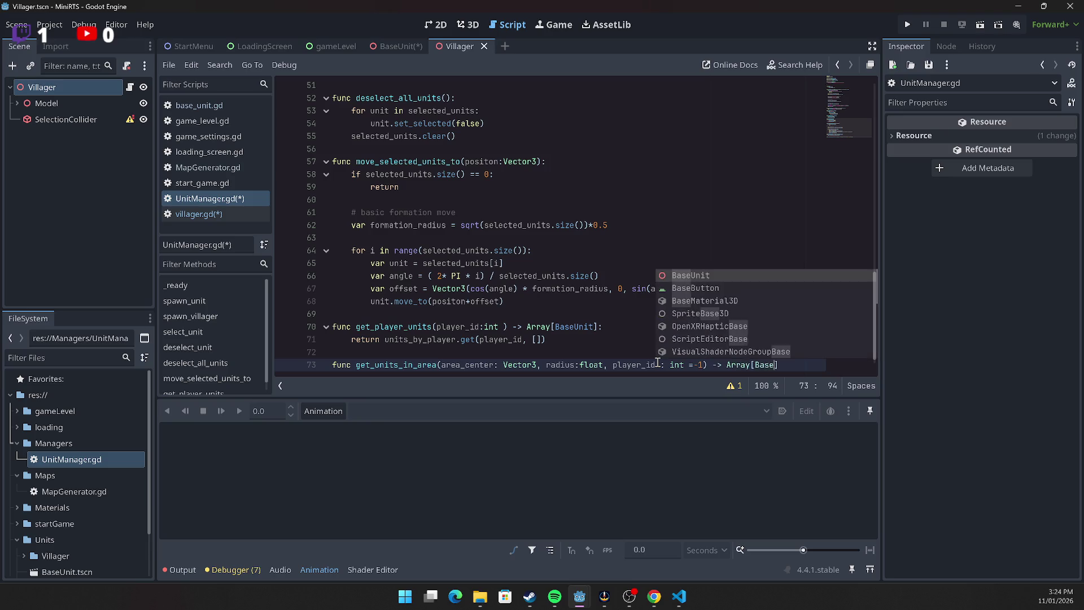
pyautogui.press('BackSpace')
pyautogui.press('Return')
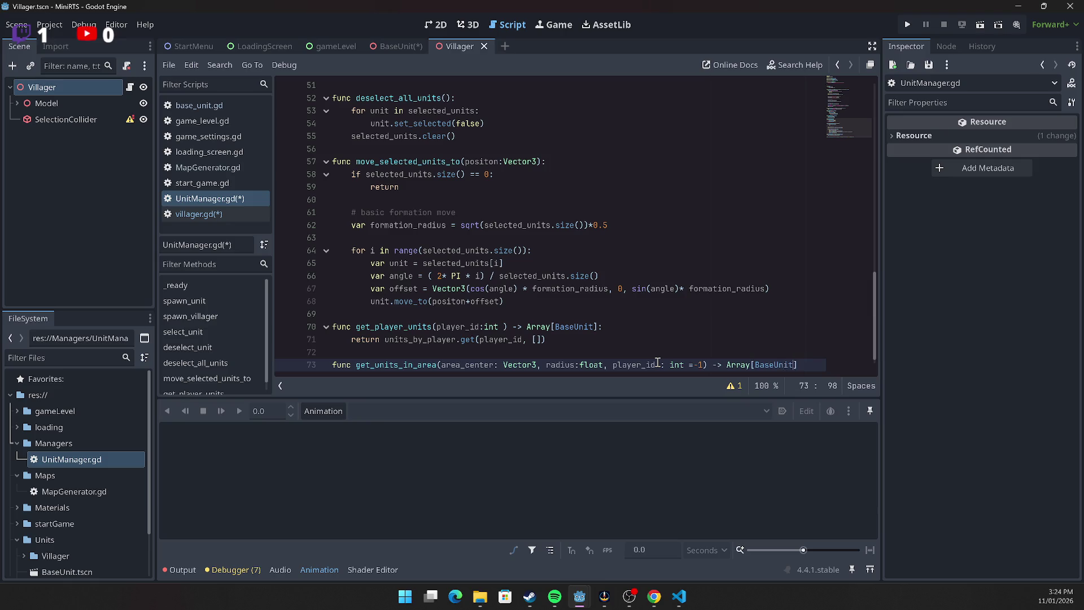
pyautogui.write(':')
pyautogui.press('Return')
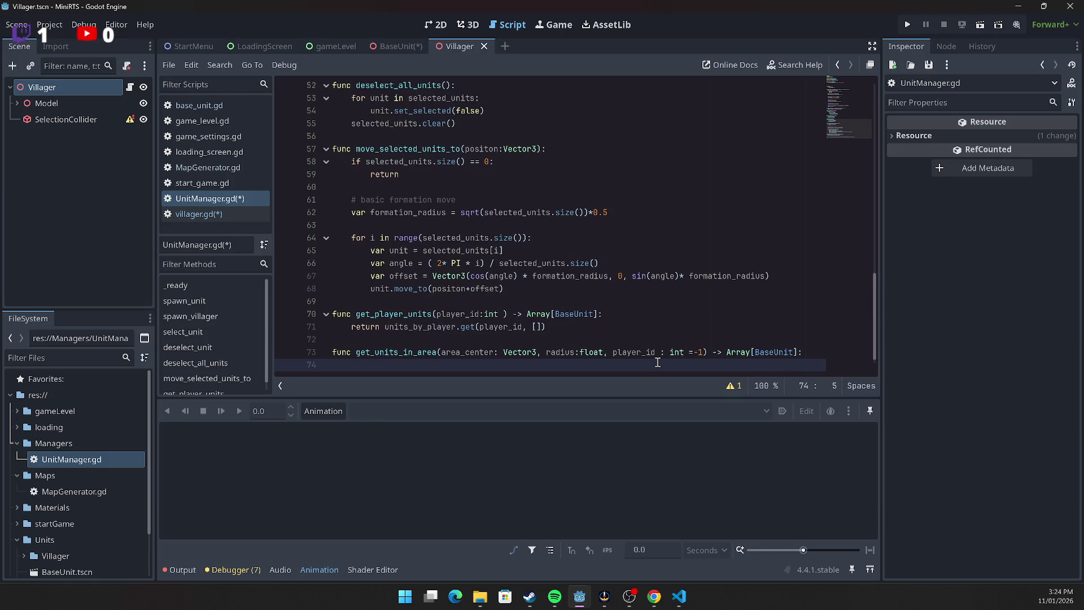
# Step: Declare units_in_area as an empty Array[BaseUnit] at the top of get_units_in_area
pyautogui.write('var in')
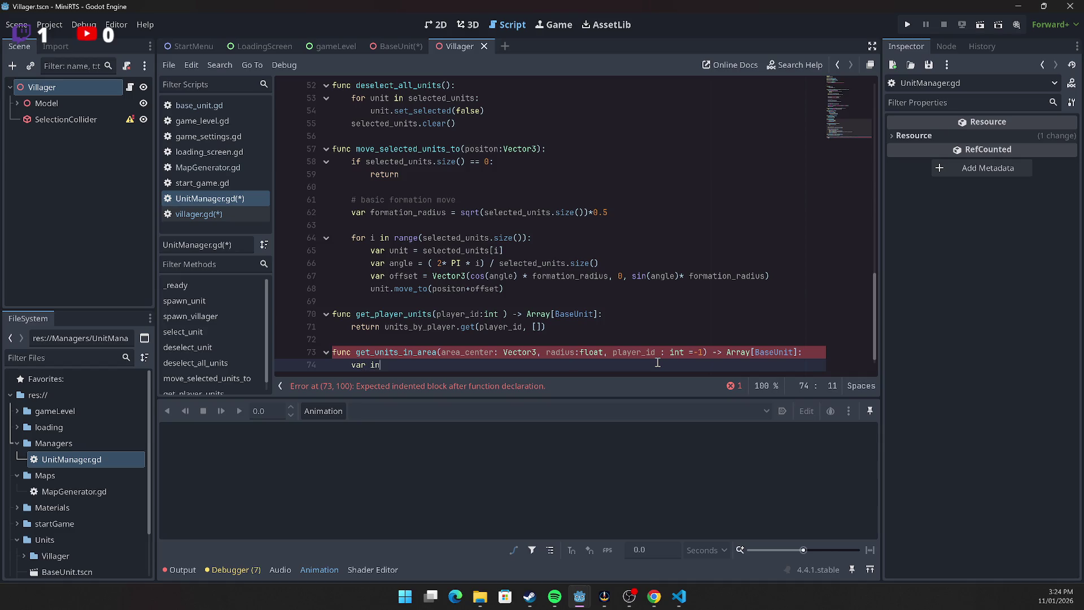
pyautogui.write('its_in')
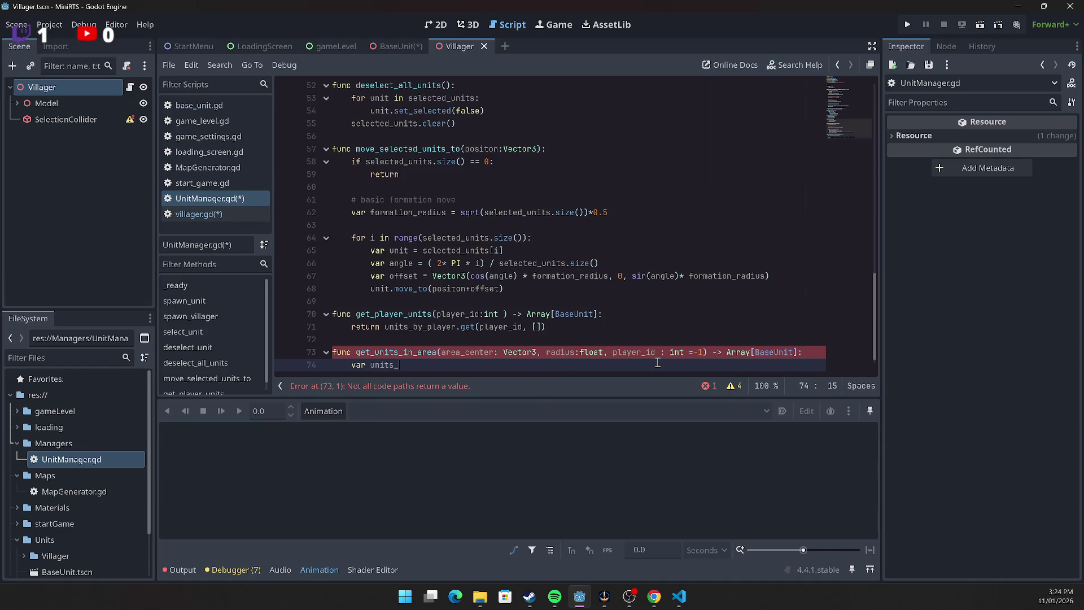
pyautogui.write('_area_ ')
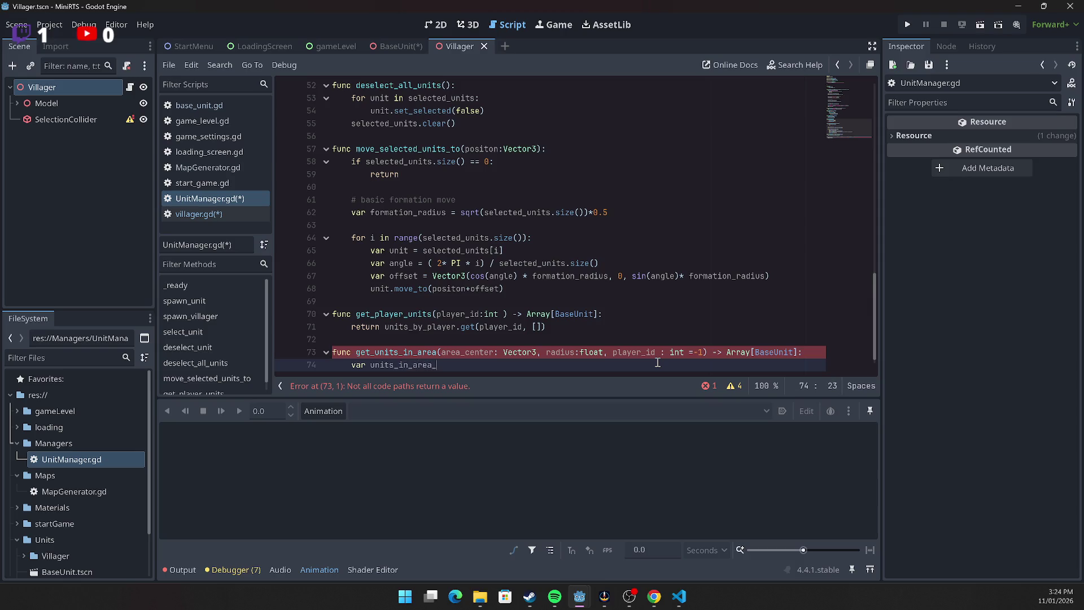
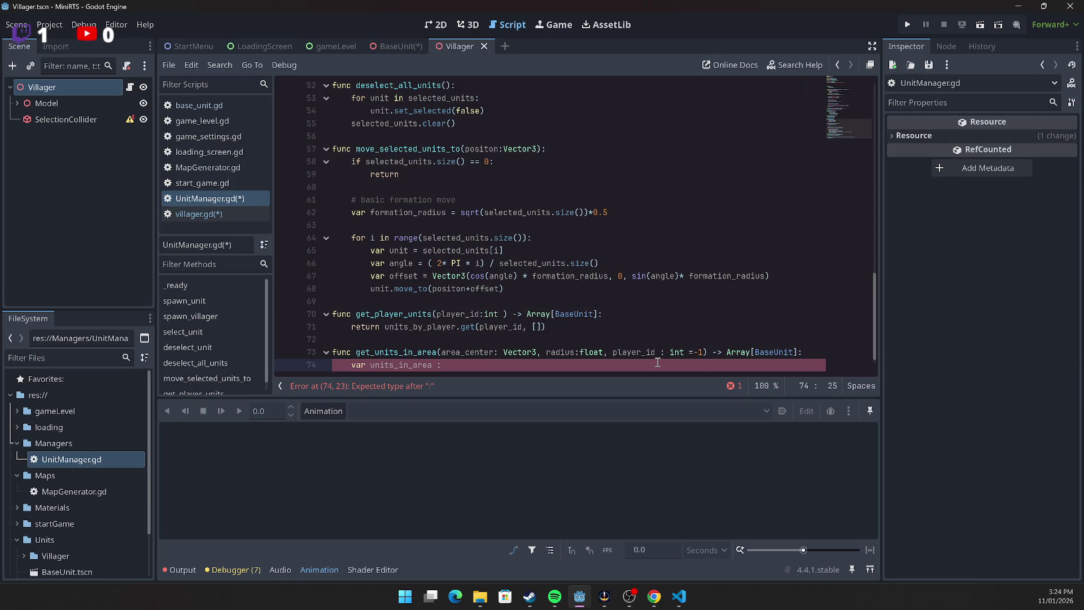
# Step: Declare get_units_in_area(area_center: Vector3, radius: float, player_id: int = -1) -> Array[BaseUnit] and begin an Array[BaseUnit] local variable
# Step: Declare units_in_area as an empty Array[BaseUnit] at the top of get_units_in_area
pyautogui.write(' Array[')
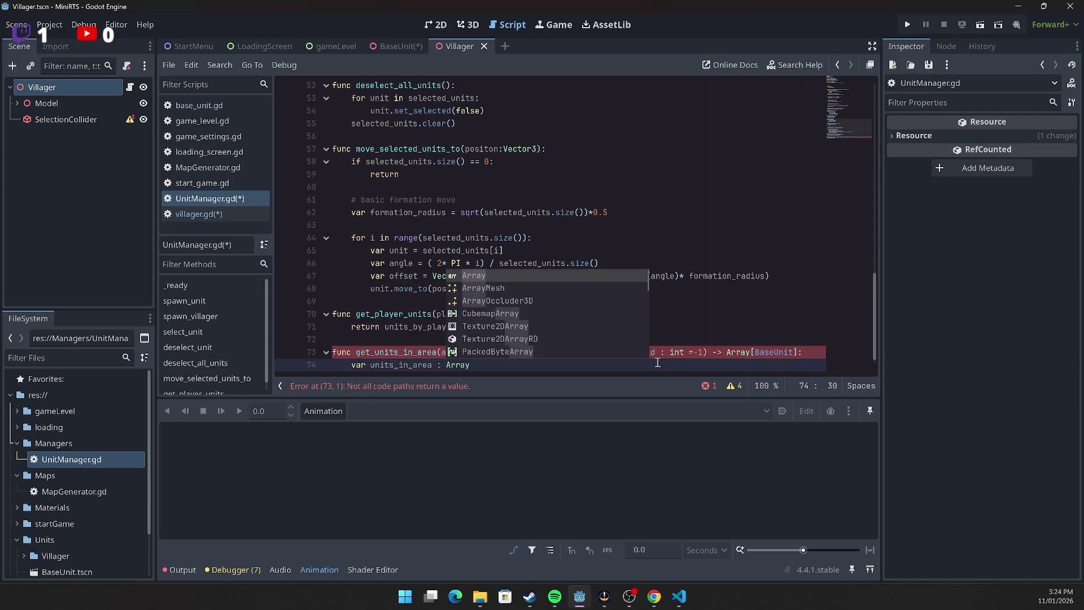
pyautogui.write('Base')
pyautogui.press('Return')
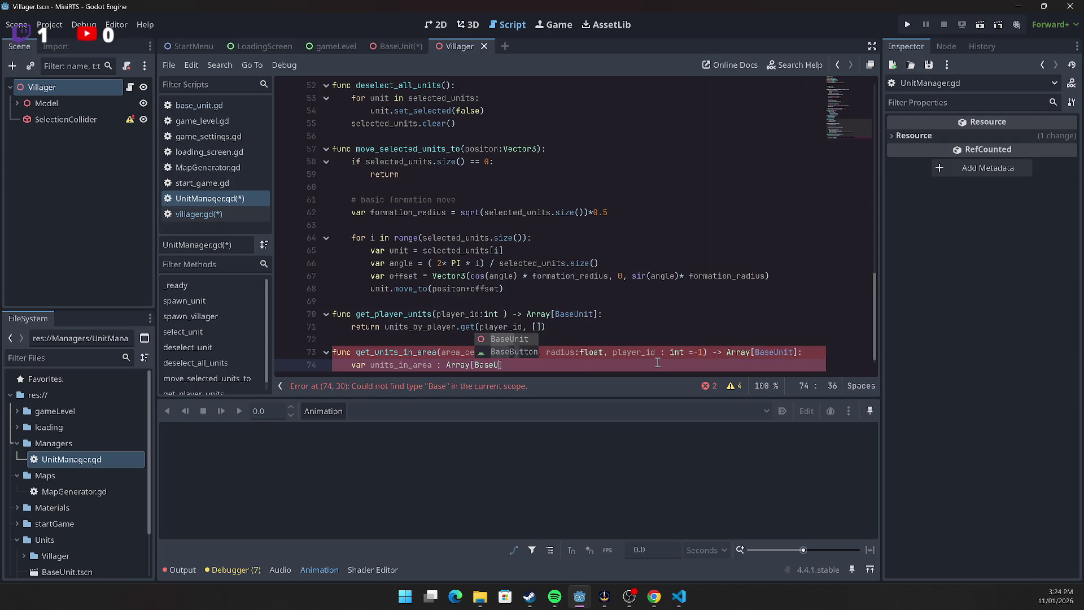
pyautogui.write(']=-')
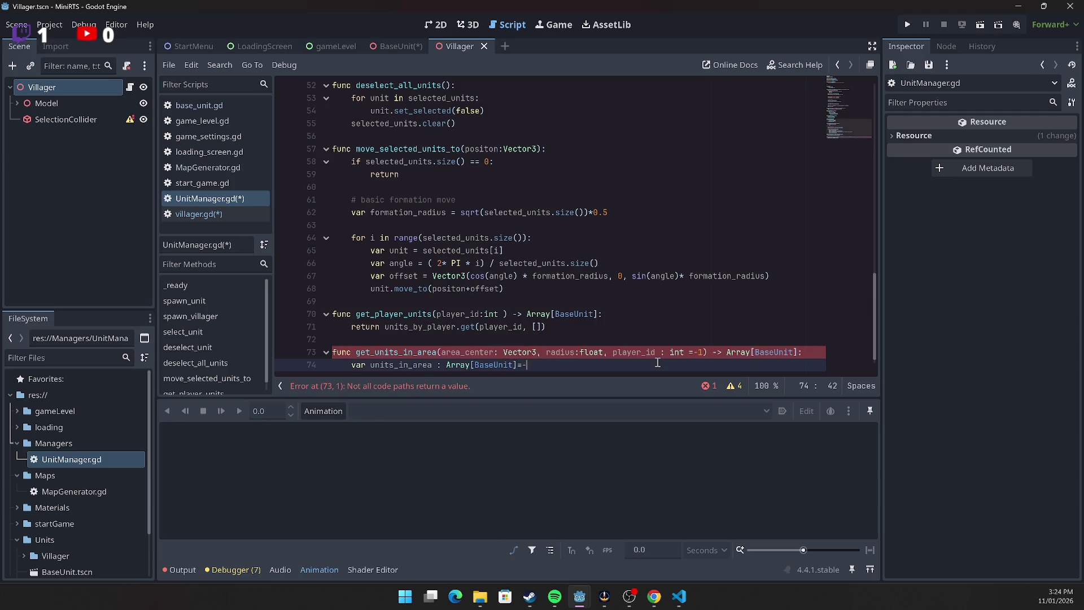
pyautogui.press('BackSpace')
pyautogui.write('[]')
pyautogui.press('Return')
pyautogui.press('Return')
# Step: Add units_to_check: all_units if player_id is -1, else units_by_player.get(player_id, [])
pyautogui.write('var units')
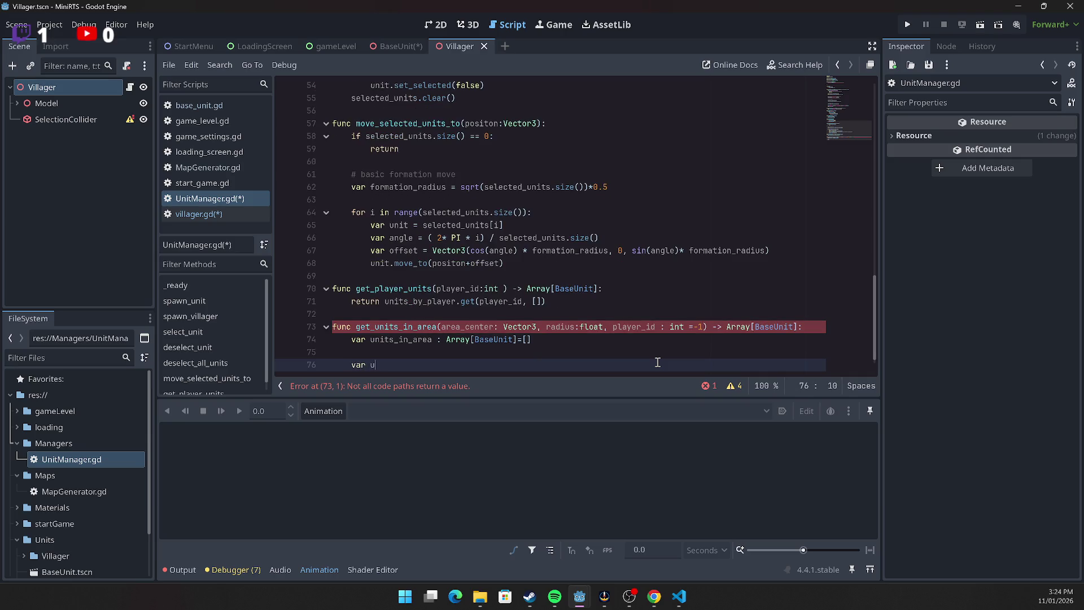
pyautogui.write('oo')
pyautogui.write('check = ')
pyautogui.write('all_u')
pyautogui.press('Return')
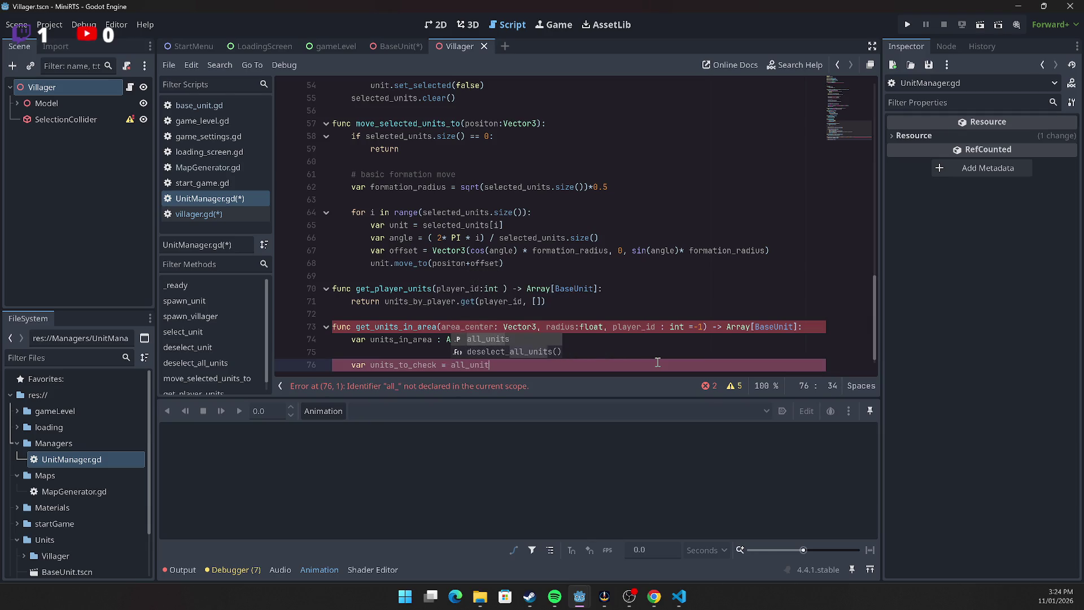
pyautogui.write('if player_id ')
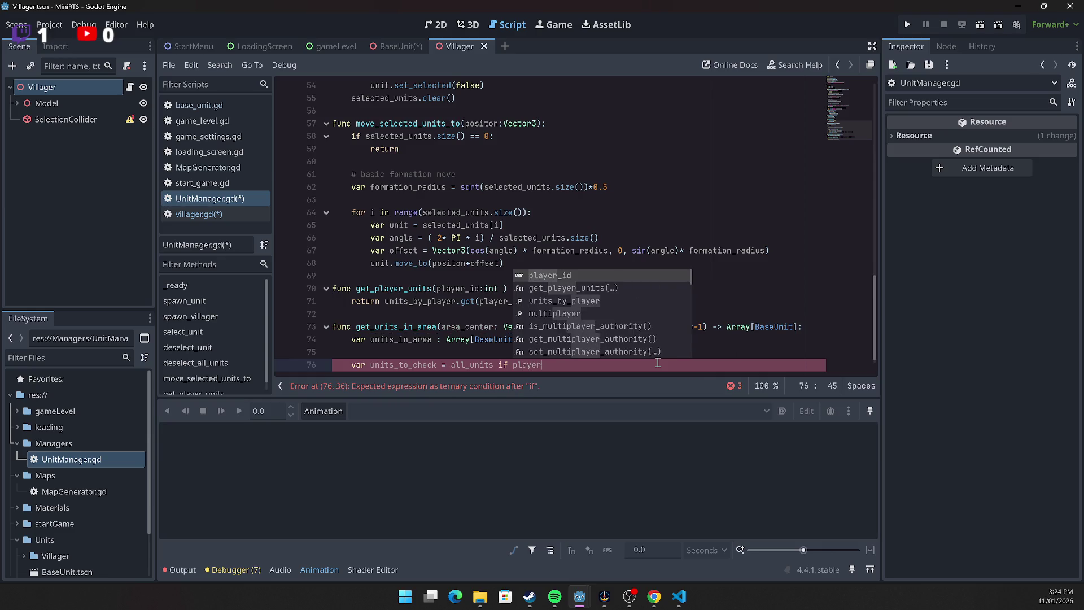
pyautogui.write('== -1 ')
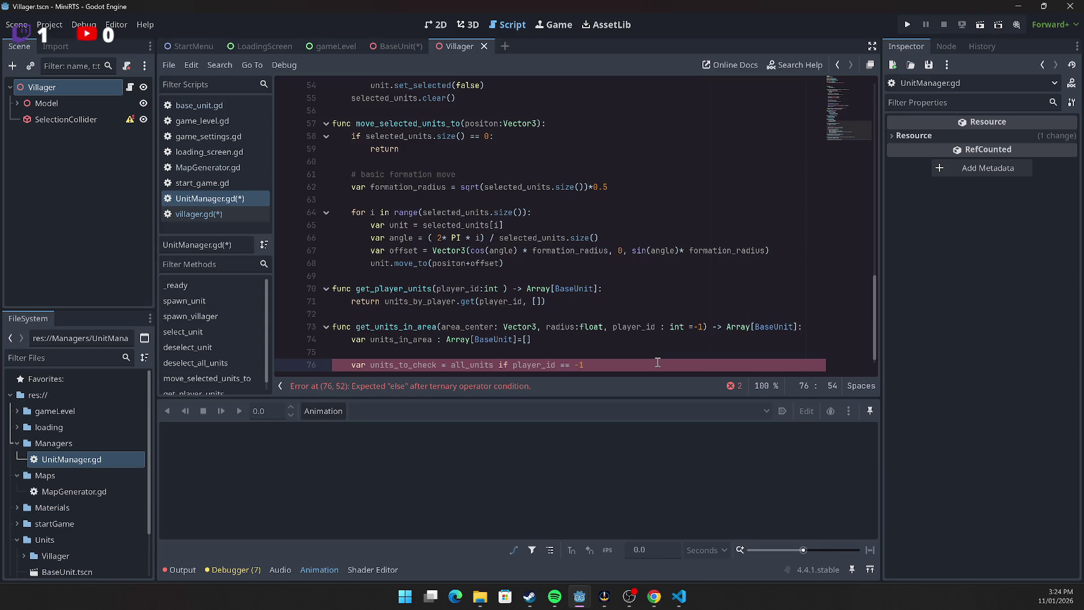
pyautogui.write('else')
pyautogui.write('nits_by_')
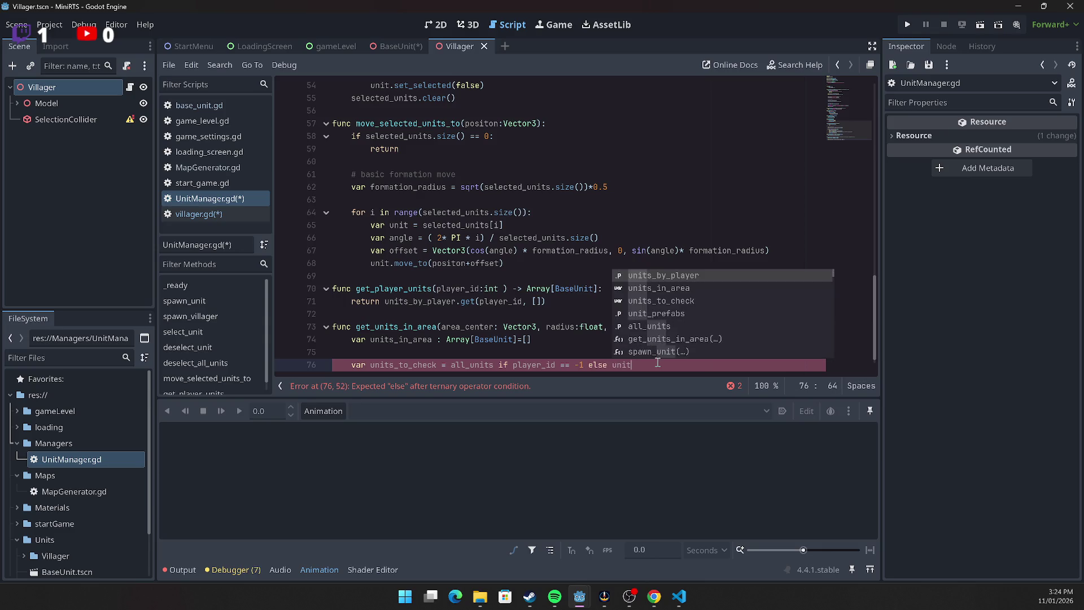
pyautogui.write('player(.')
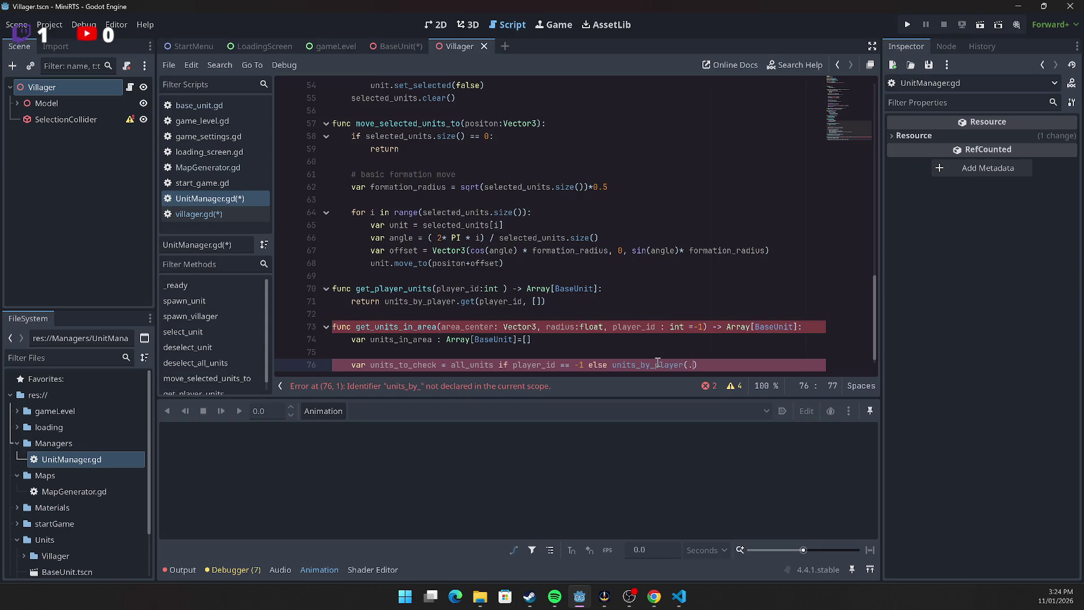
pyautogui.write('get(player_')
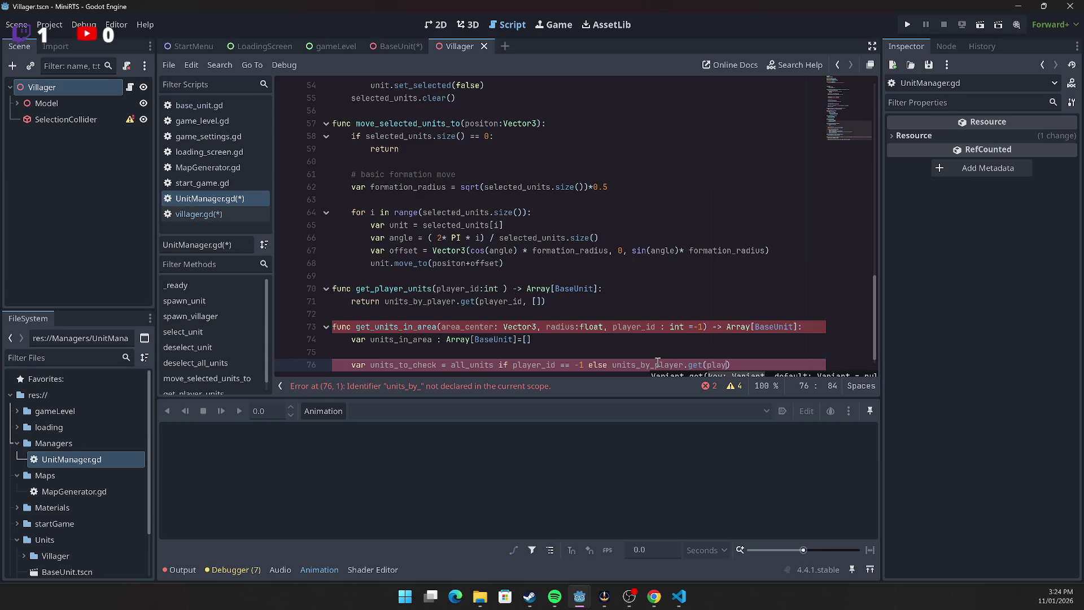
pyautogui.write('id,')
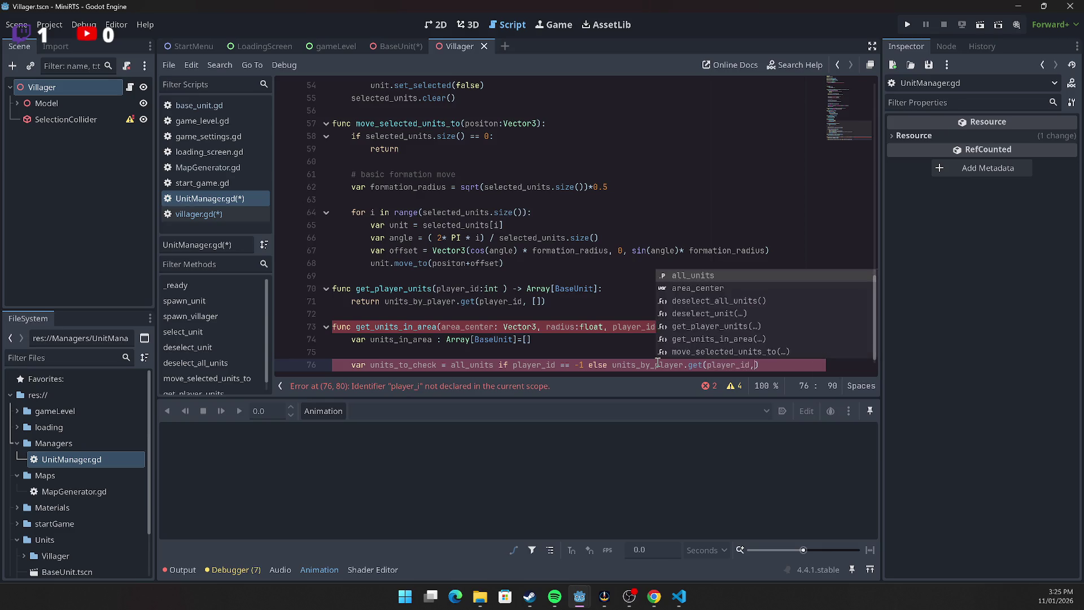
pyautogui.write('[])')
pyautogui.press('Return')
pyautogui.press('Return')
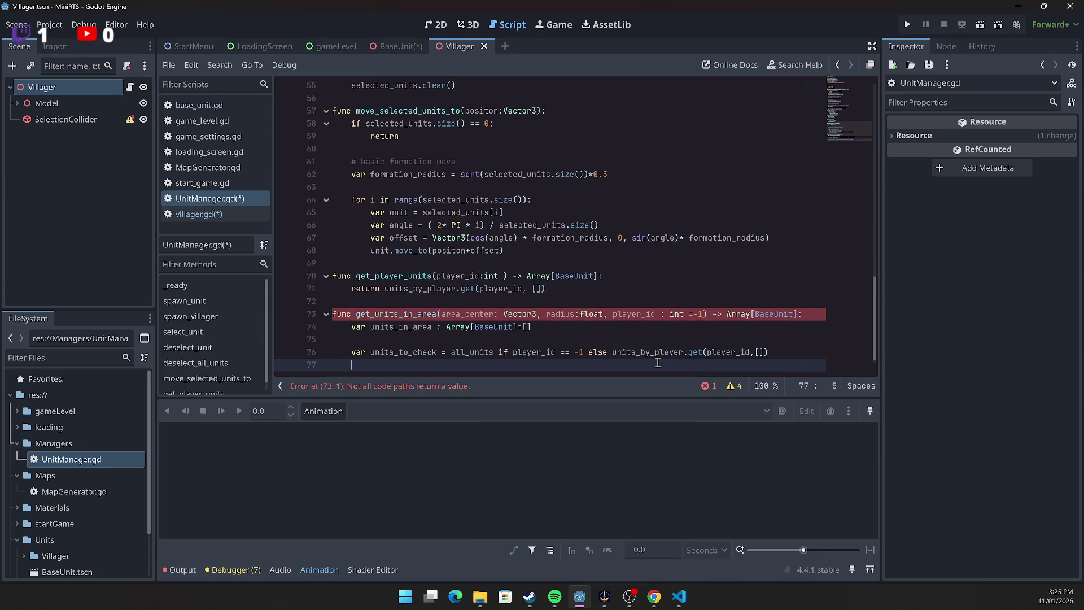
# Step: Loop over units_to_check, checking each unit's distance_to(area_center) against radius
pyautogui.write('for units in unit')
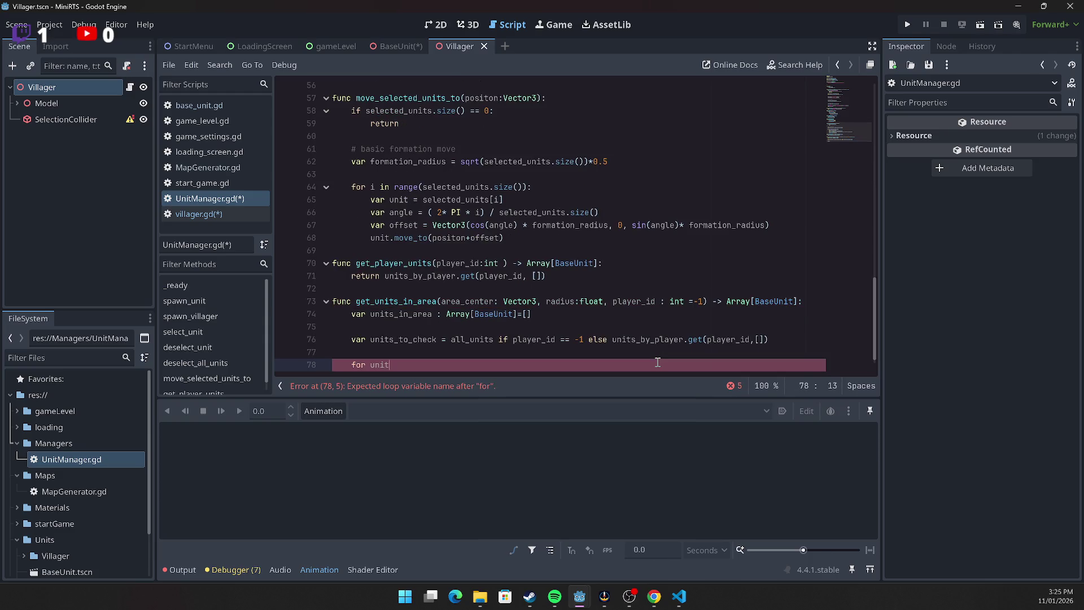
pyautogui.write('s_to_check')
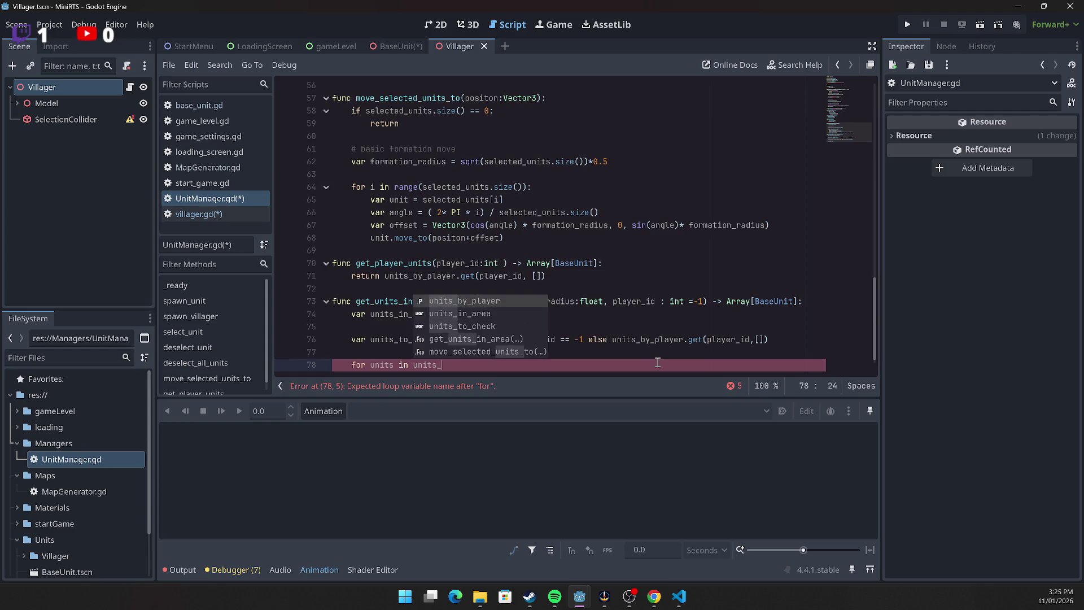
pyautogui.write(':')
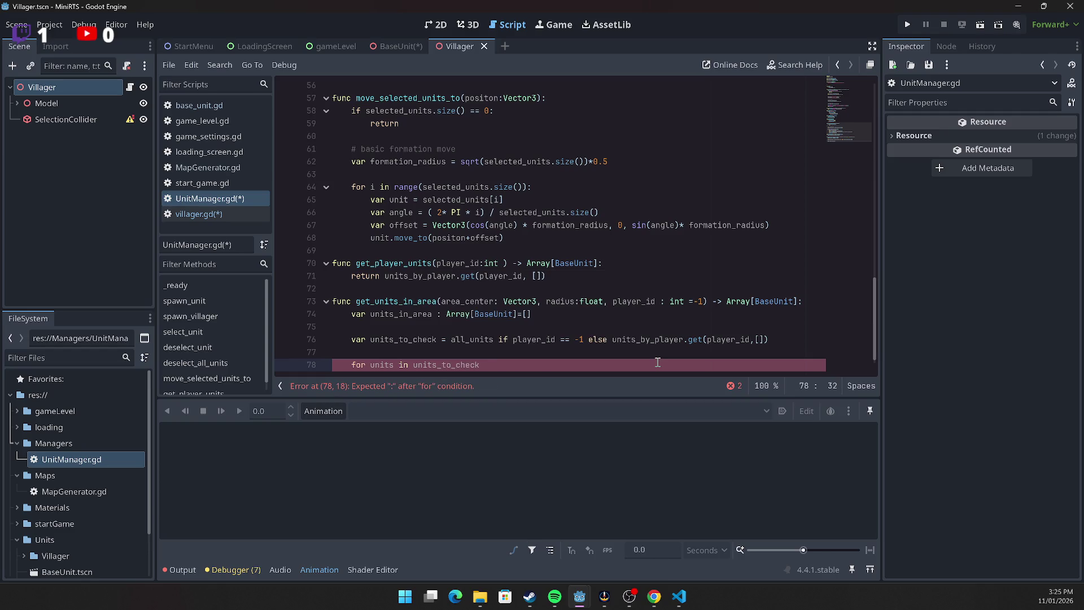
pyautogui.press('Return')
pyautogui.write('fi')
pyautogui.press('BackSpace')
pyautogui.press('BackSpace')
pyautogui.press('BackSpace')
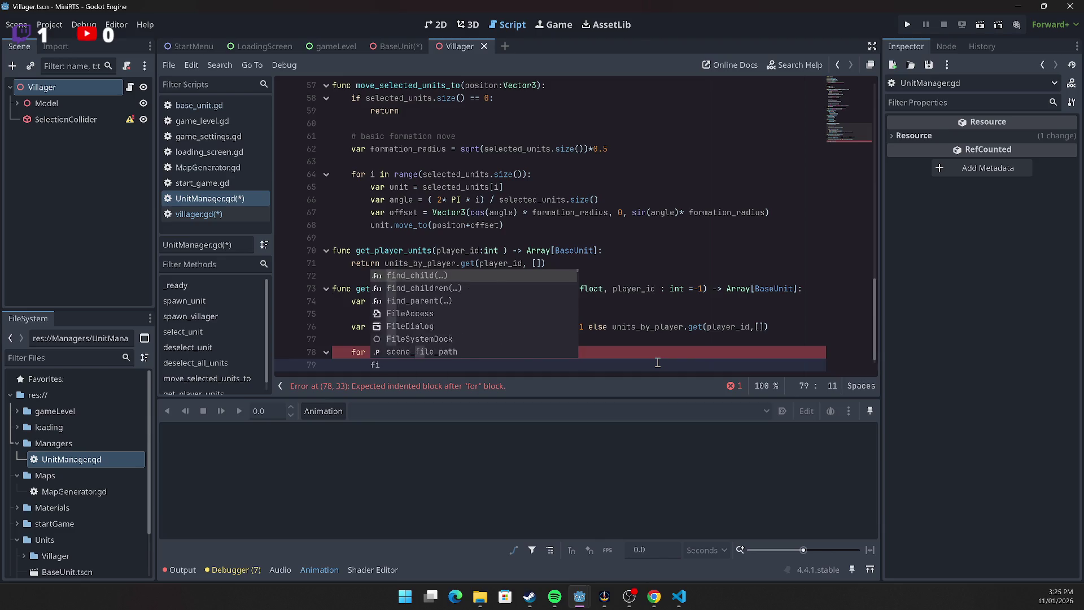
pyautogui.write('i')
pyautogui.write('unit.glob')
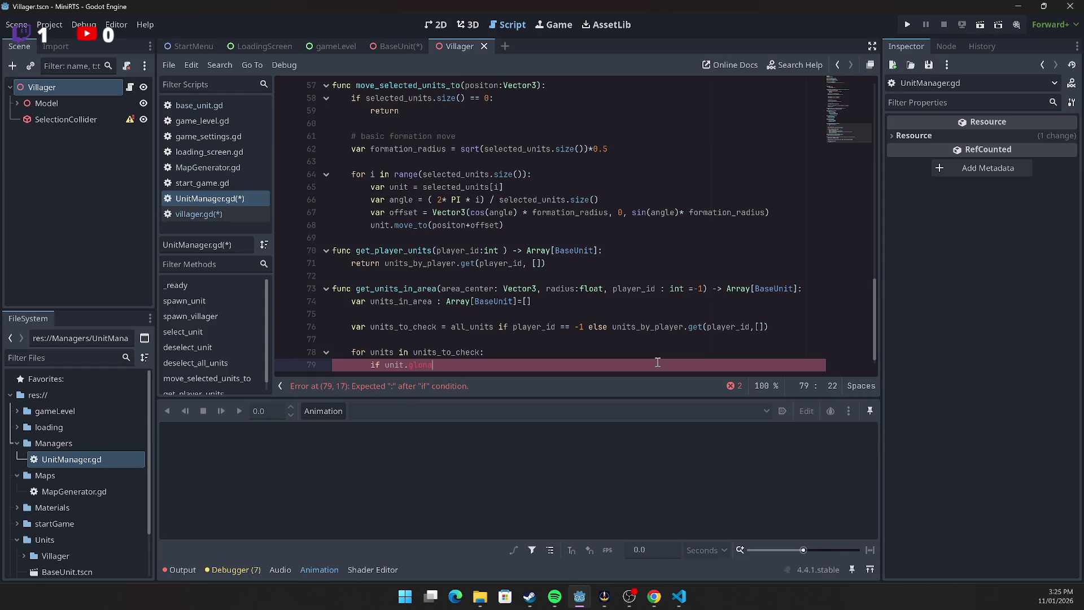
pyautogui.write('al_')
pyautogui.write('osti')
pyautogui.write('distanc')
pyautogui.write('(')
pyautogui.write('area_center')
pyautogui.write(')')
pyautogui.write(' radius')
pyautogui.write(':')
pyautogui.press('Return')
# Step: Append each in-range unit to units_in_area, then begin the return units_in_area line
pyautogui.write('uin')
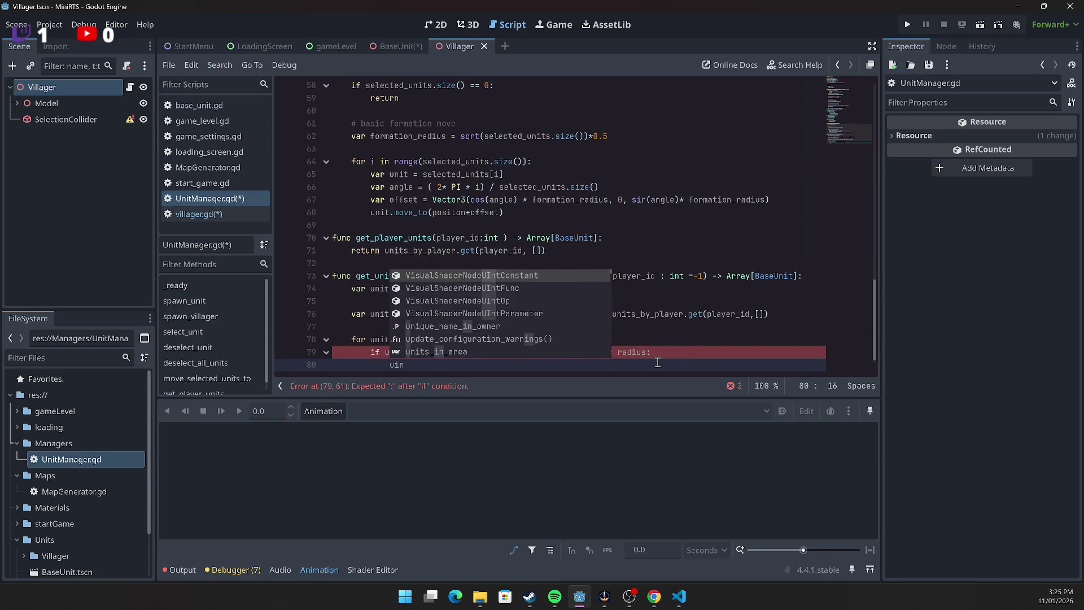
pyautogui.press('BackSpace')
pyautogui.press('BackSpace')
pyautogui.write('nit')
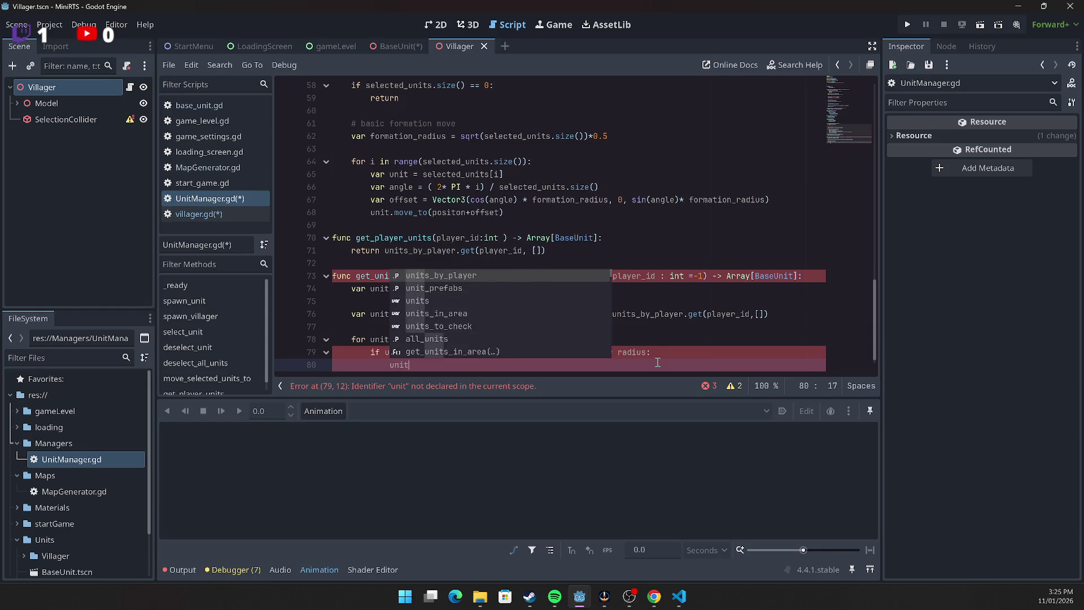
pyautogui.write('s_in_area.append(')
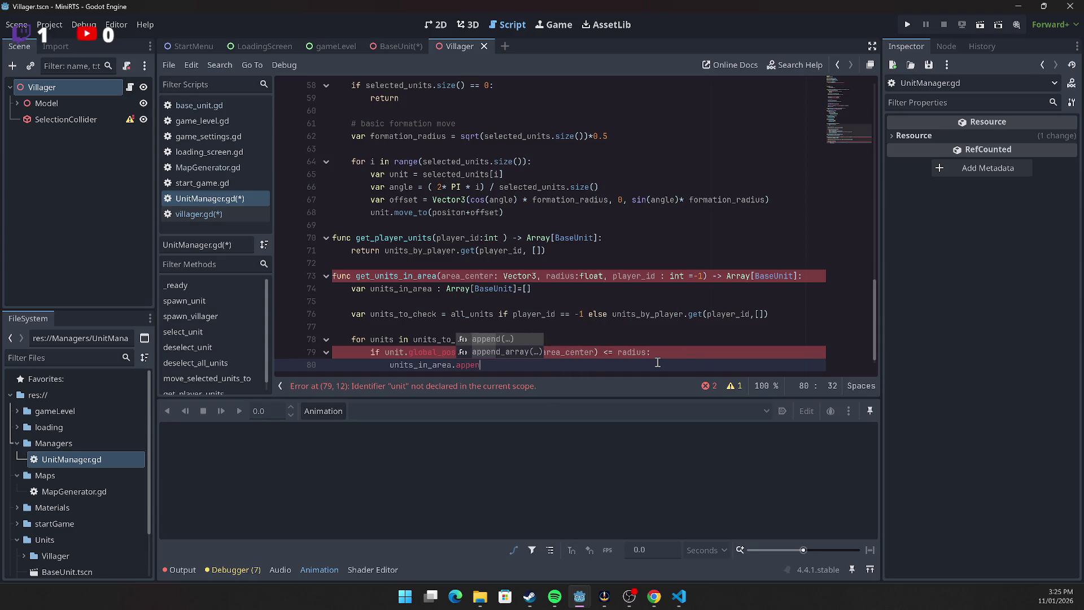
pyautogui.press('Return')
pyautogui.write('uin')
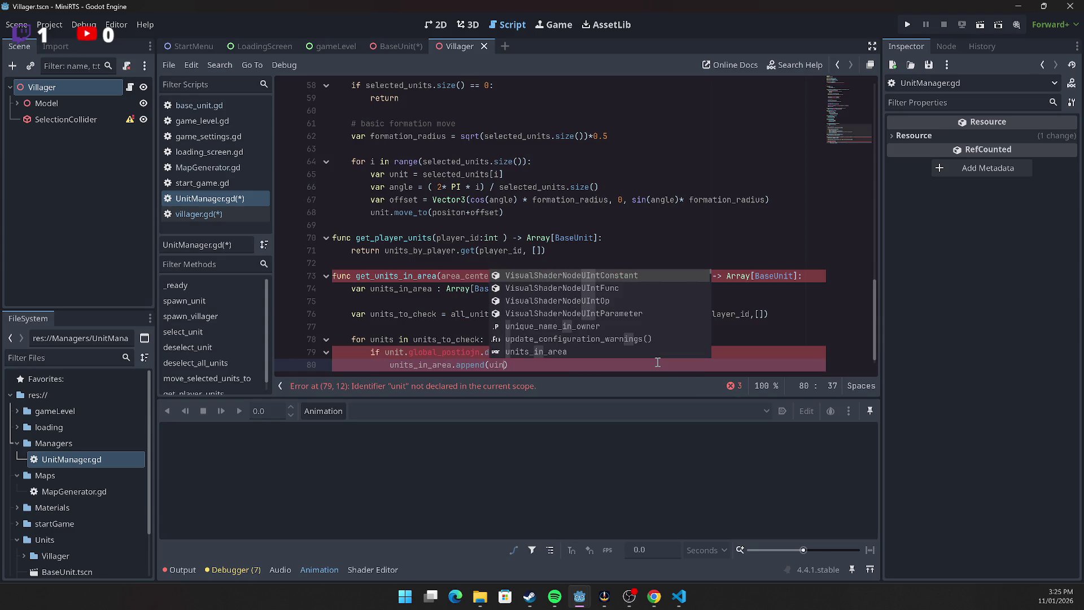
pyautogui.press('BackSpace')
pyautogui.press('BackSpace')
pyautogui.write('nit')
pyautogui.press('Return')
pyautogui.press('BackSpace')
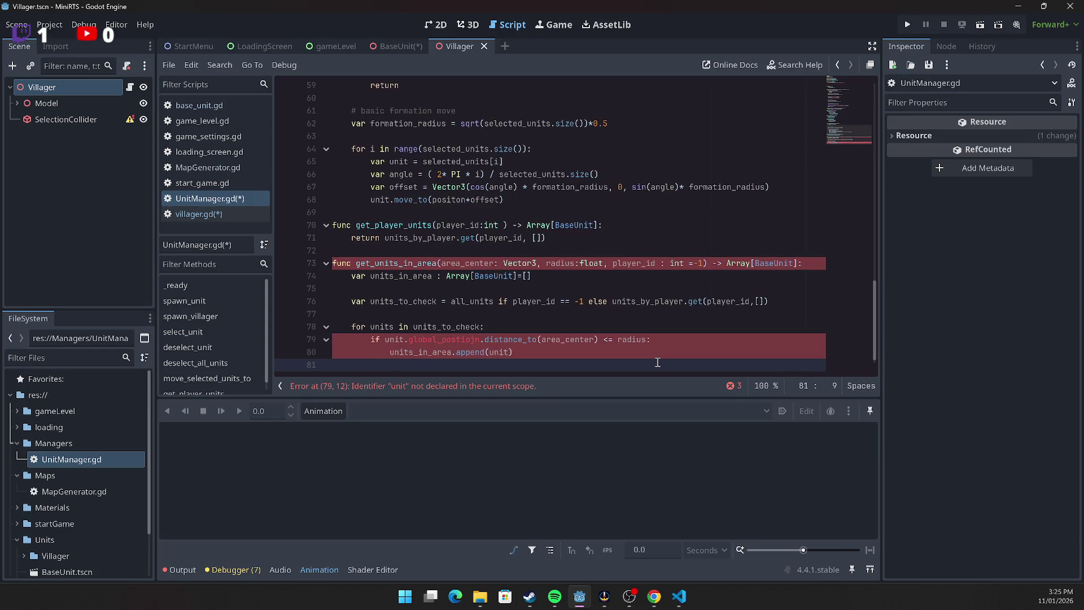
pyautogui.write('eturn un')
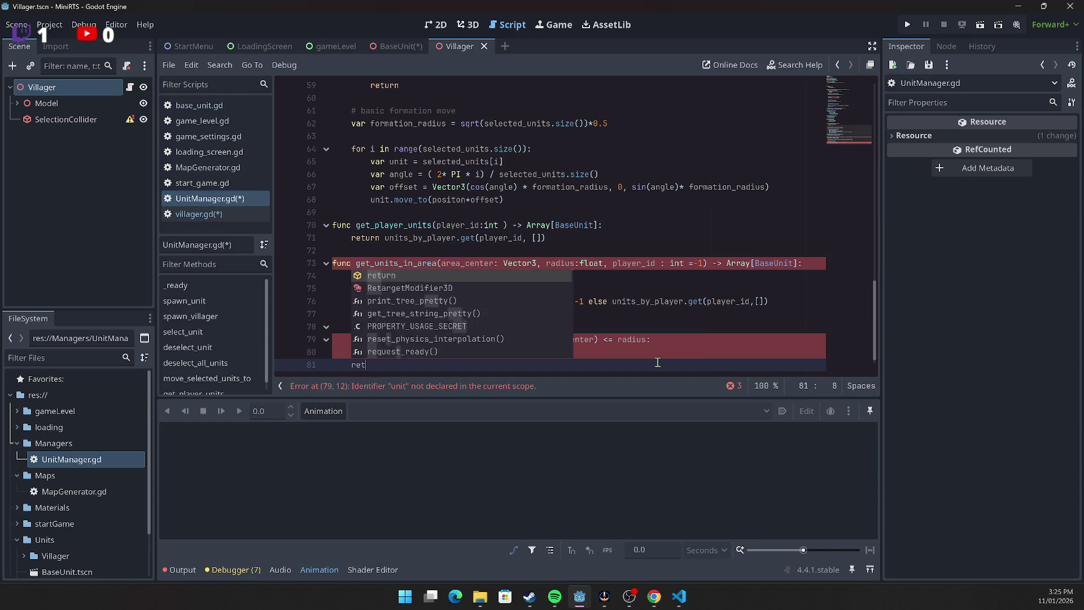
pyautogui.write('its_in_area:')
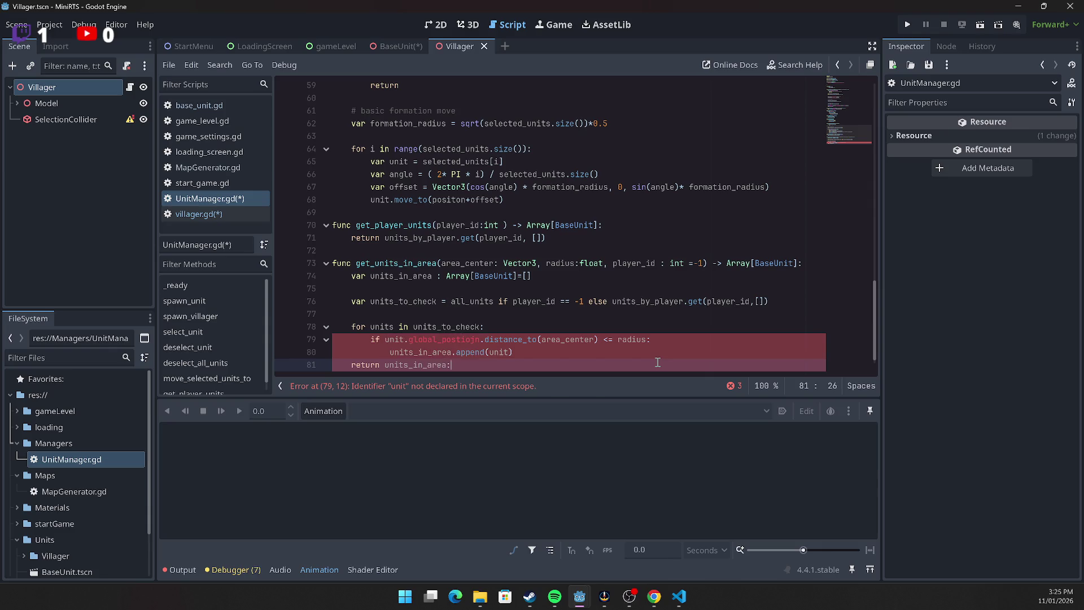
# Step: Finish 'return units_in_area' and rename the loop variable from units to unit
pyautogui.press('Return')
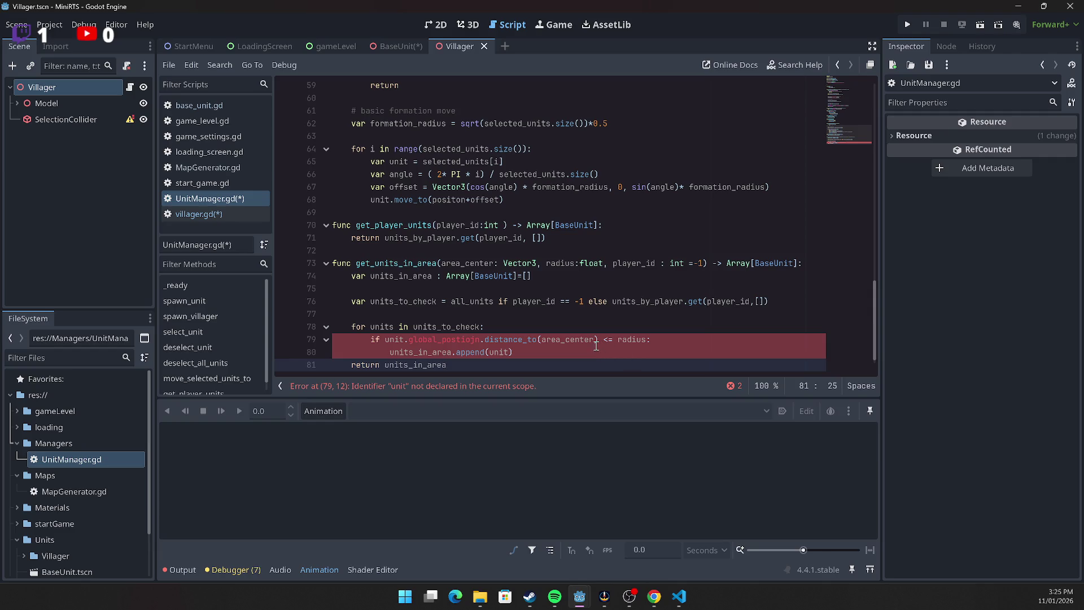
pyautogui.click(396, 328)
pyautogui.press('BackSpace')
# Step: Add blank lines below the function and start declaring func remove_unit
pyautogui.scroll(-1, 466, 353)
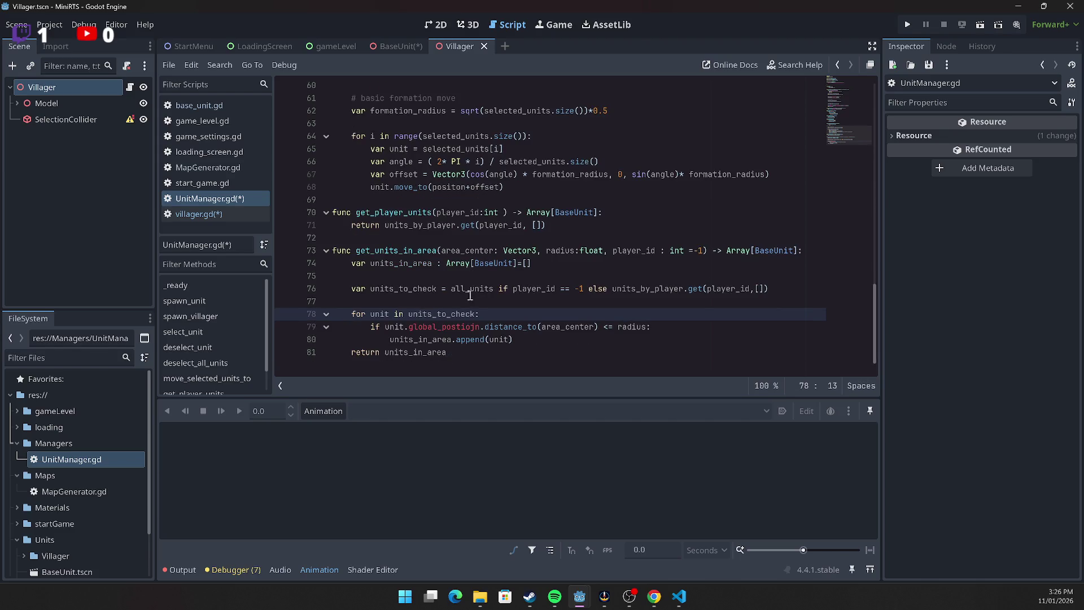
pyautogui.click(468, 359)
pyautogui.press('Return')
pyautogui.press('Return')
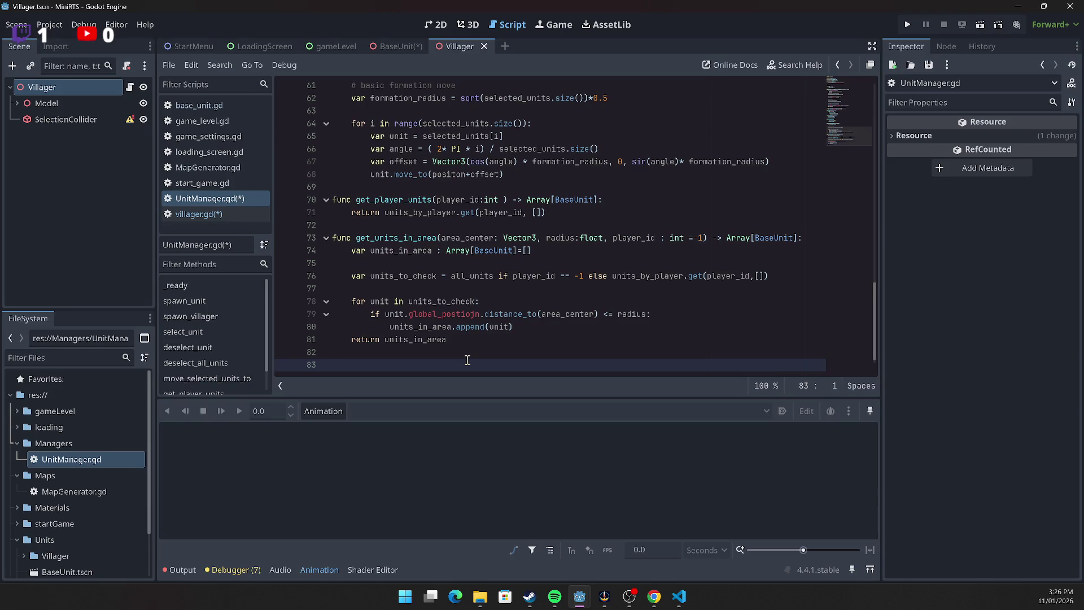
pyautogui.write('func remove_iuniot')
# Step: Complete the signature func remove_unit(unit: BaseUnit):
pyautogui.press('BackSpace')
pyautogui.press('BackSpace')
pyautogui.press('BackSpace')
pyautogui.write('unit( ')
pyautogui.write('unit: ')
pyautogui.write('Base')
pyautogui.write('U')
pyautogui.press('Return')
pyautogui.write('):')
pyautogui.press('Return')
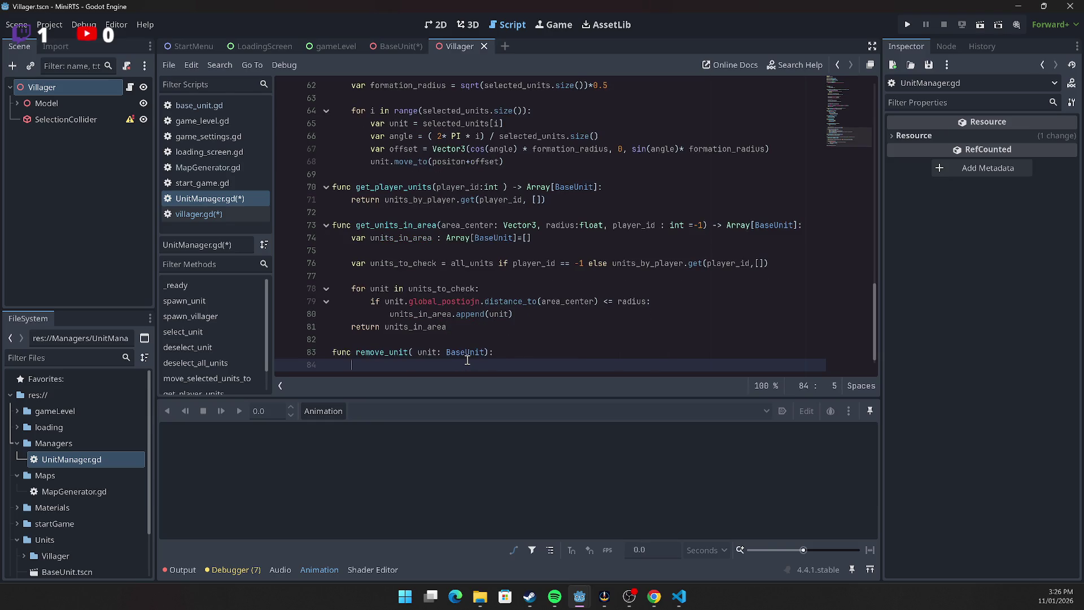
# Step: Erase the unit from all_units with all_units.erase(unit)
pyautogui.write('all_')
pyautogui.press('Return')
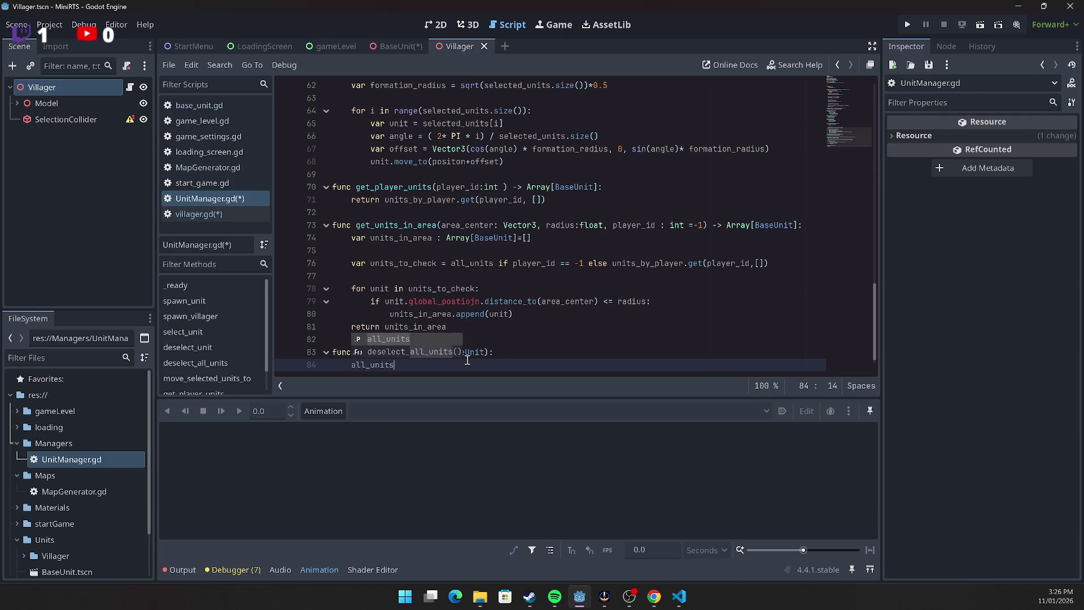
pyautogui.write('.erase(uin')
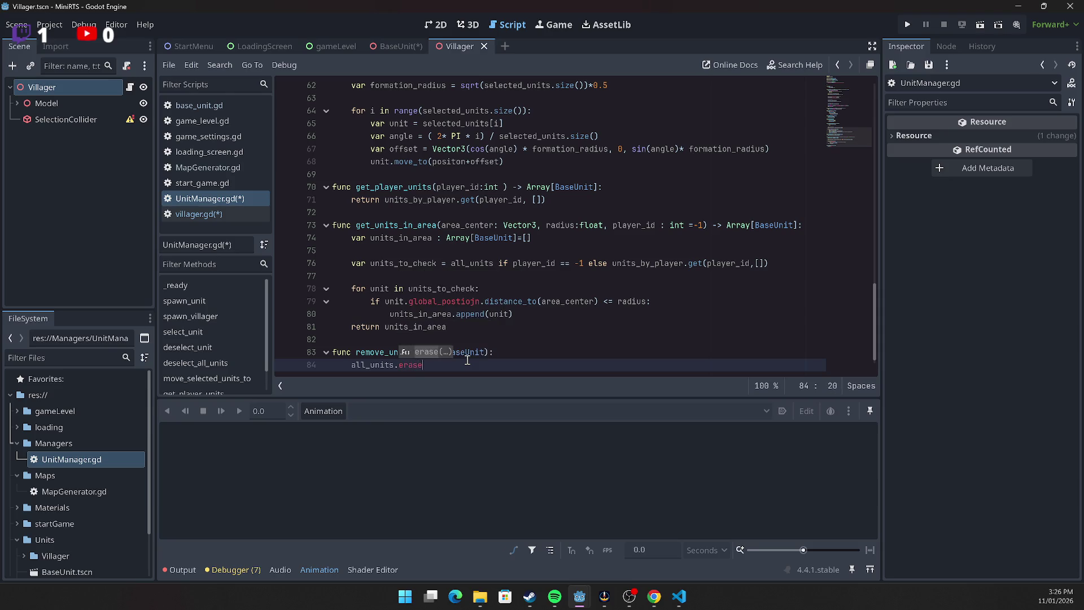
pyautogui.press('BackSpace')
pyautogui.press('BackSpace')
pyautogui.write('nit)')
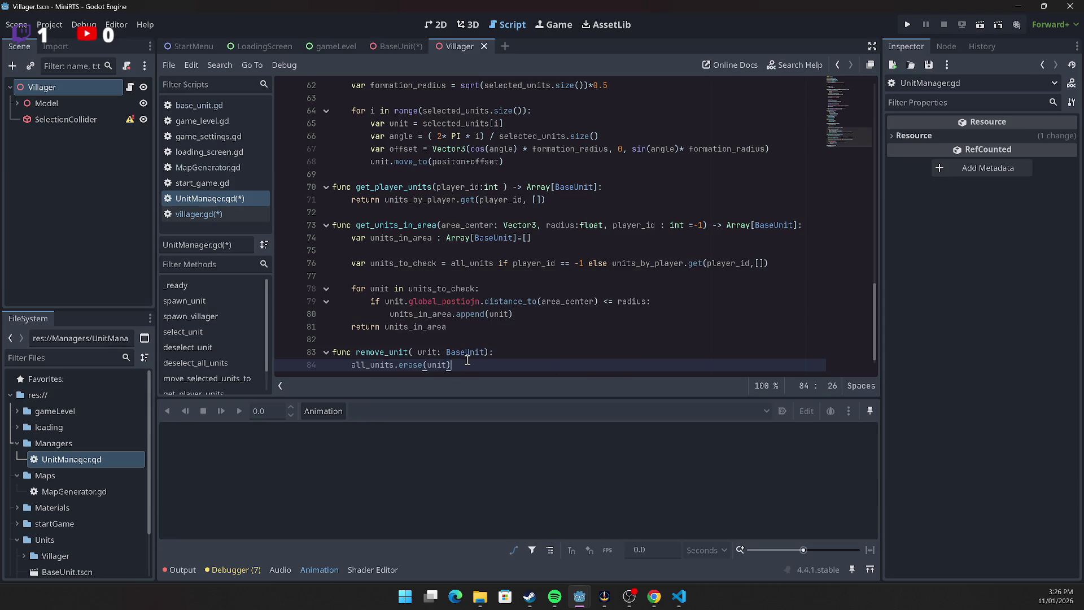
pyautogui.press('Return')
# Step: Add the check if units_by_player.has(unit.player_owner):
pyautogui.write('if un')
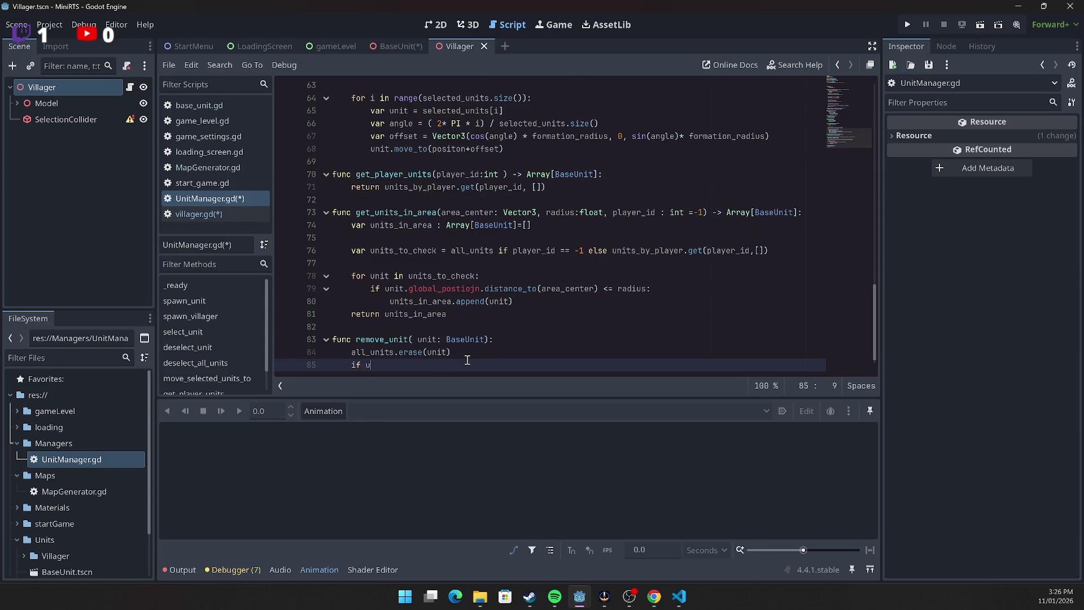
pyautogui.write('its_by_pl')
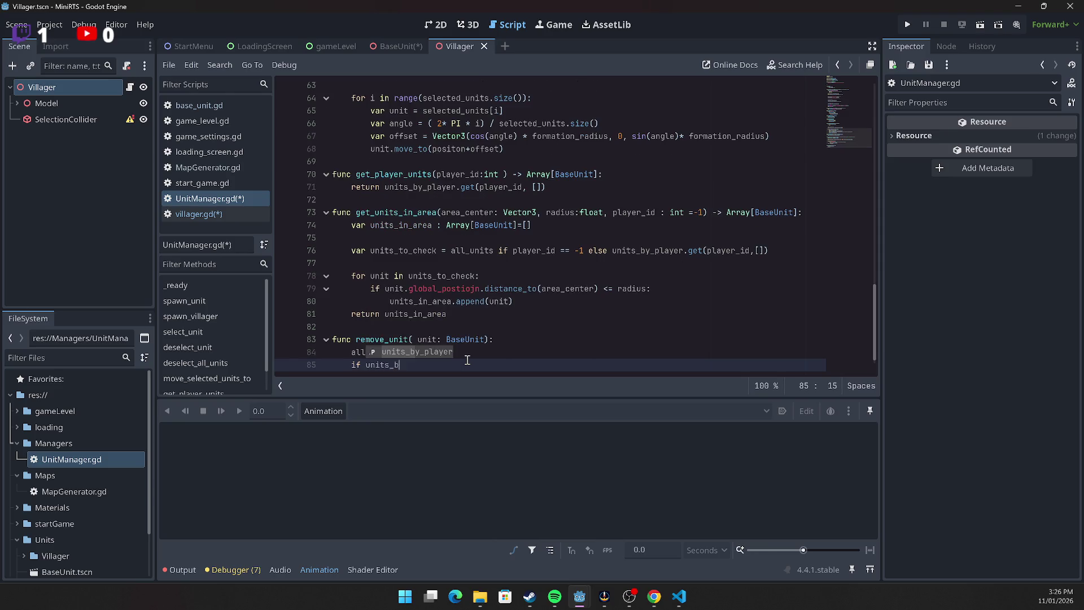
pyautogui.write('ayer.h')
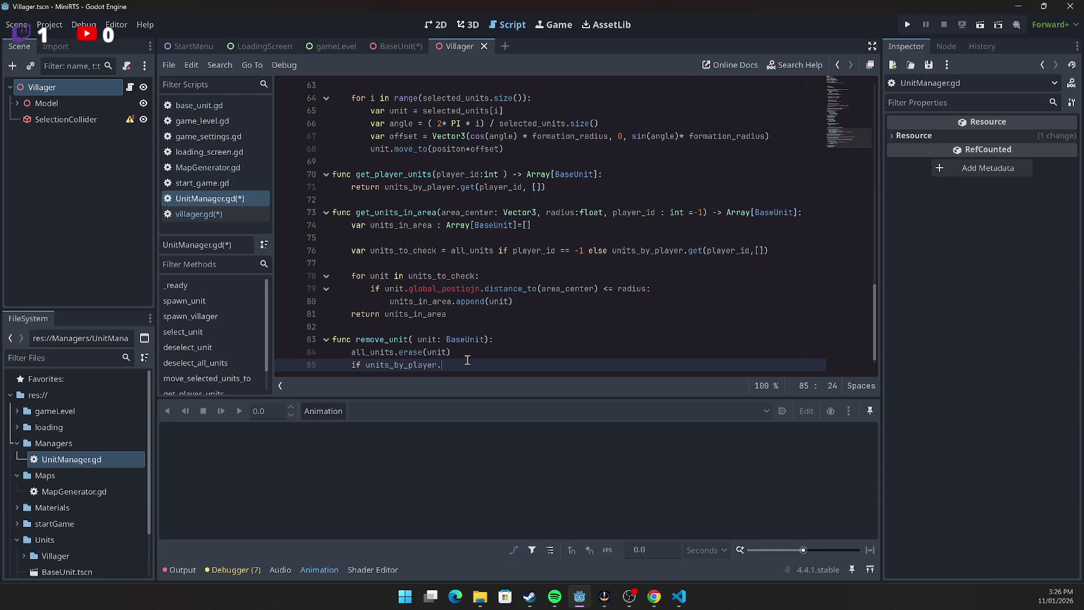
pyautogui.write('as')
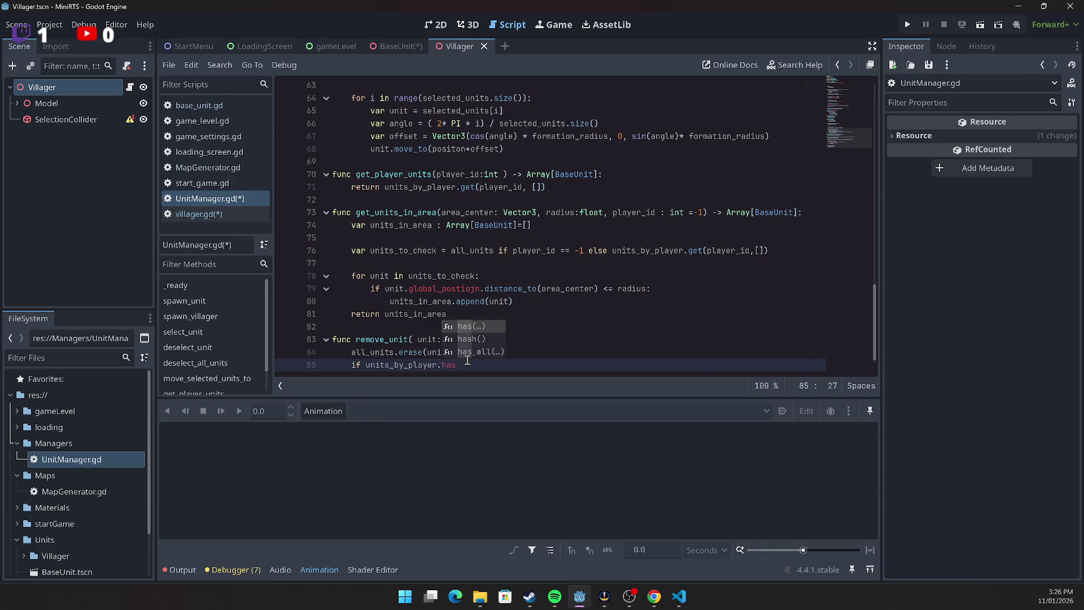
pyautogui.write('(unitplayer_ow')
pyautogui.press('BackSpace')
pyautogui.press('BackSpace')
pyautogui.press('BackSpace')
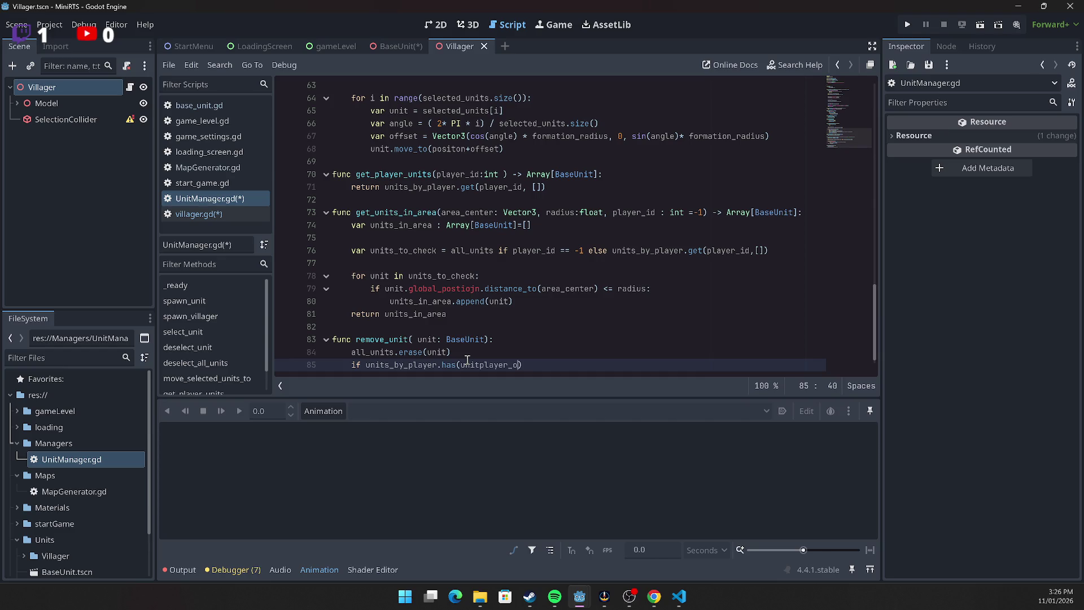
pyautogui.write('.player_')
pyautogui.press('Return')
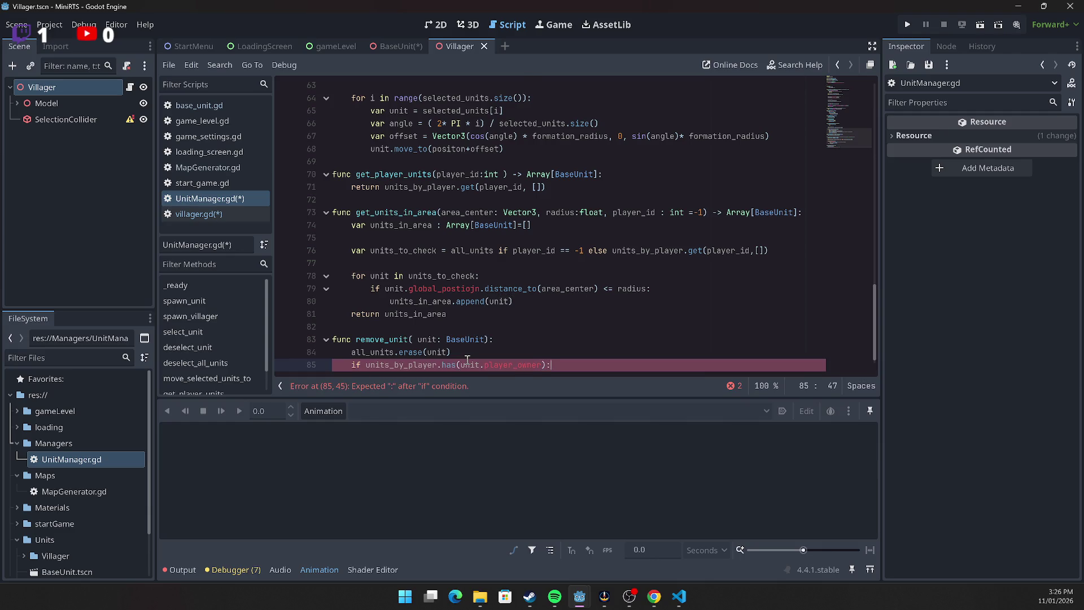
pyautogui.press('Return')
# Step: Erase the unit from its owner's units_by_player list and call unit.queue_free()
pyautogui.write('uni')
pyautogui.write('nits_b')
pyautogui.write('y_p')
pyautogui.write('laye')
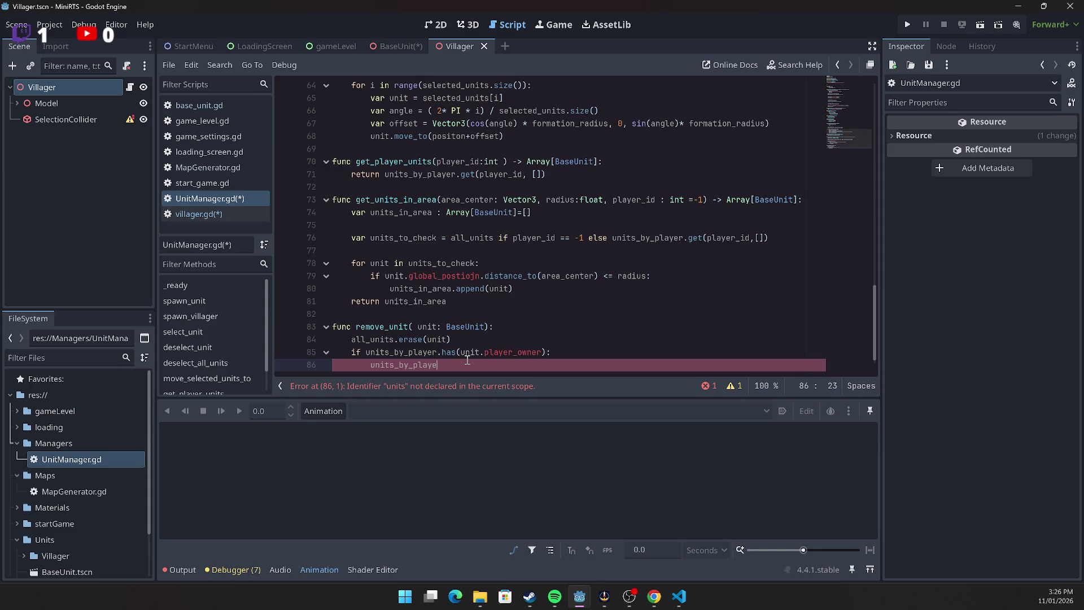
pyautogui.write('[')
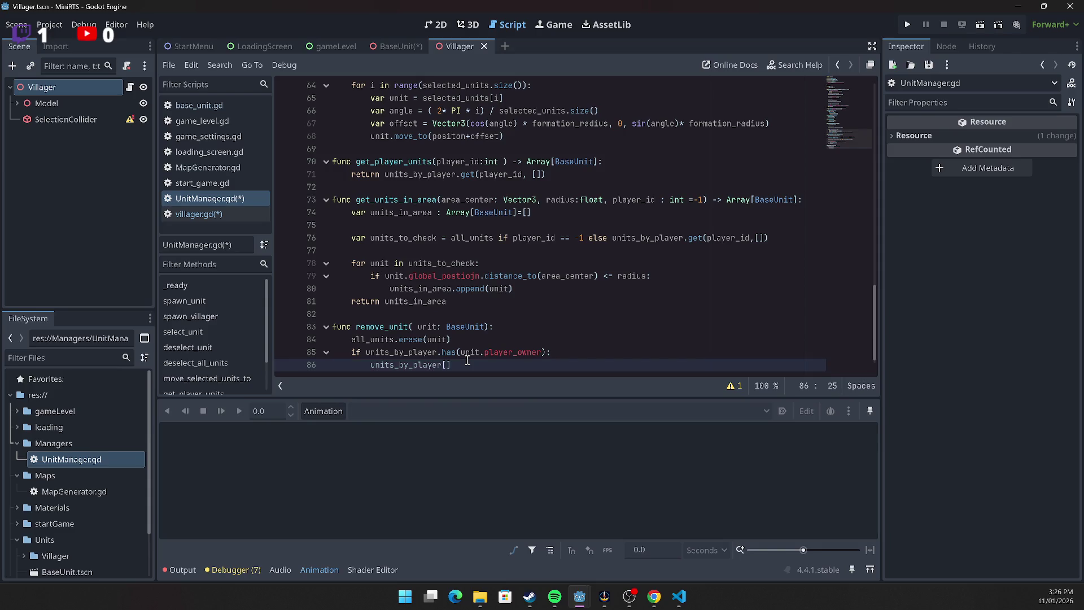
pyautogui.write('unit.')
pyautogui.write('player_owner')
pyautogui.write('./')
pyautogui.write('se(i')
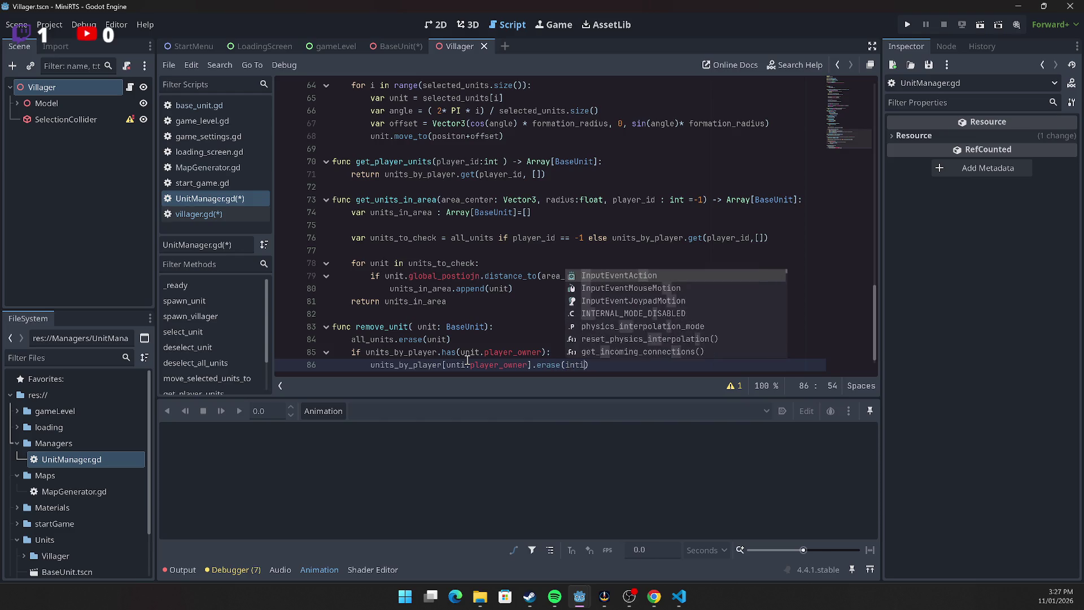
pyautogui.press('BackSpace')
pyautogui.write('unti)')
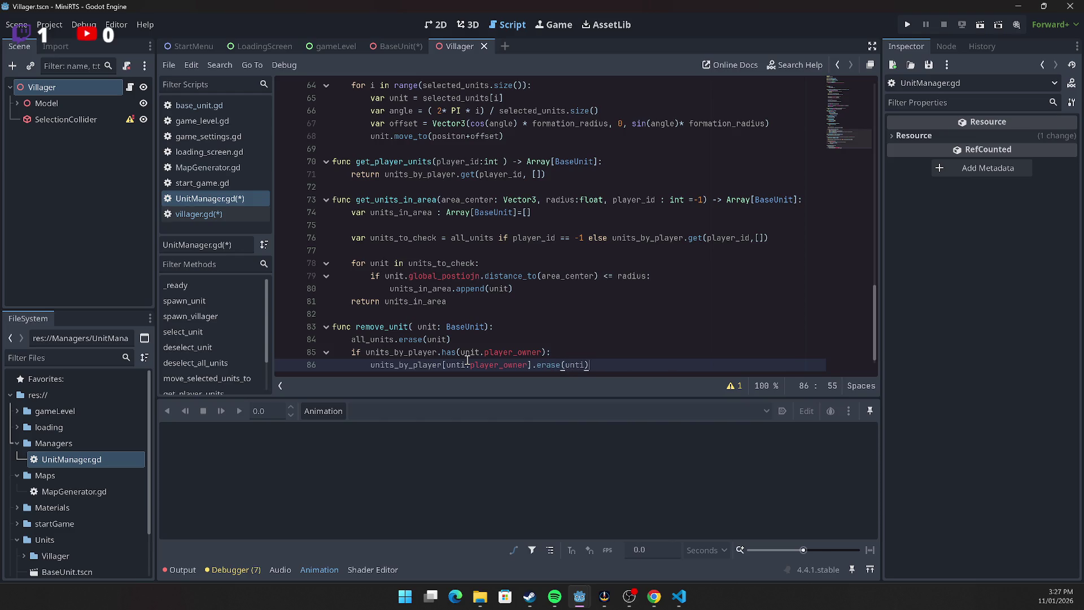
pyautogui.press('Return')
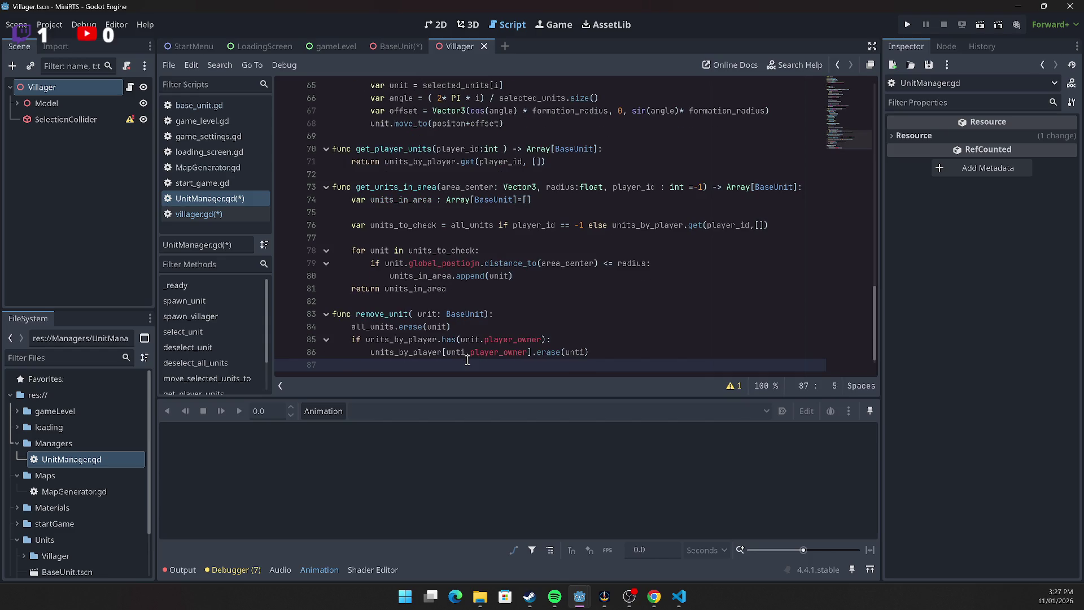
pyautogui.write('nit.que')
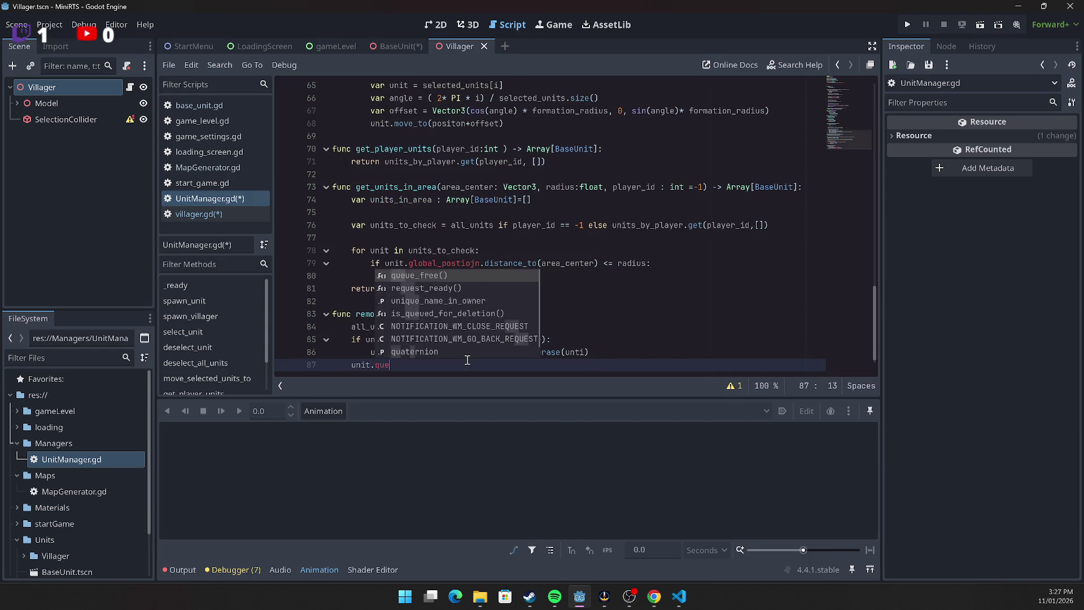
pyautogui.press('Return')
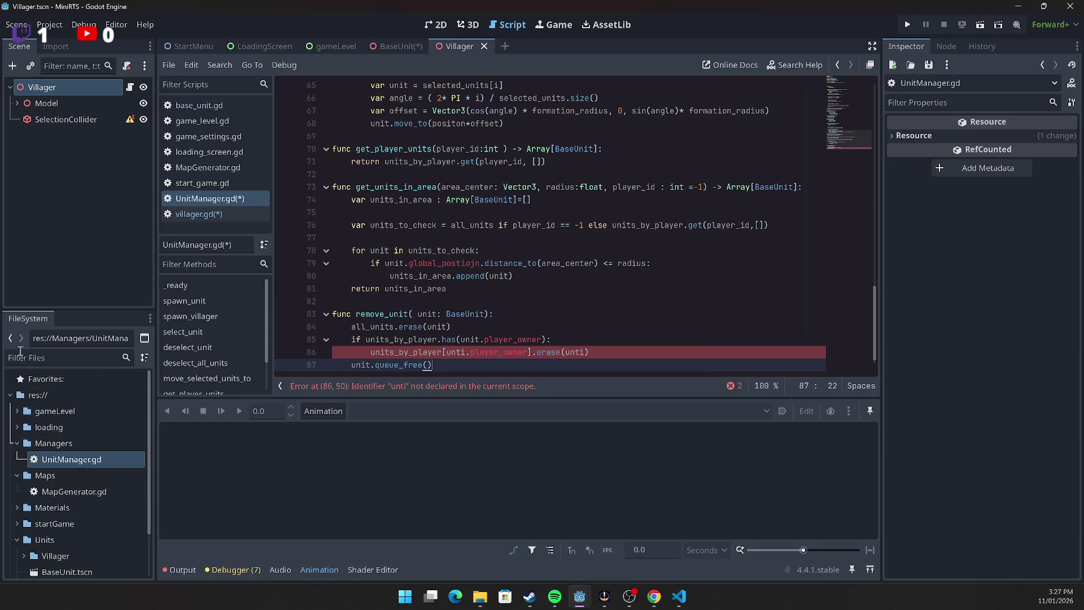
# Step: Open game_level.gd from the gameLevel folder in the FileSystem dock
pyautogui.click(17, 411)
pyautogui.doubleClick(63, 442)
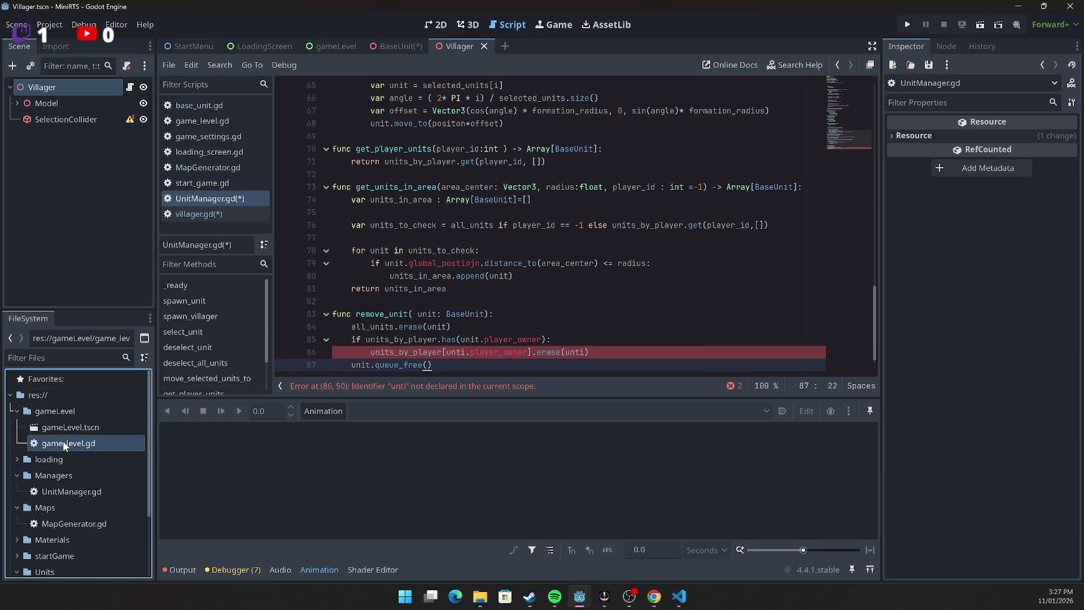
pyautogui.scroll(15, 519, 268)
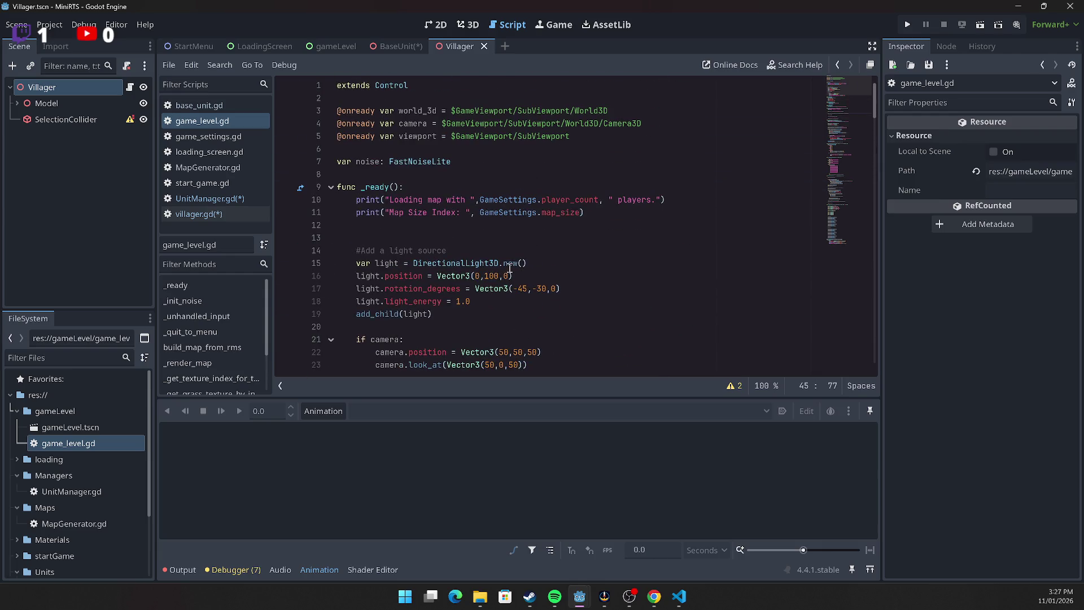
pyautogui.scroll(-2, 507, 267)
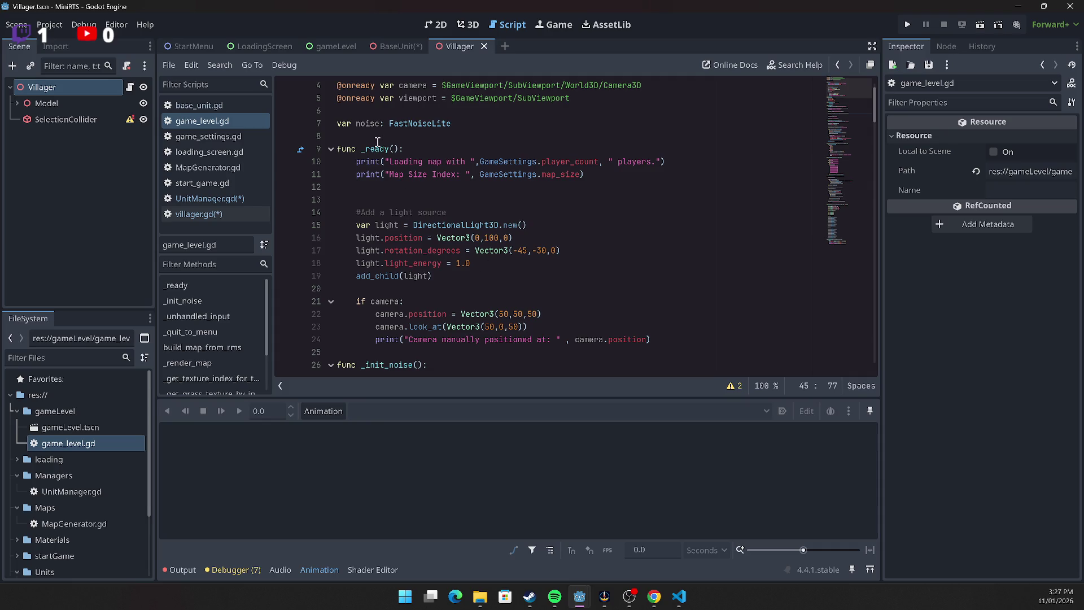
# Step: Declare var unit_manager: UnitManager below the noise declaration
pyautogui.click(476, 129)
pyautogui.click(490, 116)
pyautogui.click(491, 123)
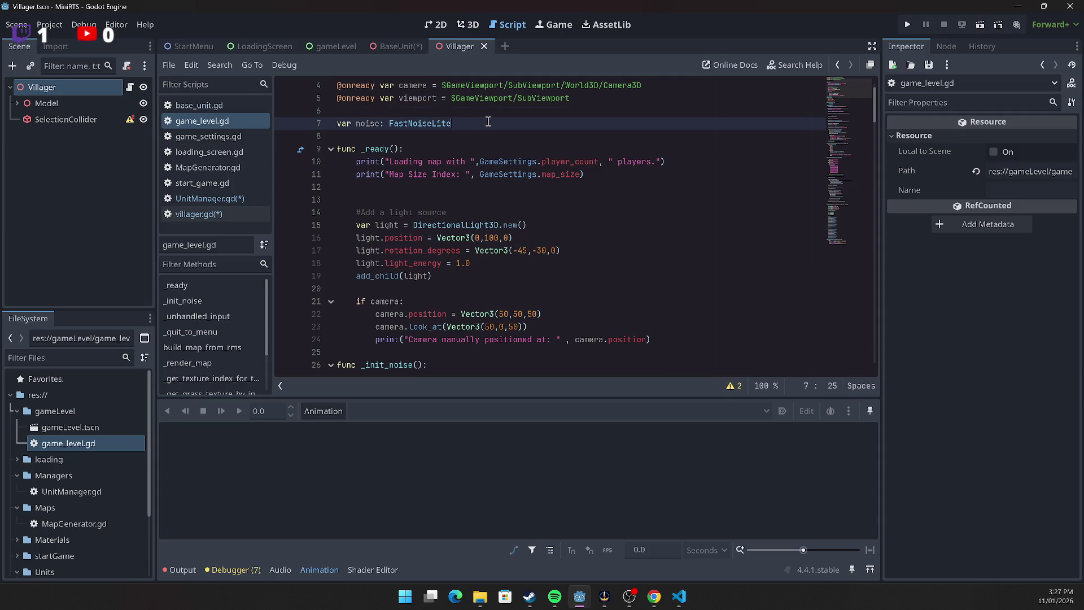
pyautogui.press('Return')
pyautogui.press('Return')
pyautogui.write('bs')
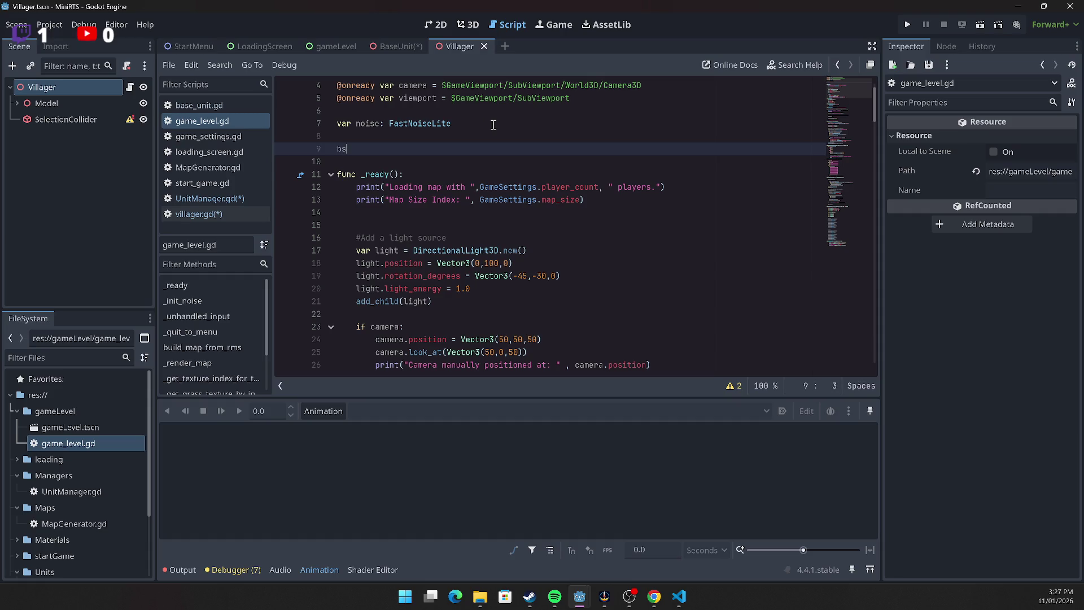
pyautogui.press('BackSpace')
pyautogui.press('BackSpace')
pyautogui.write('ar unit_man')
pyautogui.write('ager: ')
pyautogui.write('UnitMana')
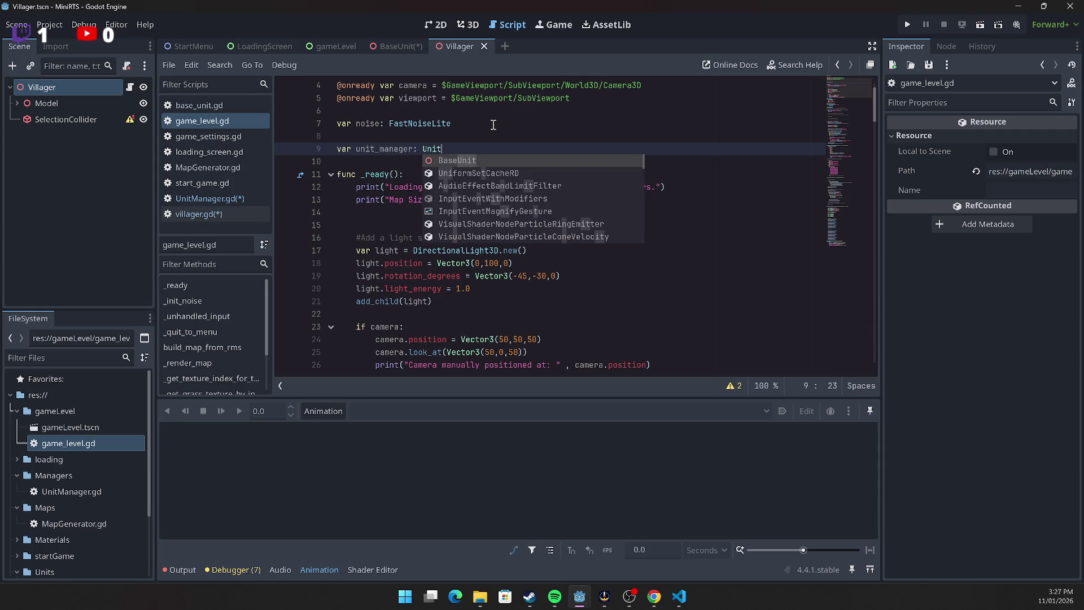
pyautogui.write('ger')
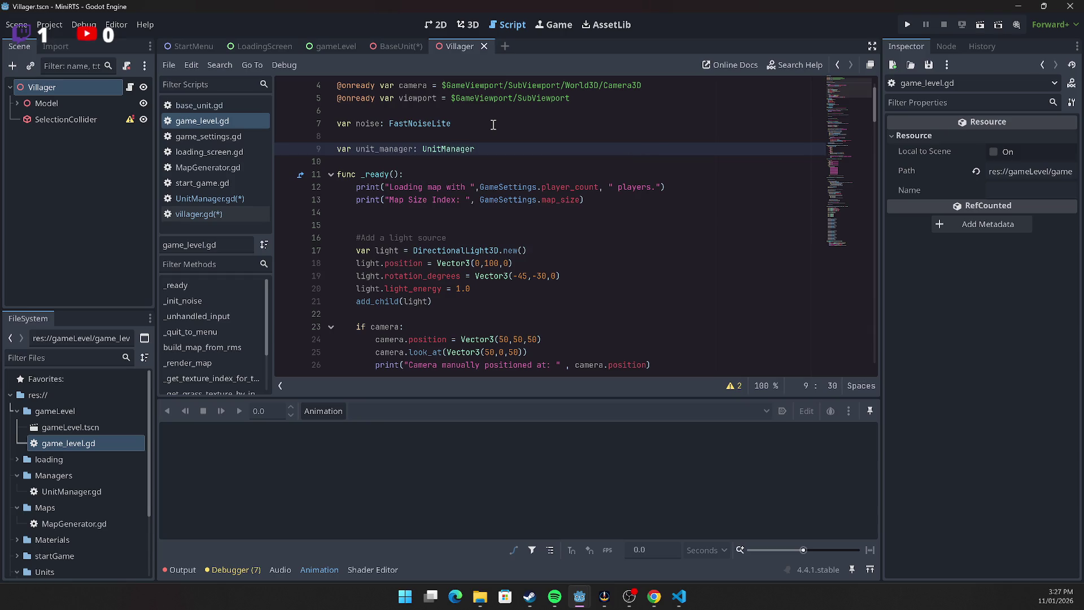
pyautogui.press('Return')
# Step: Declare var selection_rect : Control and save the scripts with Ctrl+S
pyautogui.write('vsar sel')
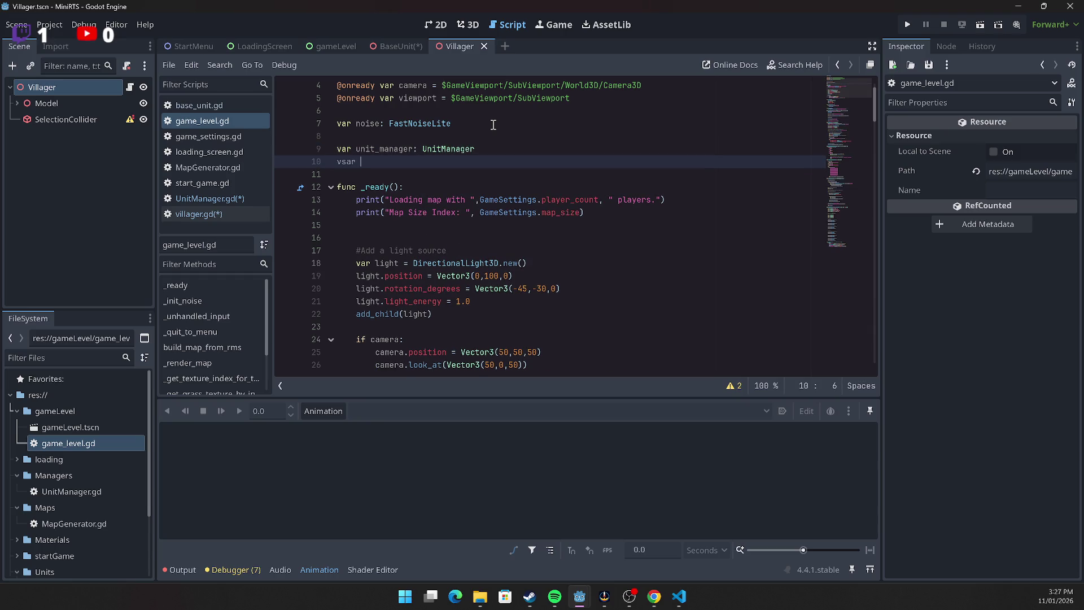
pyautogui.press('BackSpace')
pyautogui.press('BackSpace')
pyautogui.write('ar selec')
pyautogui.write('tion_R')
pyautogui.press('BackSpace')
pyautogui.write('rect : ')
pyautogui.write('Control')
pyautogui.hotkey('ctrl', 's')
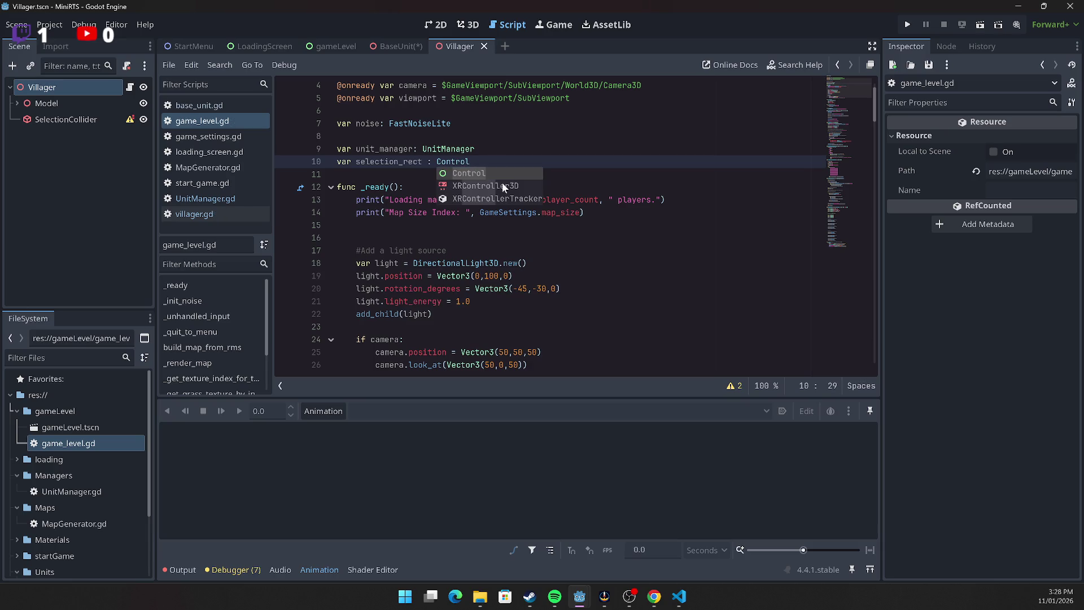
pyautogui.click(459, 260)
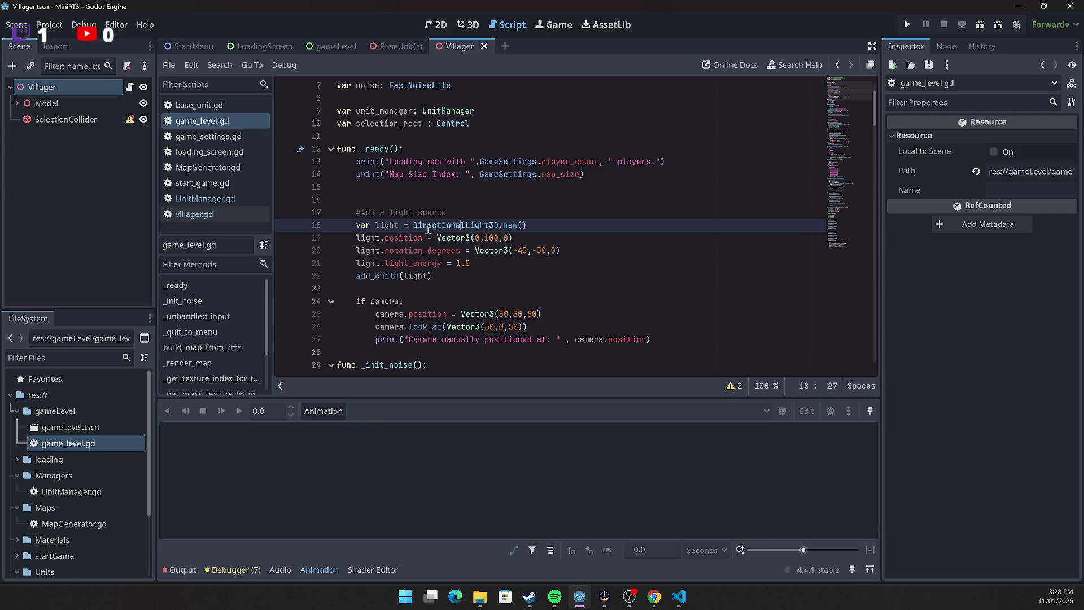
pyautogui.scroll(-2, 489, 230)
# Step: Add an '#Initialise unit manager' comment after add_child(light) and start a unit_manager line
pyautogui.click(466, 204)
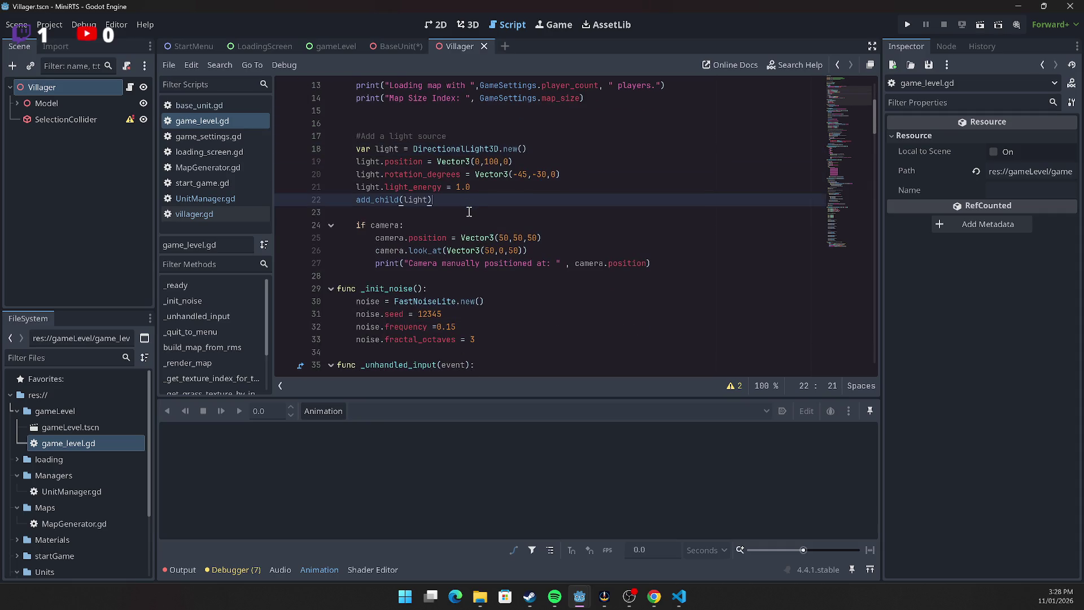
pyautogui.press('Return')
pyautogui.press('Return')
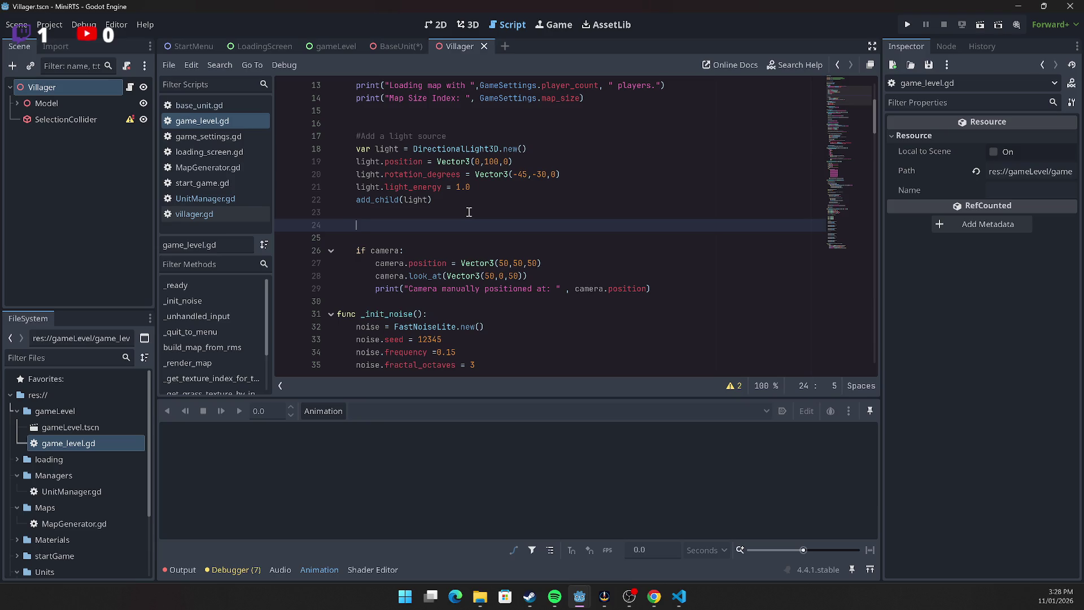
pyautogui.write('#')
pyautogui.write('Initialis')
pyautogui.write('e unit manager')
pyautogui.press('Return')
pyautogui.write('unit_m')
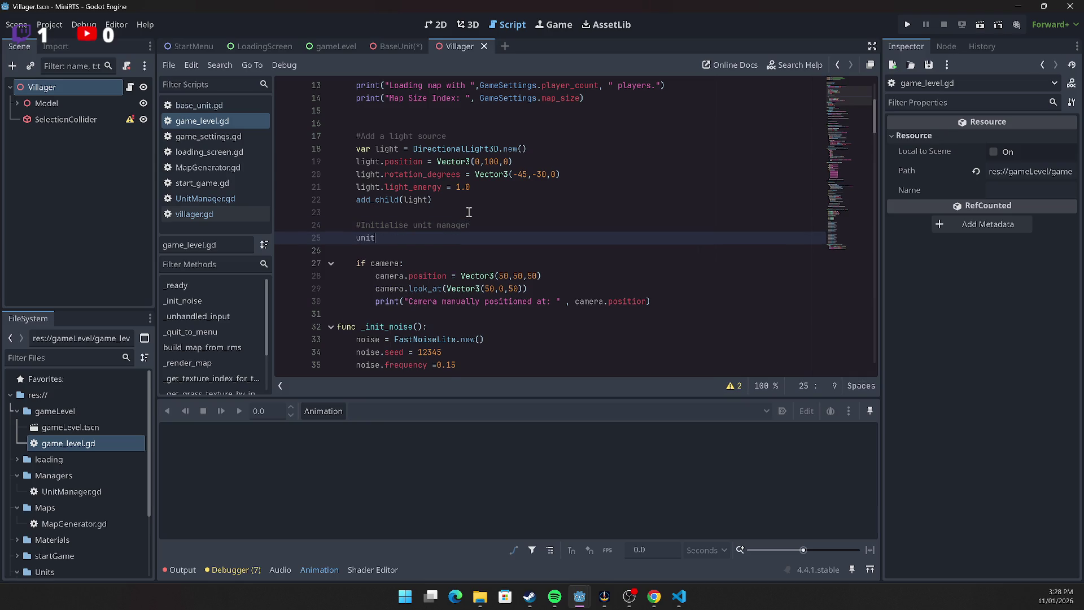
pyautogui.press('Return')
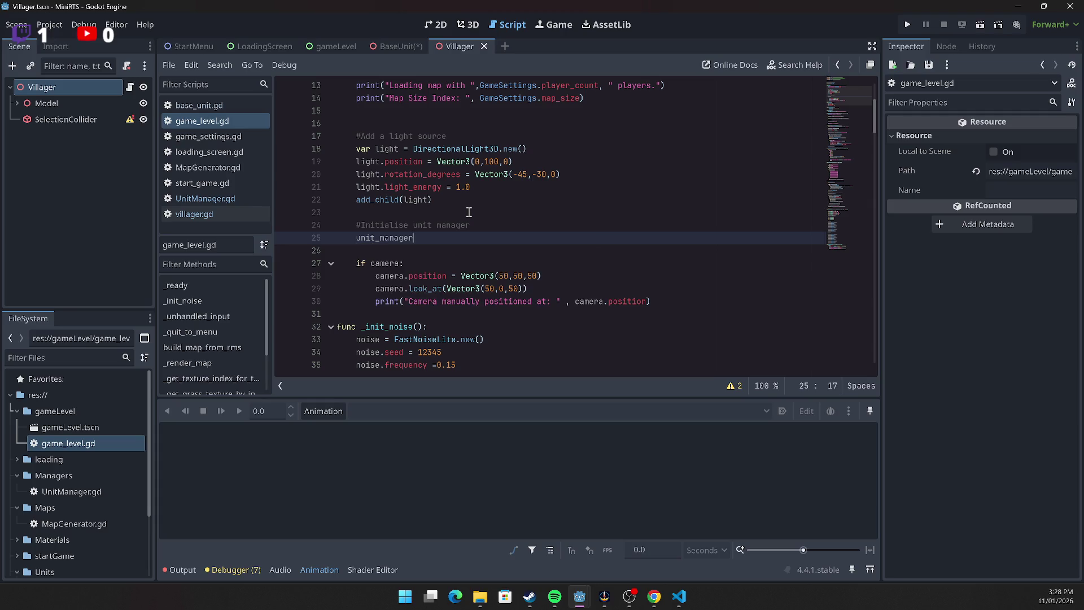